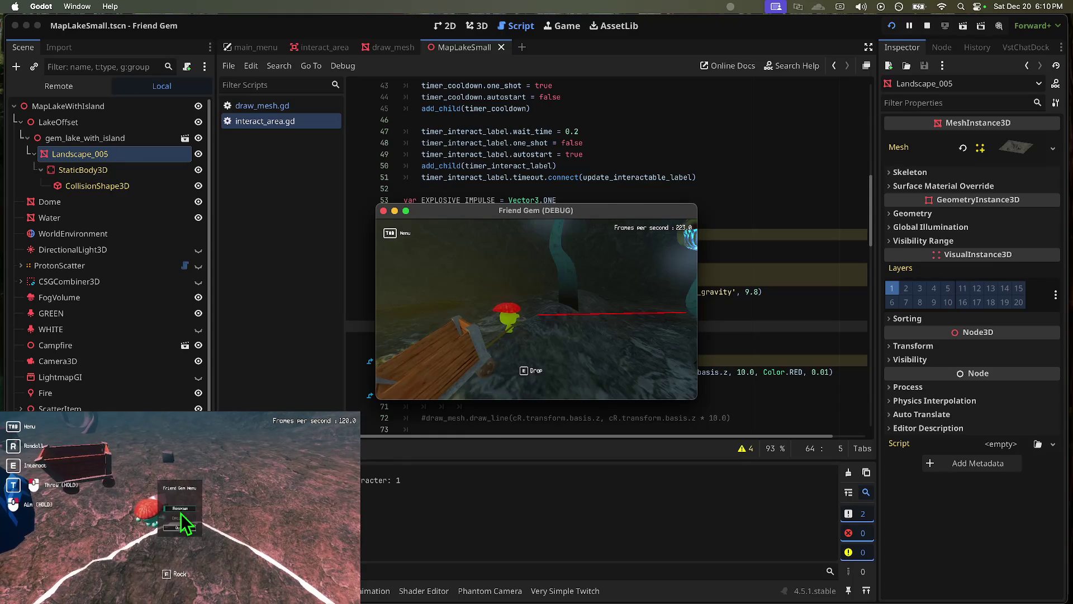
Respawn the player in the running Friend Gem debug game, then switch over to Discord
click(180, 511)
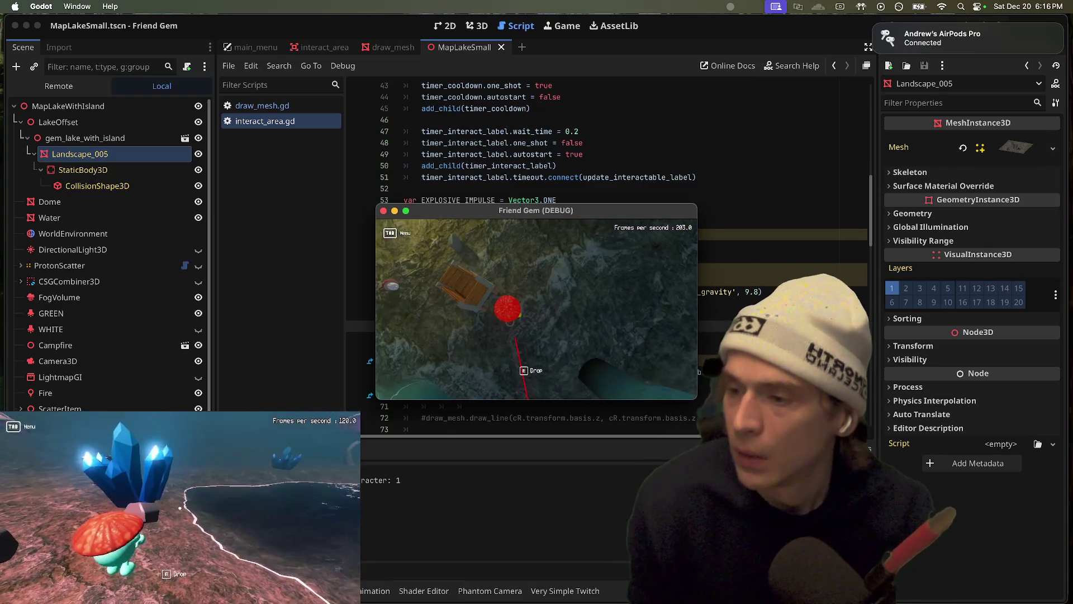
key(super+Tab)
key(super+Tab)
key(super+Tab)
key(super+Tab)
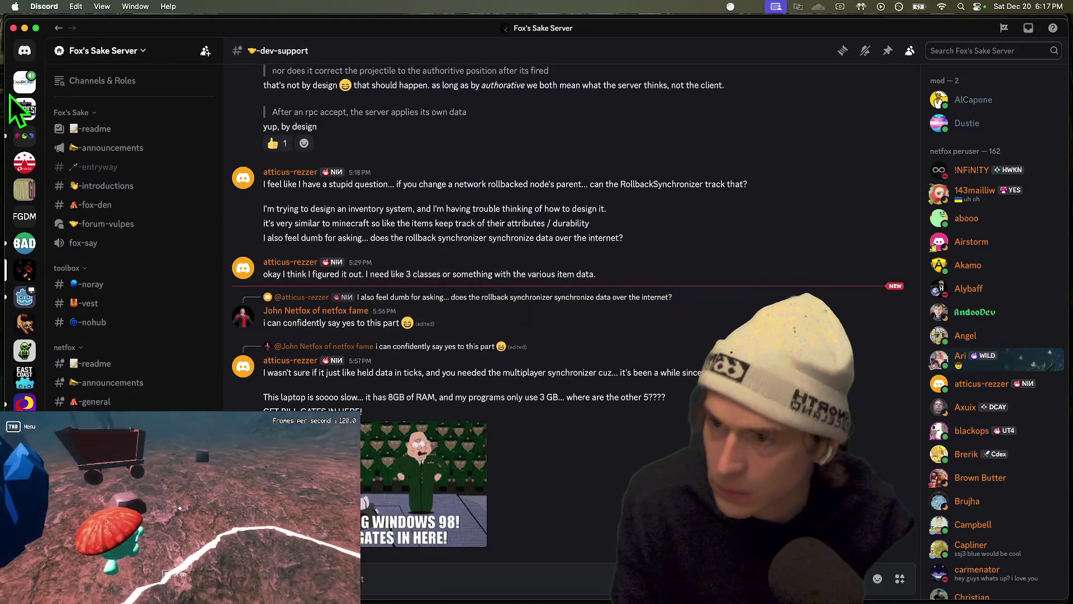
Open the #gaming channel on the RVA Game Jams server
click(25, 136)
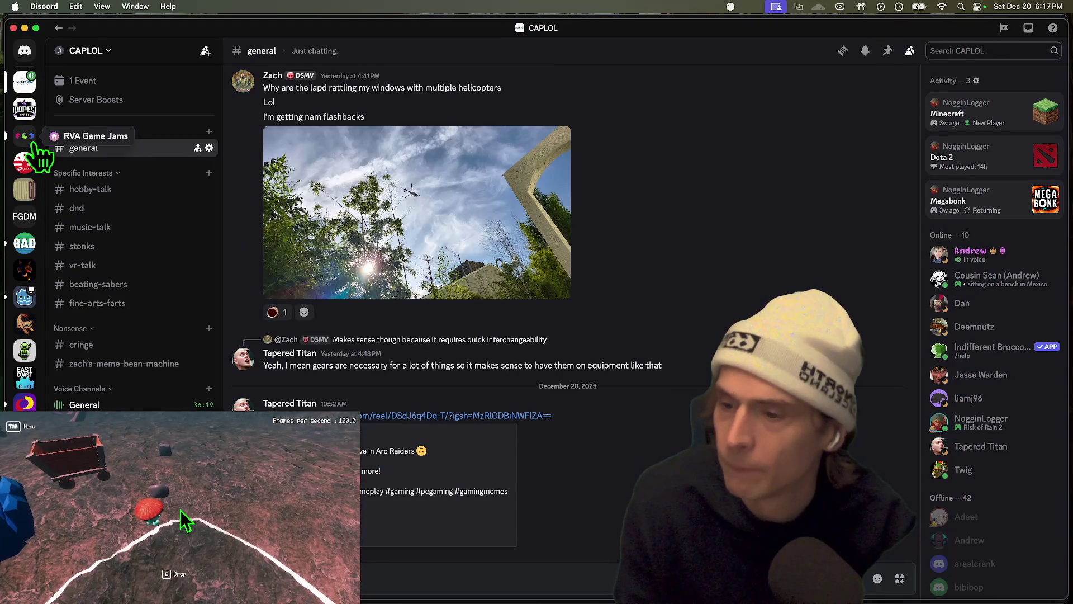
right_click(34, 141)
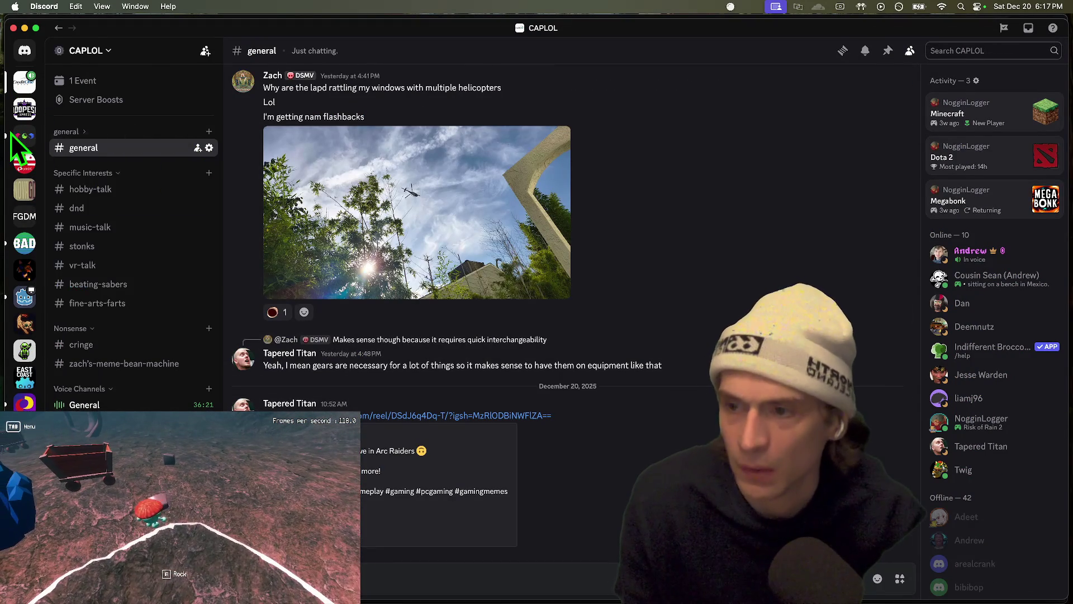
click(25, 135)
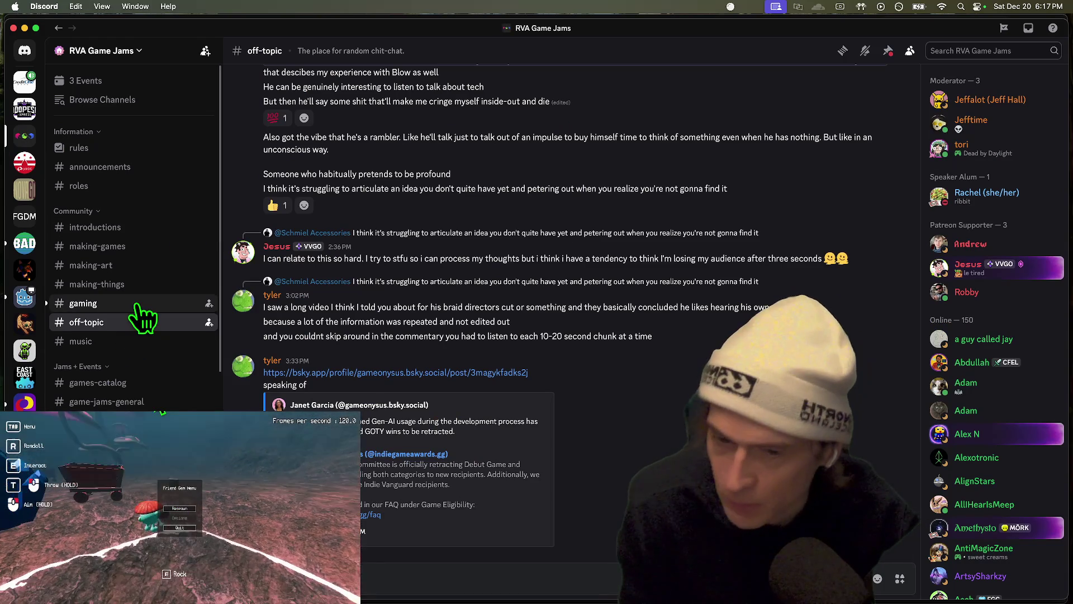
click(137, 303)
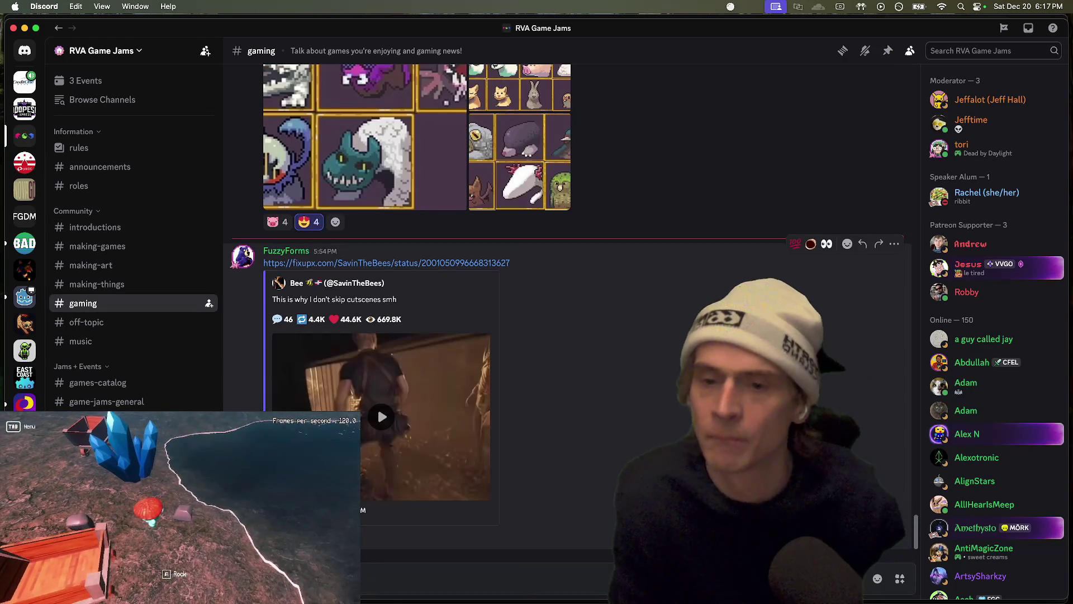
Play the embedded cutscene tweet video, then pause it
click(379, 411)
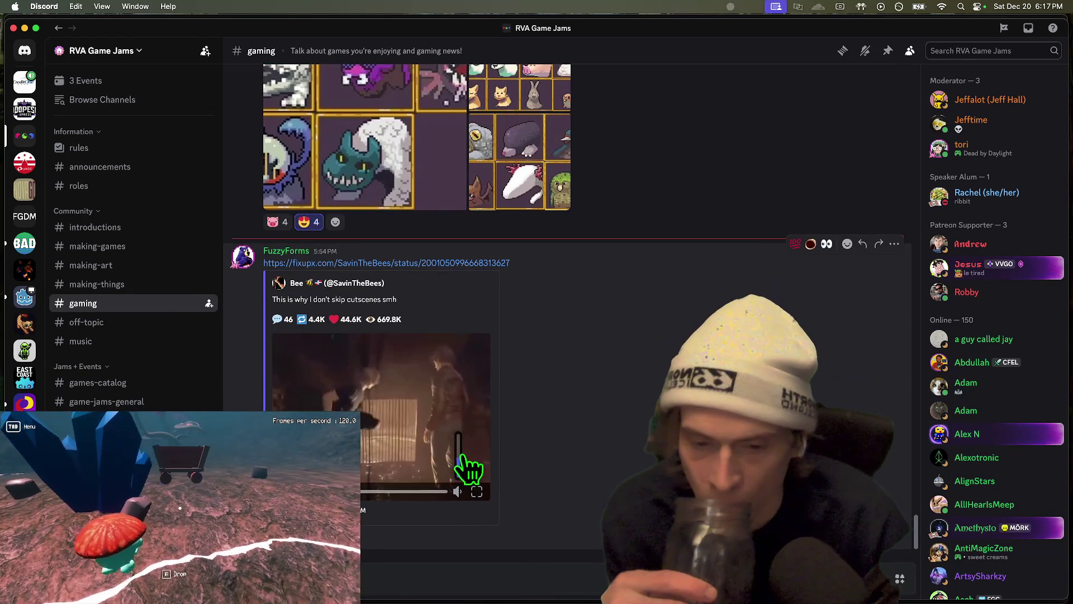
mouse_move(460, 455)
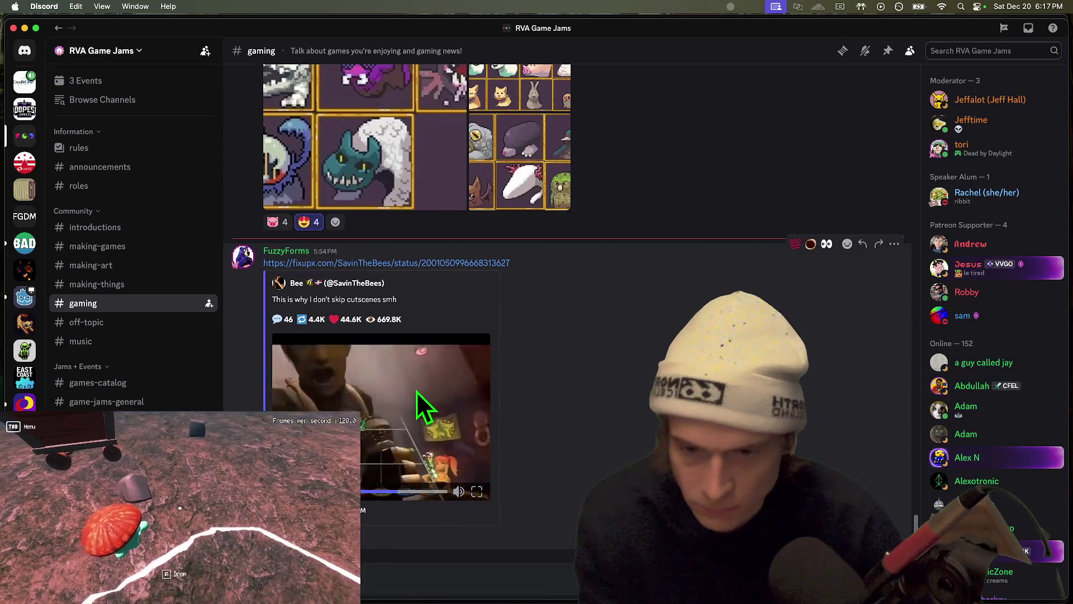
click(471, 387)
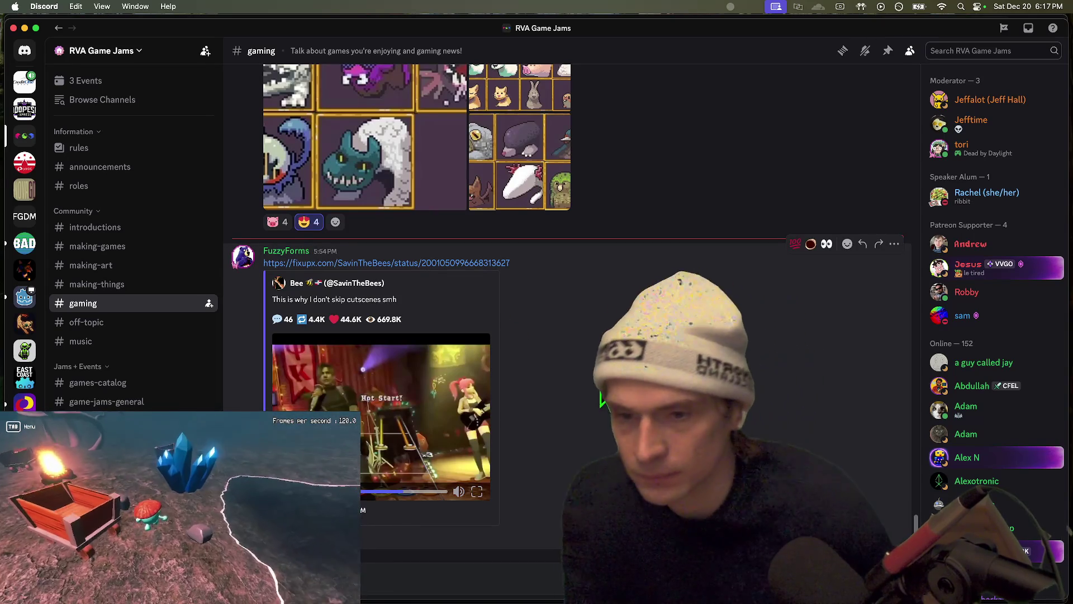
key(super+Tab)
key(super+Tab)
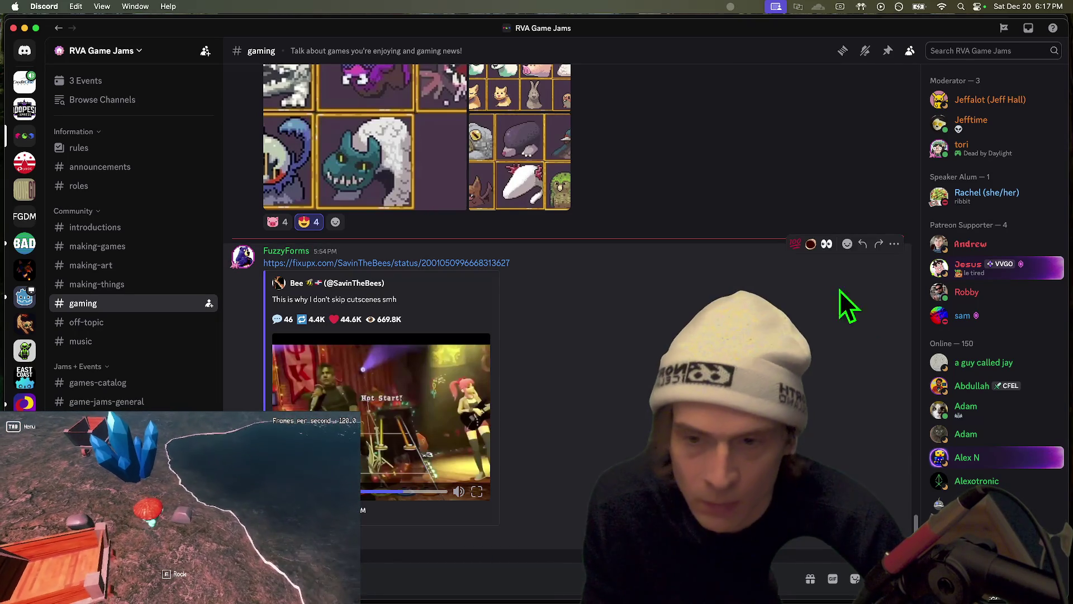
click(831, 257)
Reply 'Reminds me of:' to the cutscene tweet with the pasted YouTube link
click(862, 243)
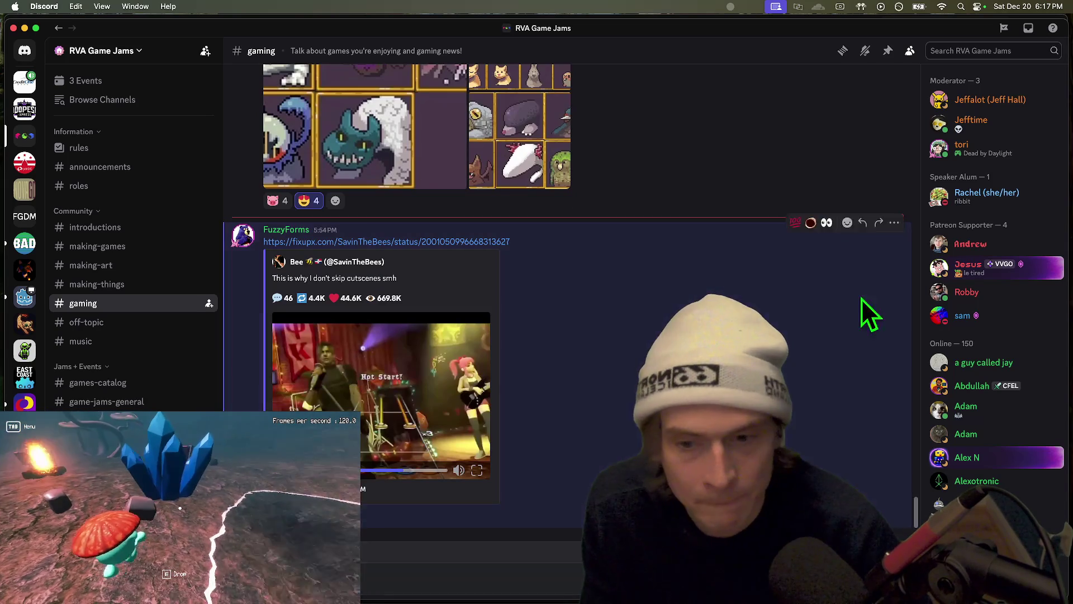
key(super+v)
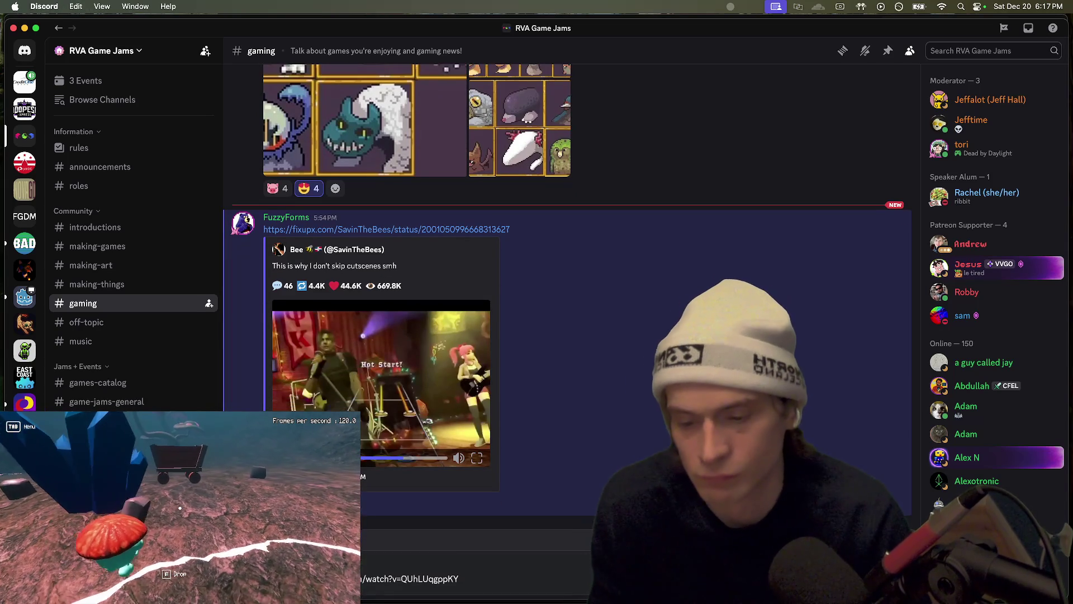
key(Return)
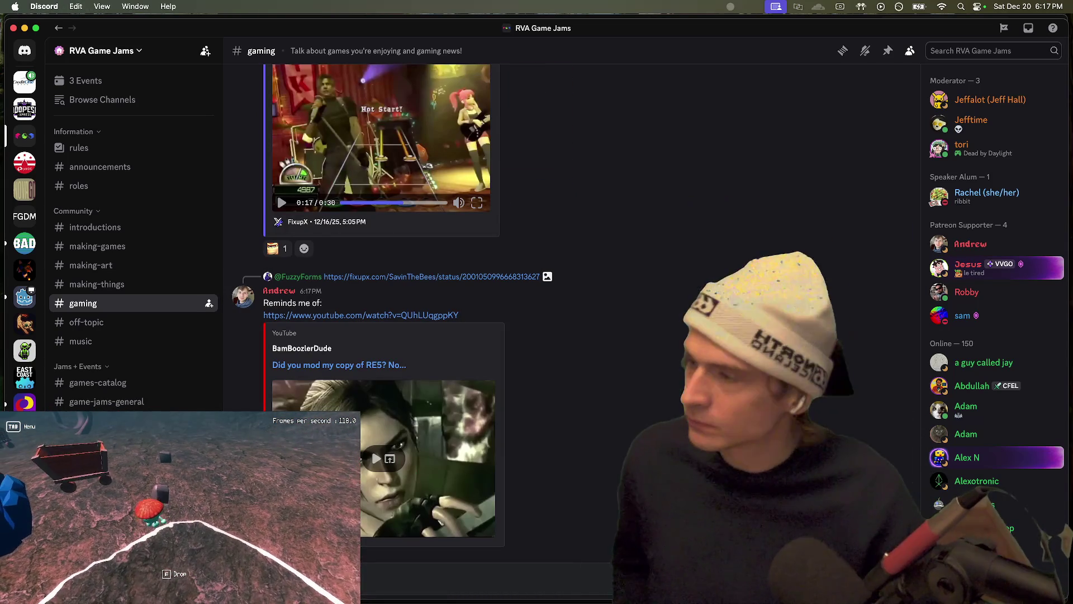
key(Tab)
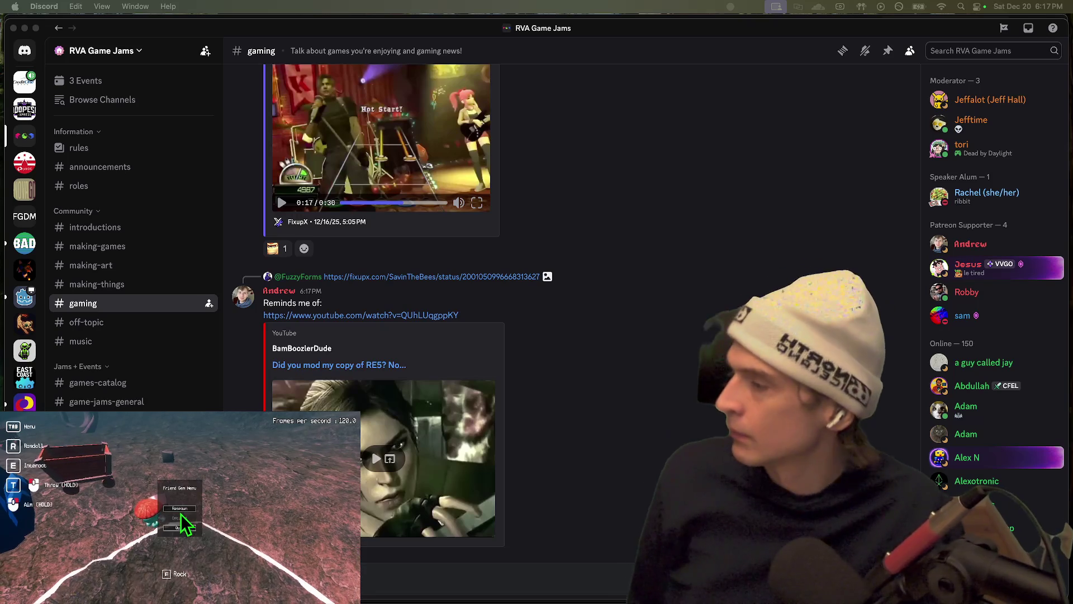
key(Tab)
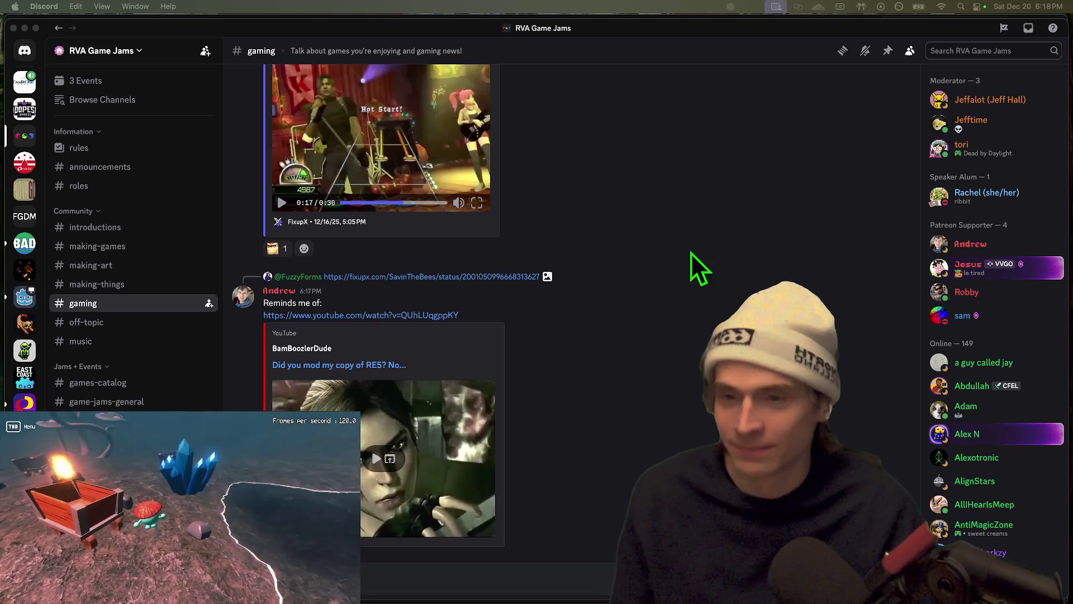
Add the matching reaction to the tweet, bringing it to 2, and open CAPLOL's #general
click(626, 247)
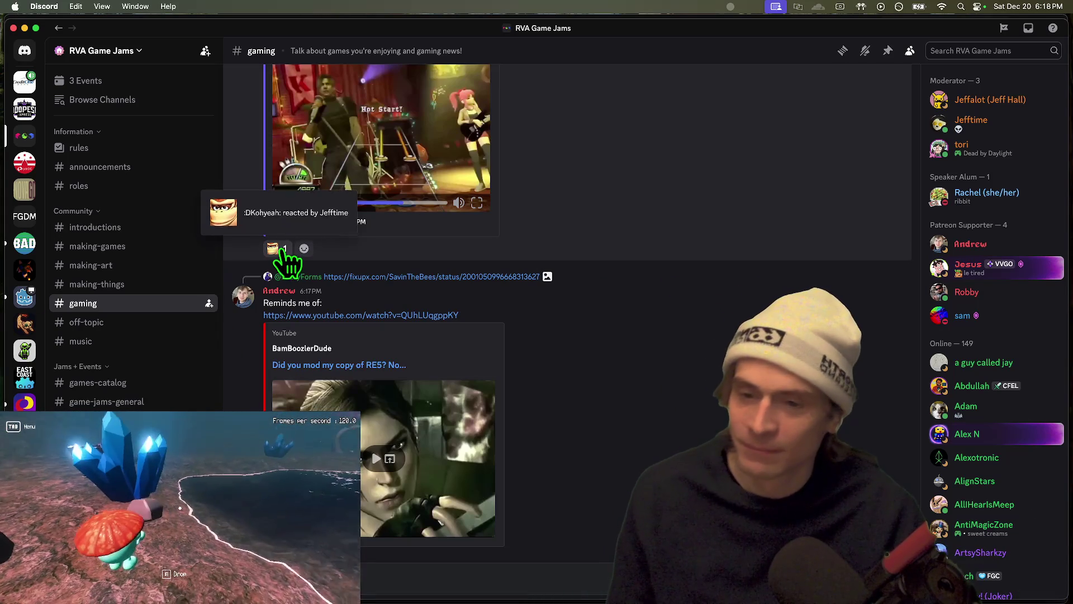
click(283, 250)
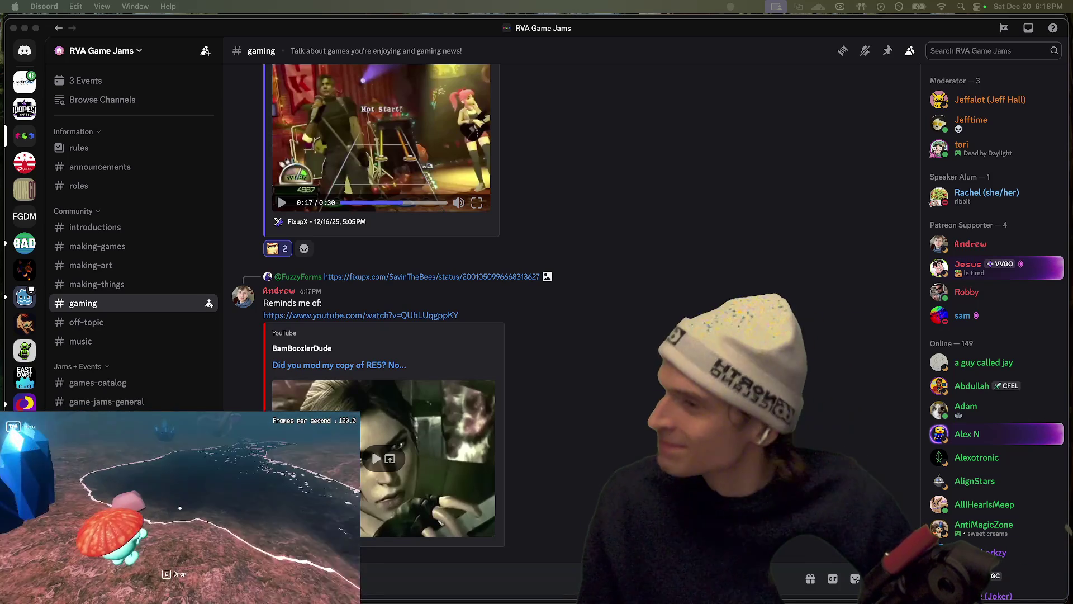
click(656, 316)
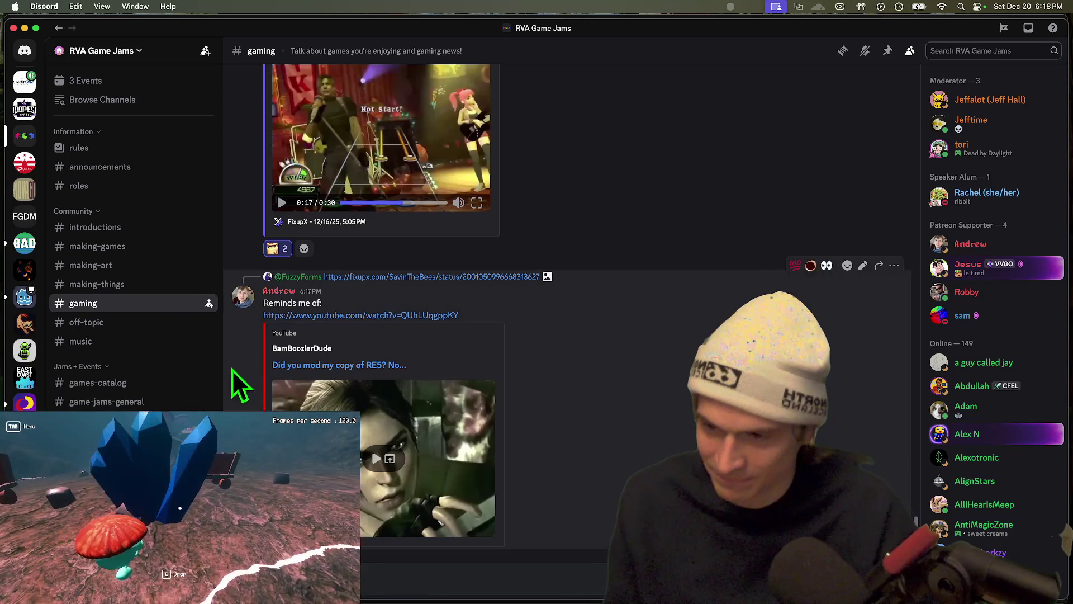
click(21, 90)
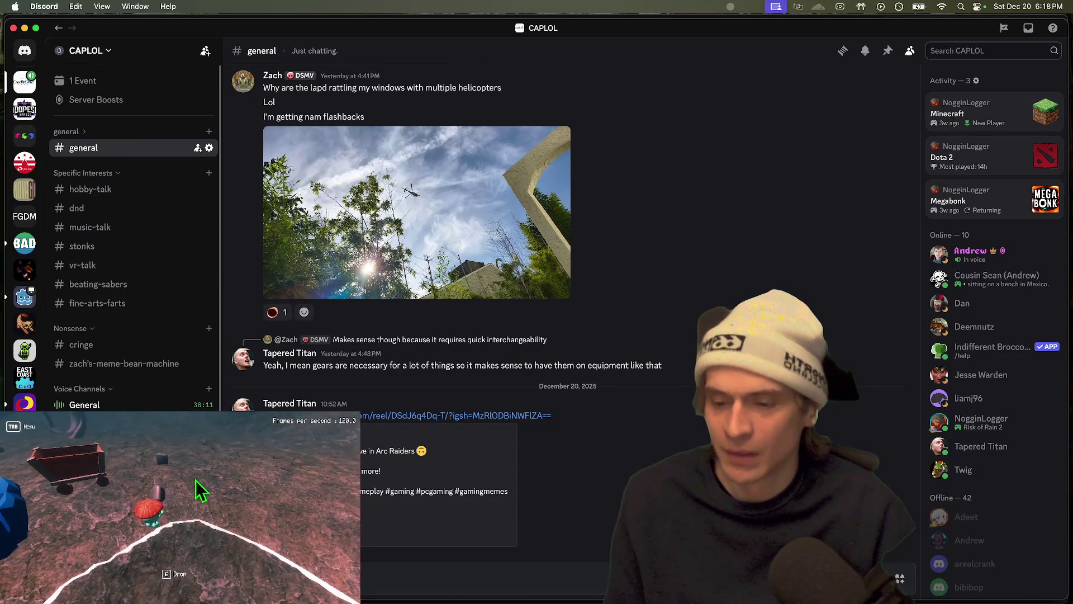
Browse BatteryAcidDev's showcase-your-work channel and read the Gitfetcher add-on announcement
click(25, 136)
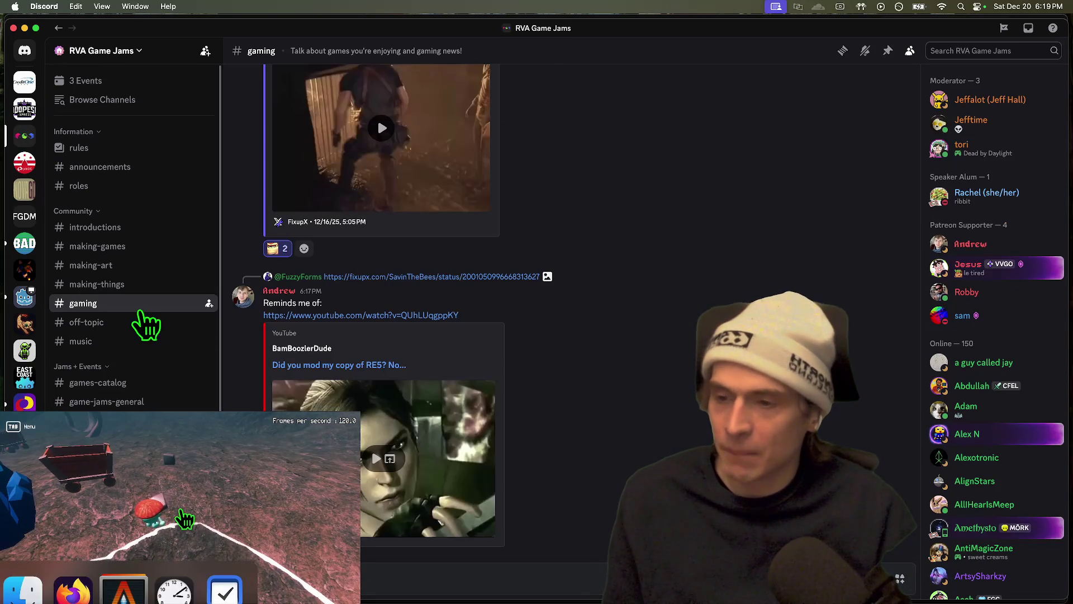
scroll(117, 357, down, 3)
scroll(106, 372, up, 3)
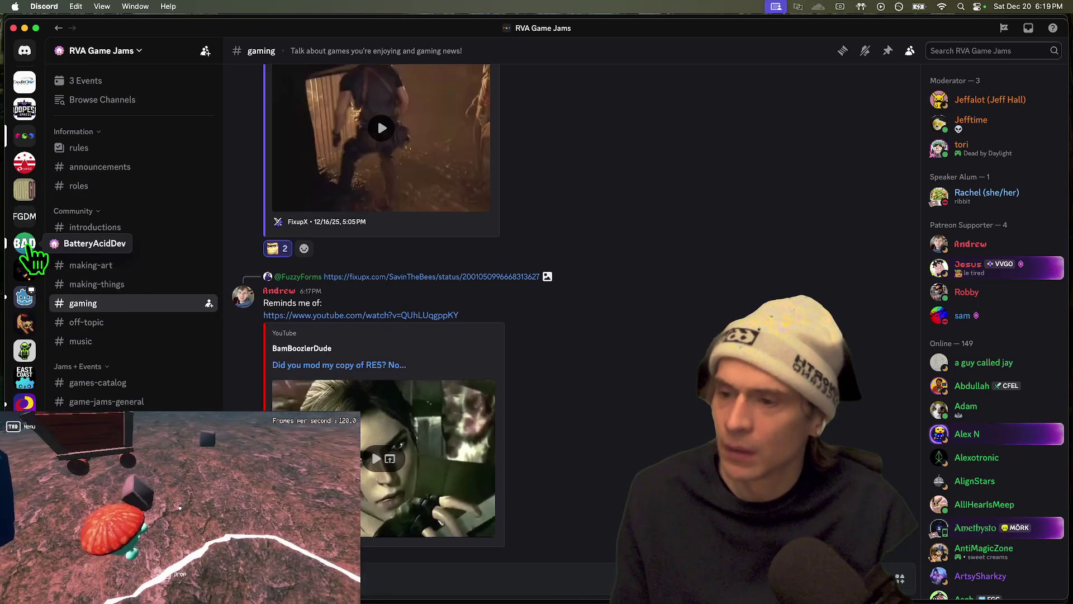
click(24, 243)
click(106, 246)
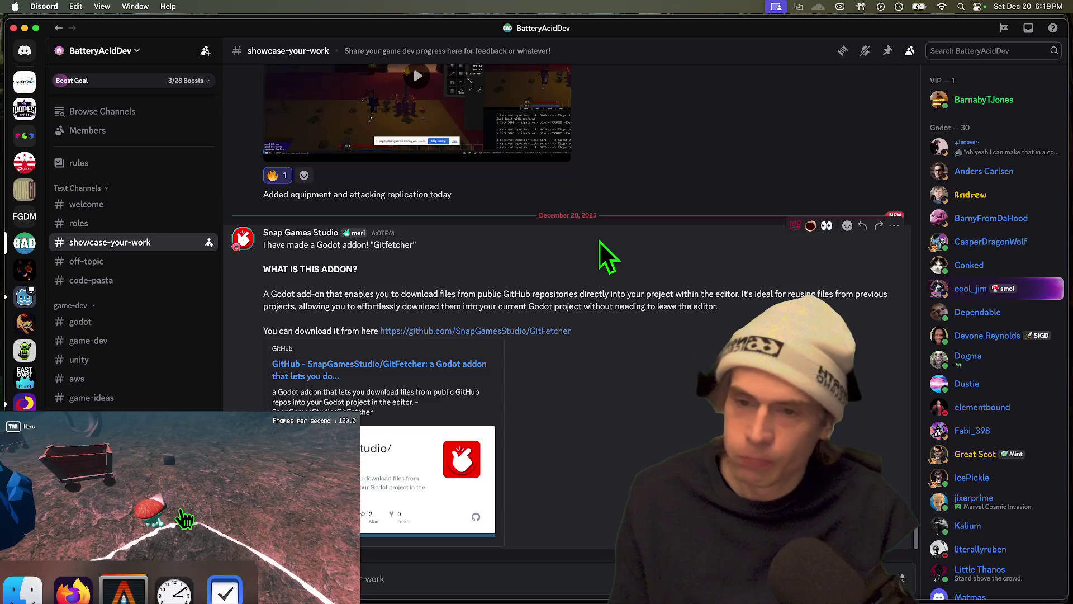
click(582, 317)
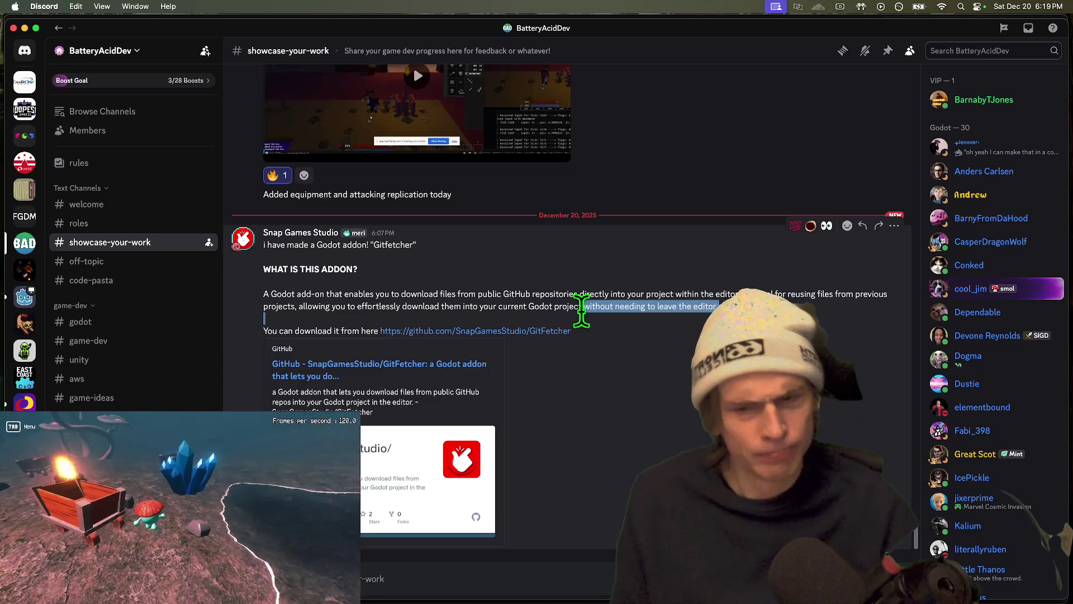
drag(341, 375, 682, 283)
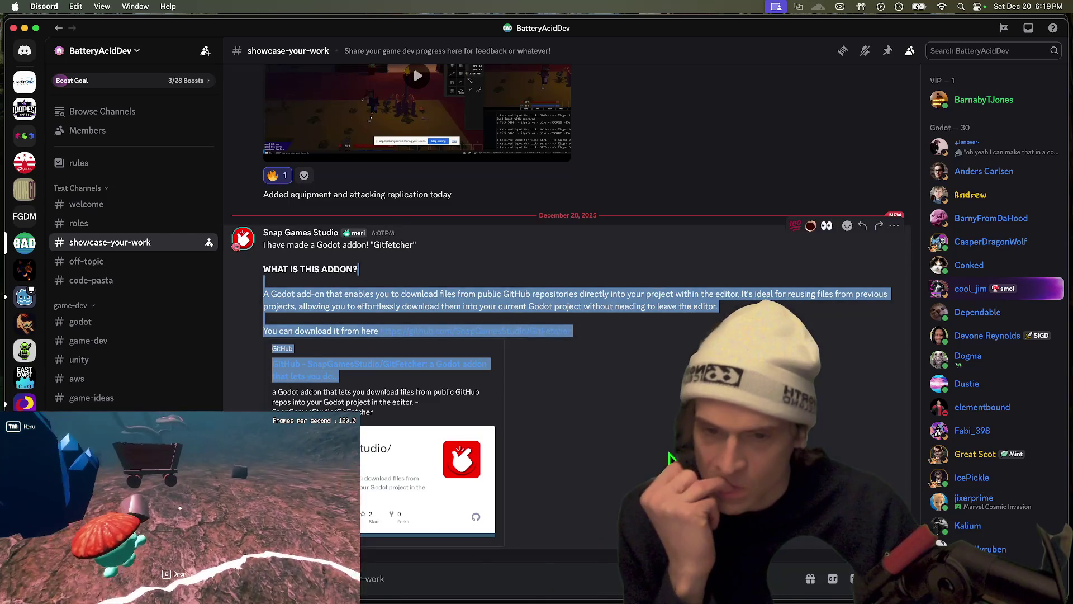
click(279, 310)
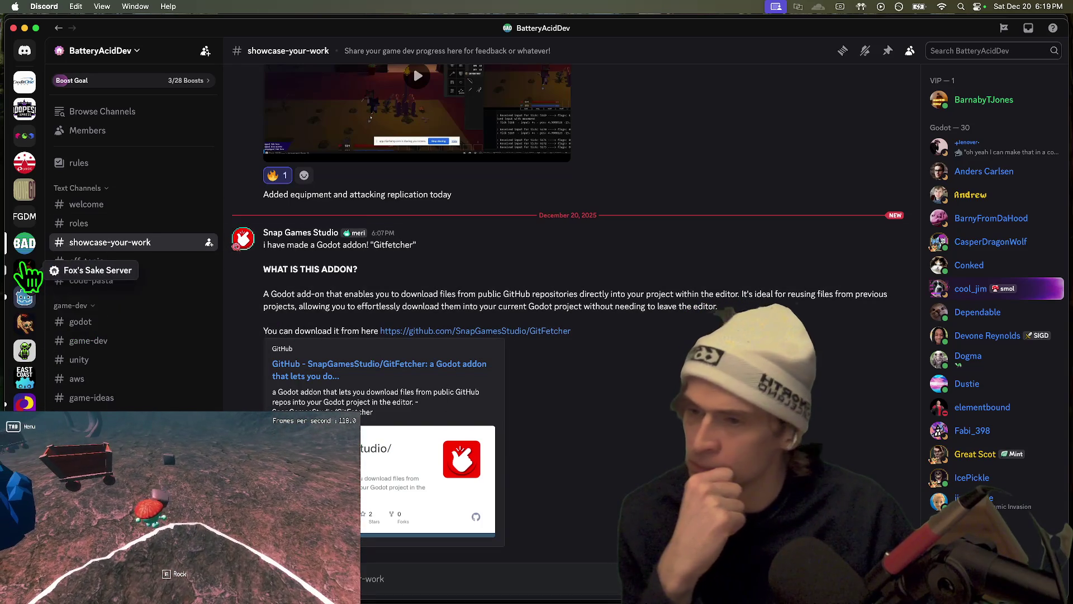
Look through Fox's Sake Server, then return to the RVA Game Jams server
click(24, 270)
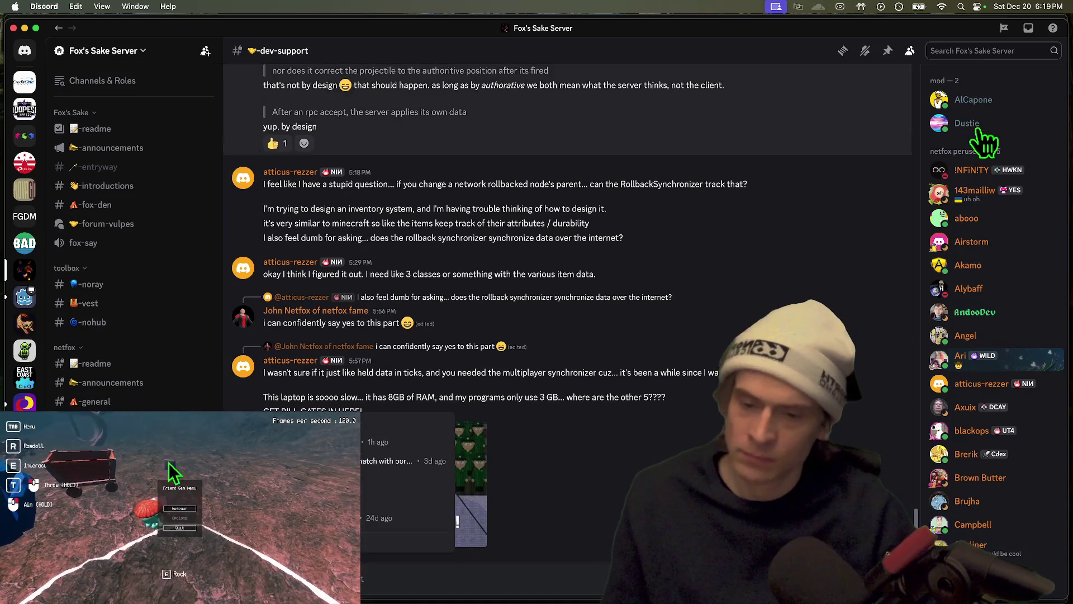
right_click(491, 401)
click(384, 375)
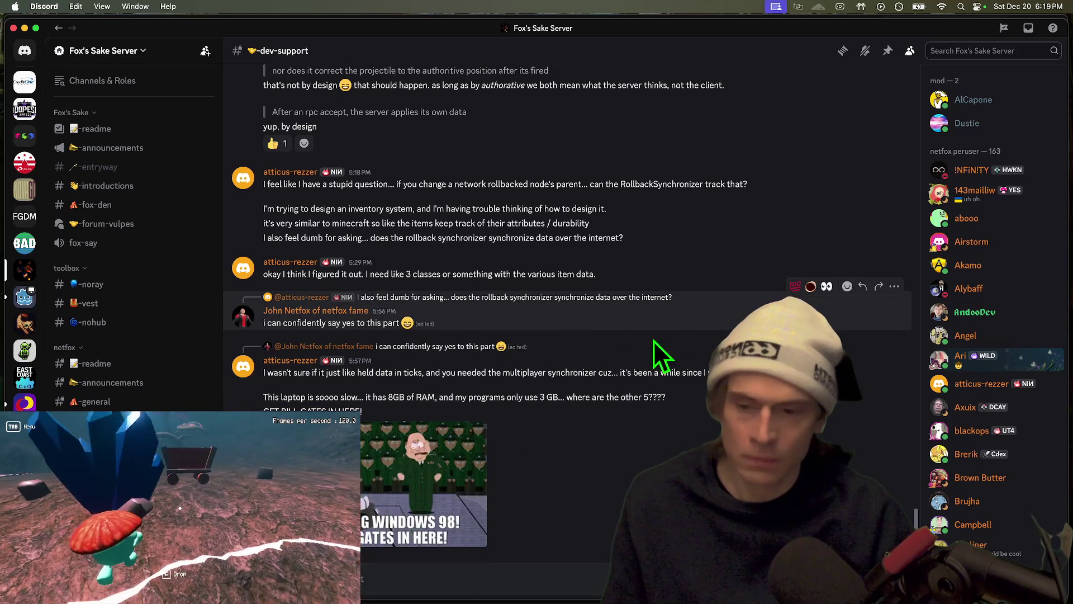
key(super+alt+Up)
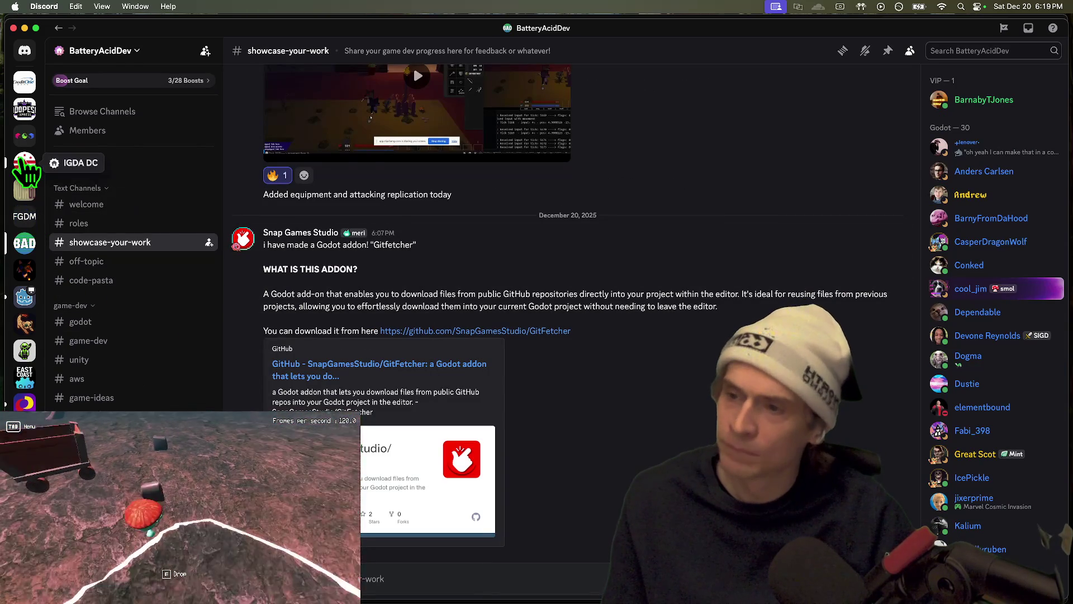
click(24, 162)
click(24, 136)
scroll(134, 240, down, 3)
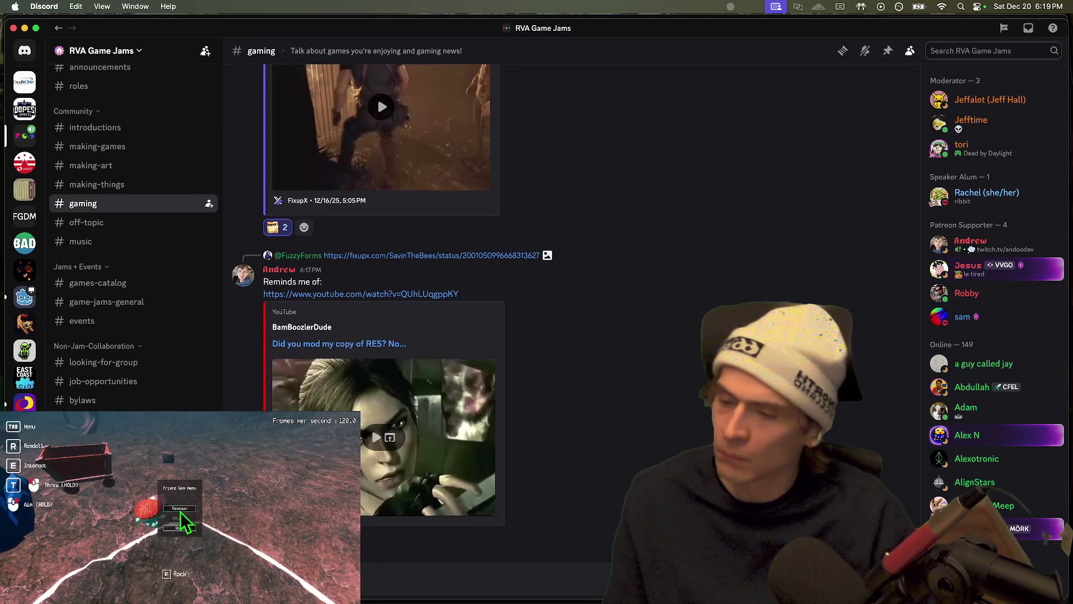
Stream the entire Screen 1 to the channel and bring Godot to the front
click(181, 516)
click(528, 126)
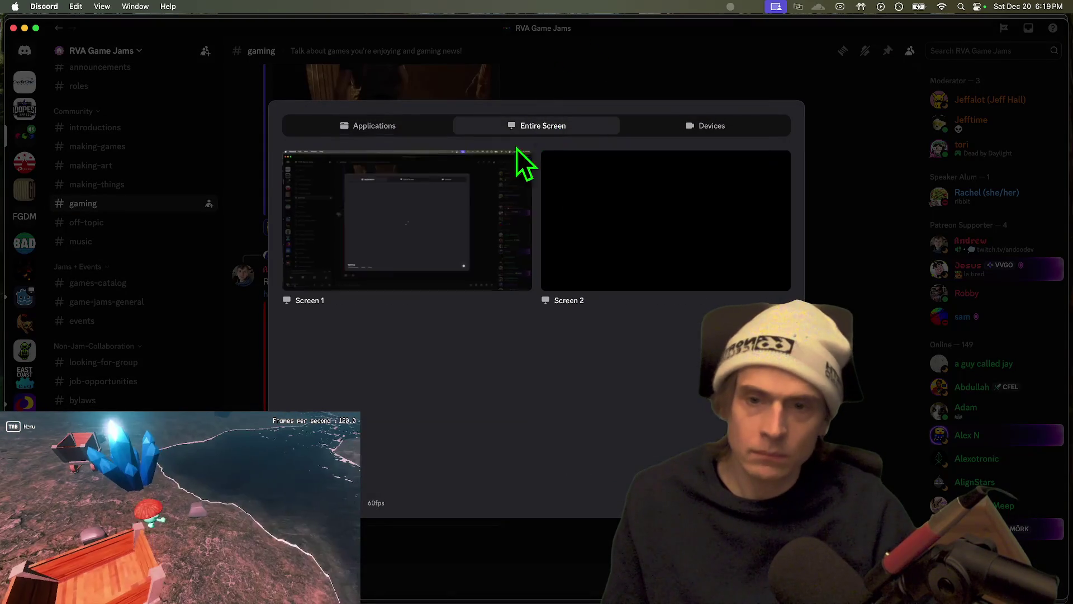
click(419, 220)
key(super+Tab)
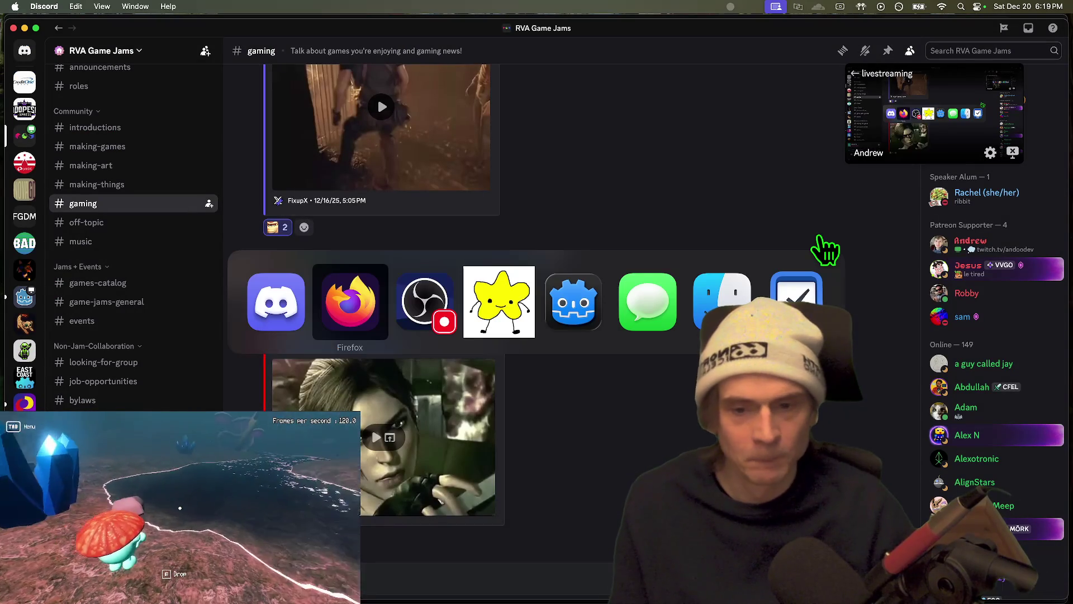
key(super+Tab)
key(super+Tab)
key(super+Tab)
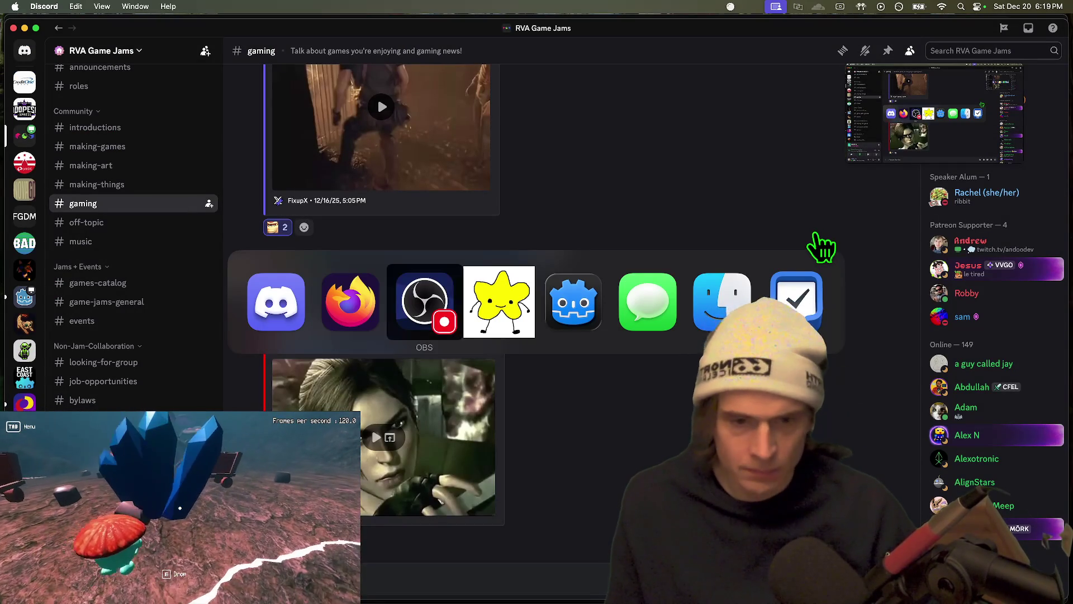
key(super+shift+Tab)
scroll(659, 232, down, 3)
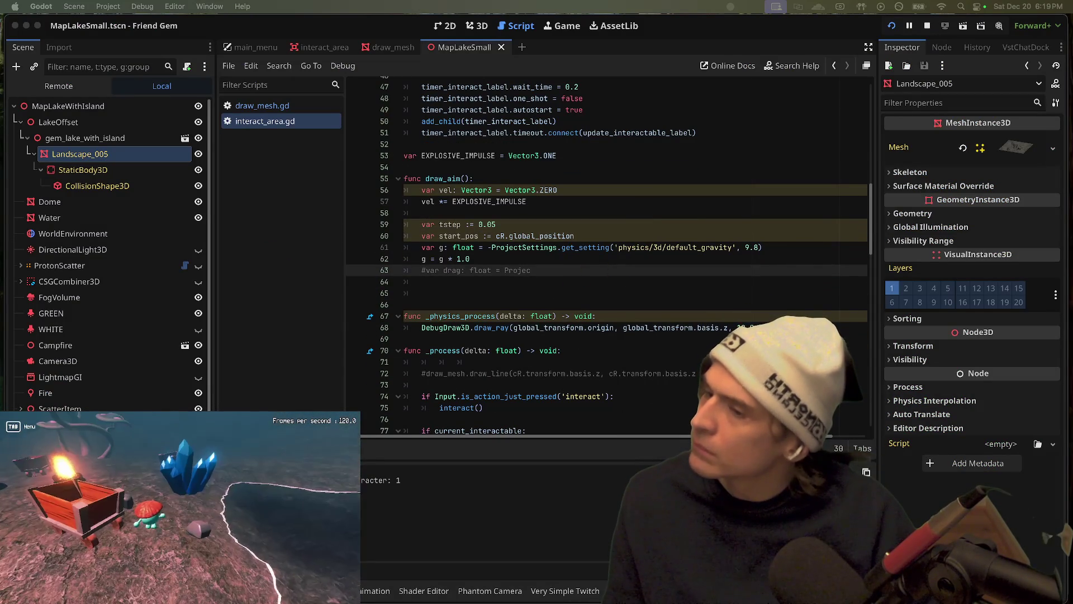
Replace the commented drag line with a for loop over range(1, 151) adding g to vel.y
key(super+Tab)
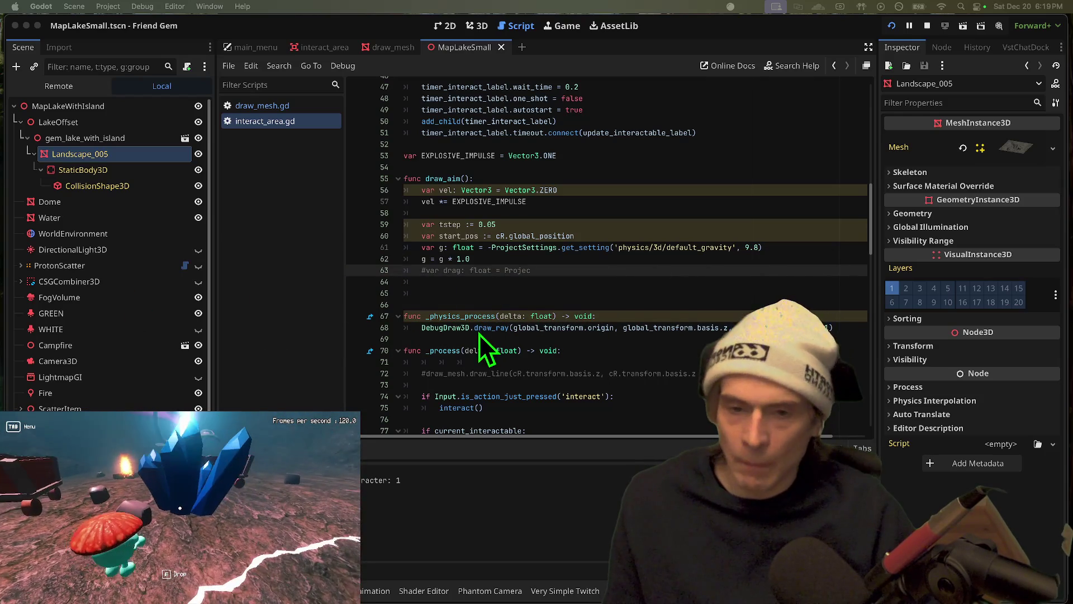
click(592, 271)
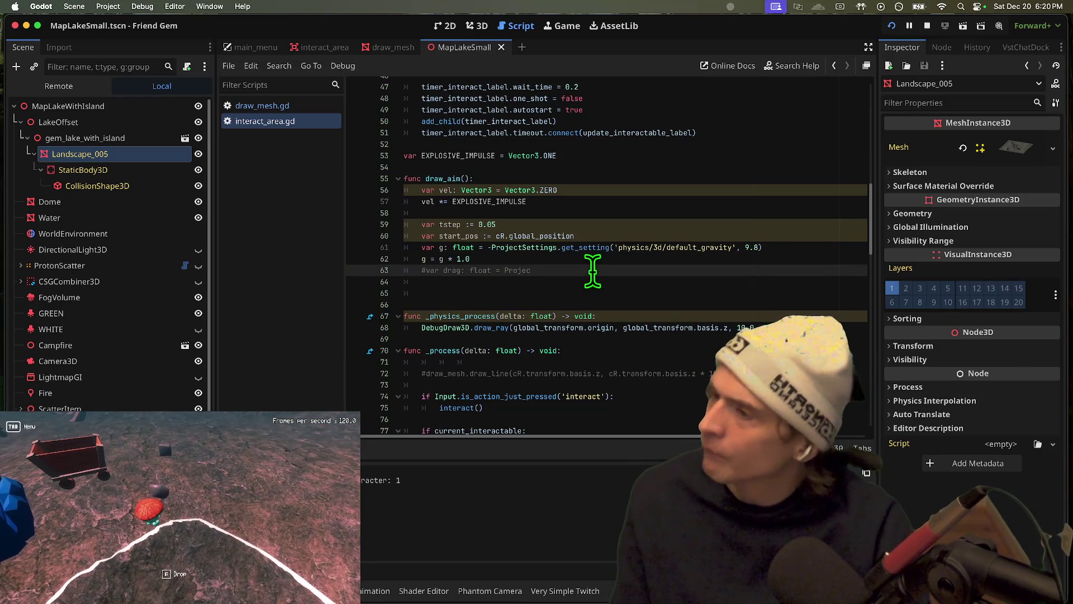
key(ctrl+shift+k)
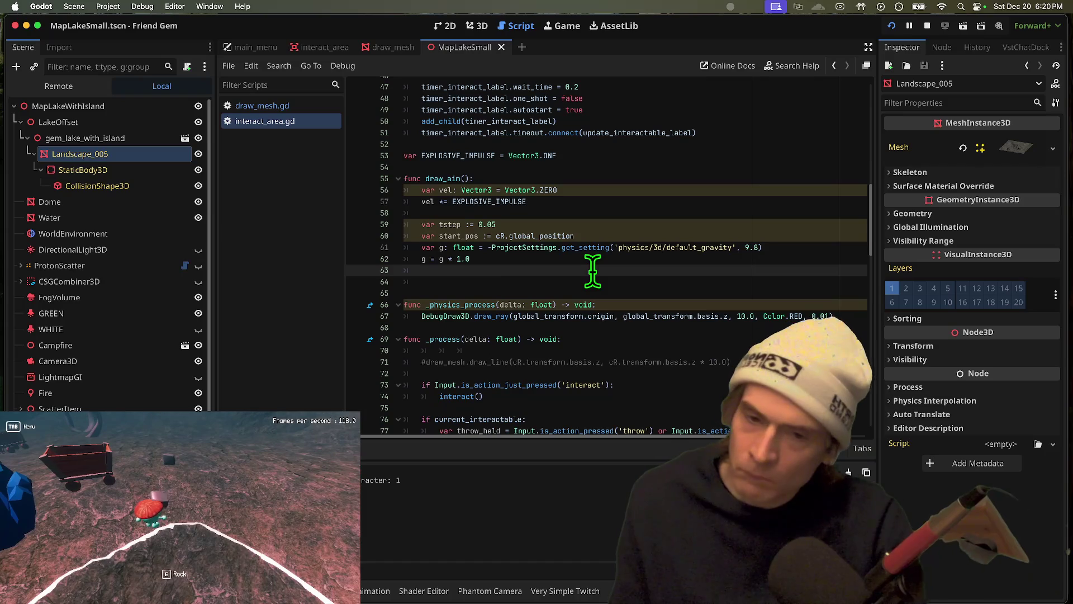
key(Return)
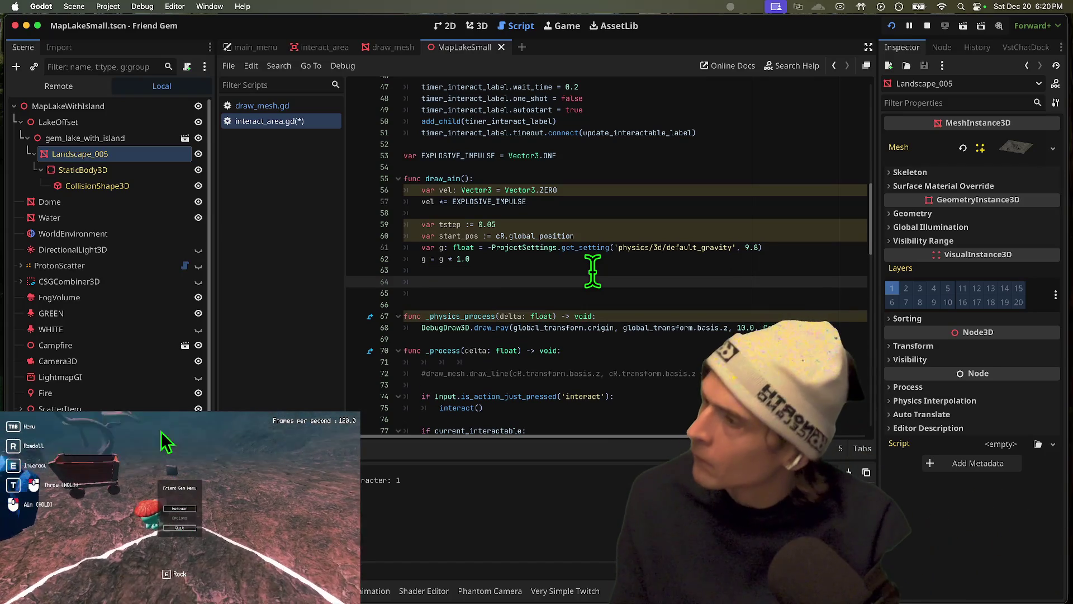
text(var)
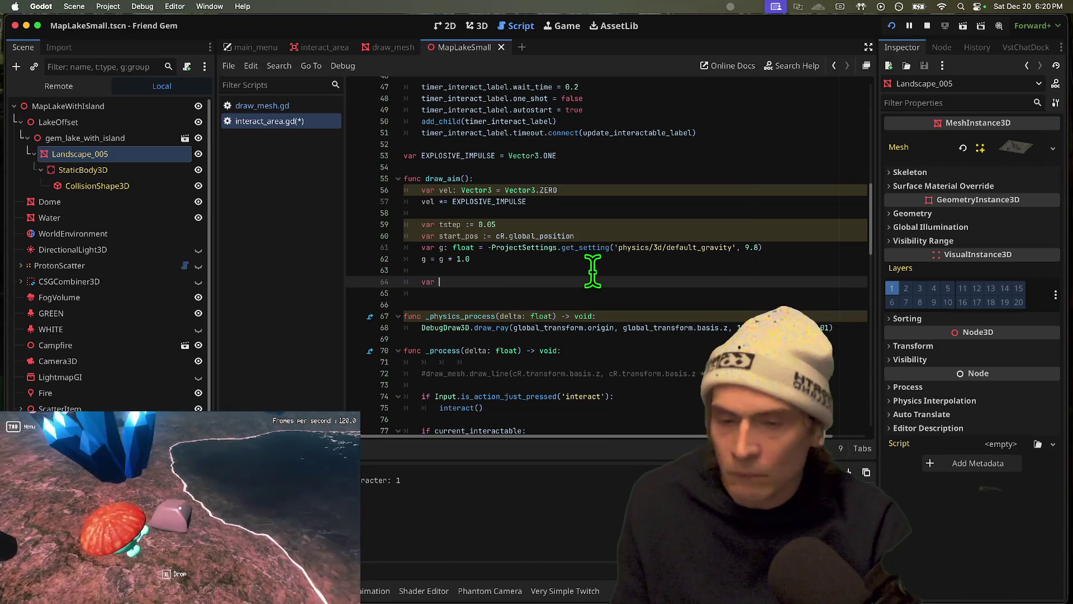
key(Return)
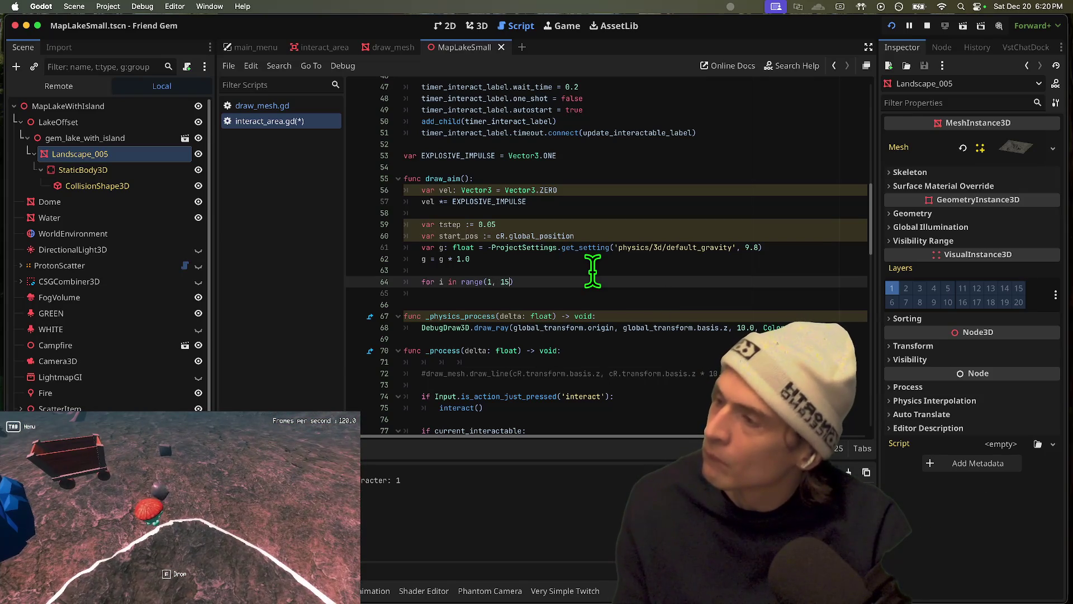
text(:)
key(Return)
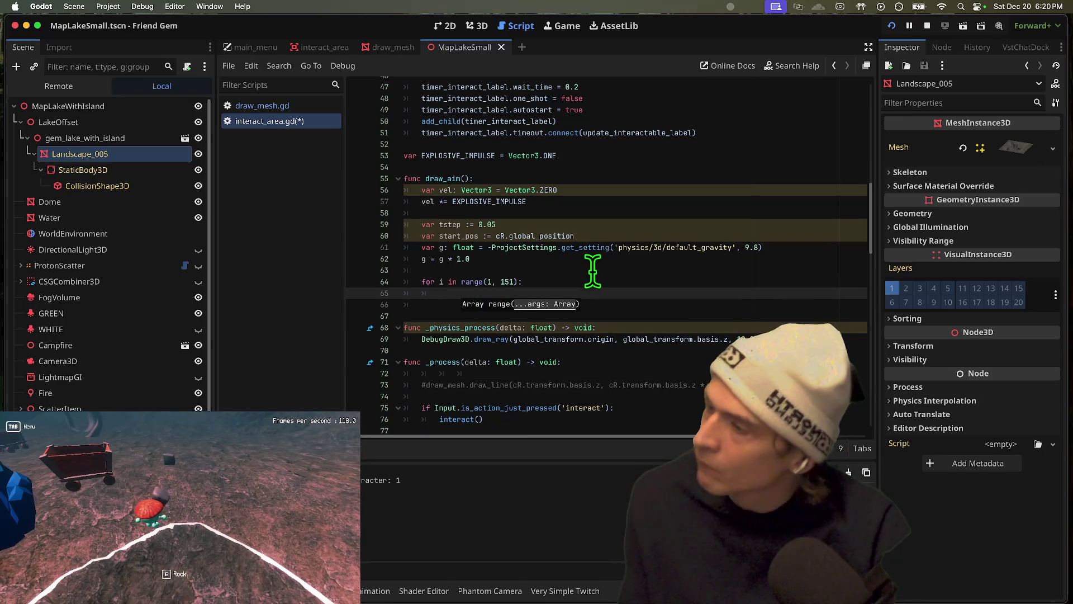
text(vel.)
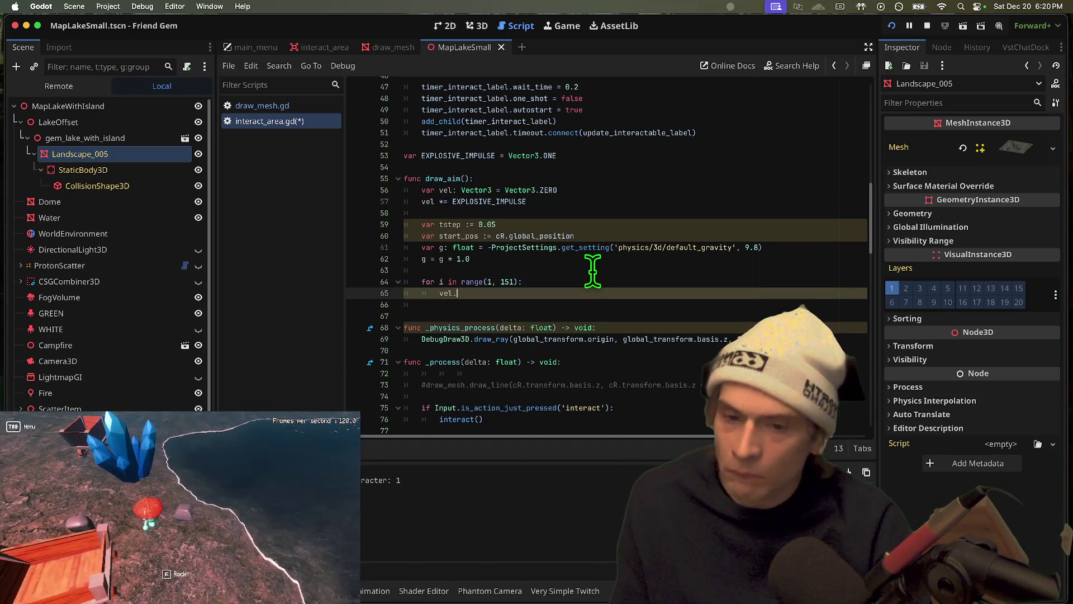
text(y)
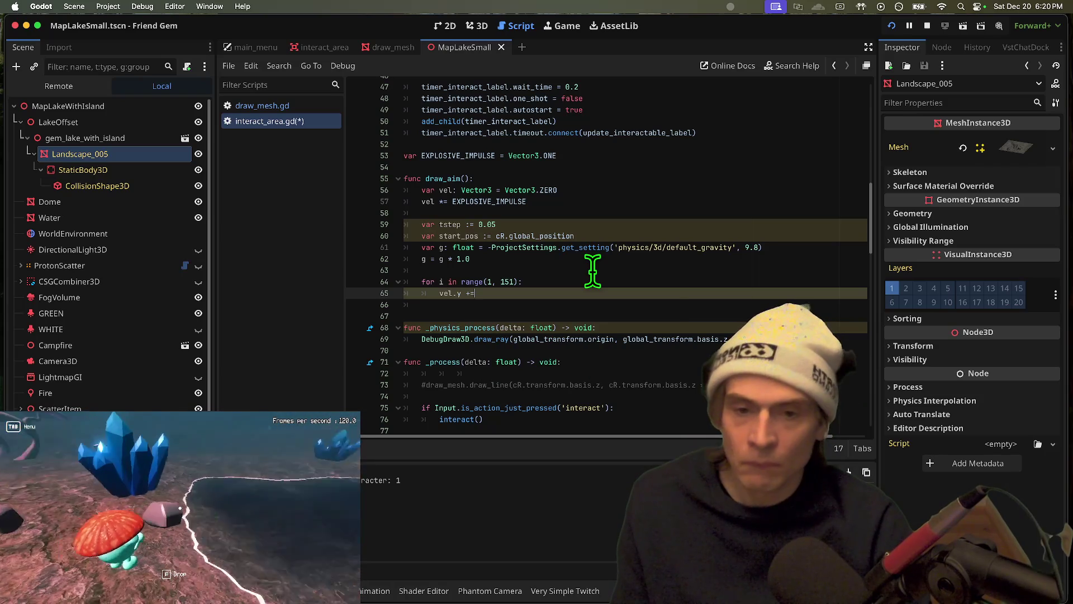
text( += g * tstep)
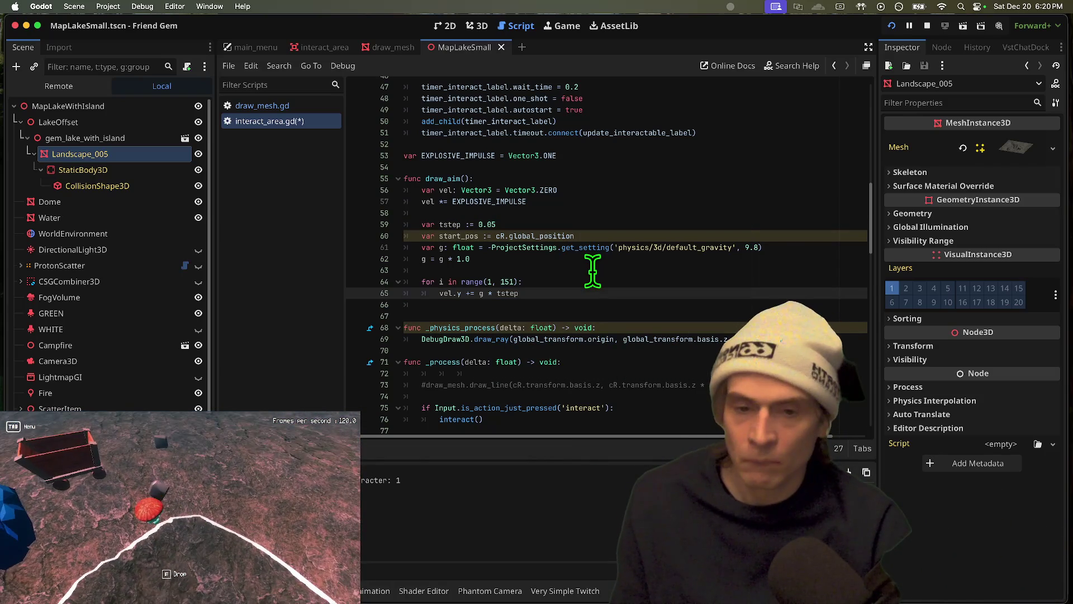
Declare line_start and line_end variables above the loop
click(592, 270)
key(Return)
key(Up)
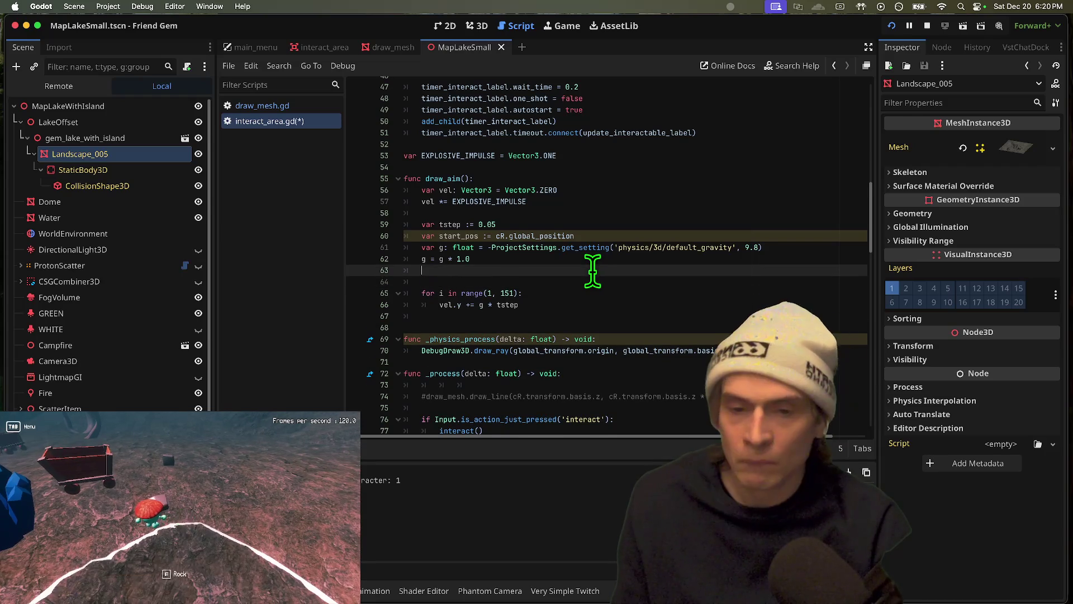
key(Return)
text(var line_start :)
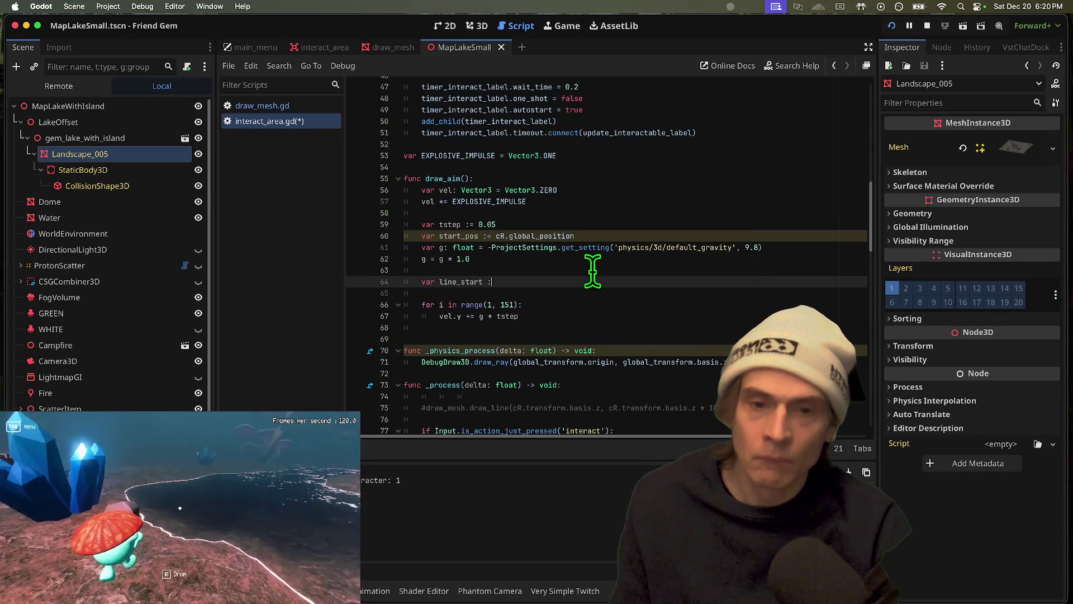
text(= start_pos)
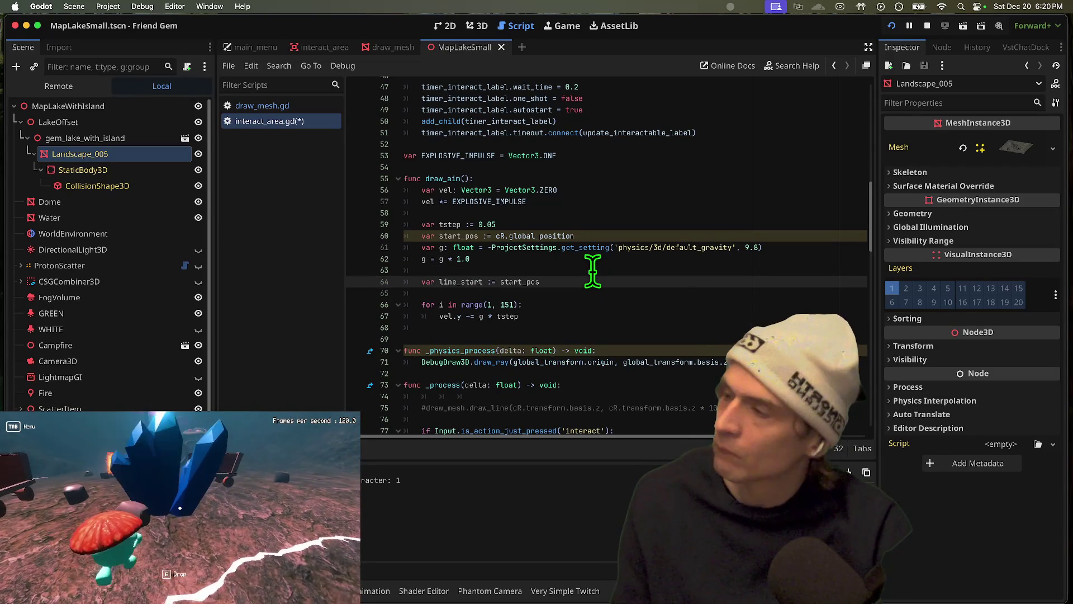
key(Return)
text(ine_)
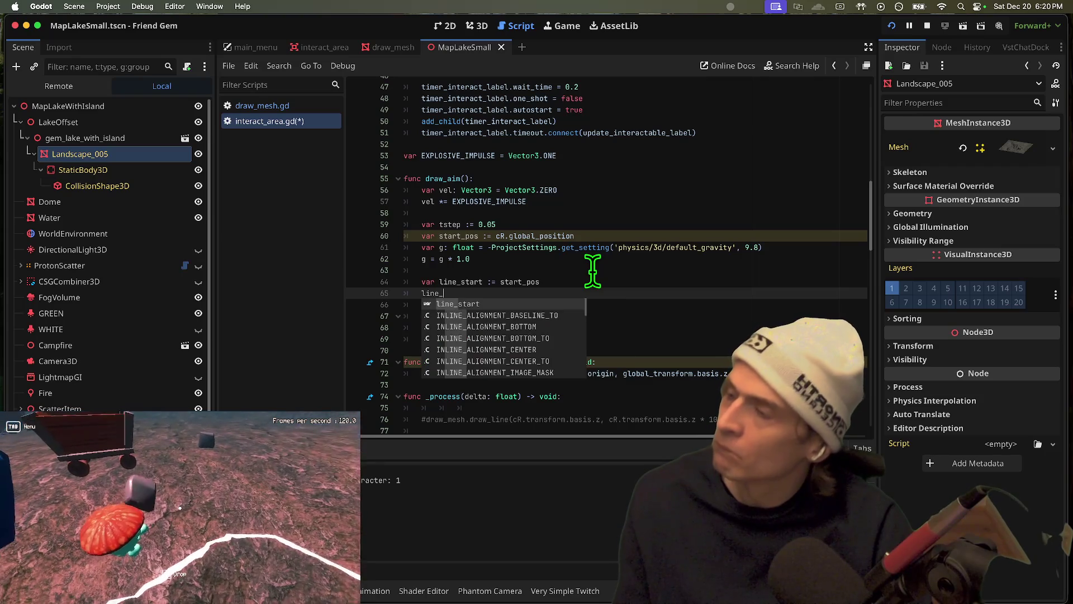
text(end := start_pos)
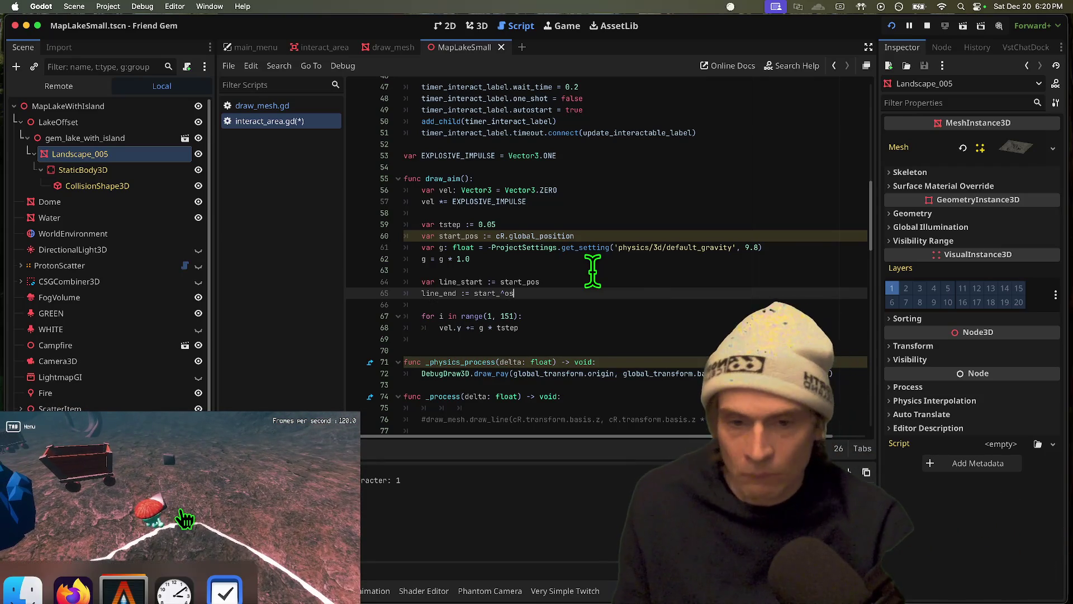
key(super+Left)
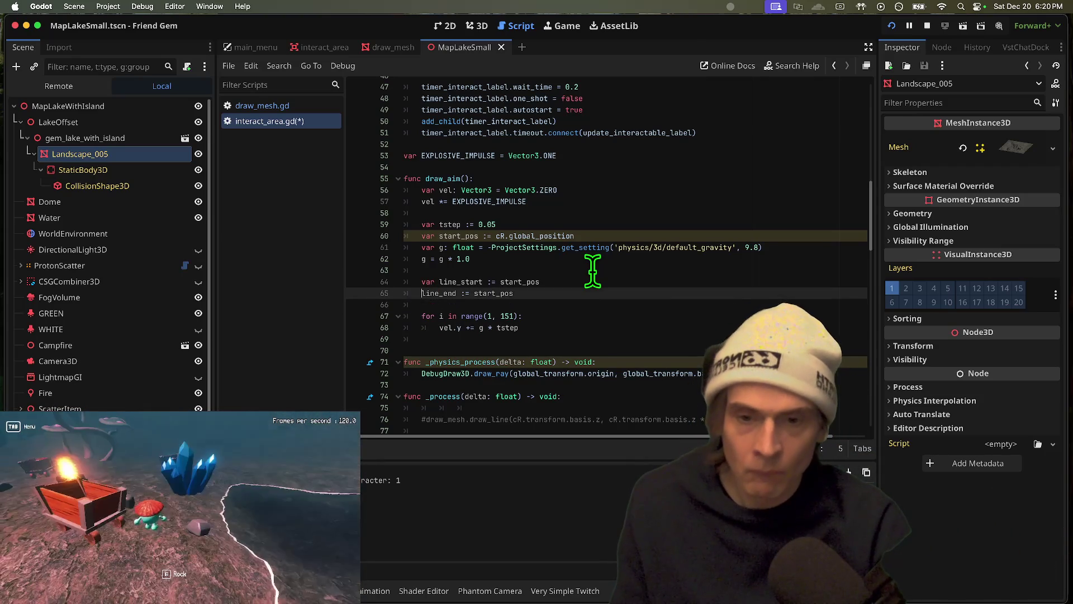
text(var)
key(Down)
key(Down)
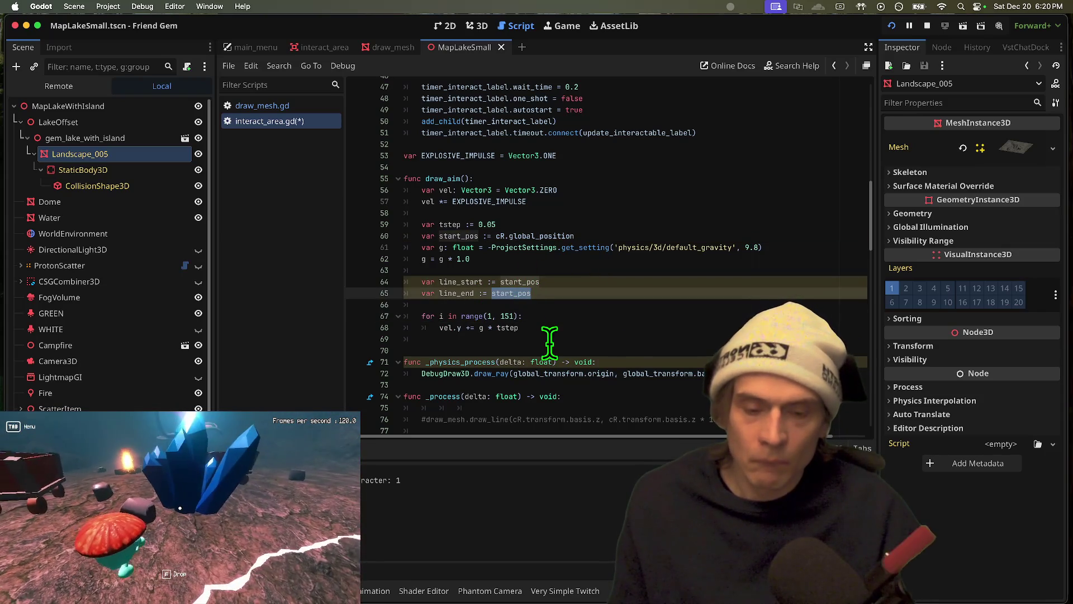
In the loop body, set line_start to line_end and advance line_end by vel * tstep
click(551, 339)
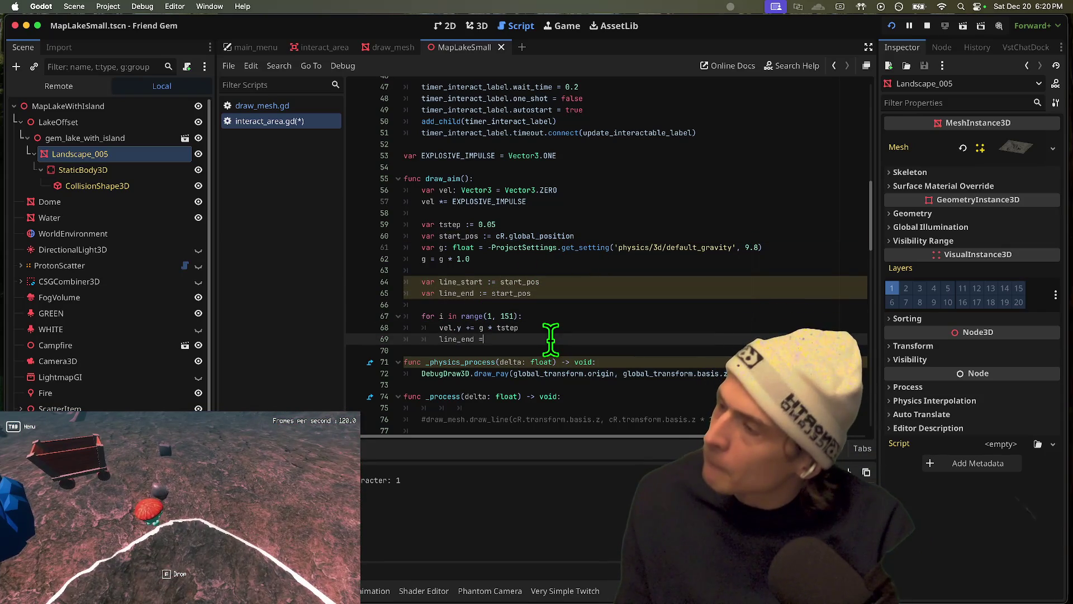
text( line_st)
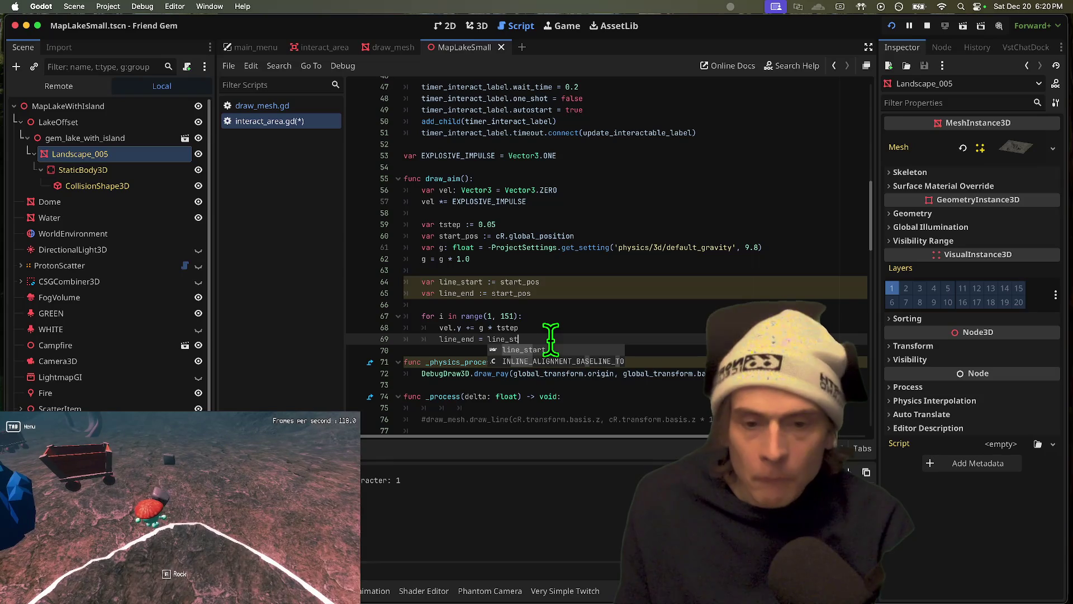
key(Return)
key(Return)
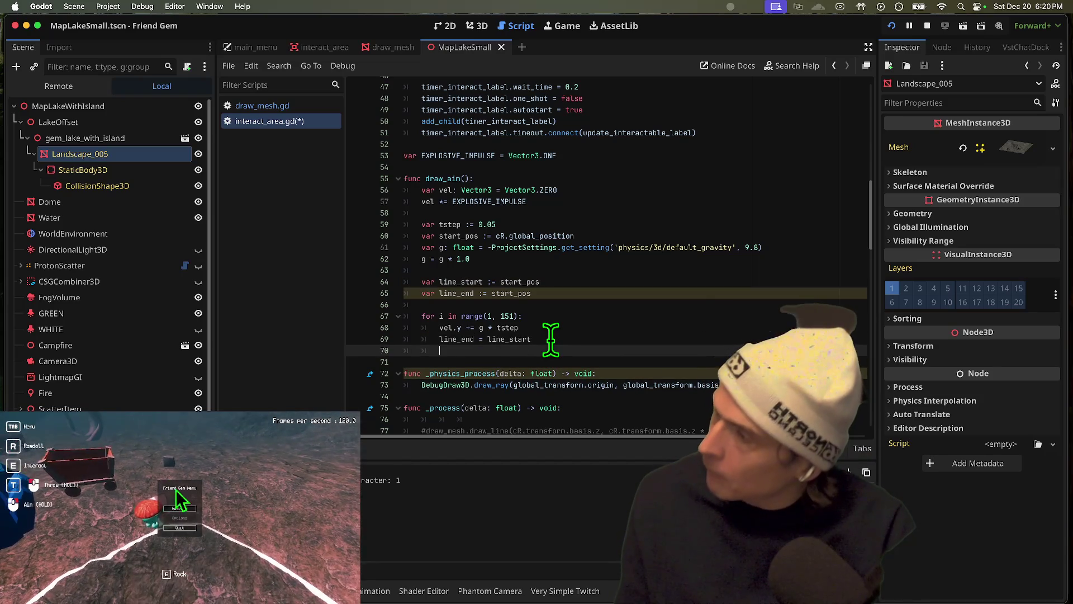
text(line_tend +)
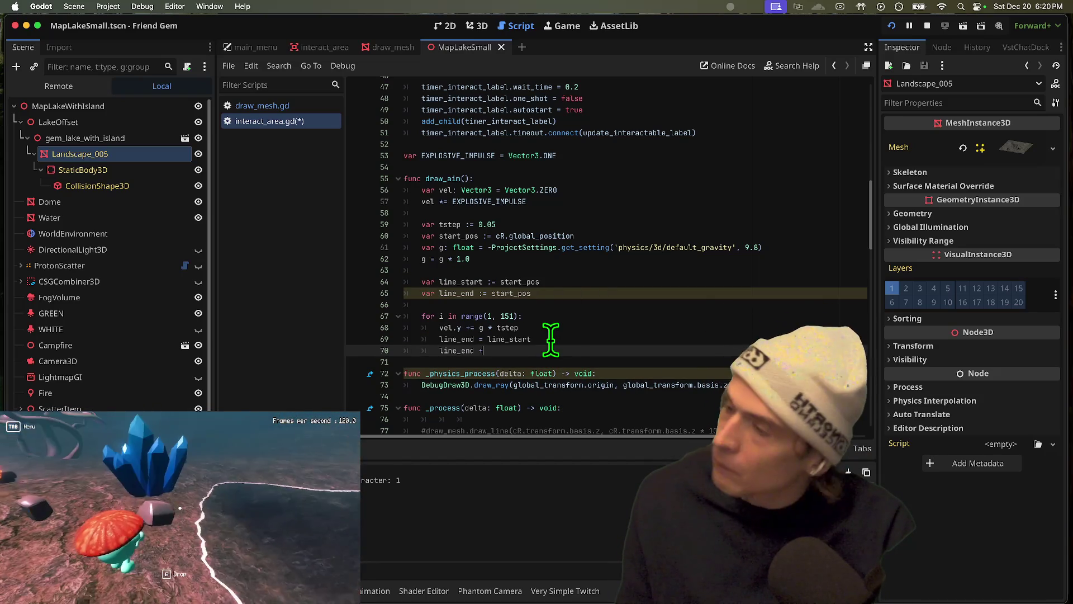
text(vel* )
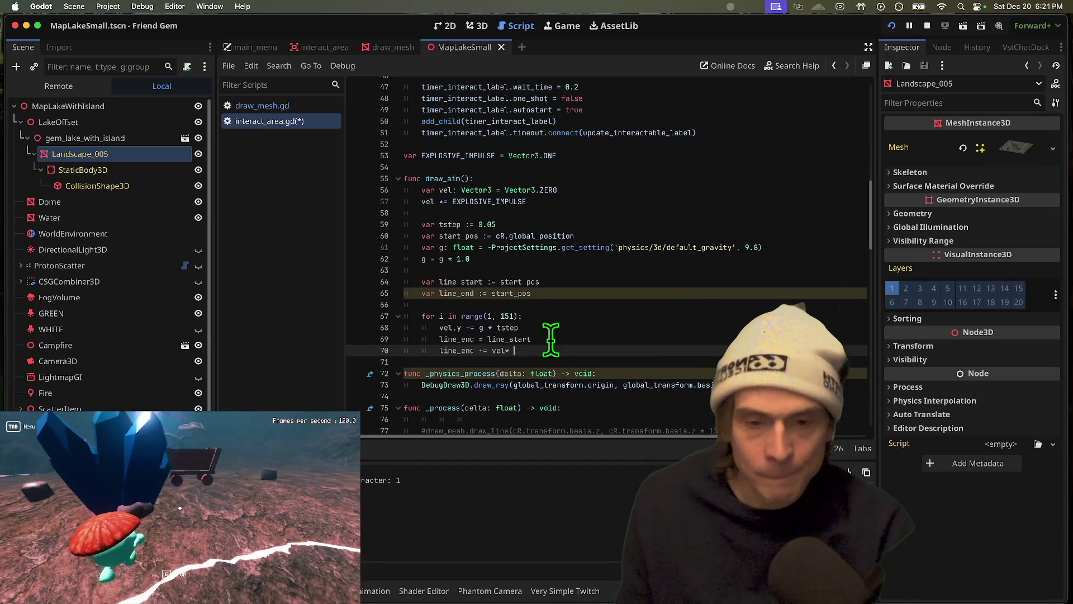
text(tstep)
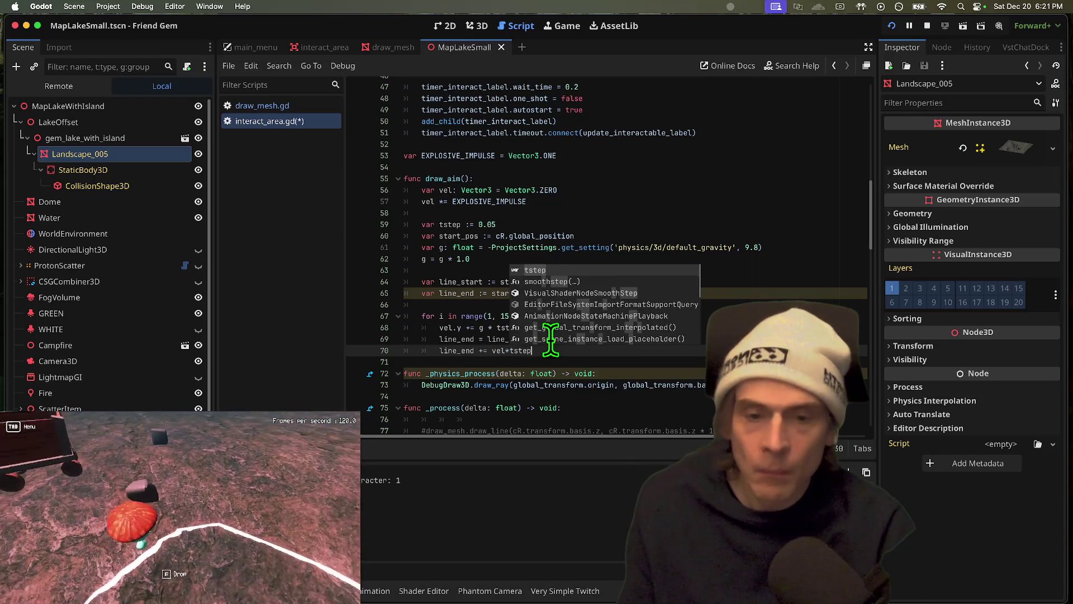
key(Return)
key(Return)
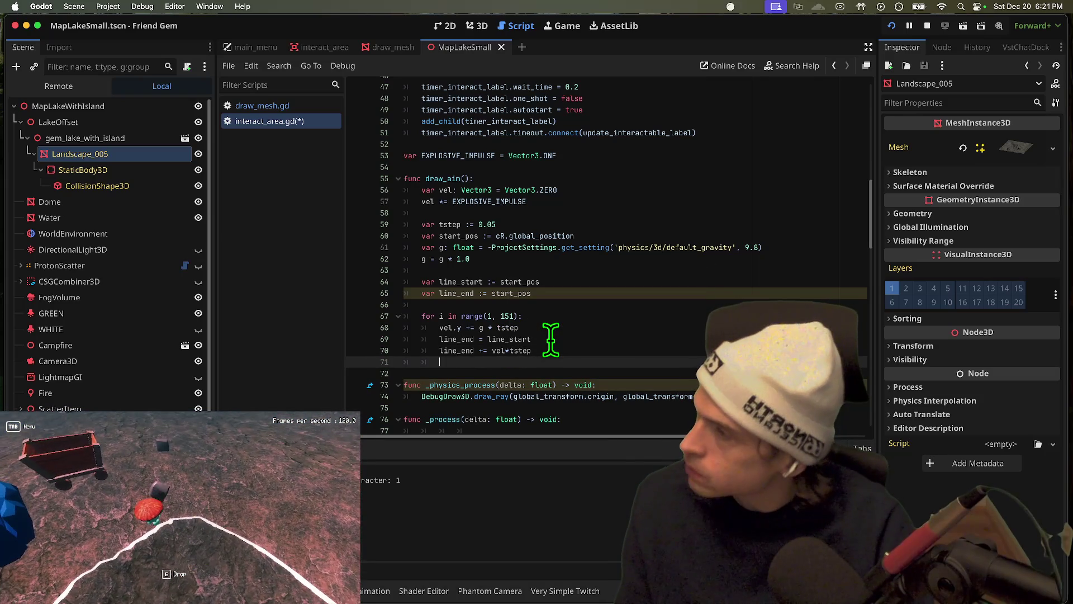
key(Return)
text(vel)
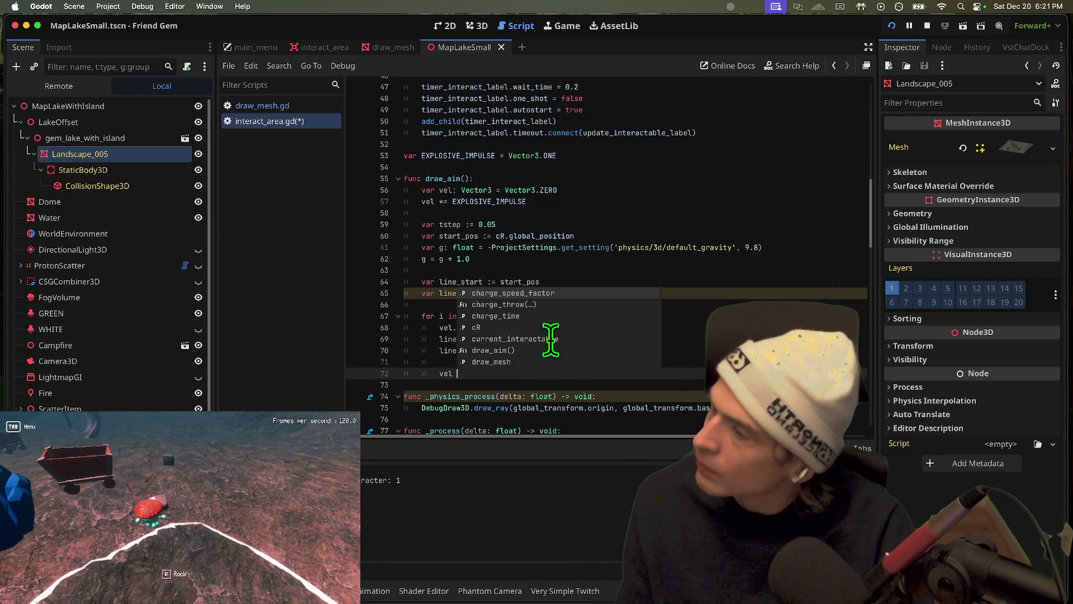
text(*)
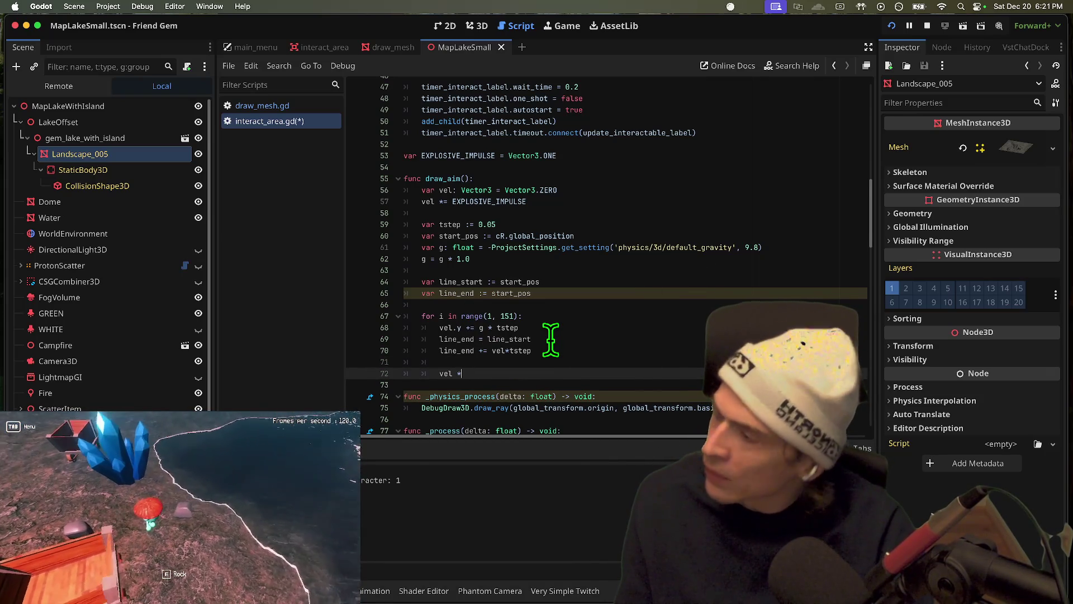
key(super+BackSpace)
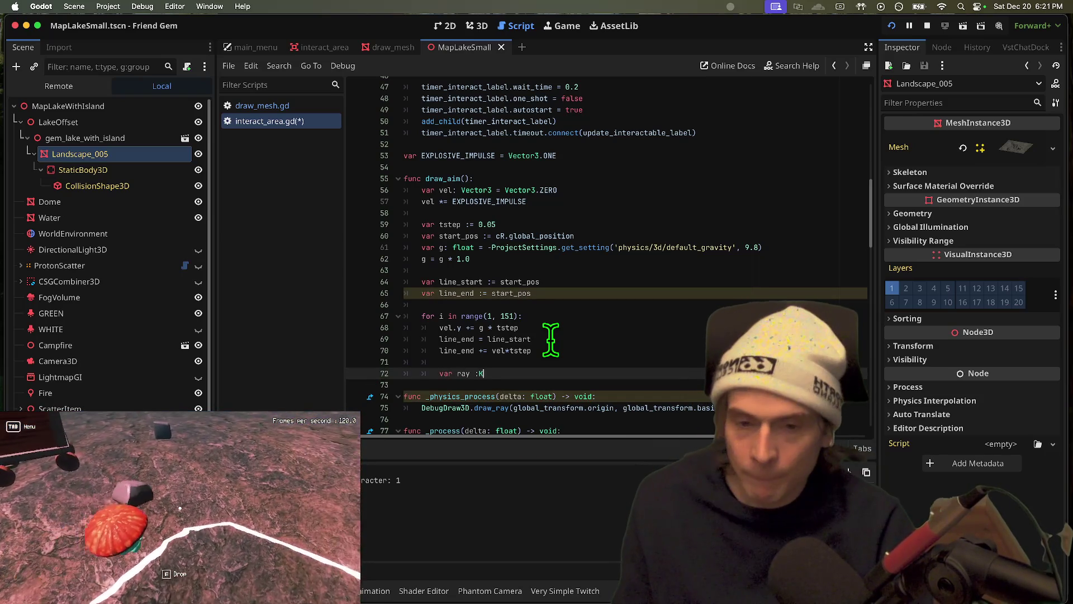
Assign var ray := raycast_query() and add a raycast_query function stub returning Dictionary
text(= ray)
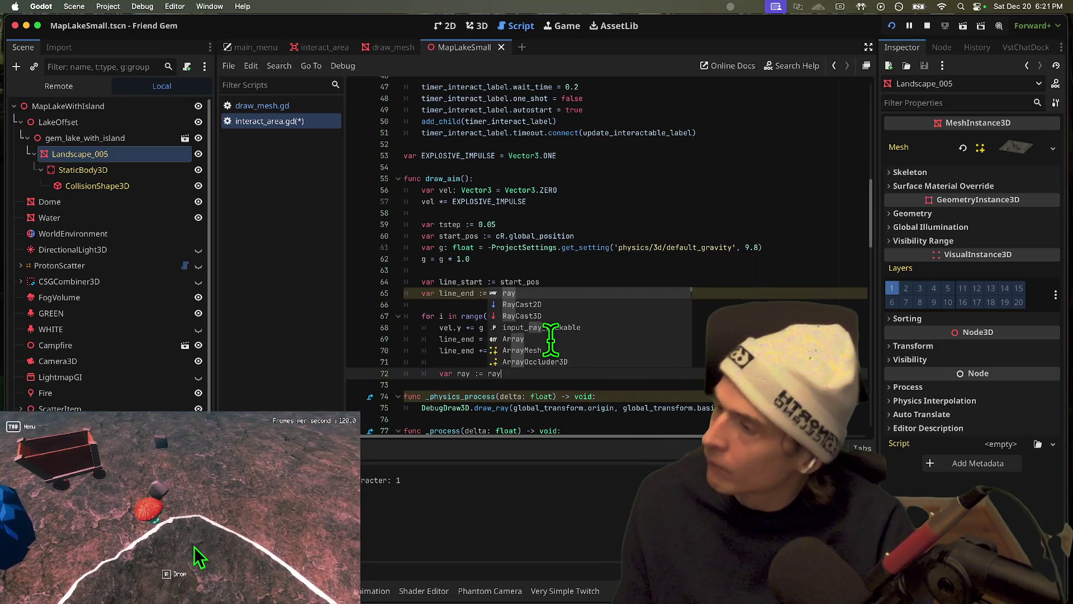
text(cast)
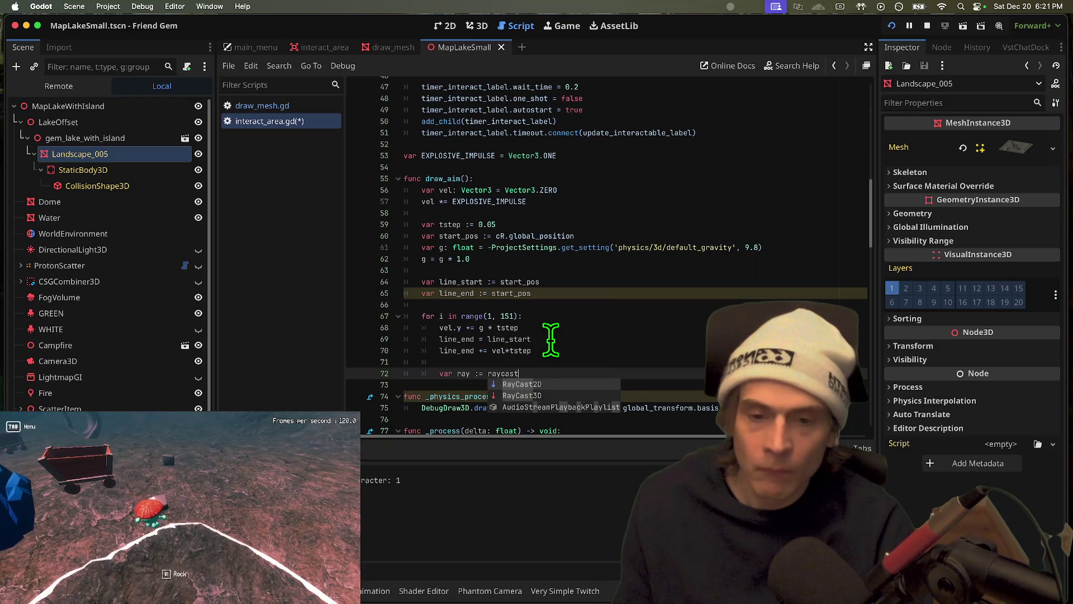
text(_query()
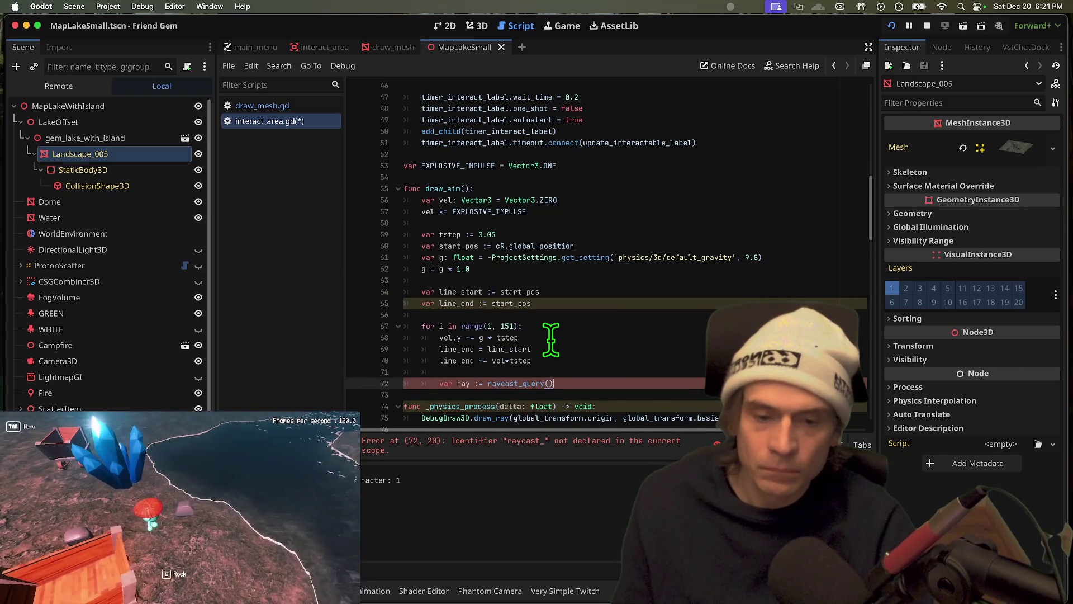
key(Return)
key(Return)
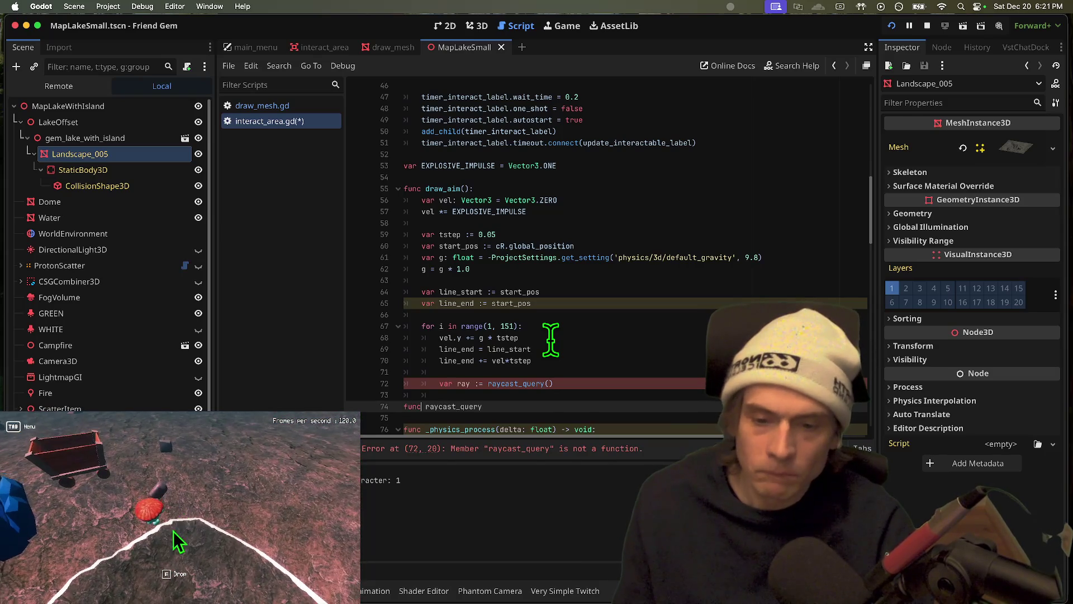
key(End)
text())
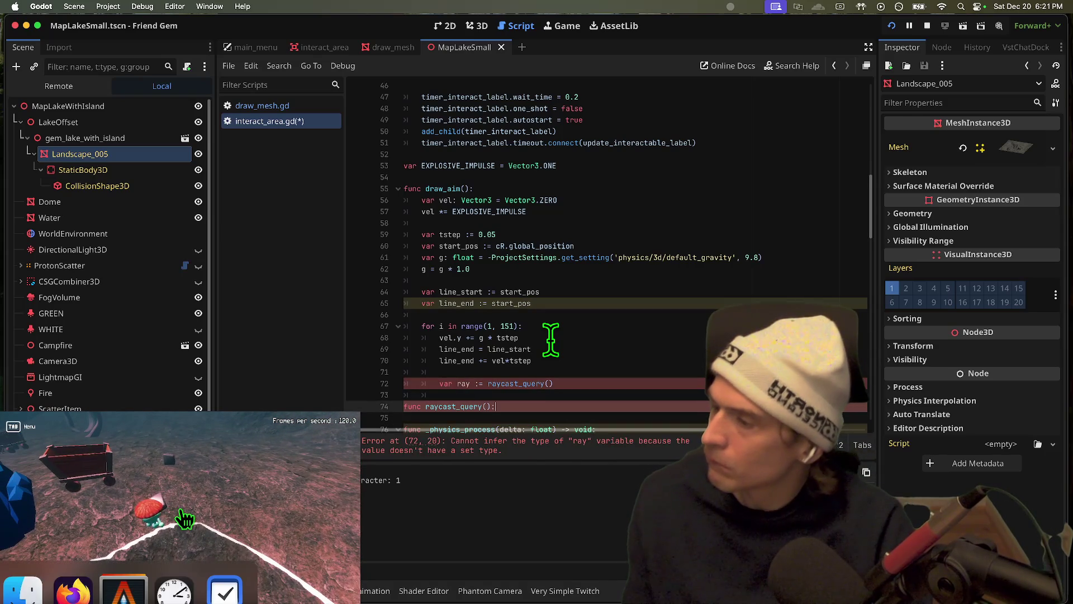
key(Return)
key(Up)
key(End)
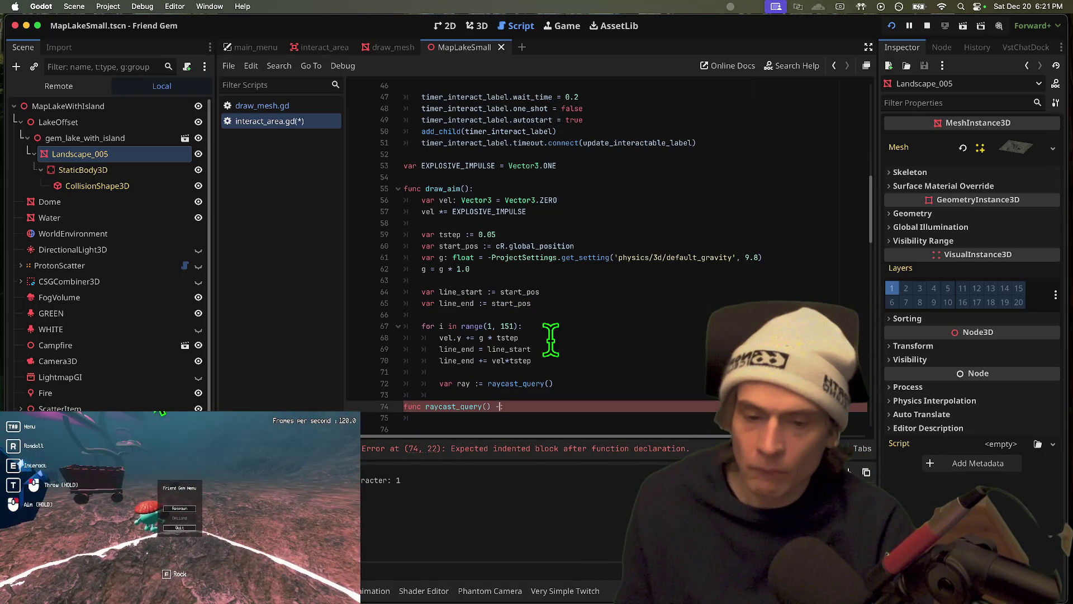
text(i)
key(Return)
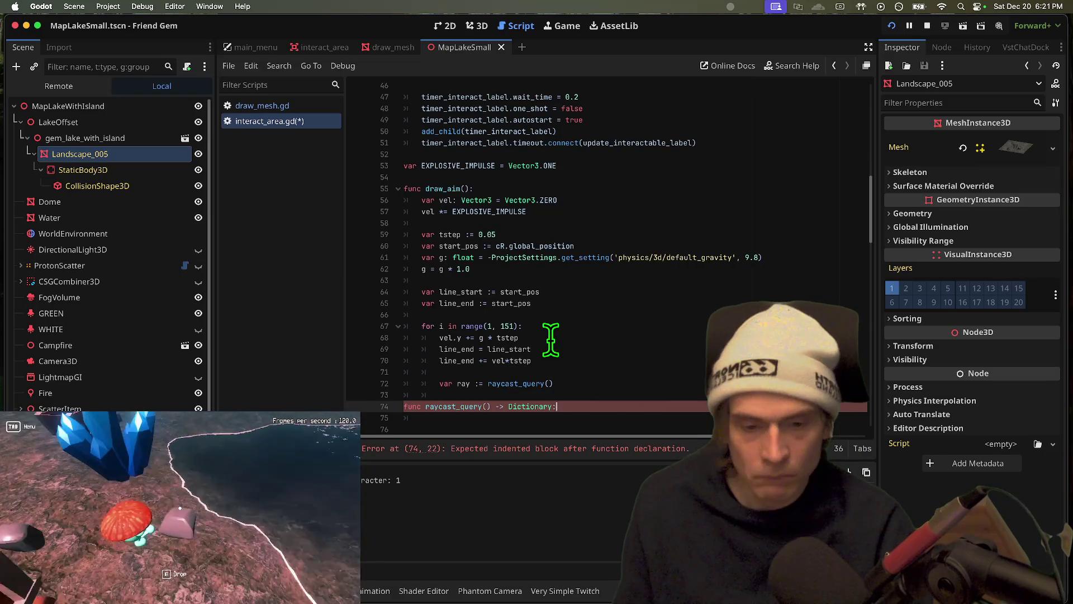
key(Down)
key(Down)
key(Up)
key(Up)
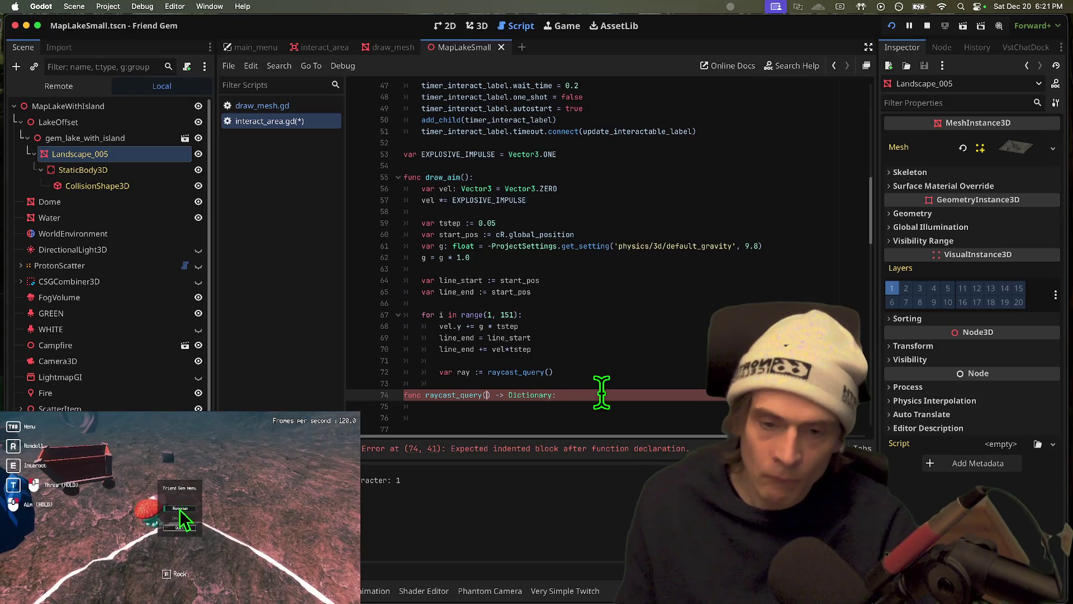
Give raycast_query the parameters a: Vector3 and b: Vector3 with a return {} body
text(to)
key(Down)
key(Down)
key(Return)
text(,)
key(BackSpace)
key(BackSpace)
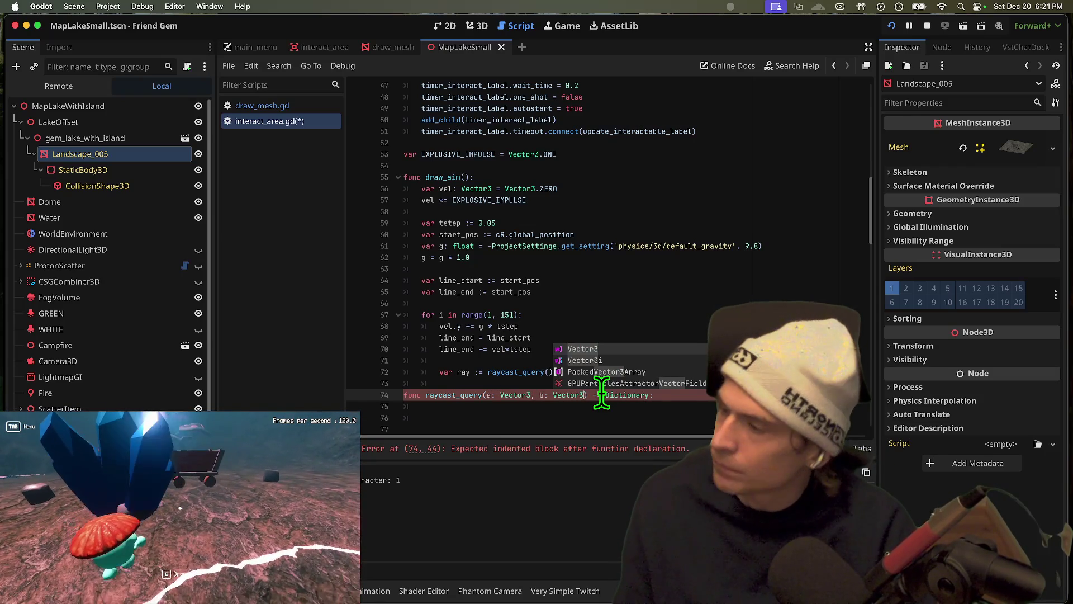
key(Return)
key(Return)
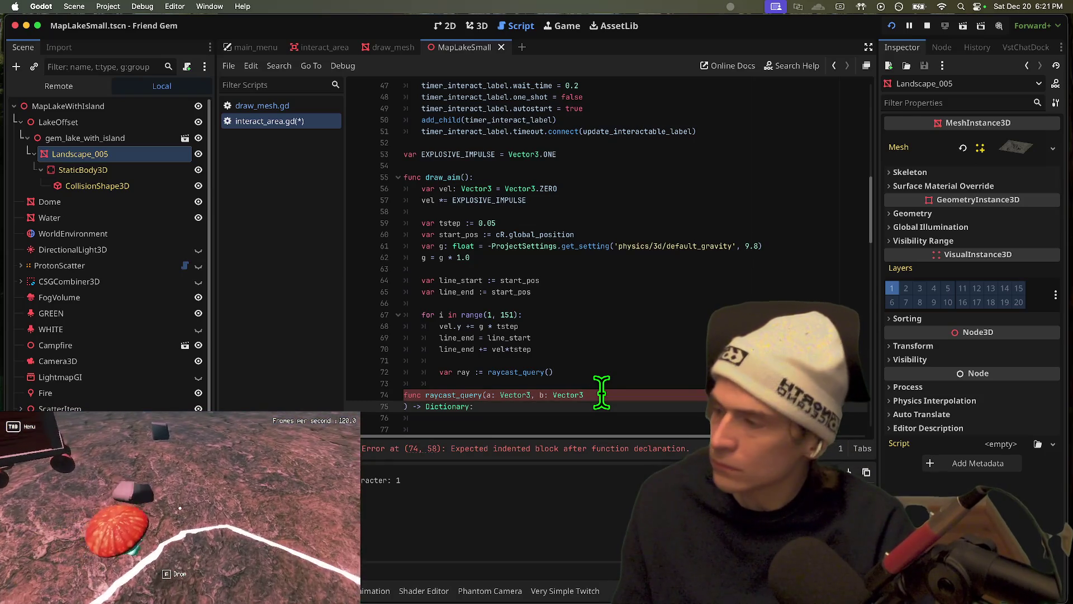
key(BackSpace)
key(End)
key(Return)
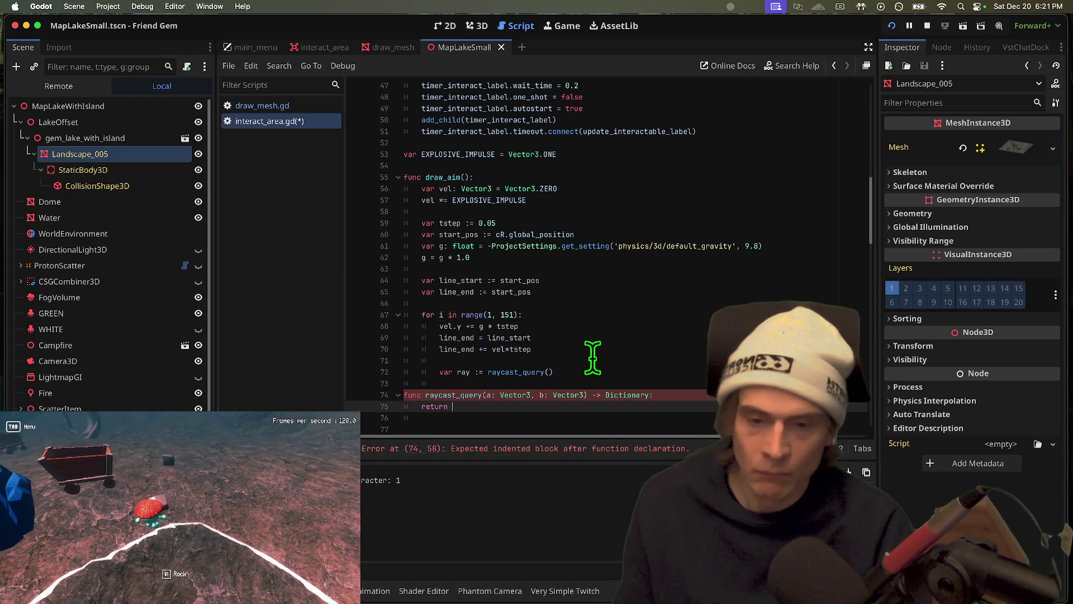
key(Down)
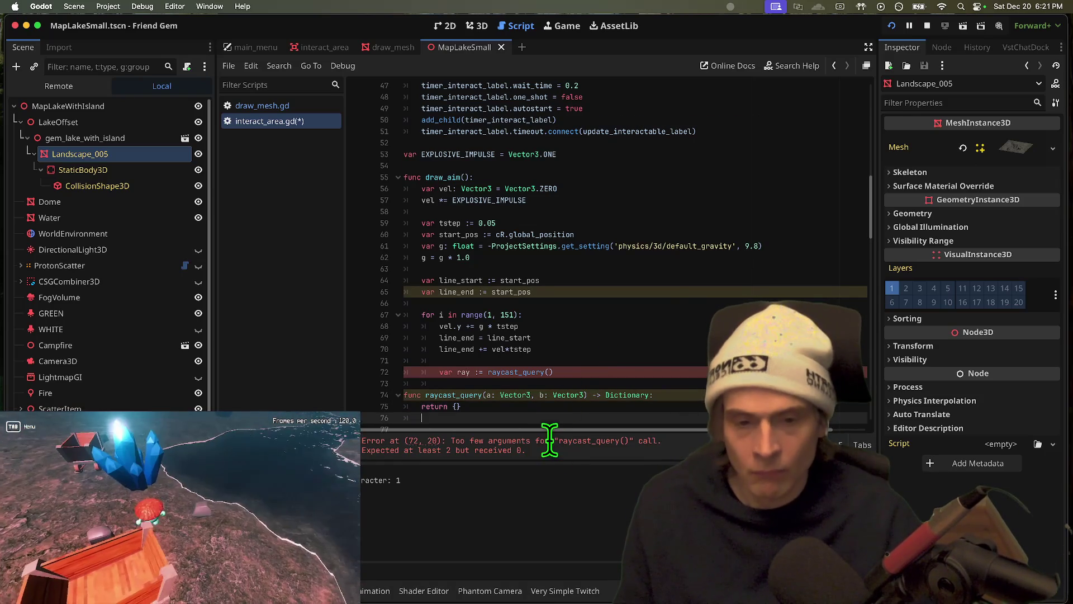
scroll(598, 373, down, 4)
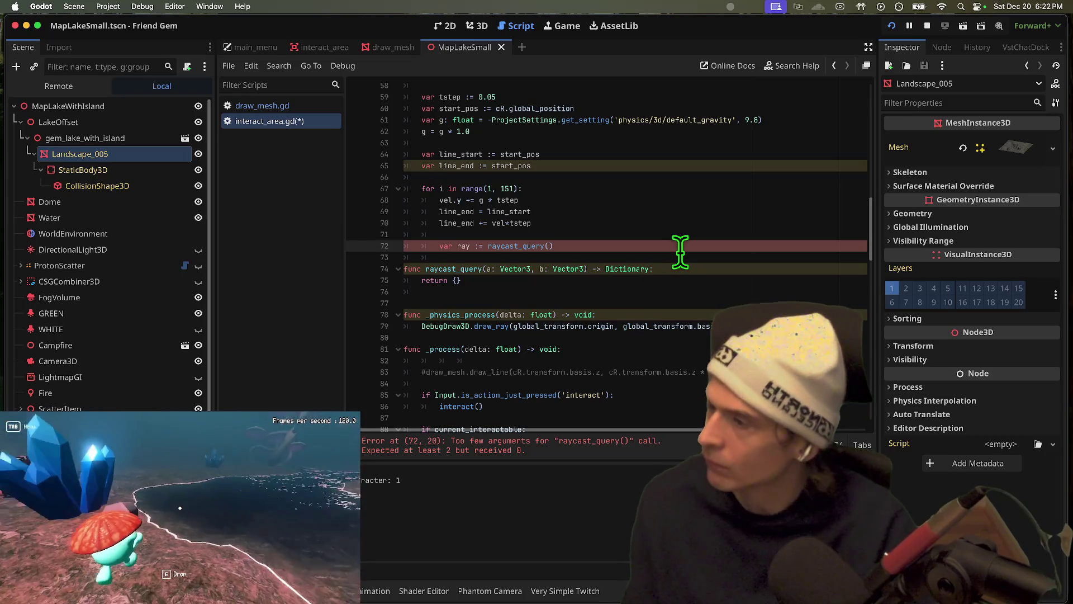
Pass line_start and line_end as the raycast_query arguments
text(line_)
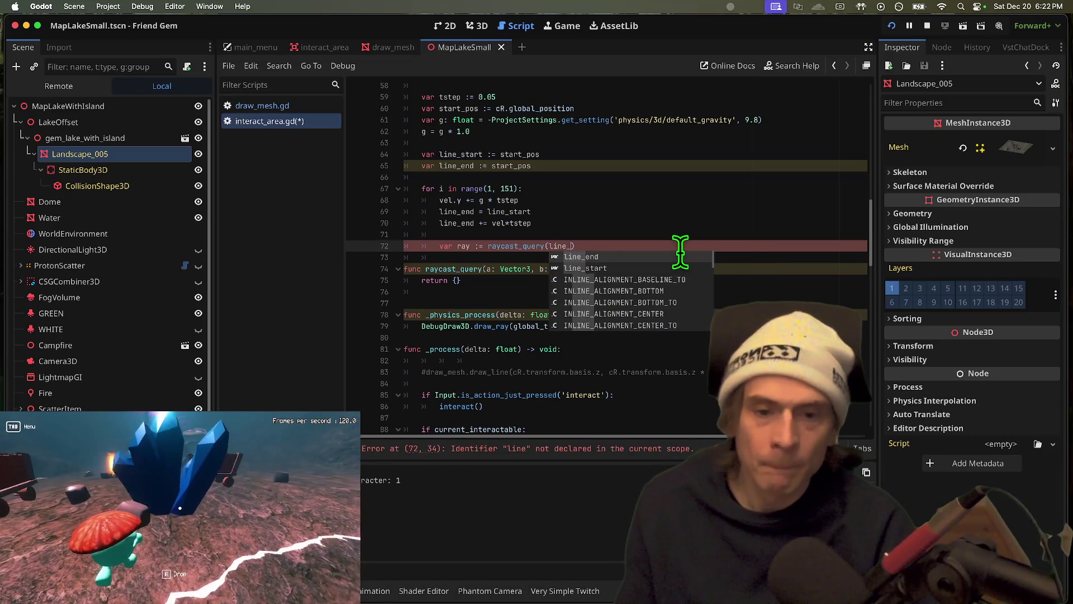
text(s)
key(Return)
text(e_)
key(Return)
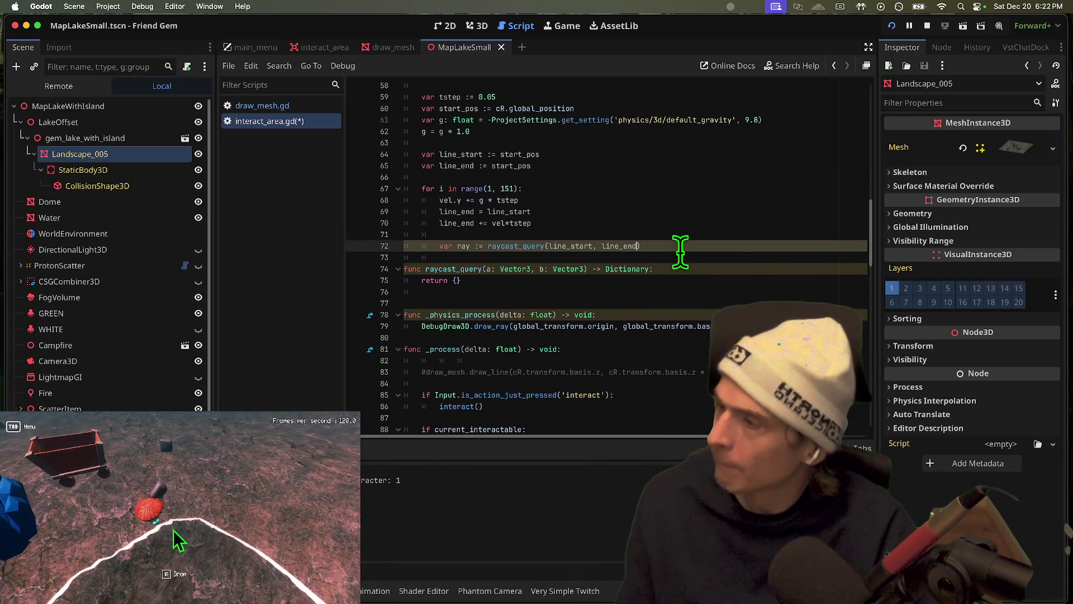
Add an if-not-ray.is_empty() break, then call draw_mesh.draw_line(line_start, line_end - line_start)
key(Return)
text(if not ray.)
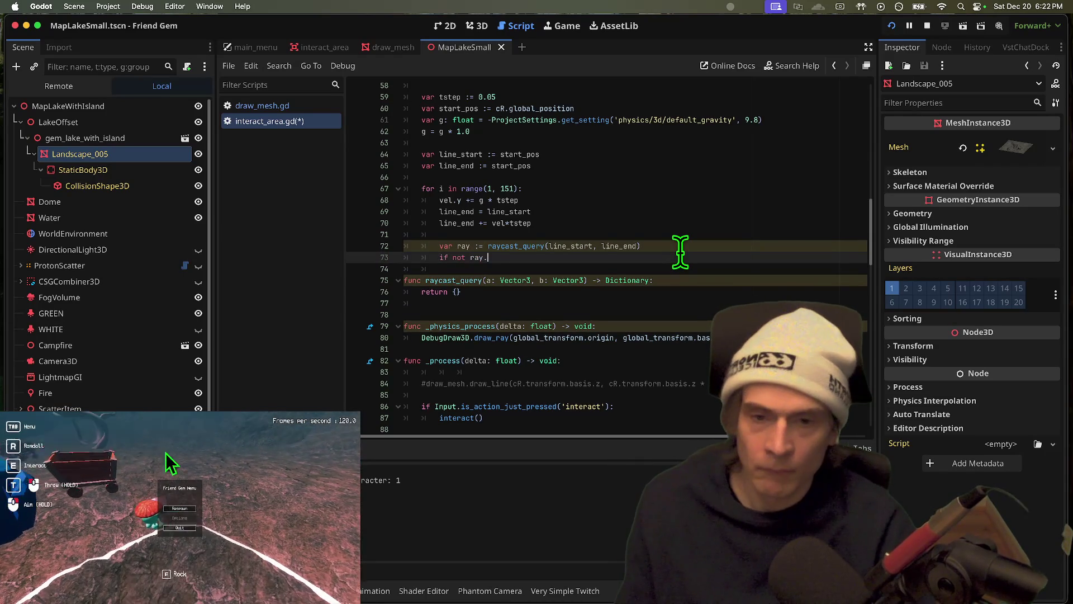
text(is_)
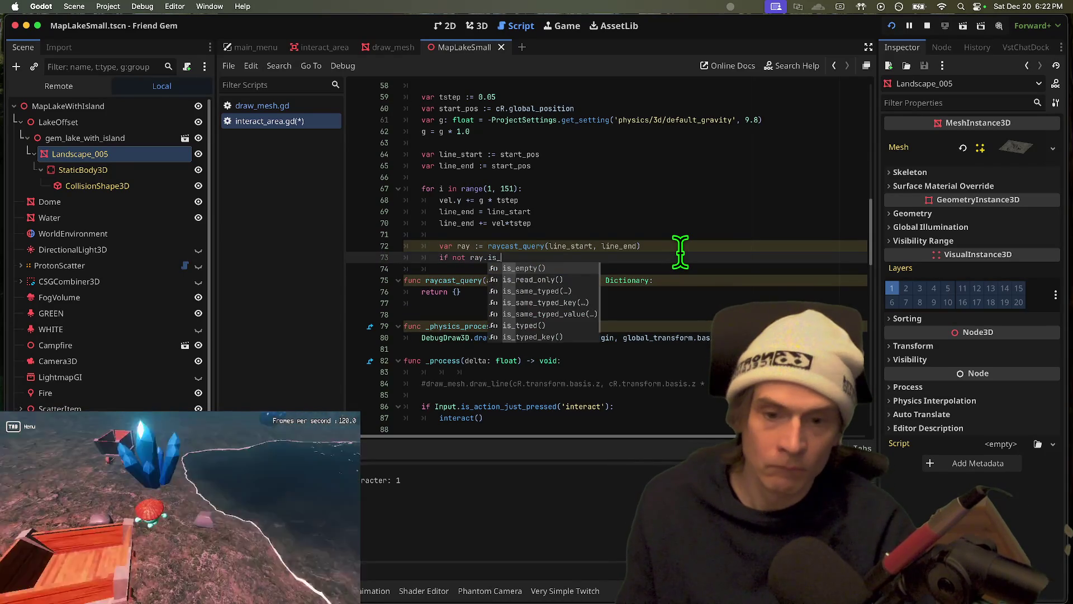
key(Return)
key(Return)
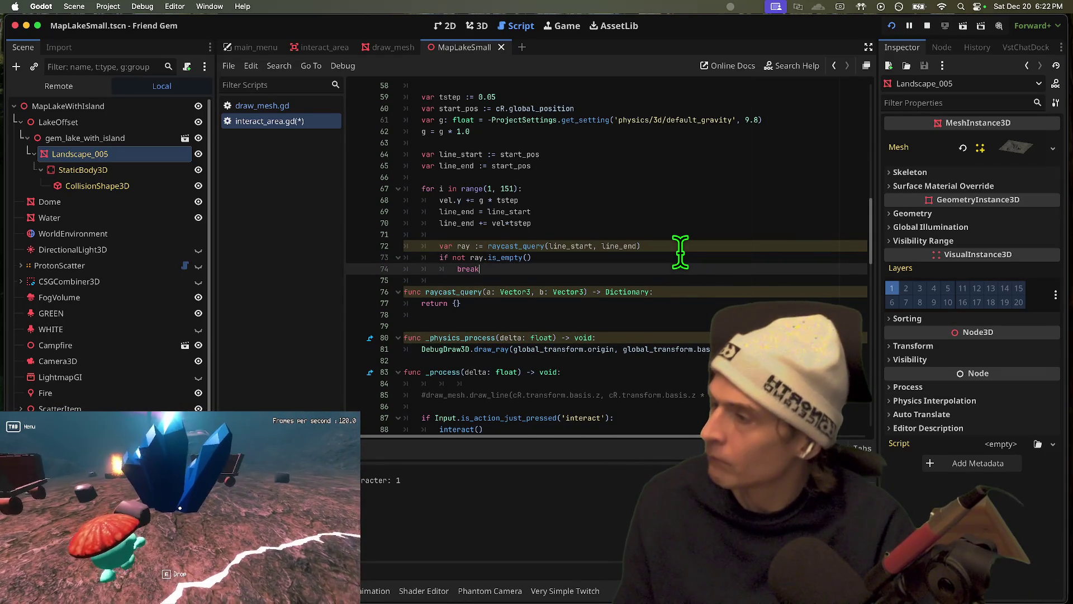
key(BackSpace)
key(Return)
key(Return)
text(d)
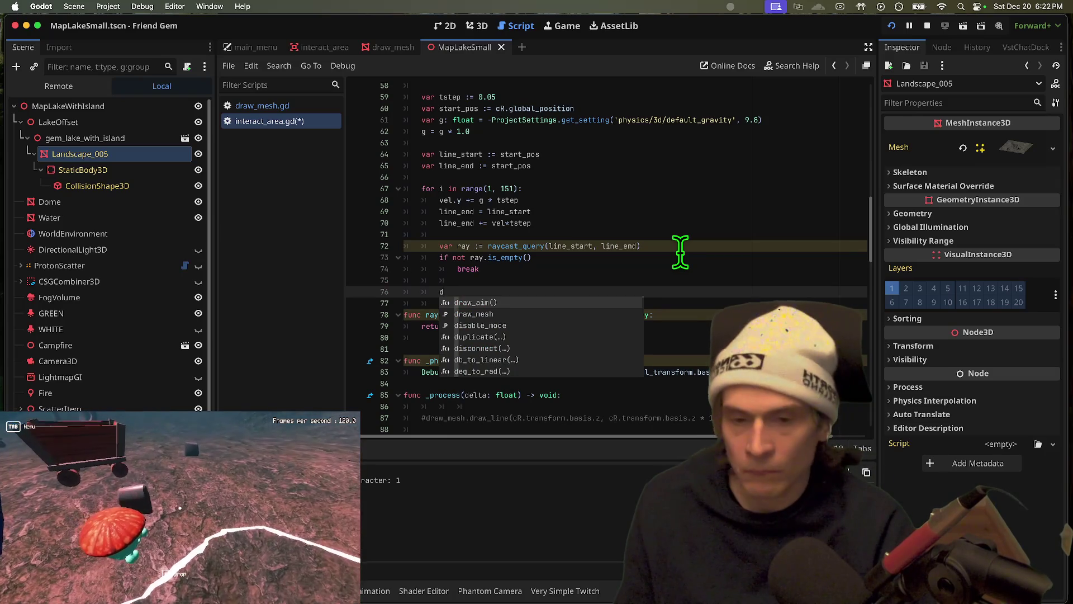
text(raw_mesh.draw_line()
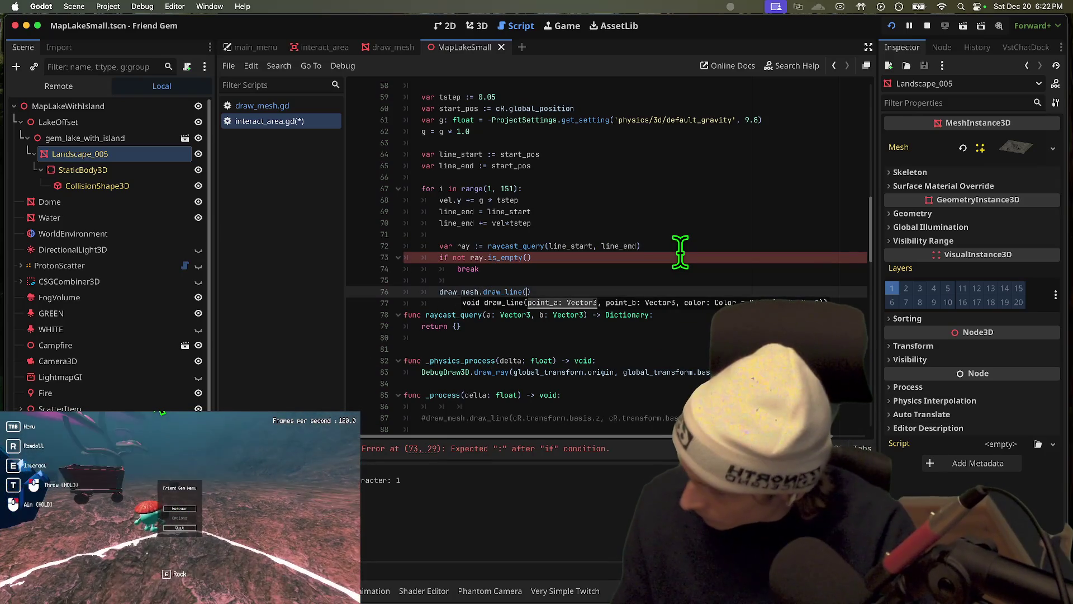
text(line_start)
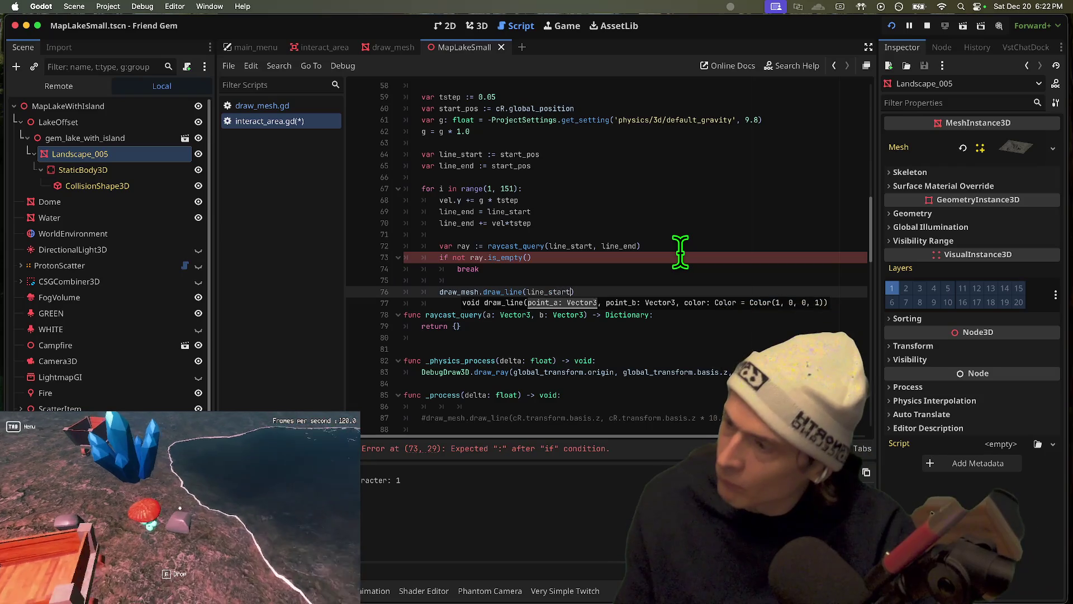
text(, li)
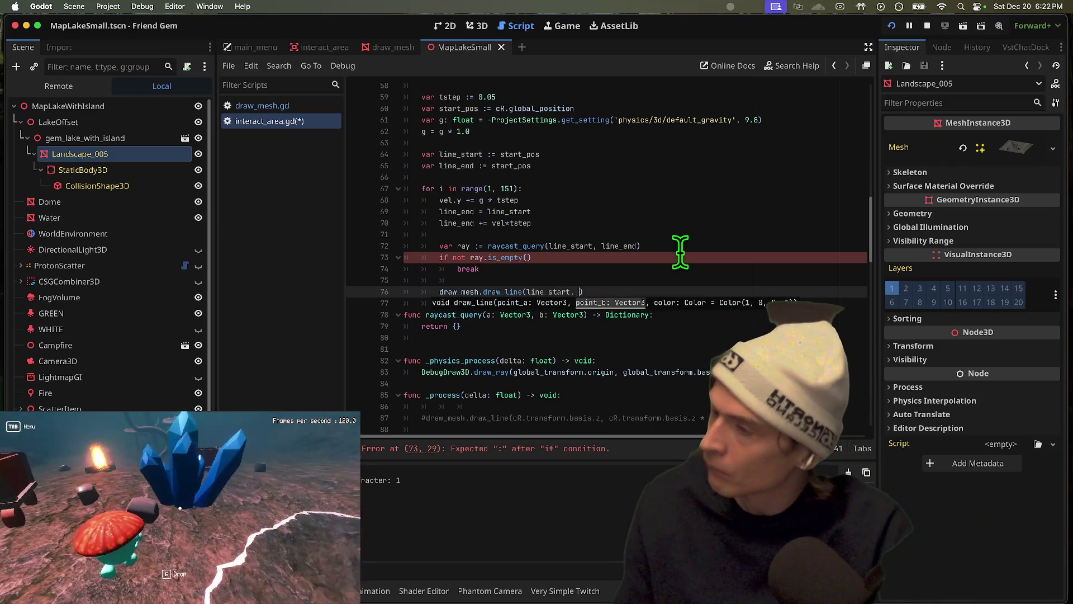
text(ne_end)
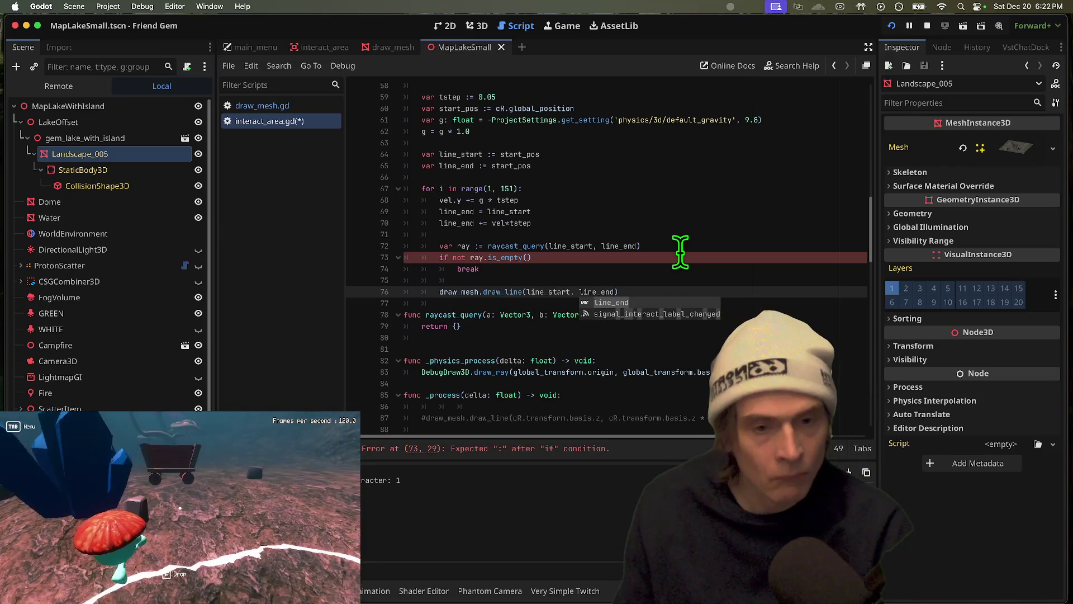
text( - line_)
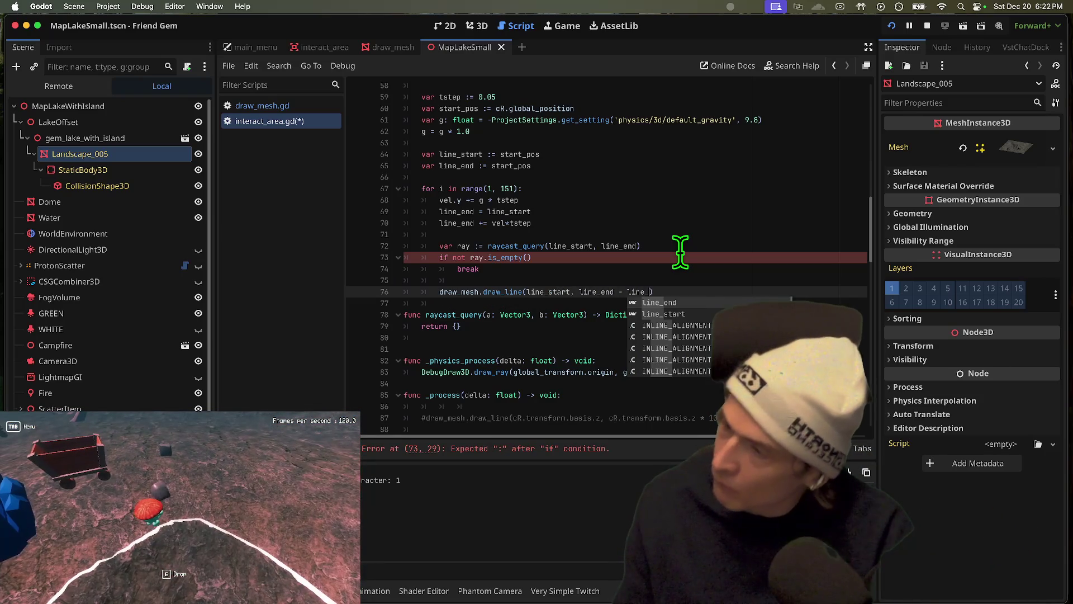
text(start)
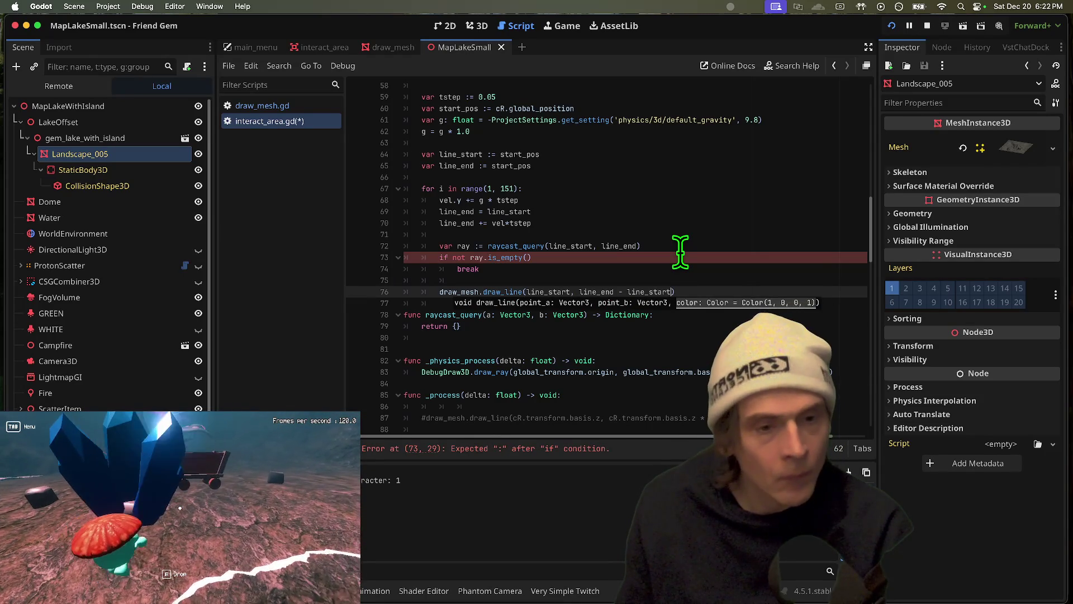
key(Escape)
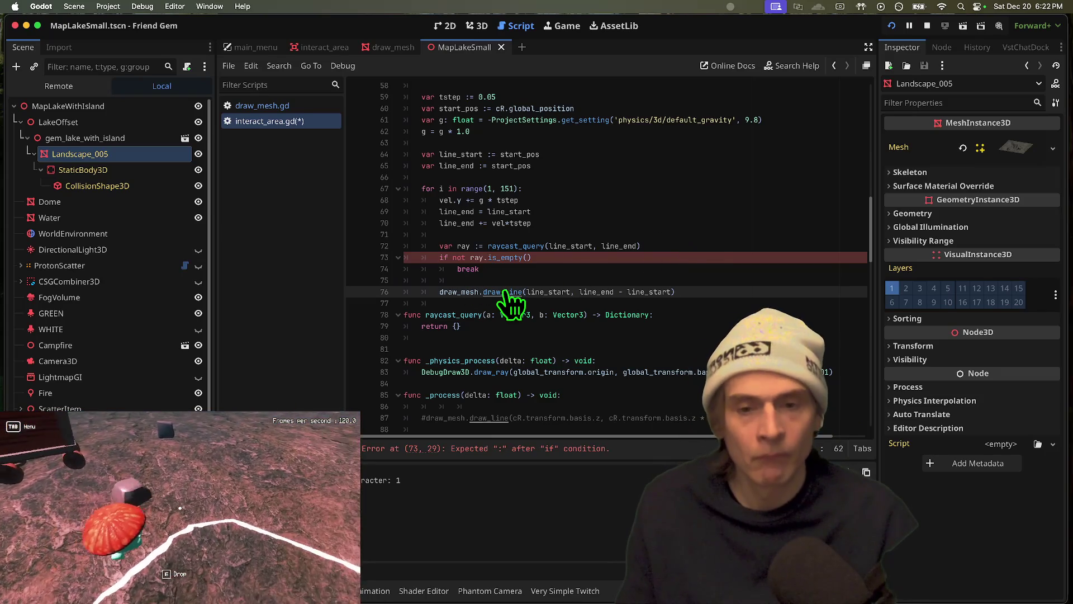
Duplicate the draw_line function in draw_mesh.gd
super+click(508, 291)
drag(626, 358, 302, 208)
key(super+c)
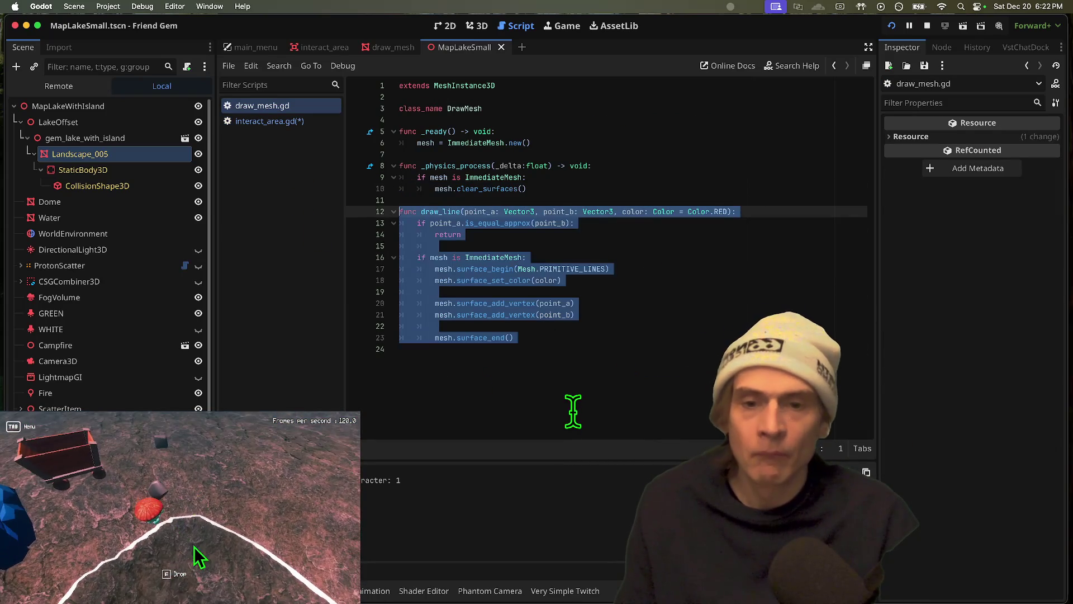
click(575, 411)
key(Return)
key(super+v)
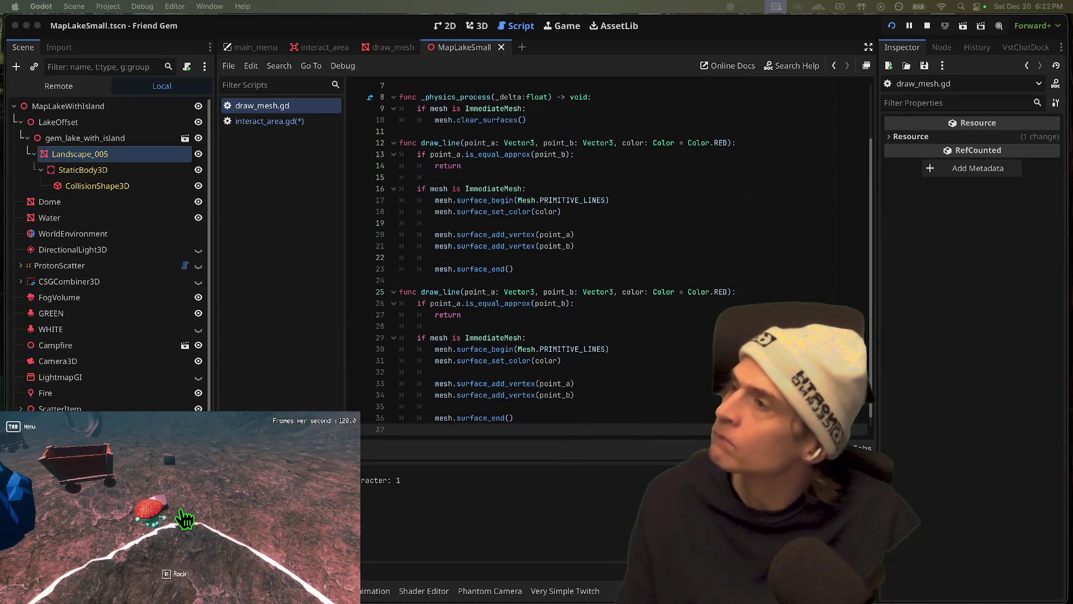
In the running game, pick up the rock and walk the character toward the mine cart
click(180, 514)
key(Tab)
key(Tab)
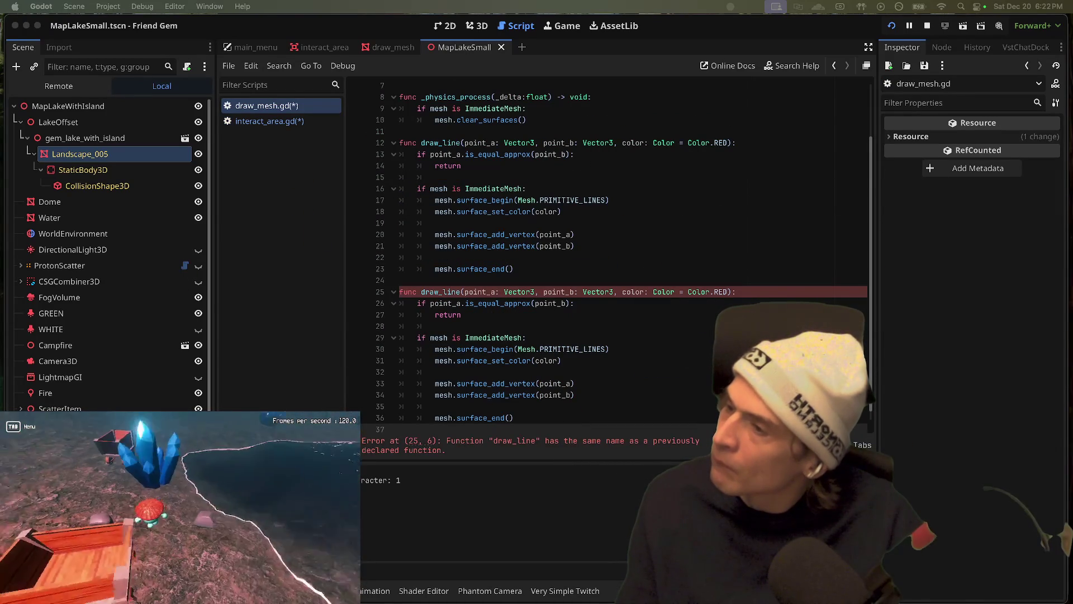
key(e)
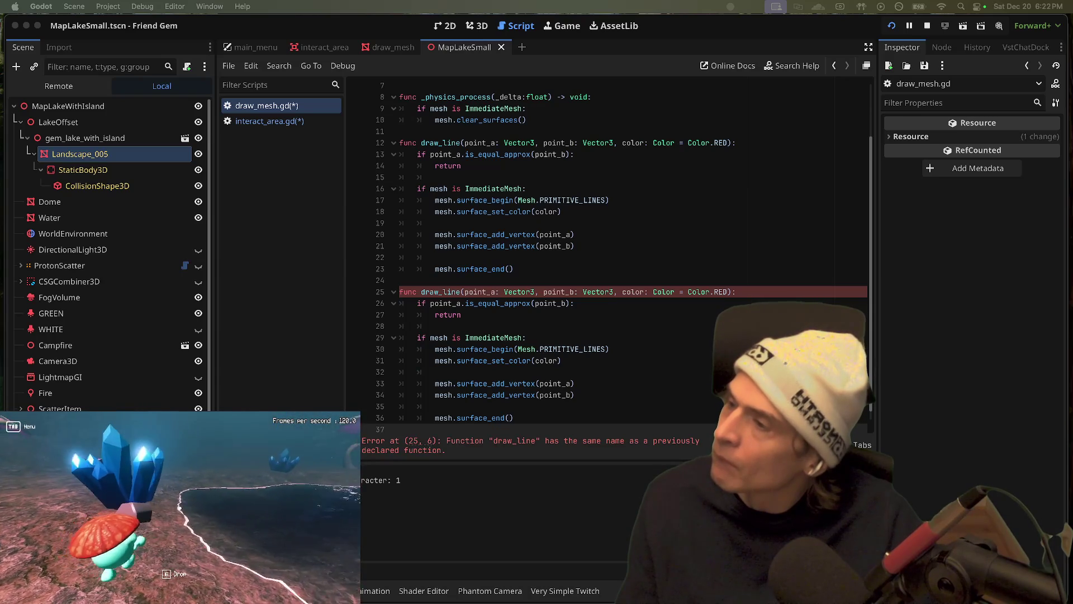
key(w)
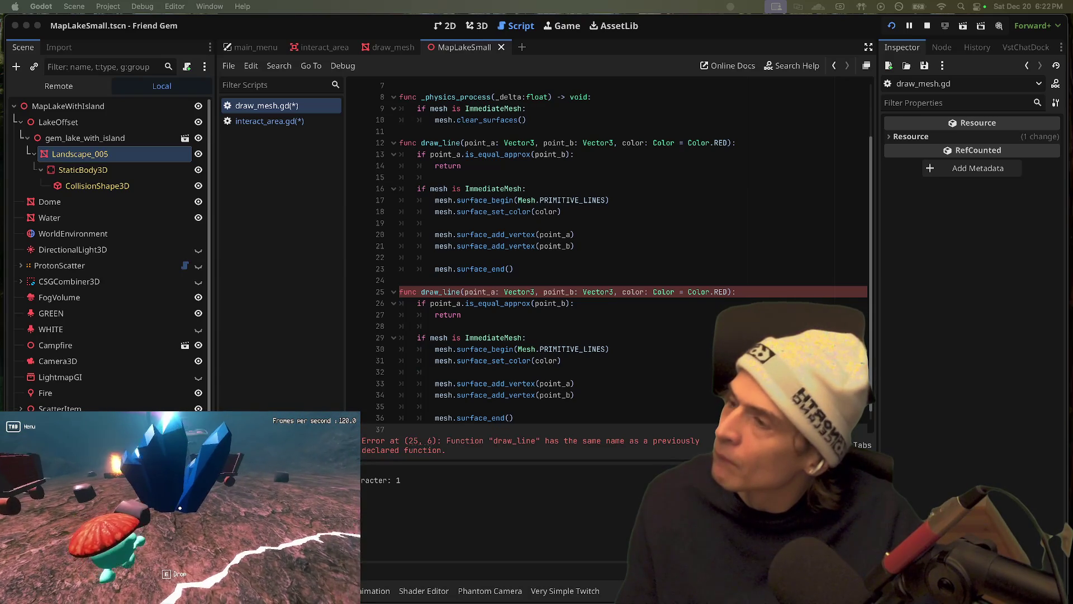
key(w)
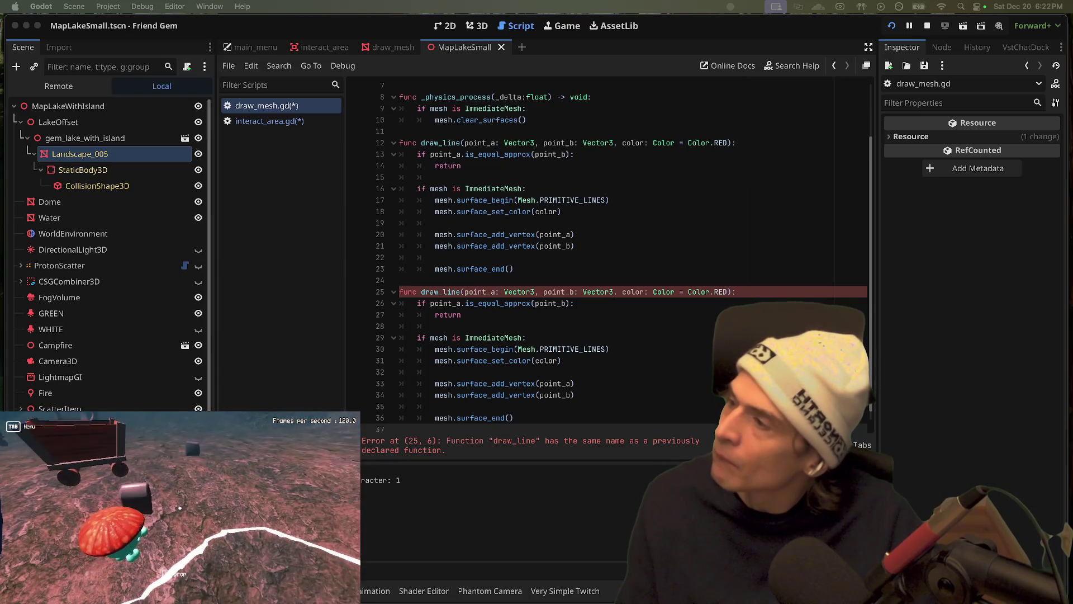
key(w)
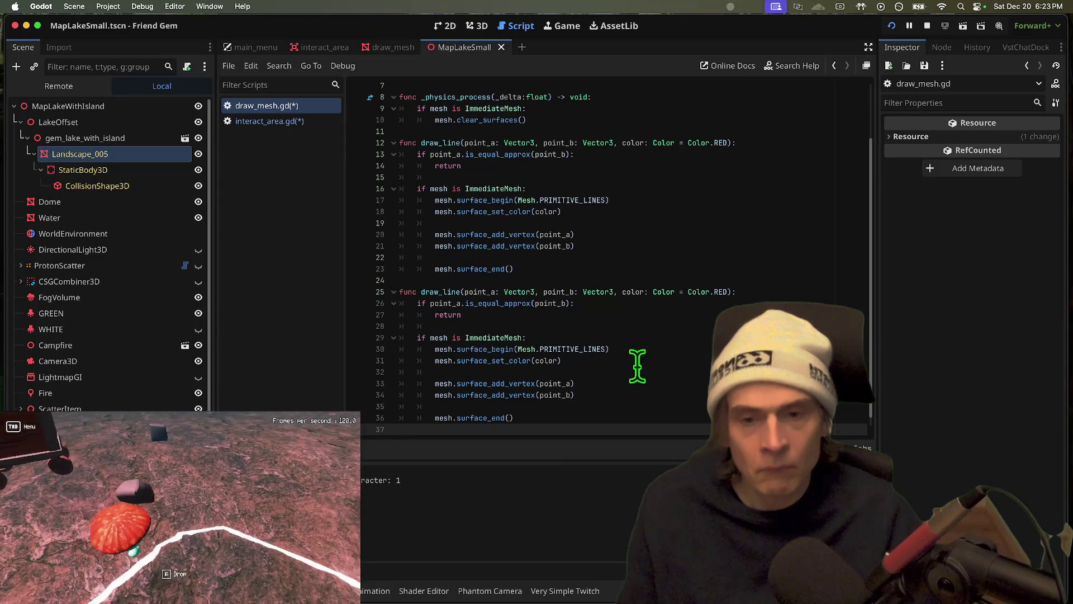
Turn the duplicate into draw_line_relative calling draw_line(point_a, point_a + point_b, color), and save
mouse_move(579, 436)
mouse_down()
mouse_move(363, 323)
mouse_move(378, 290)
mouse_up()
key(BackSpace)
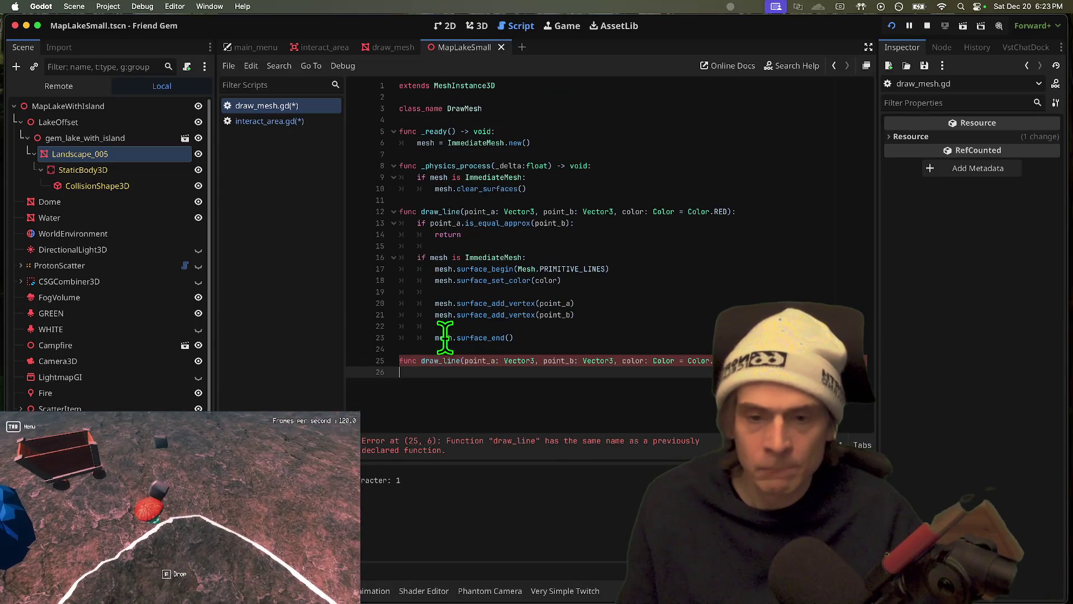
text(_relativ)
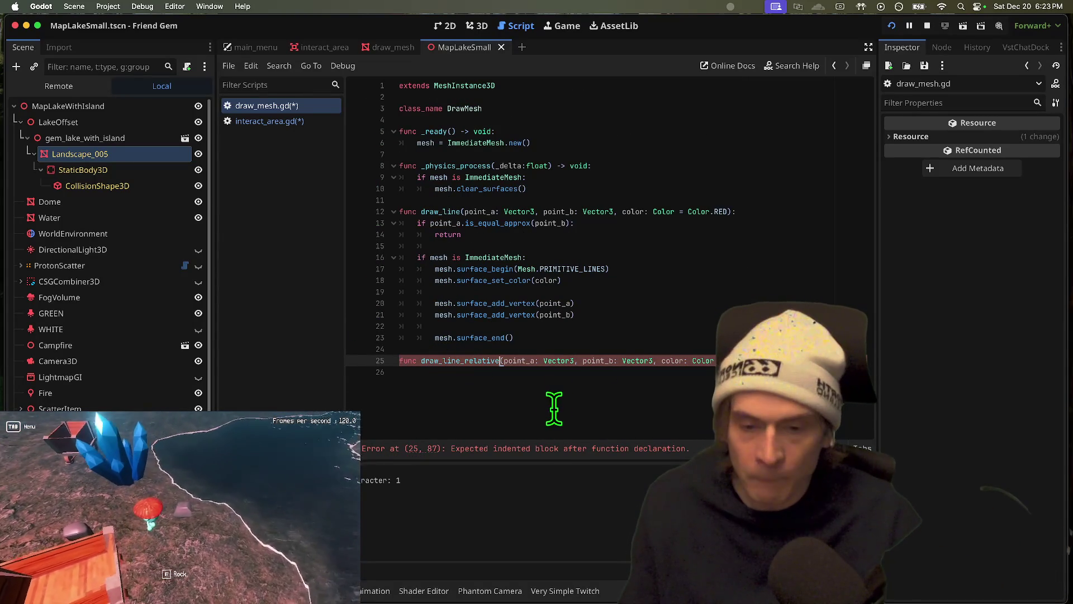
text(e)
key(Down)
key(Tab)
text(draw_line)
key(Return)
text(point_a, )
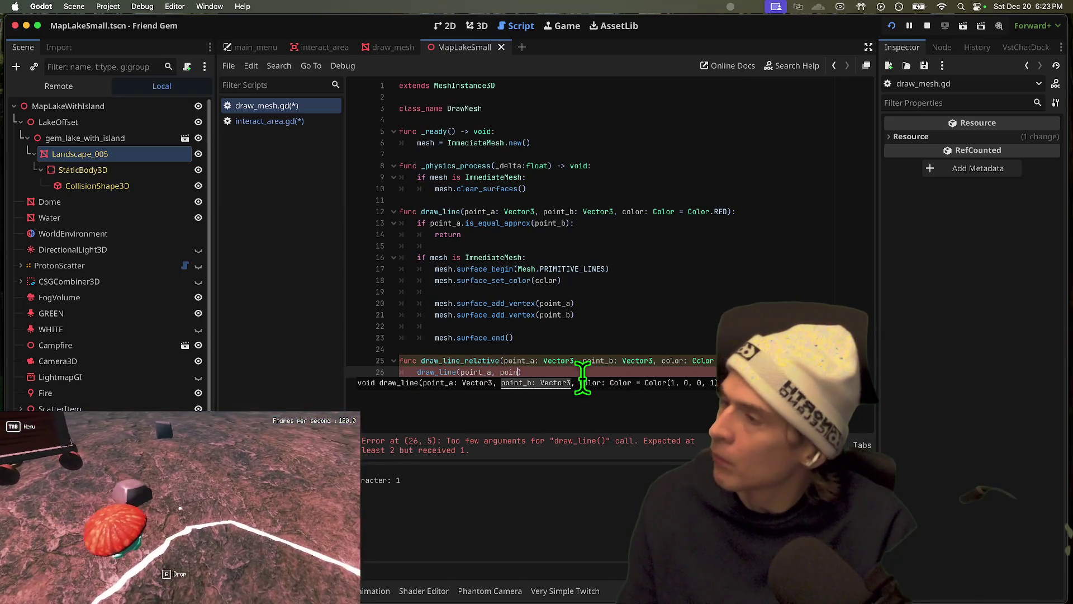
text(point_a + point)
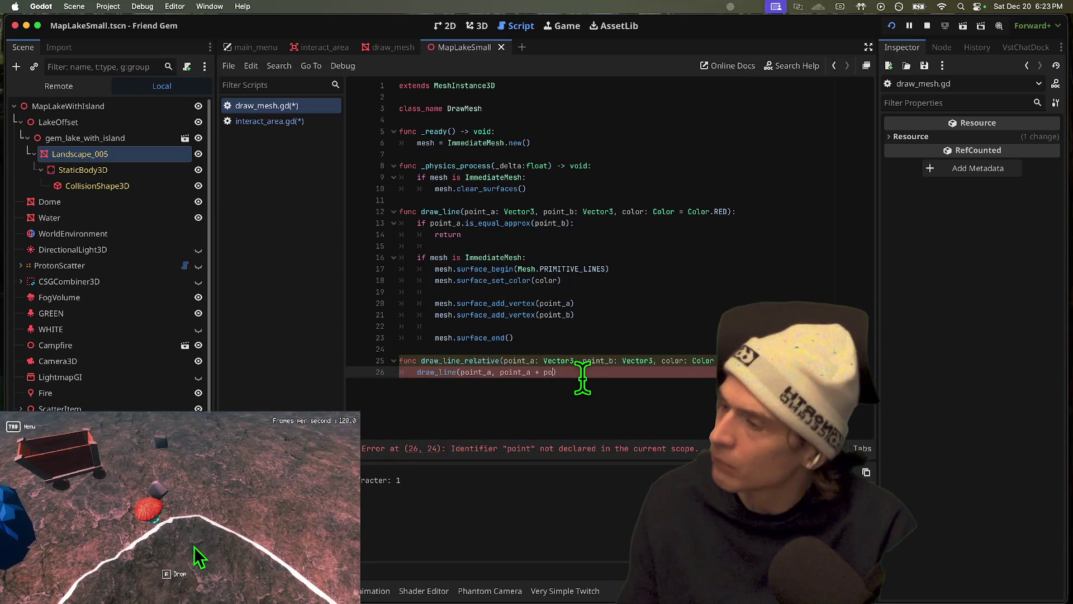
text(_)
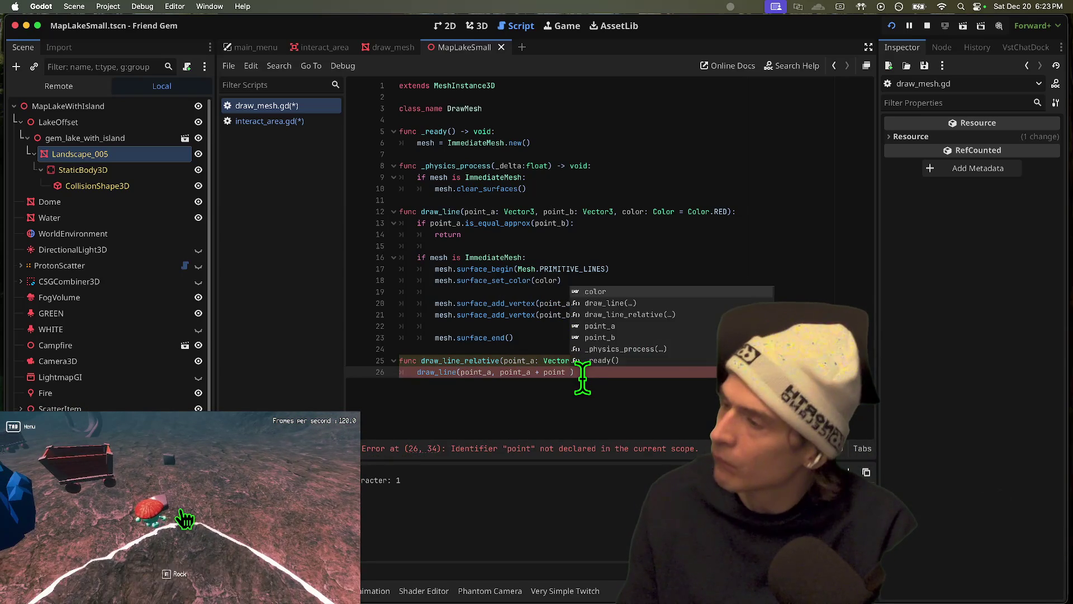
text(b, col)
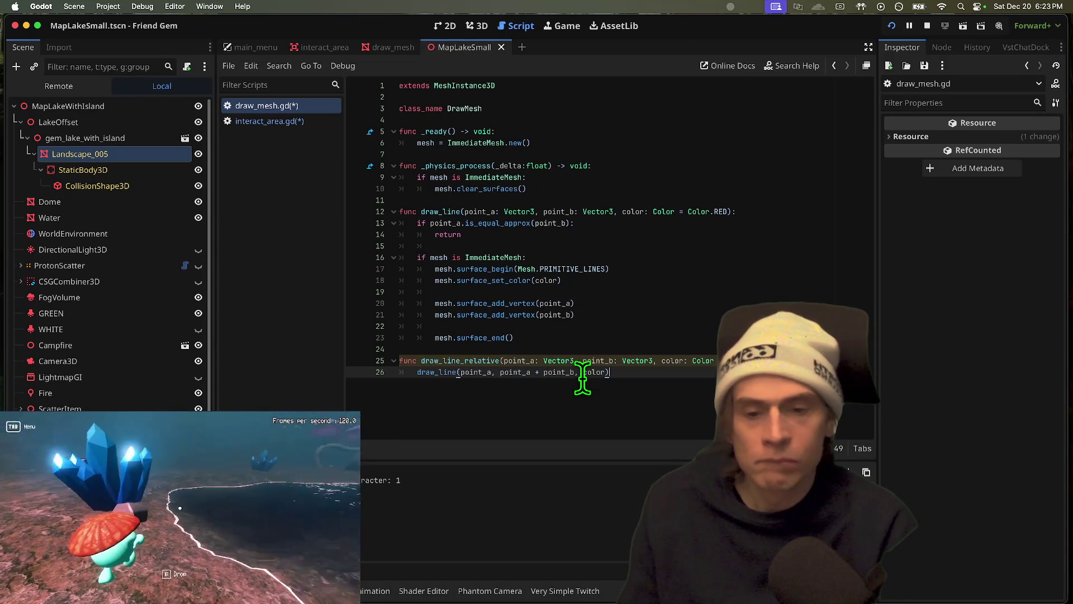
text(or)
key(super+s)
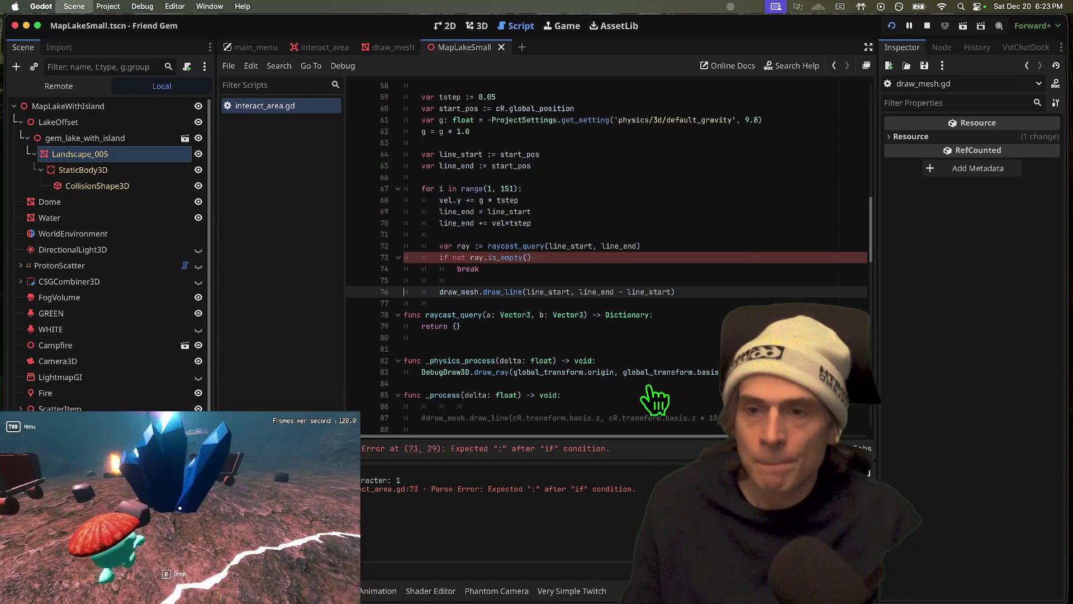
Switch line 76 to draw_mesh.draw_line_relative and add the missing colon after is_empty() on line 73
click(509, 292)
text(_rel)
key(Return)
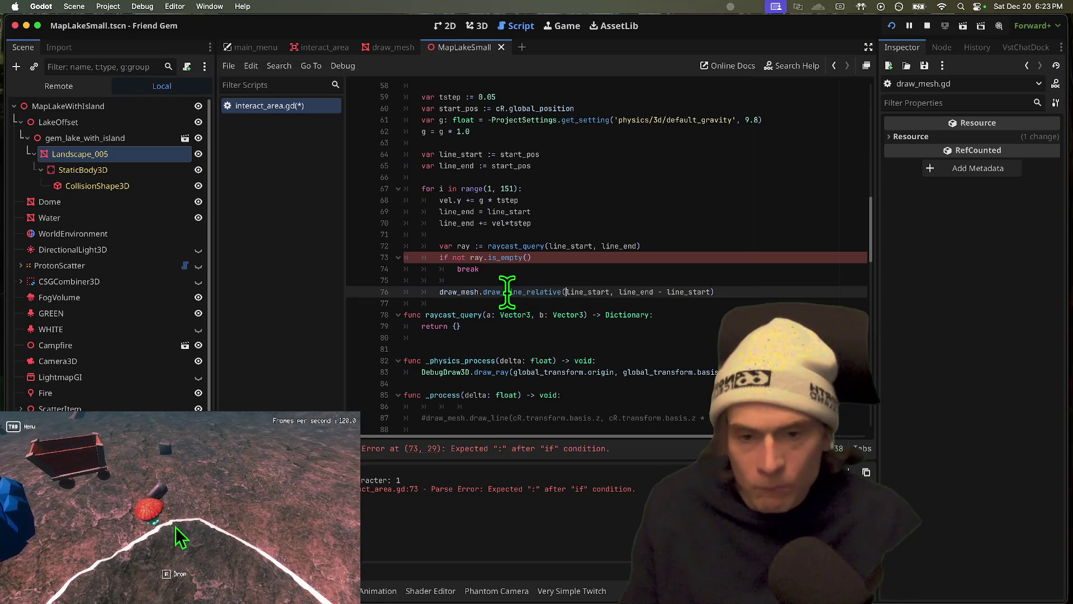
click(565, 315)
click(601, 260)
text(:)
Respawn the player in the running game from the Friend Gem Menu
click(180, 508)
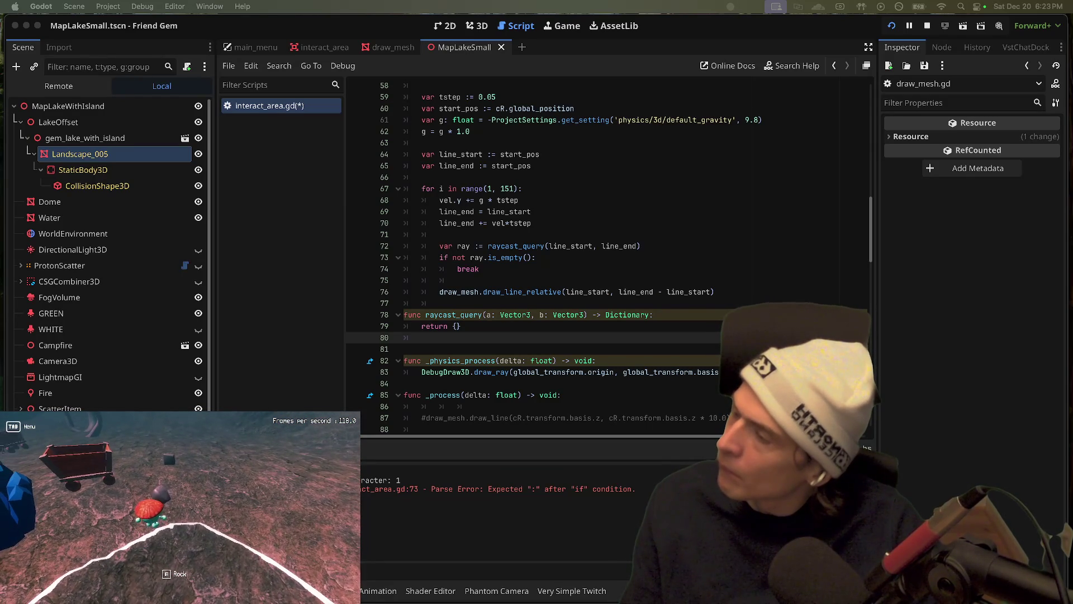
key(Tab)
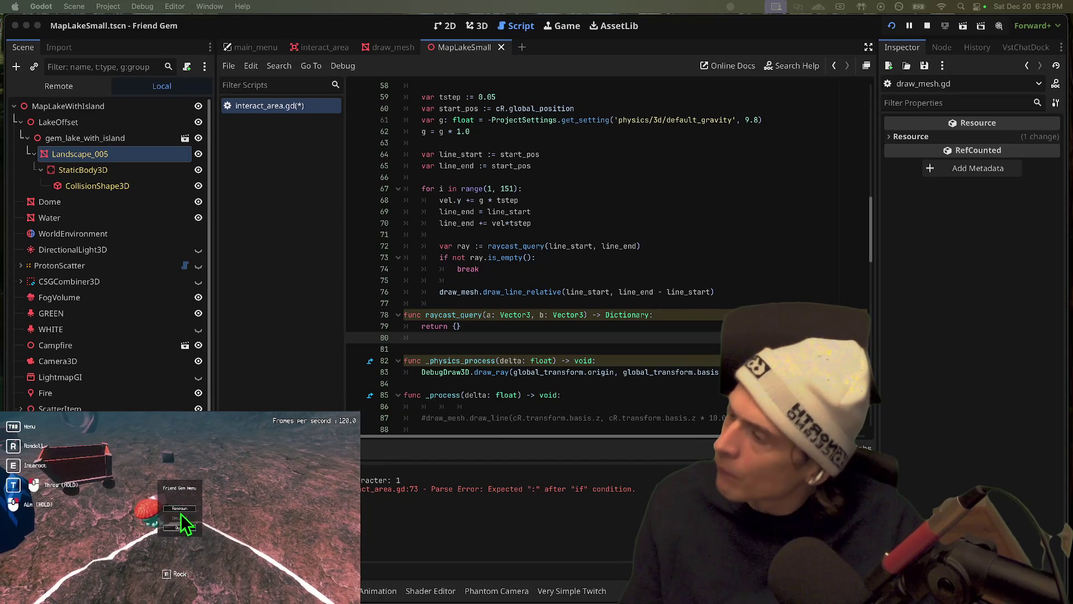
click(179, 508)
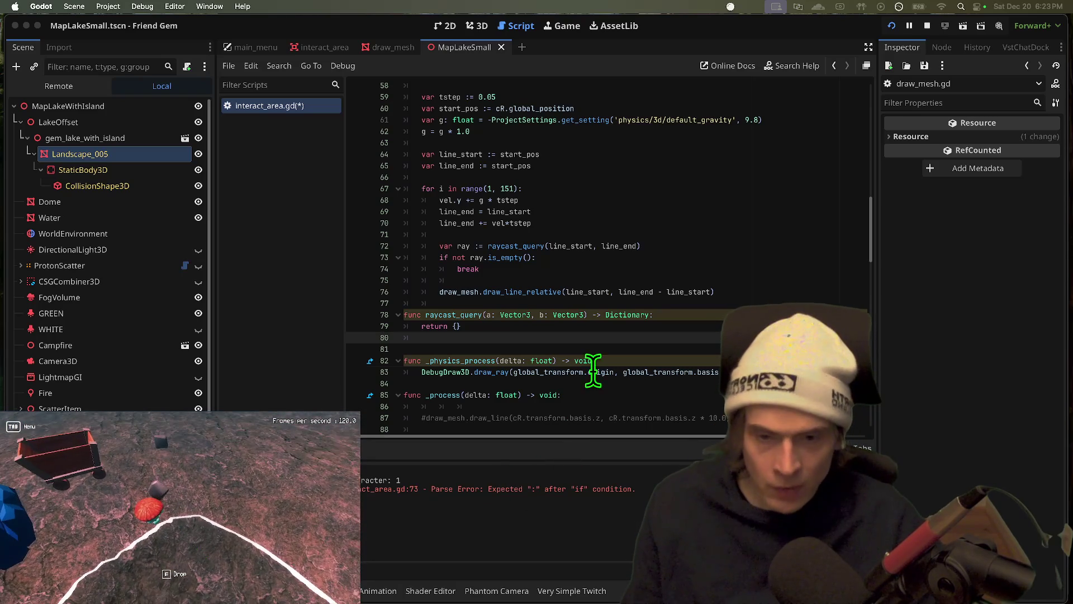
In raycast_query, get the world's direct_space_state and create a PhysicsRayQueryParameters3D query from a to b with mask 1 << 0
click(615, 314)
key(Return)
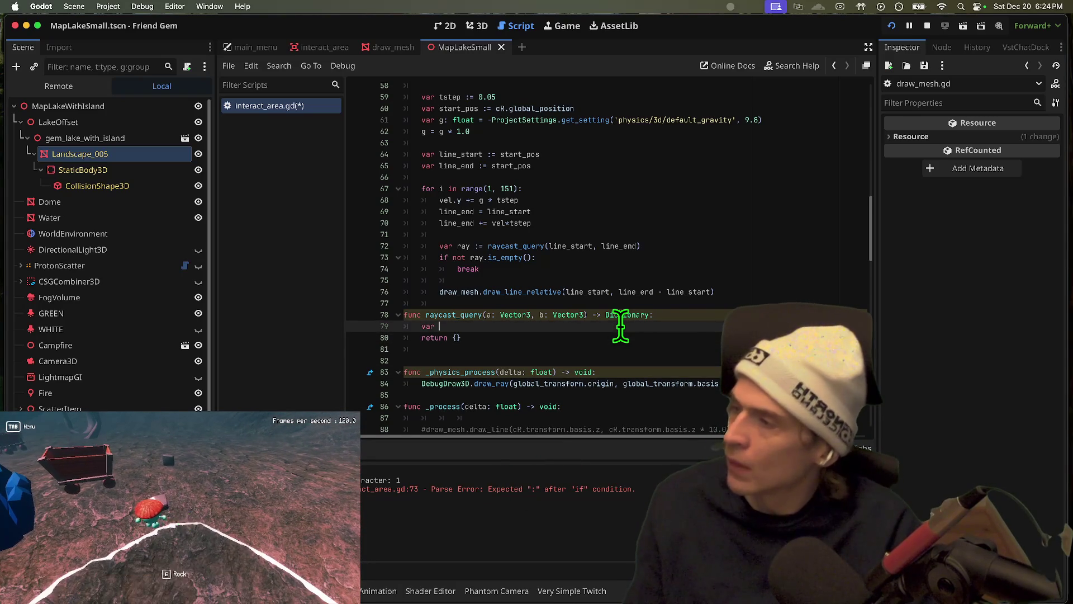
text(space_state = )
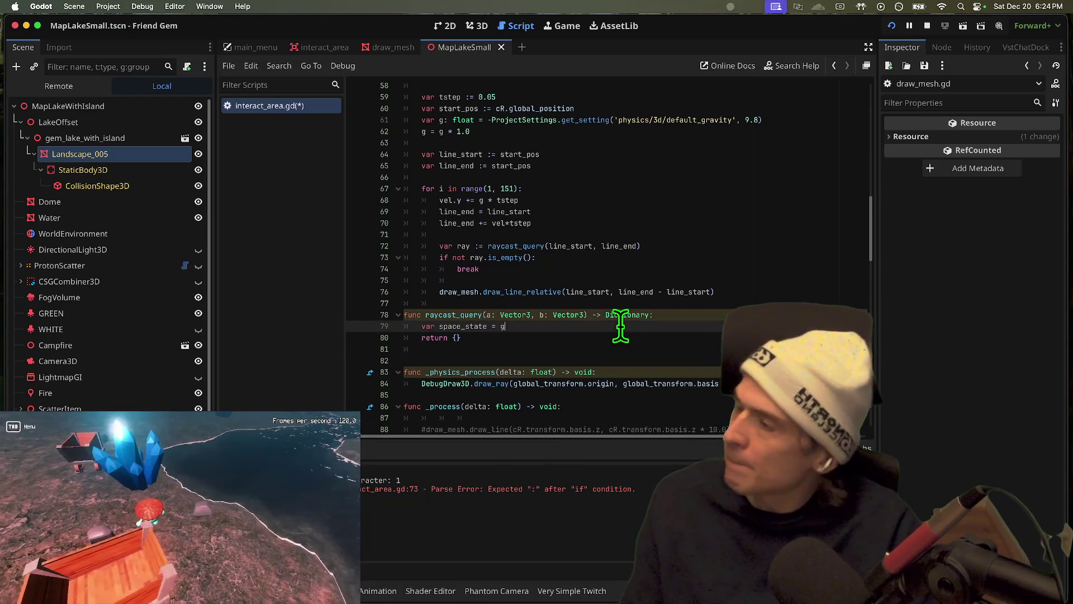
text(get_world_3d().di)
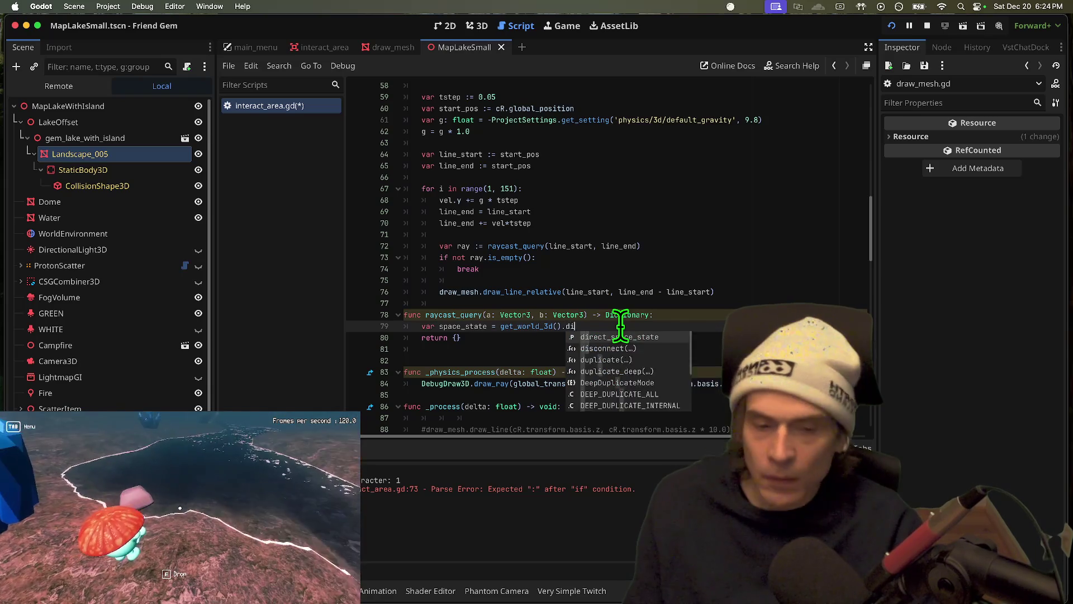
key(Down)
key(Return)
key(Return)
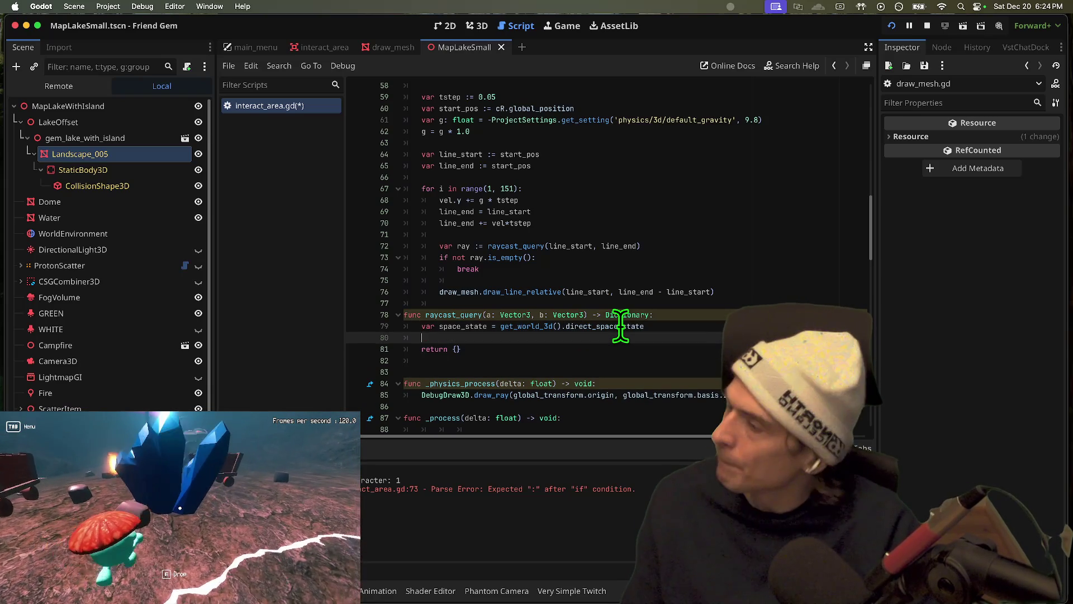
text(var query)
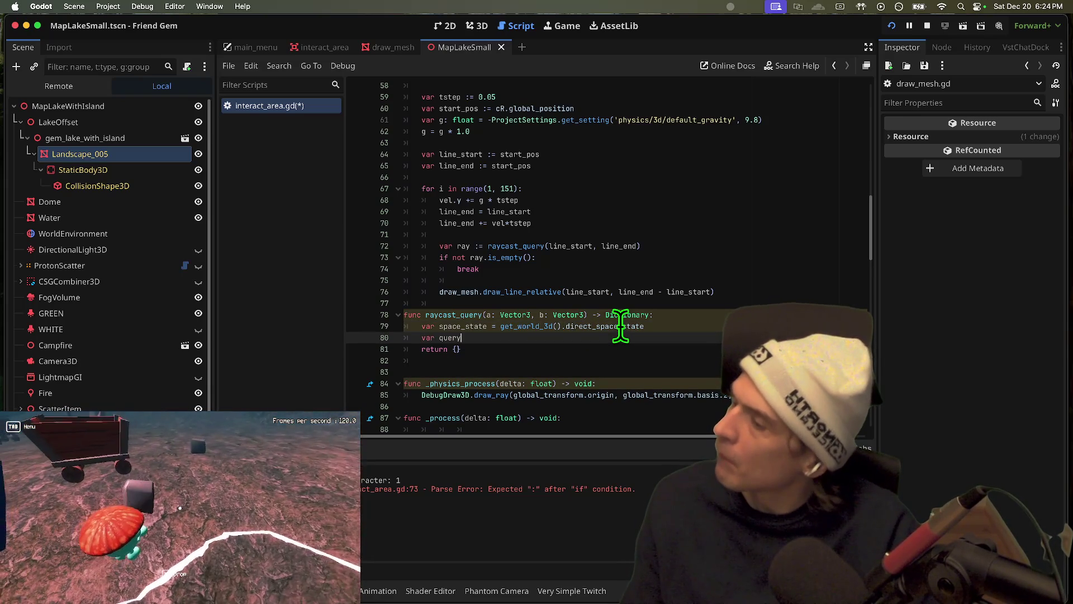
text( = Physr)
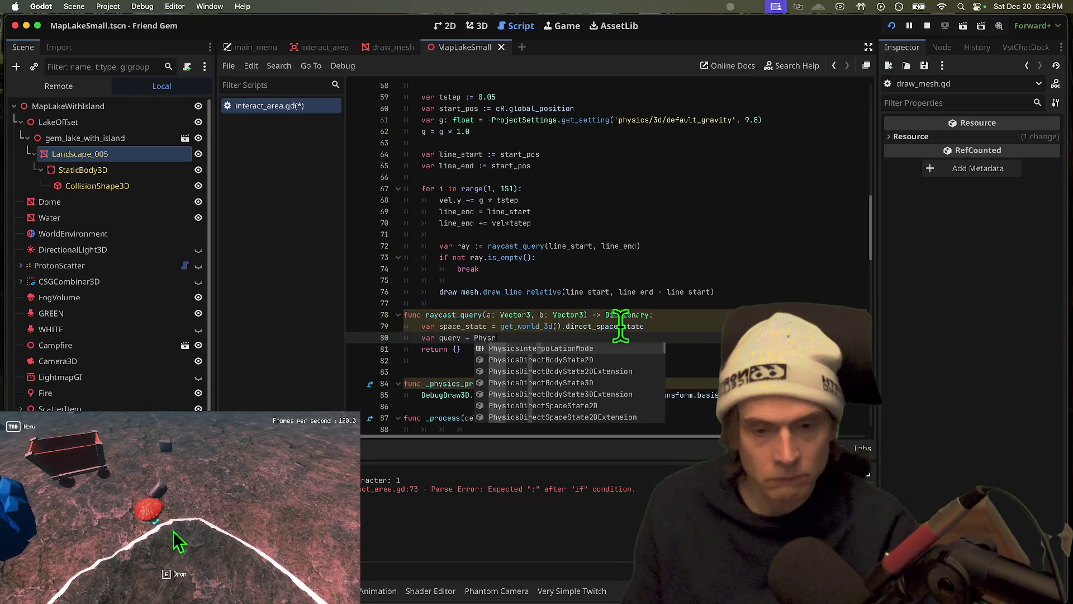
text(ayq)
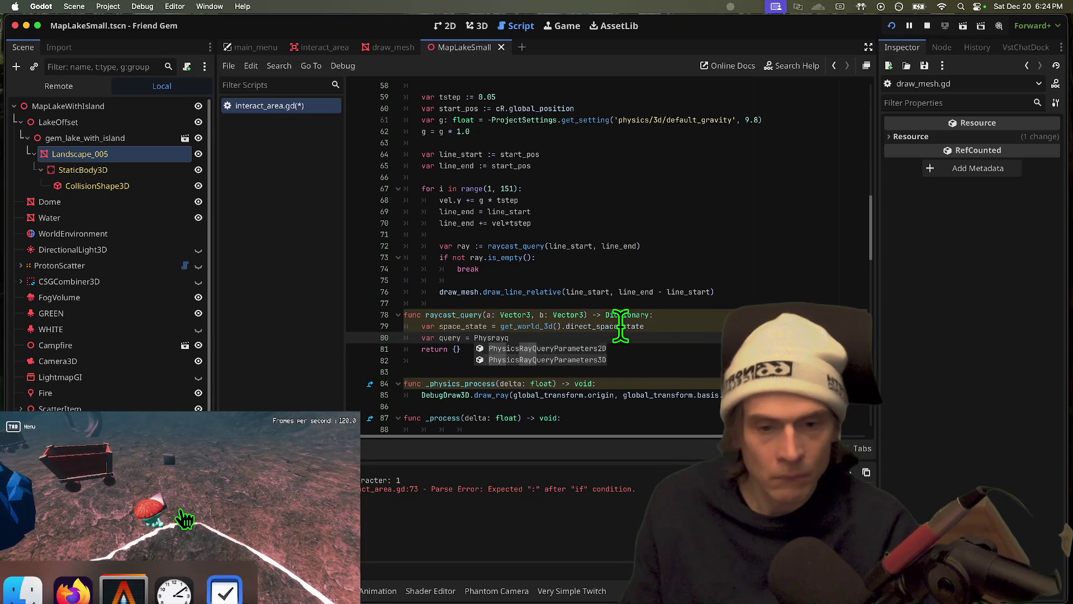
key(Down)
key(Return)
text(.)
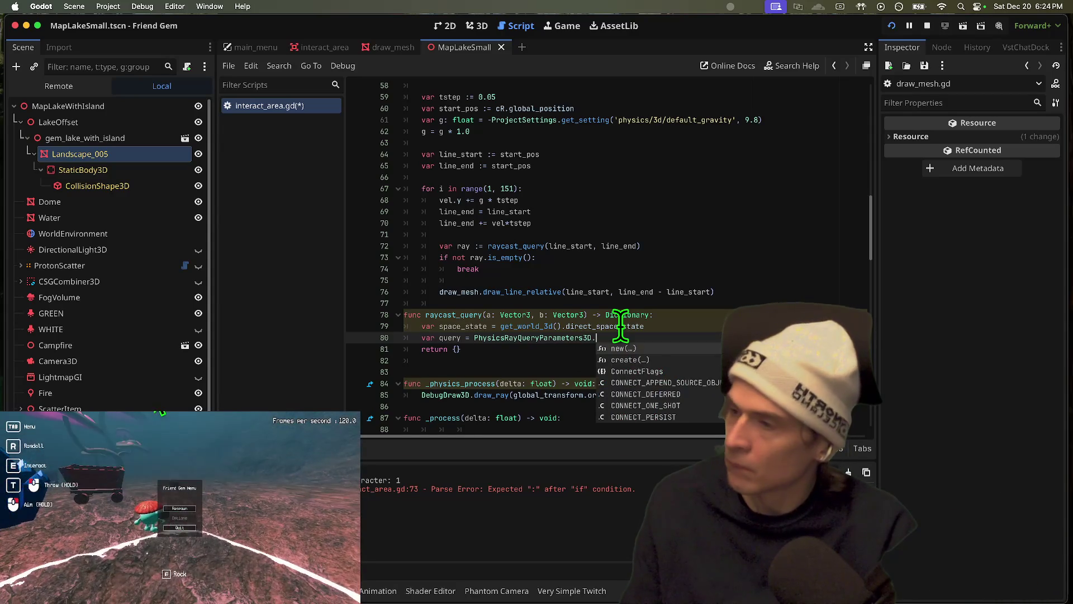
text(create()
key(Return)
text(a, )
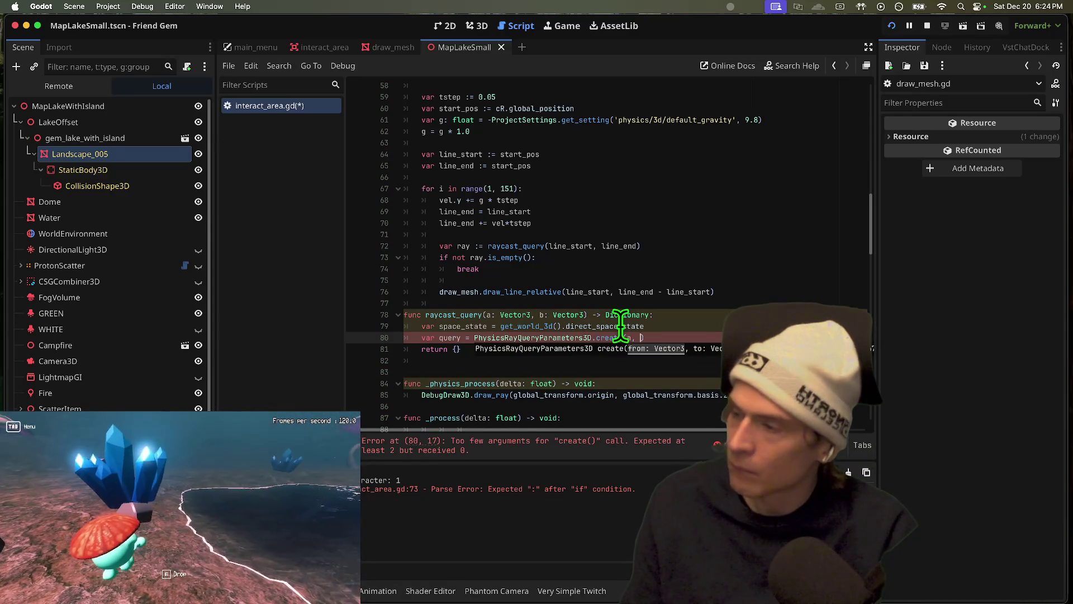
text(b, 1 << )
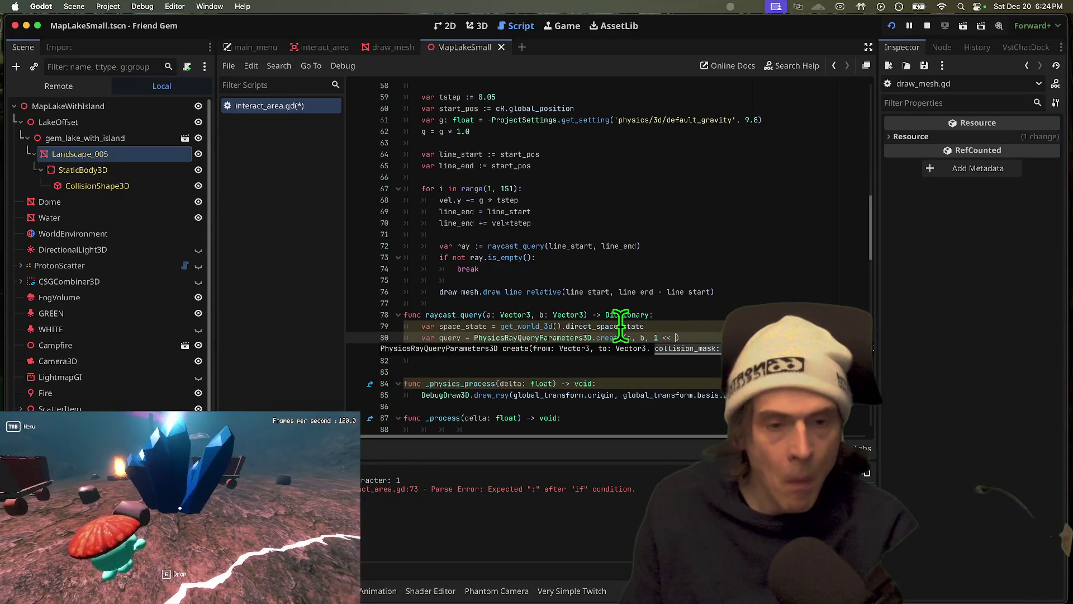
text(0):)
key(Return)
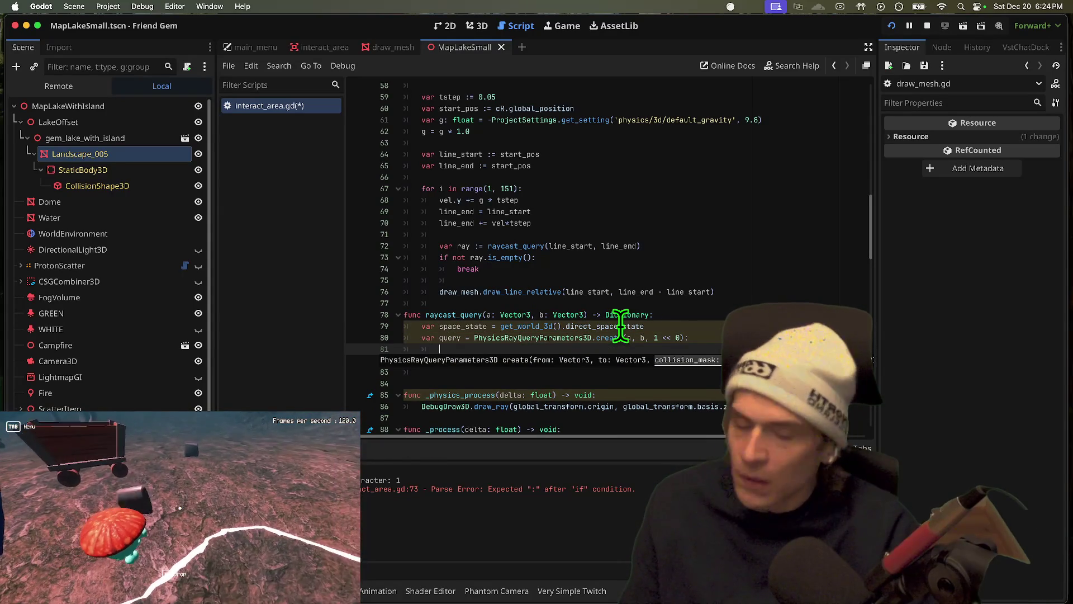
key(BackSpace)
key(BackSpace)
key(BackSpace)
key(Return)
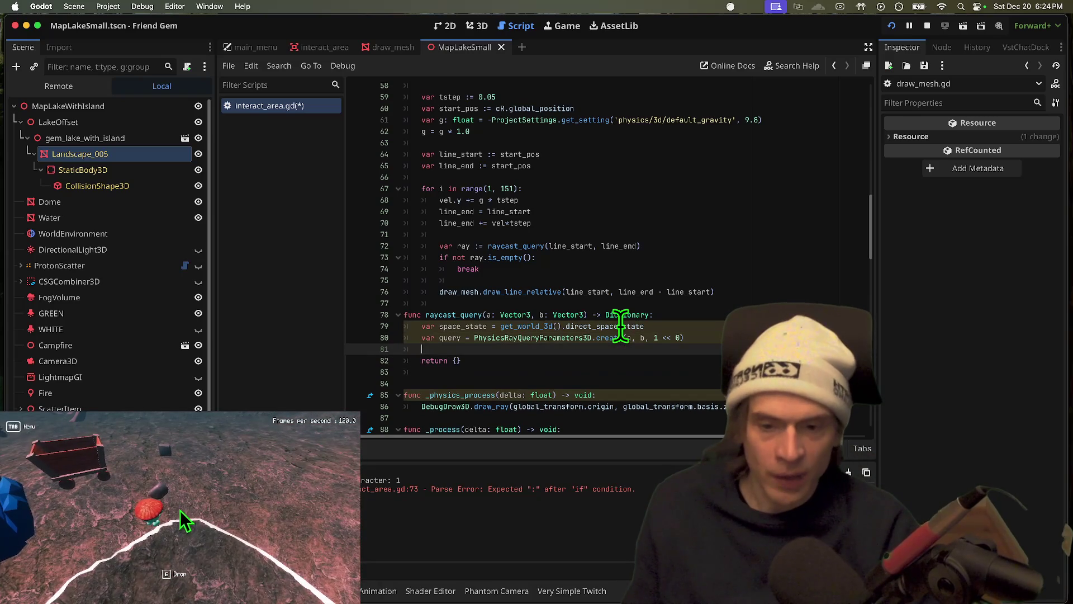
Set hit_from_inside = false, store space_state.intersect_ray(query) in result, and add an if result: check
text(query.)
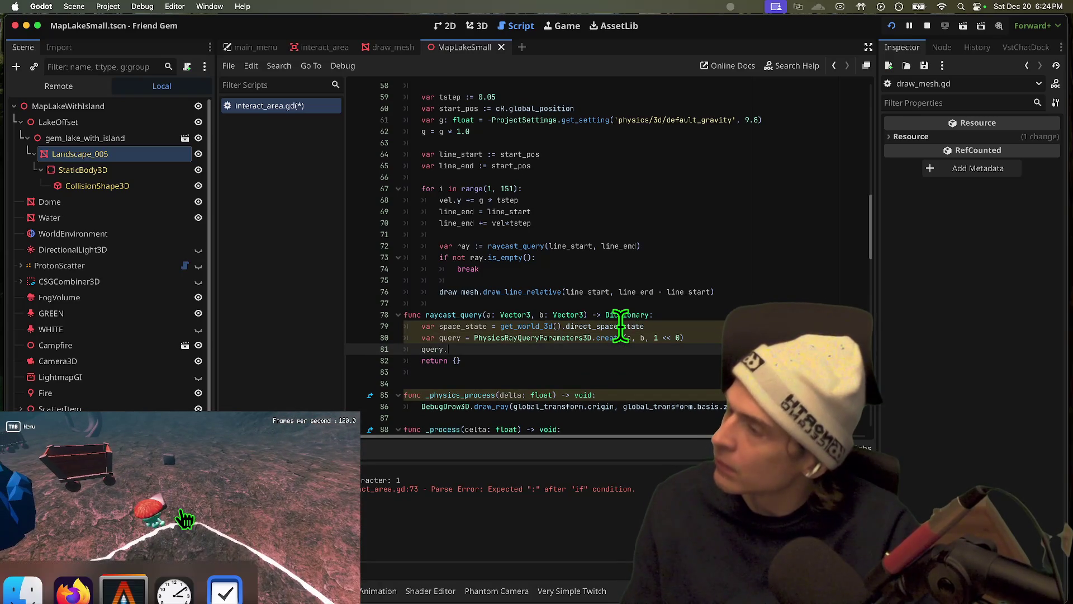
text(hit)
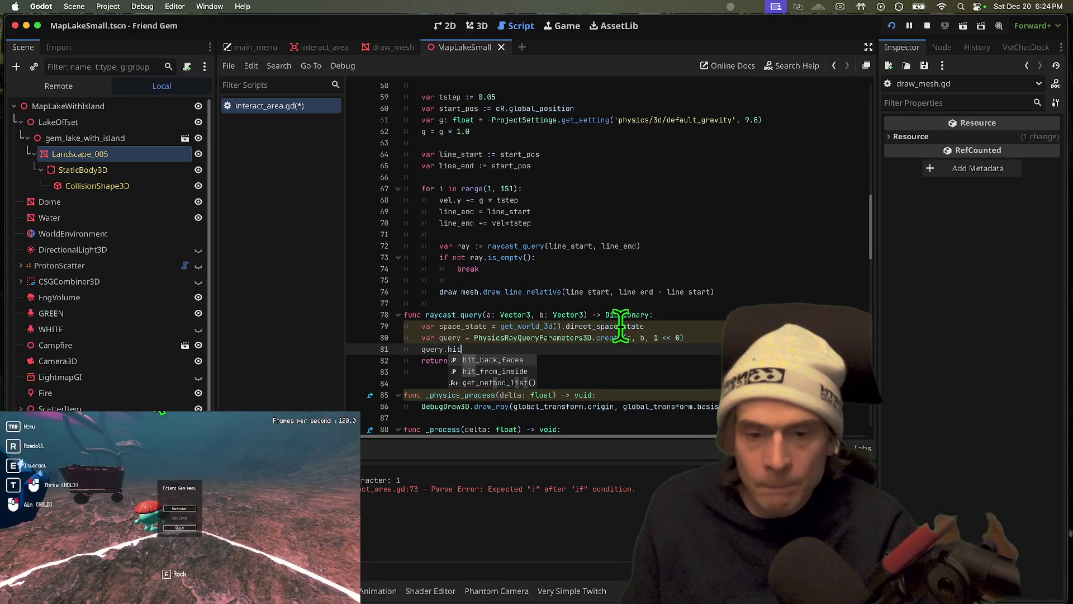
key(Down)
key(Return)
text(= f)
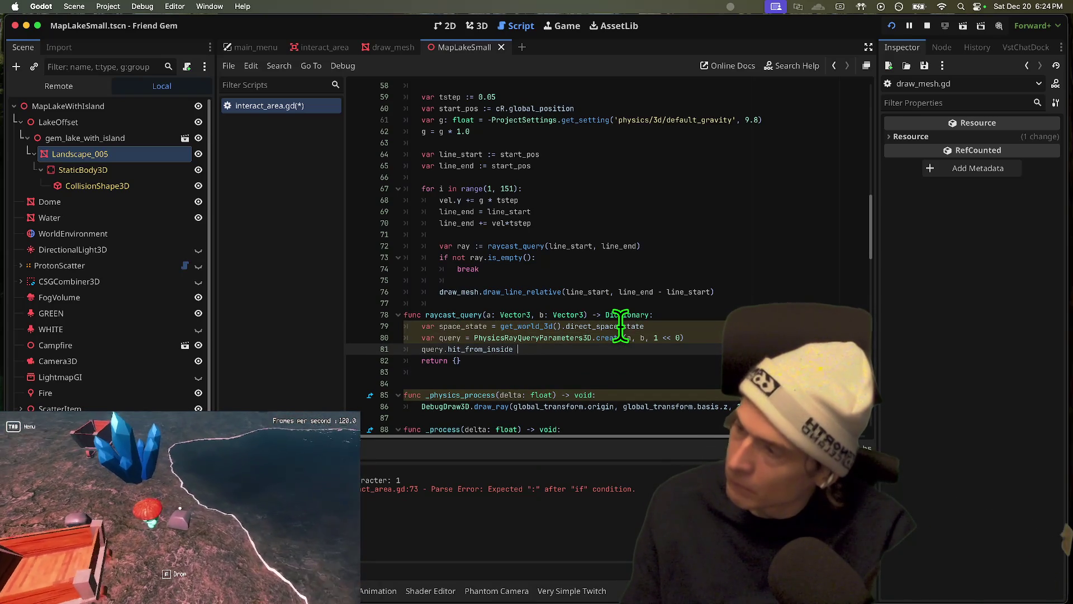
text(alse)
key(Return)
text(var r)
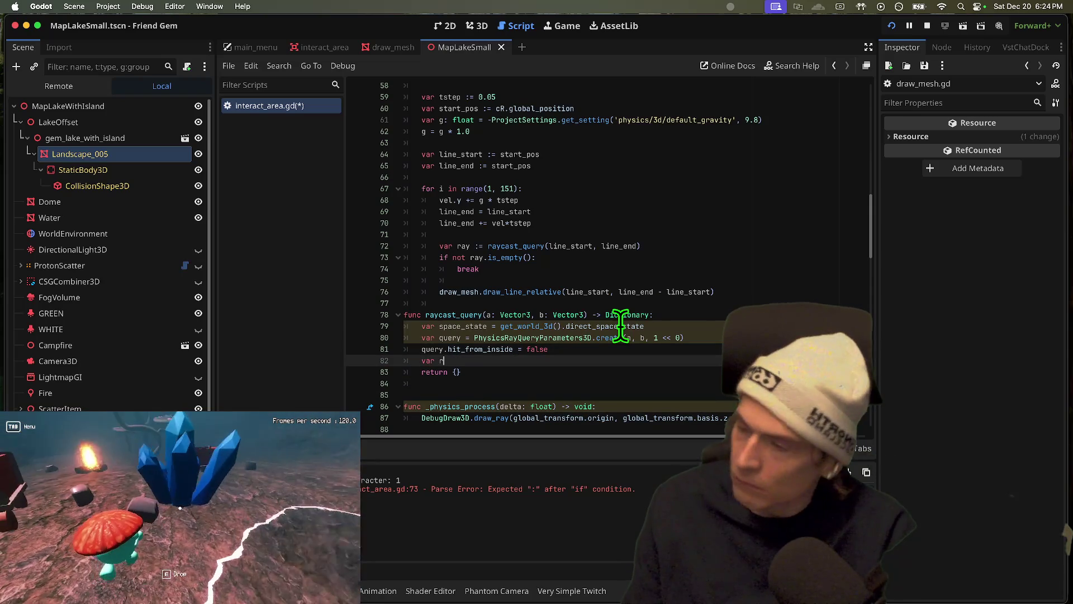
text(esult = space)
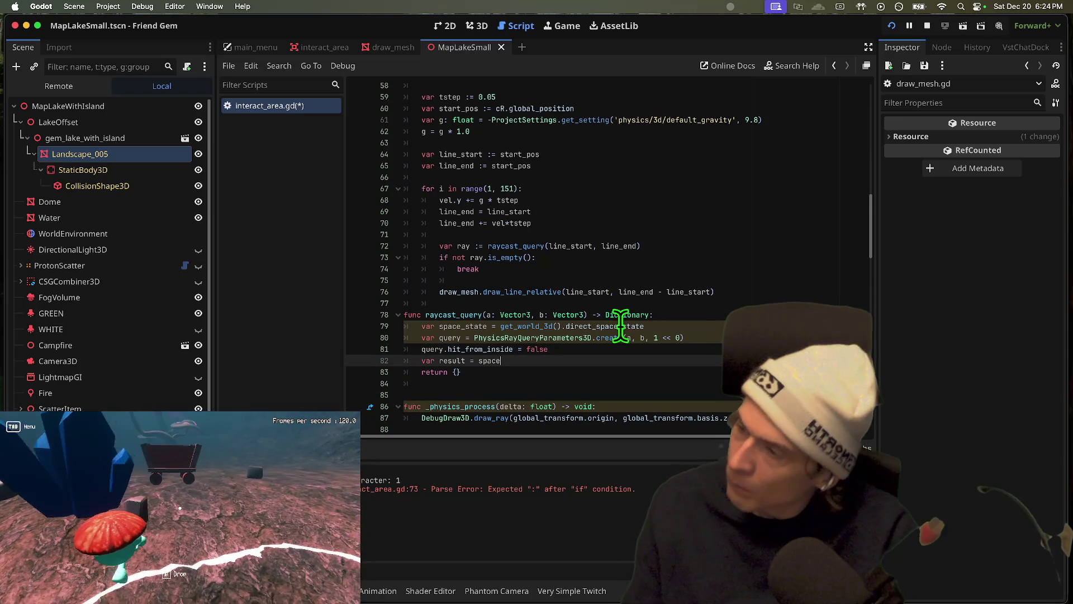
text(_state.in)
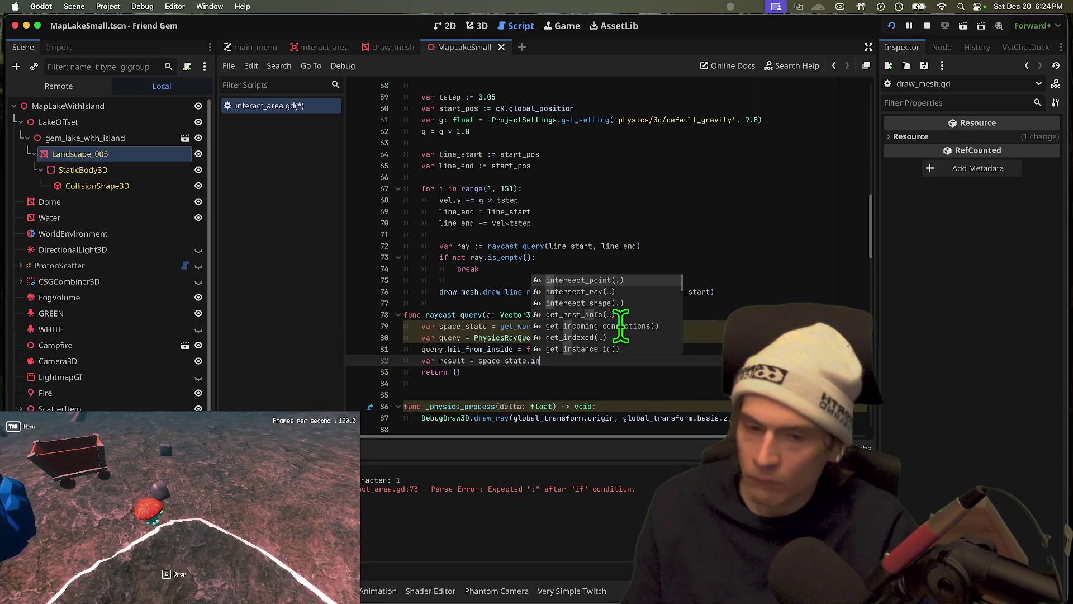
key(BackSpace)
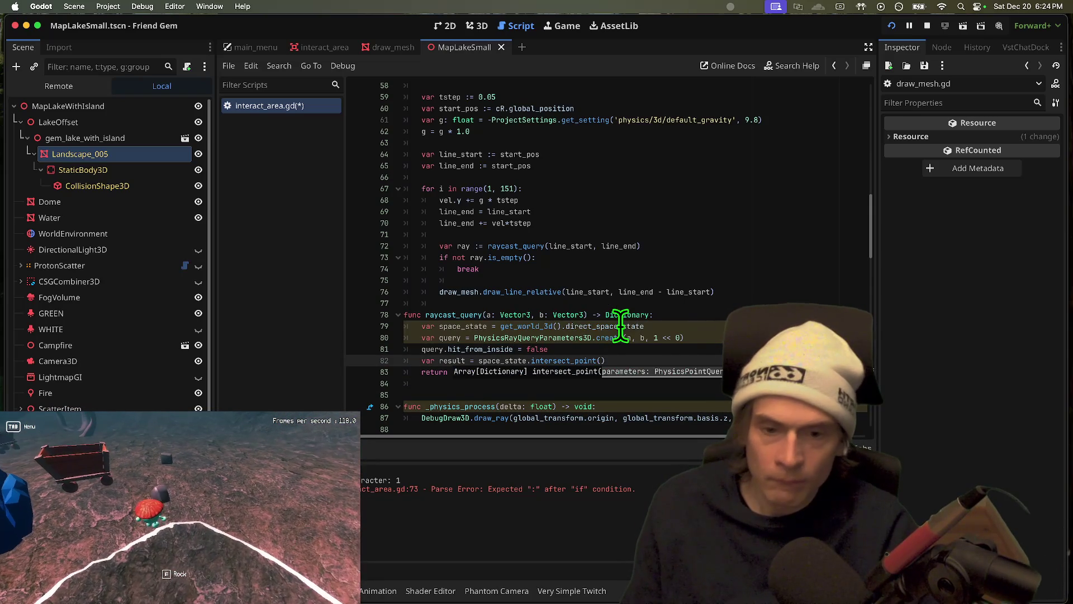
text(s)
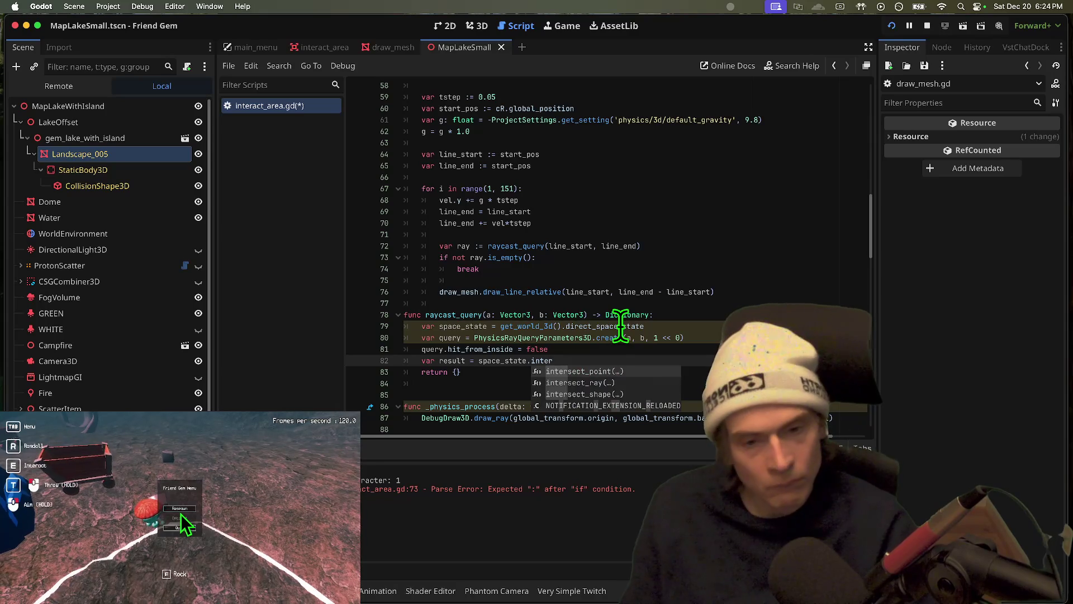
key(Down)
key(Return)
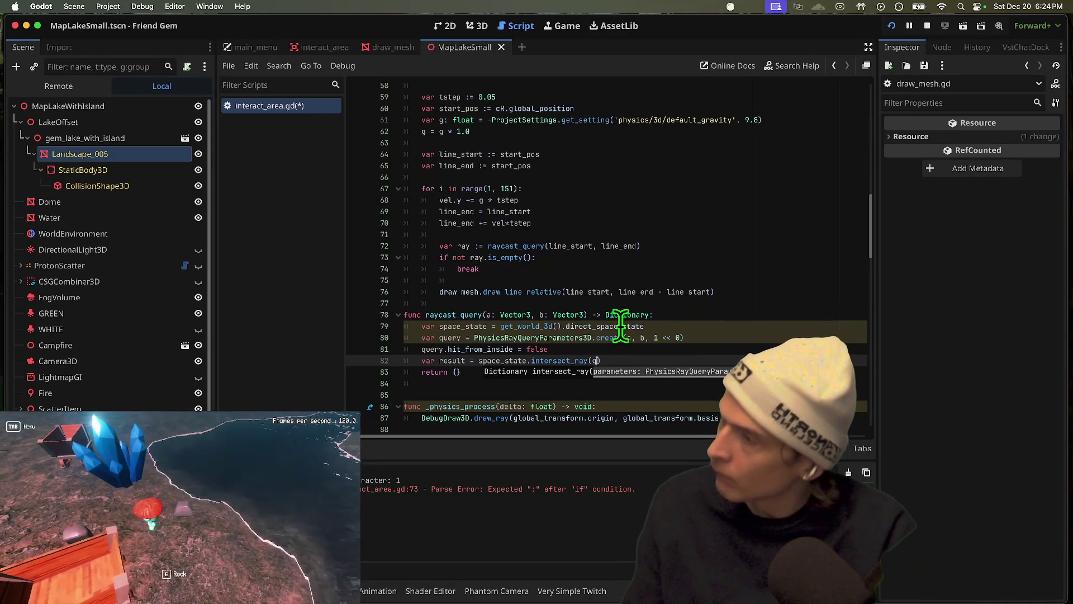
text(query))
key(Return)
text(if result:)
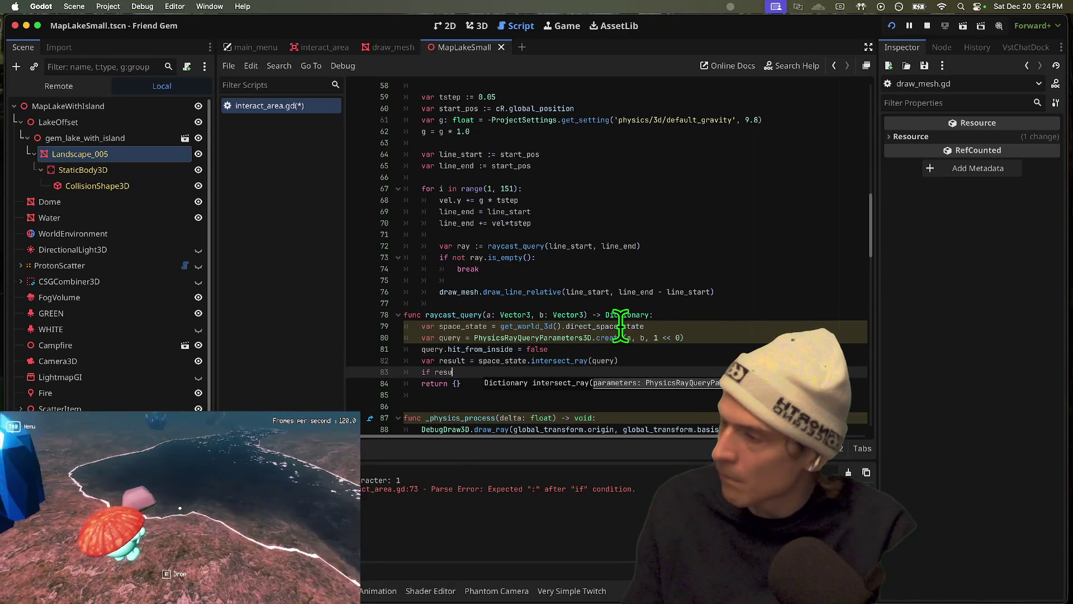
key(Return)
Indent the return under the if check so it returns result on a hit
key(super+shift+k)
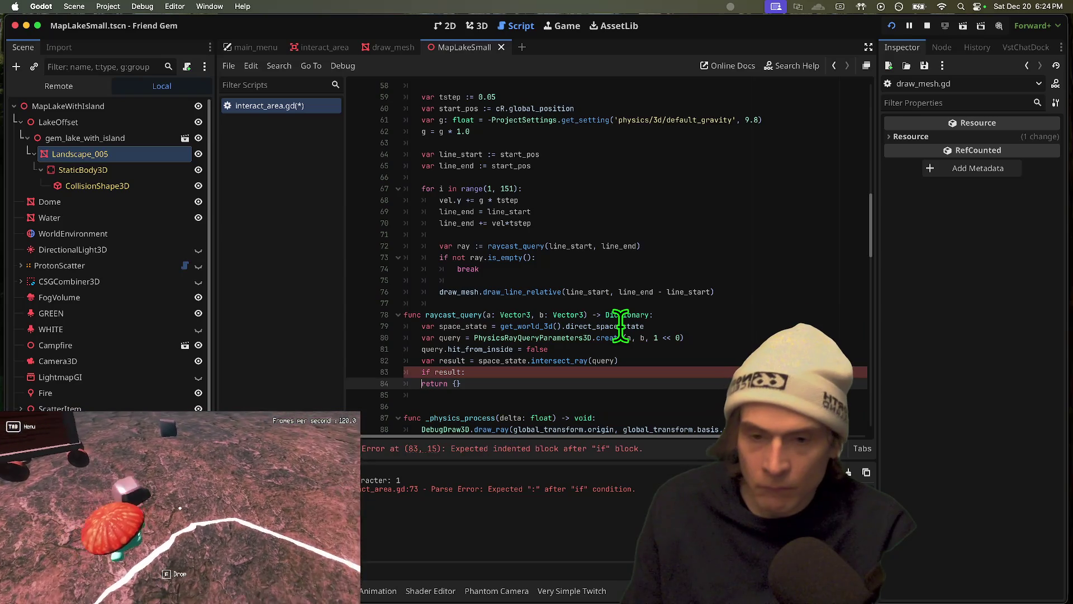
key(Home)
key(Tab)
key(Down)
key(Up)
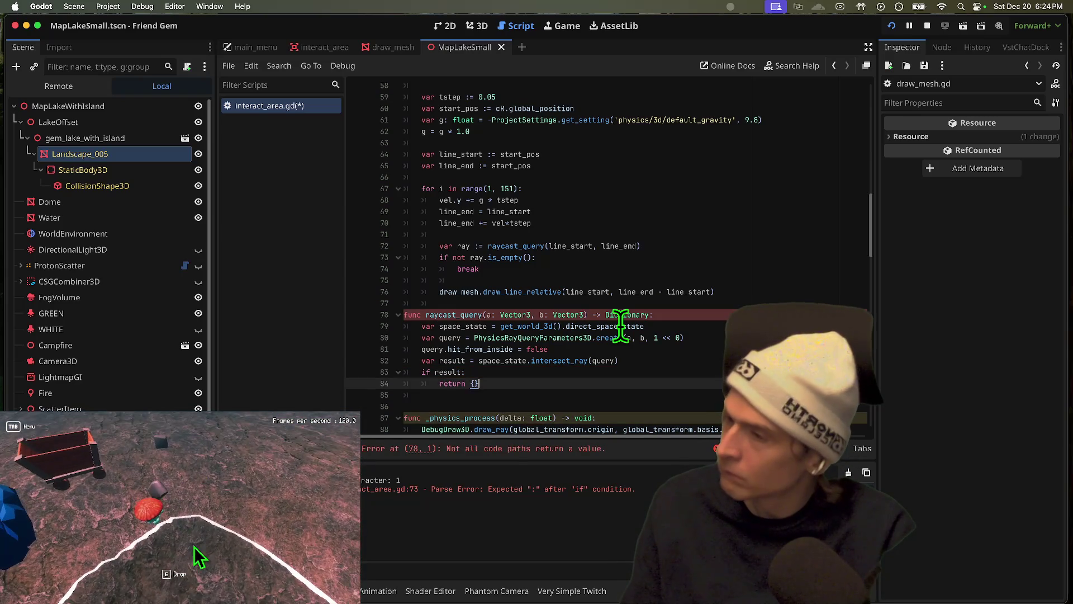
double_click(456, 314)
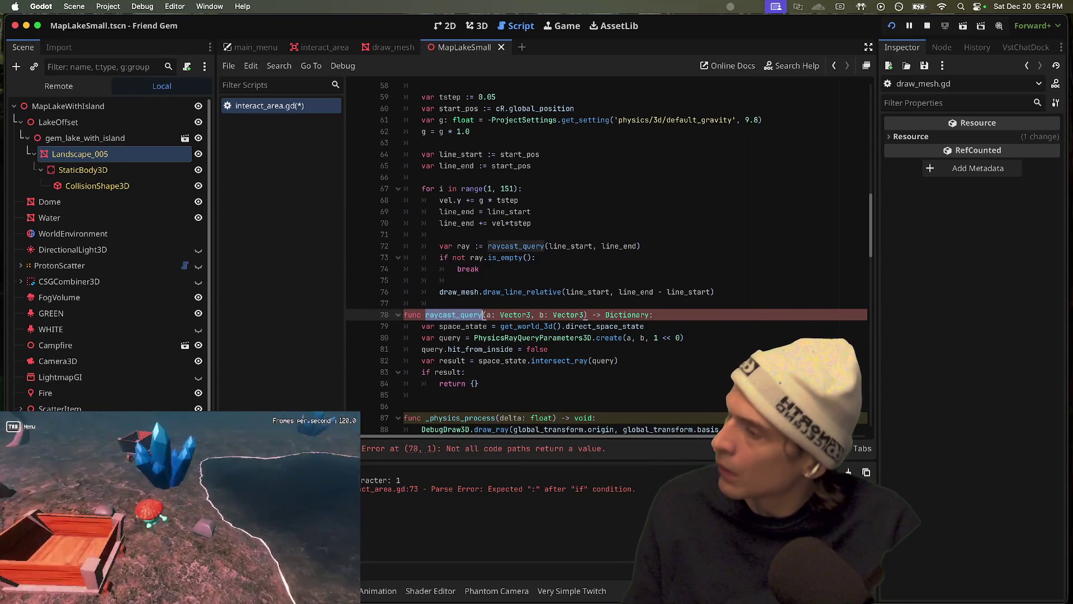
click(540, 384)
key(BackSpace)
key(BackSpace)
text(result)
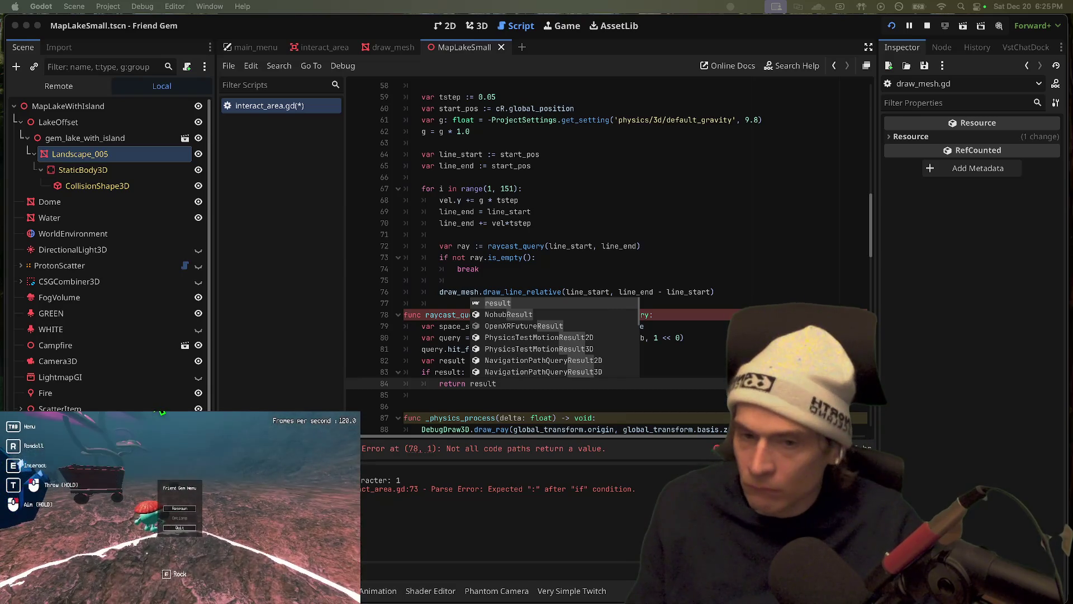
Add the fallback return after the check, test it in the running game, and save interact_area.gd
click(181, 510)
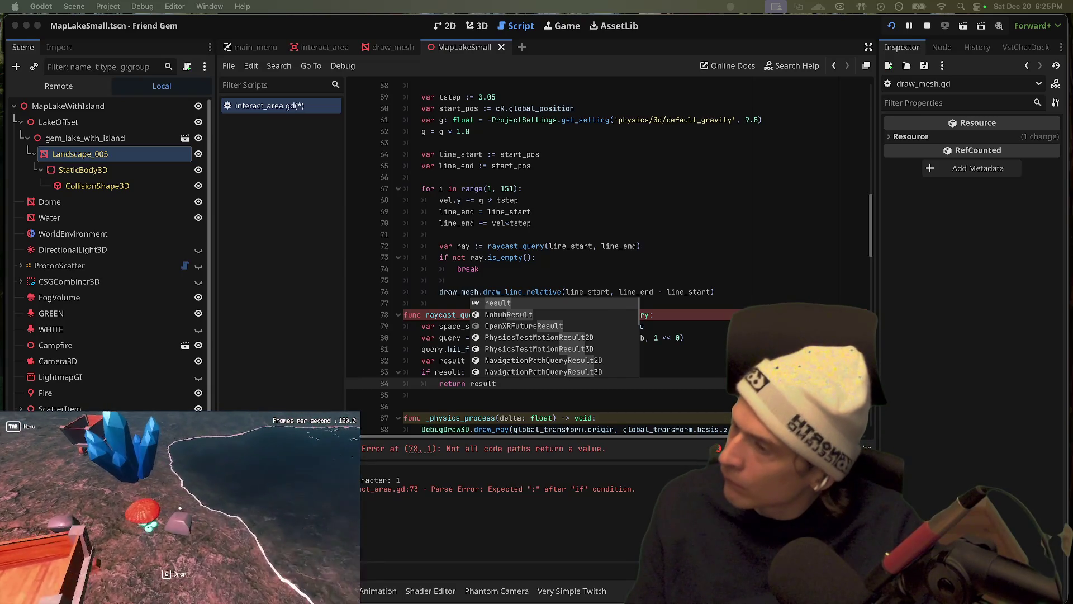
key(Escape)
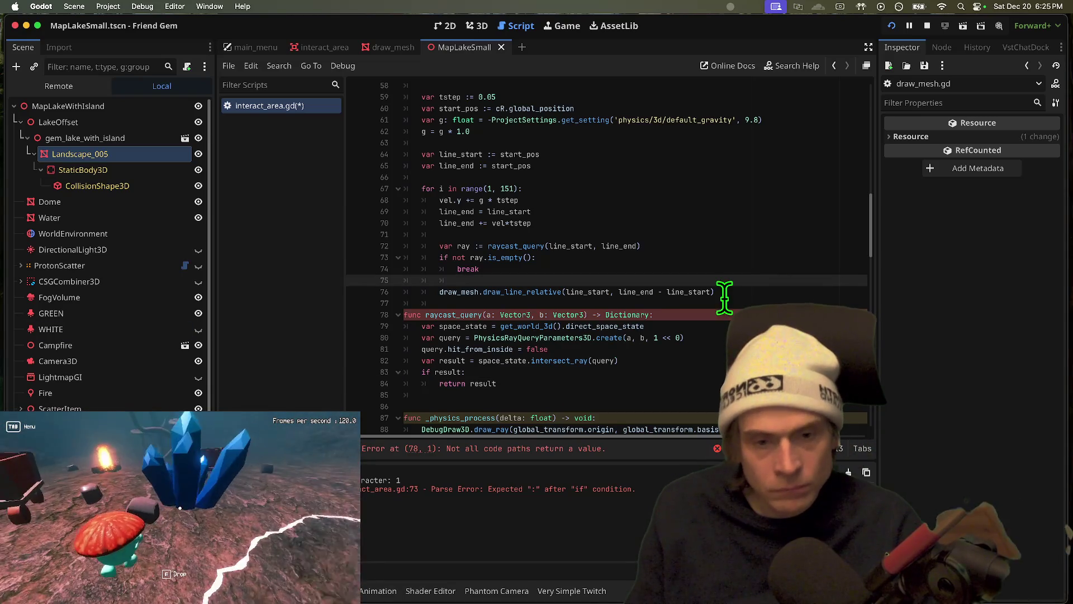
double_click(451, 315)
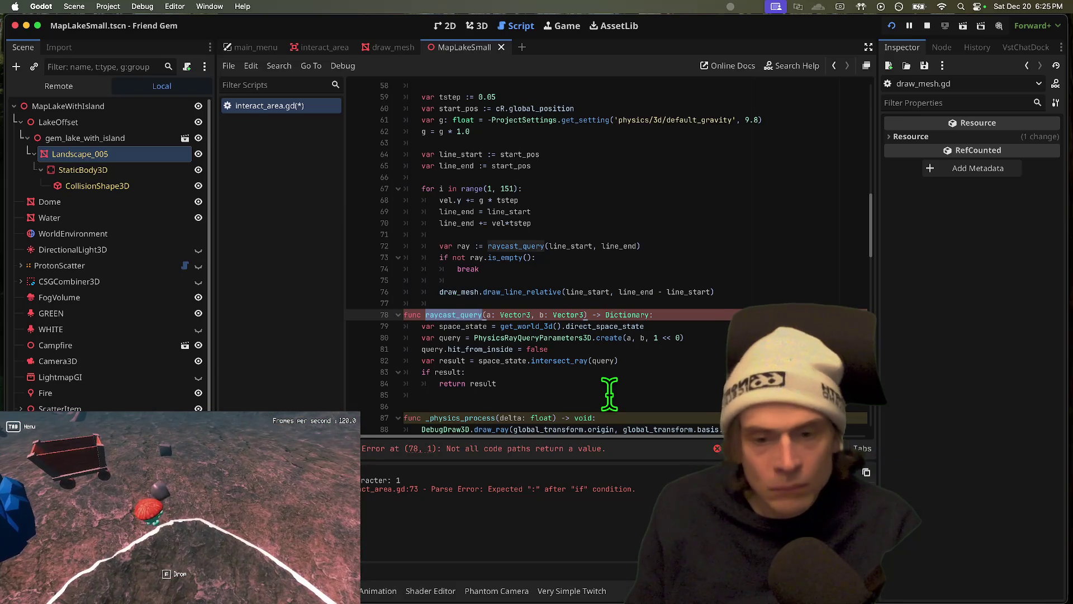
click(610, 394)
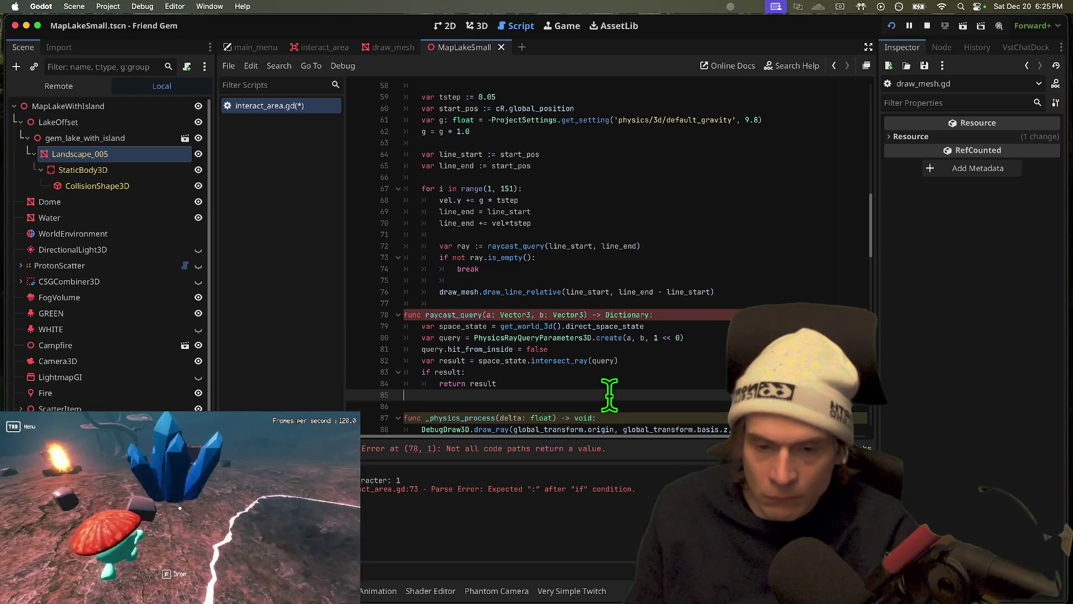
key(Tab)
key(Return)
text(return {)
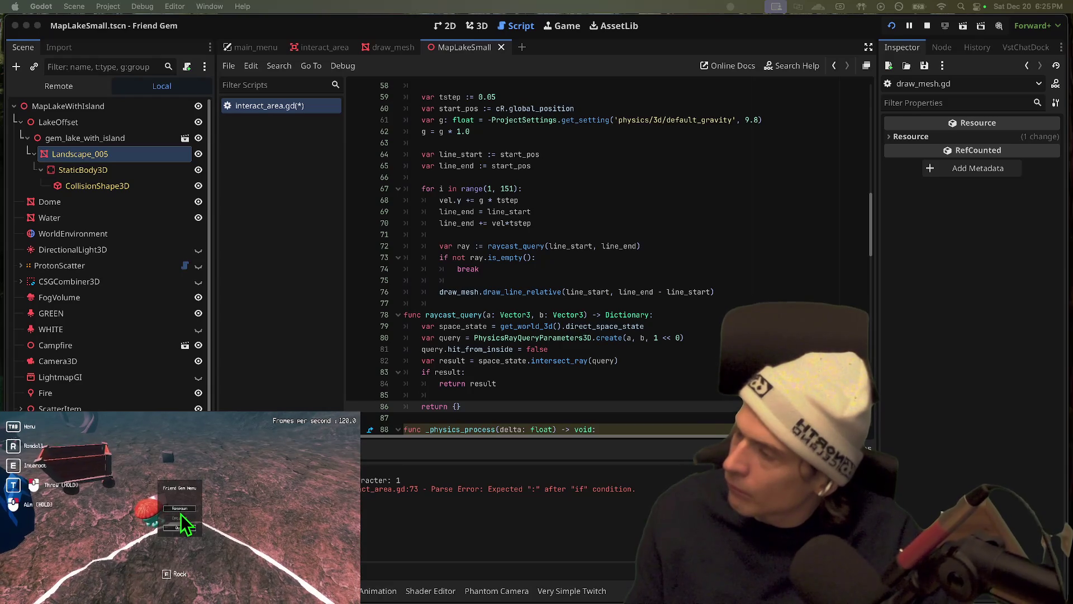
click(180, 509)
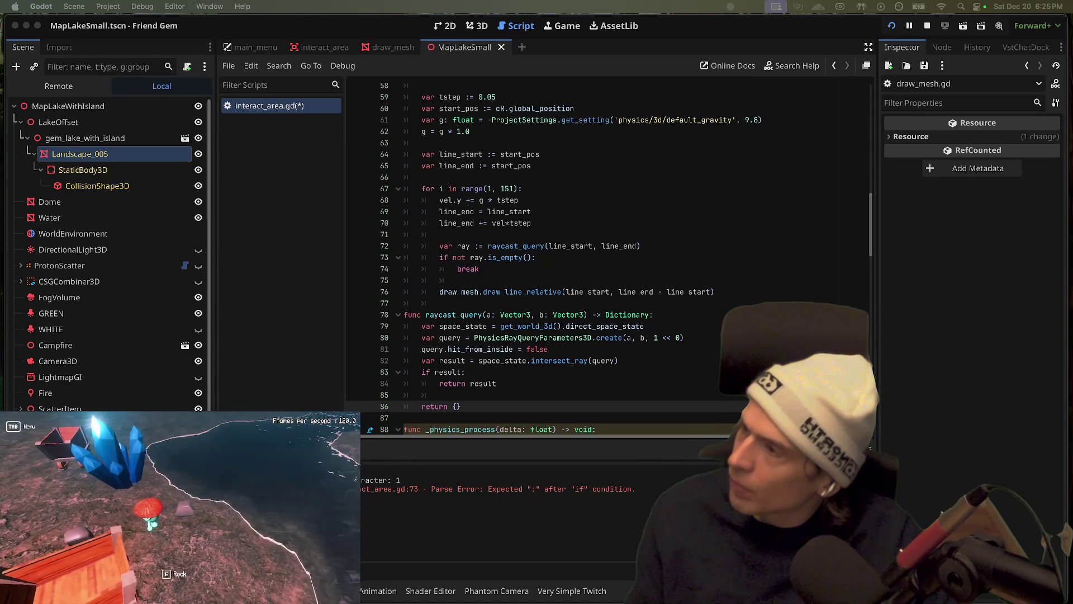
key(e)
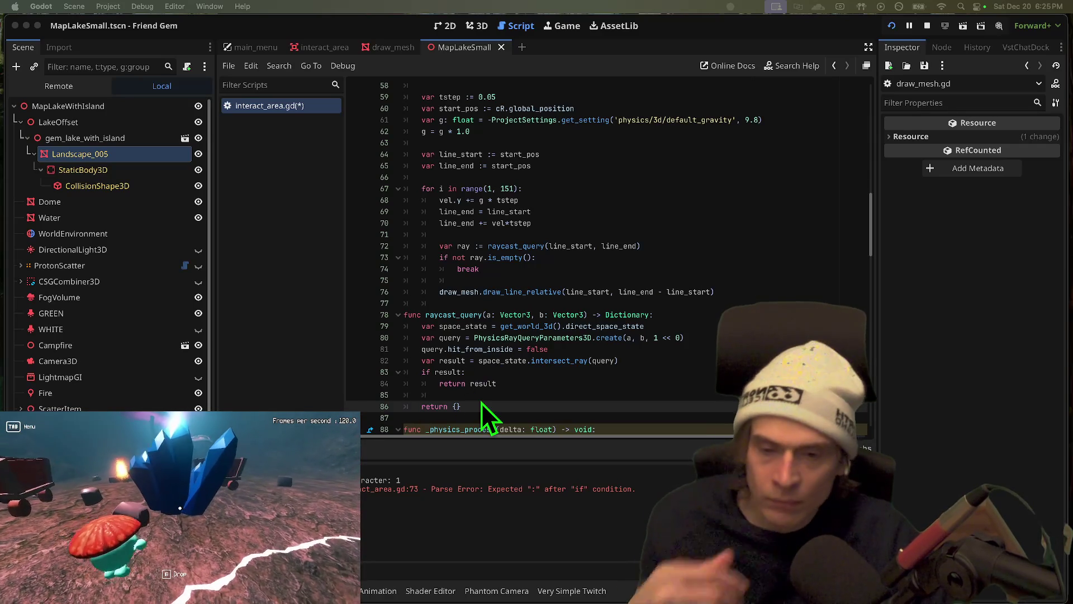
click(510, 393)
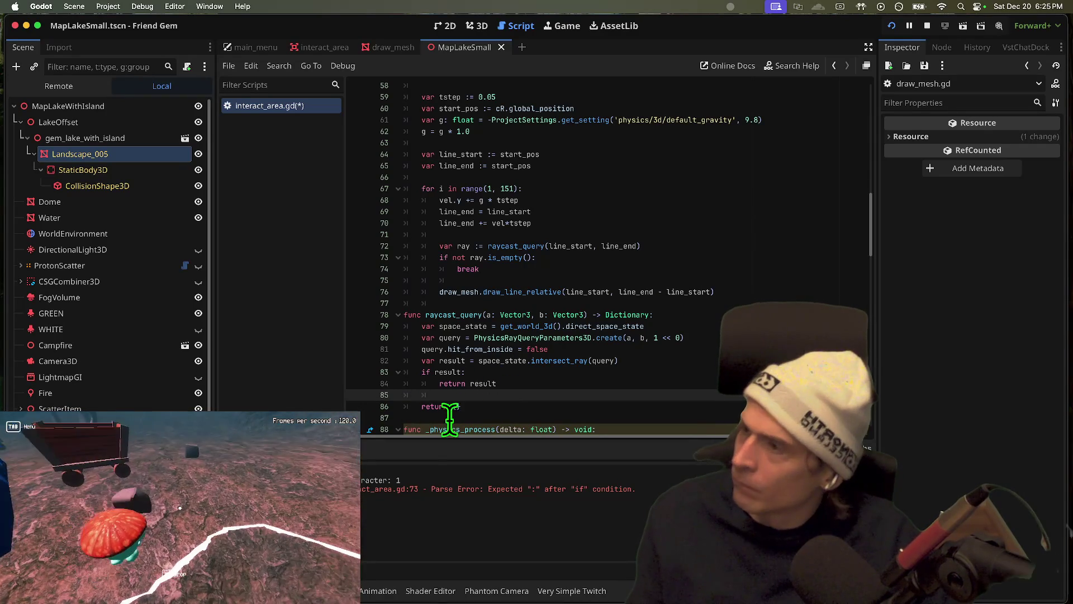
key(ctrl+s)
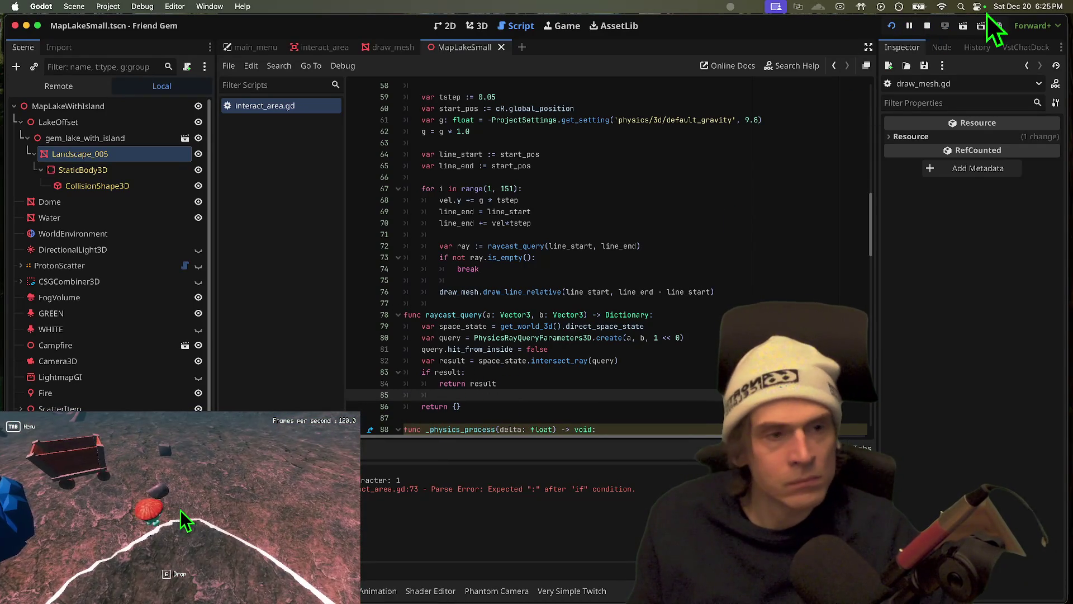
click(926, 26)
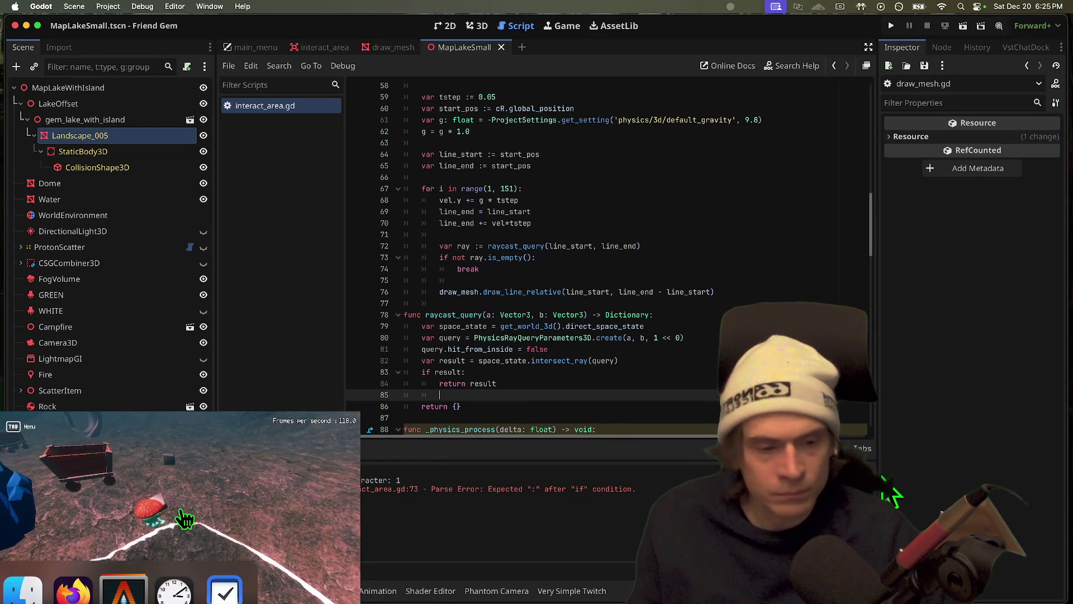
Switch to the game window, respawn the player, then switch back out to other applications
click(562, 224)
key(super+Tab)
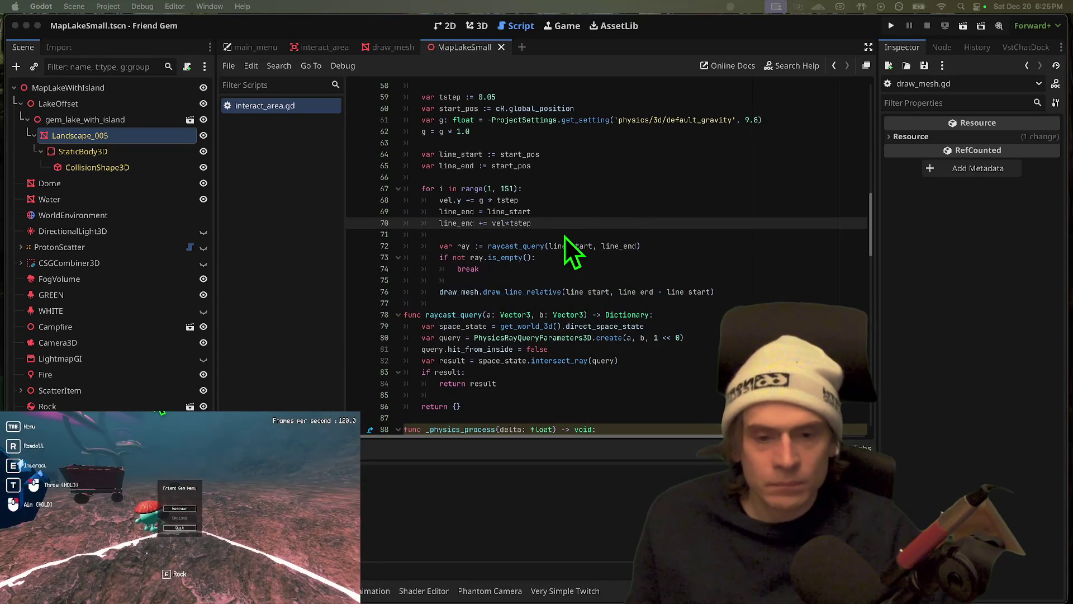
key(super+Tab)
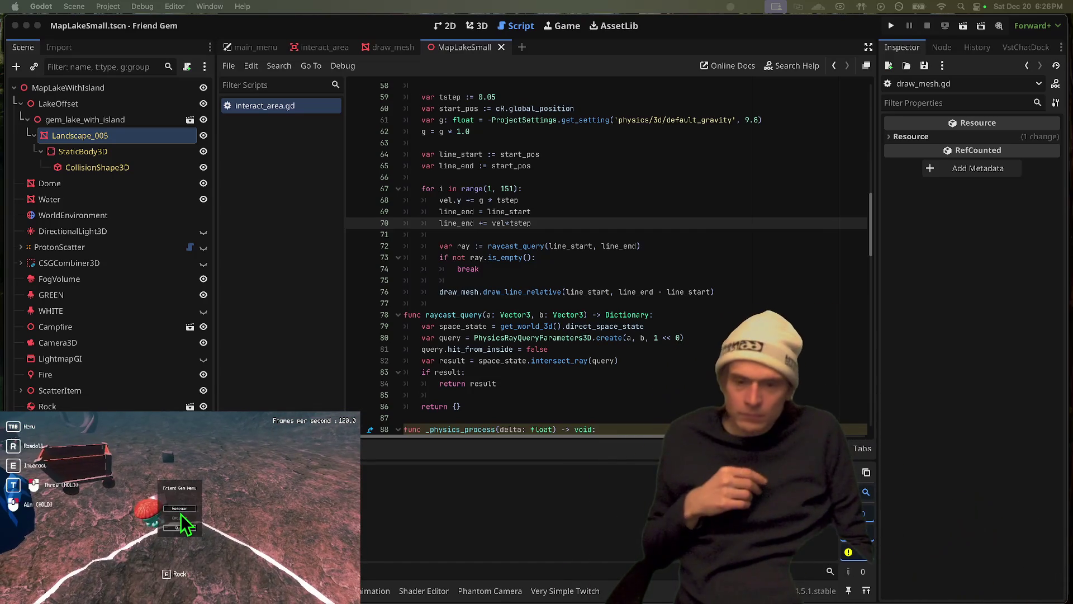
click(179, 508)
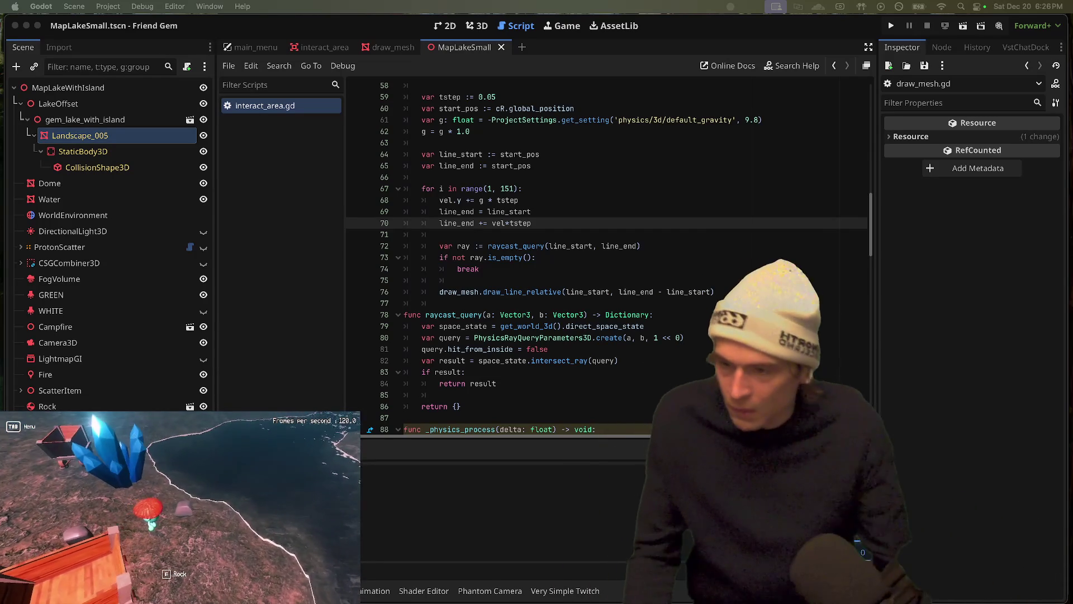
key(super+Tab)
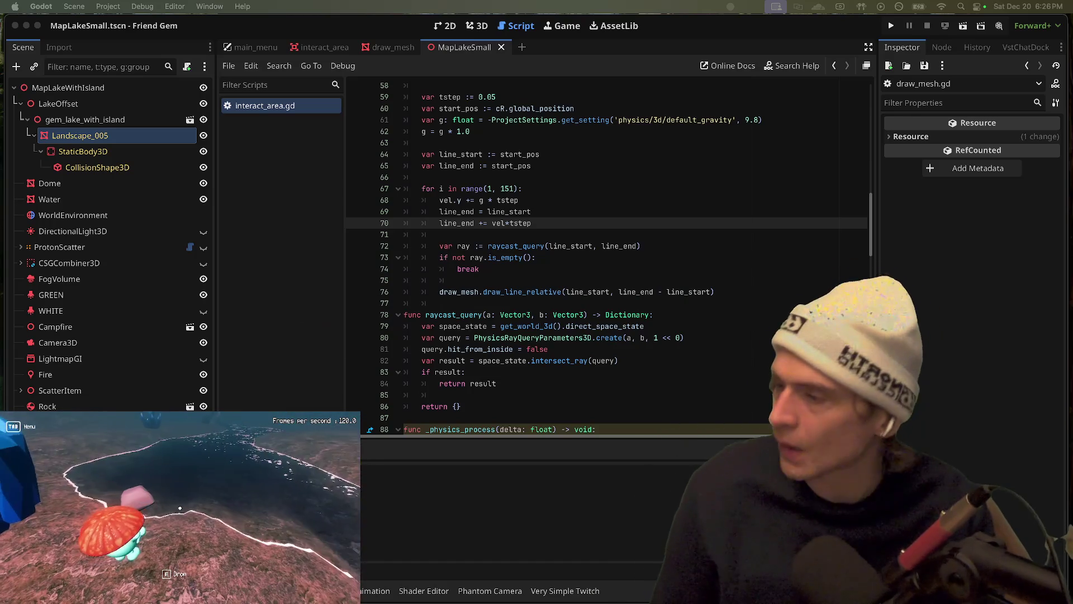
key(super+Tab)
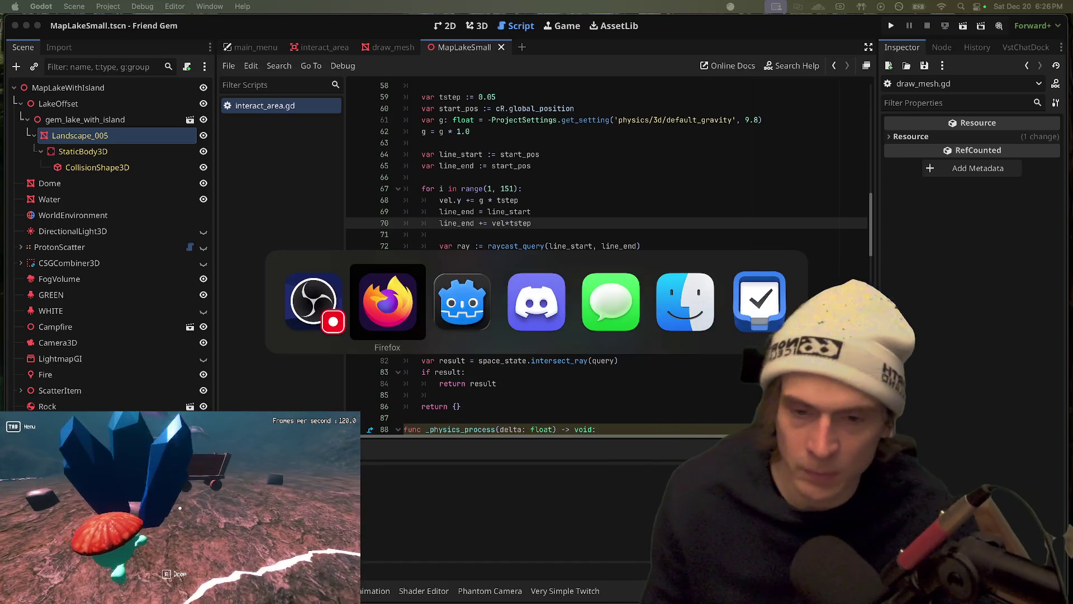
key(super+Tab)
key(super+Tab)
key(super+Tab)
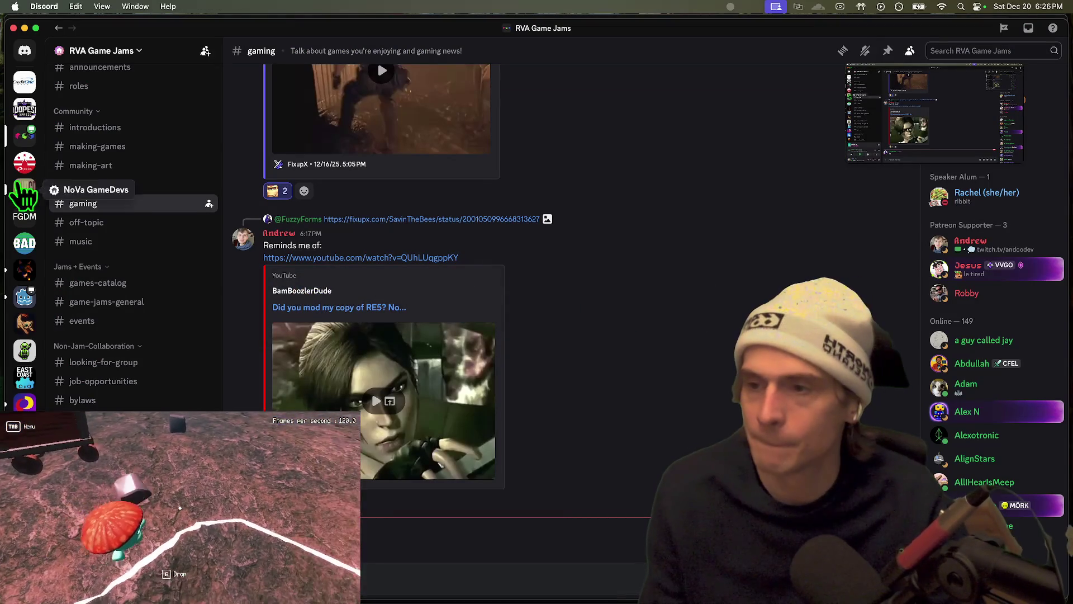
scroll(73, 369, up, 3)
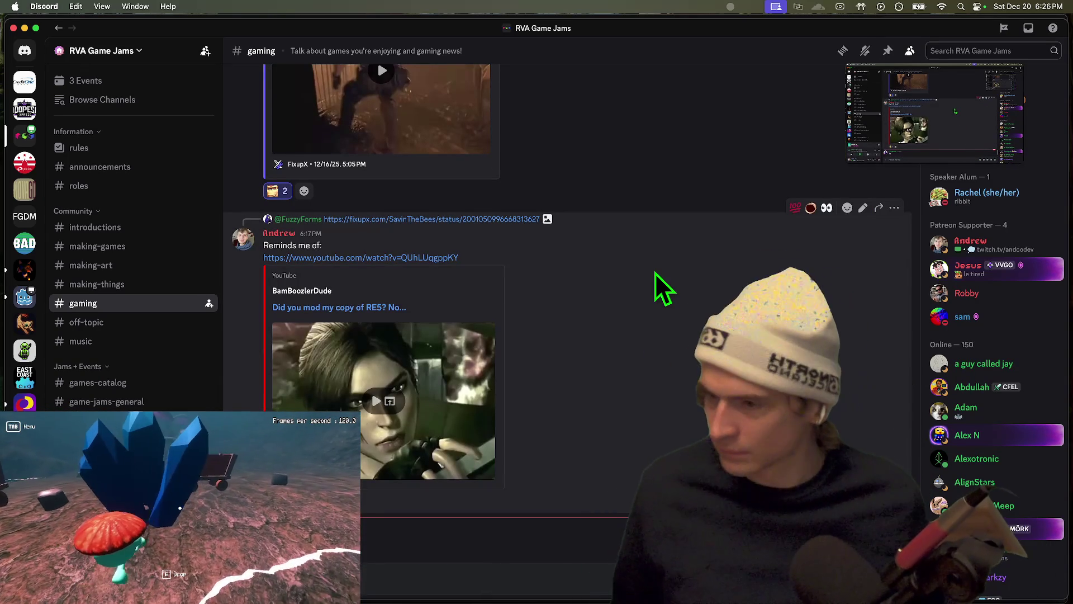
key(super+Tab)
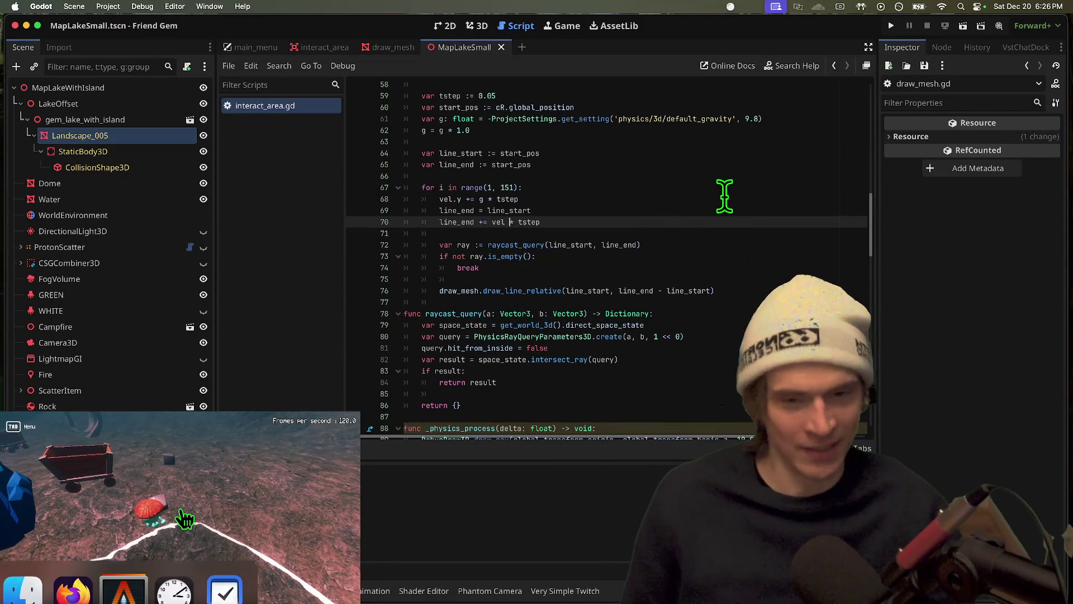
Save interact_area.gd and review EXPLOSIVE_IMPULSE and the dir assignment in the throw-held branch
click(674, 236)
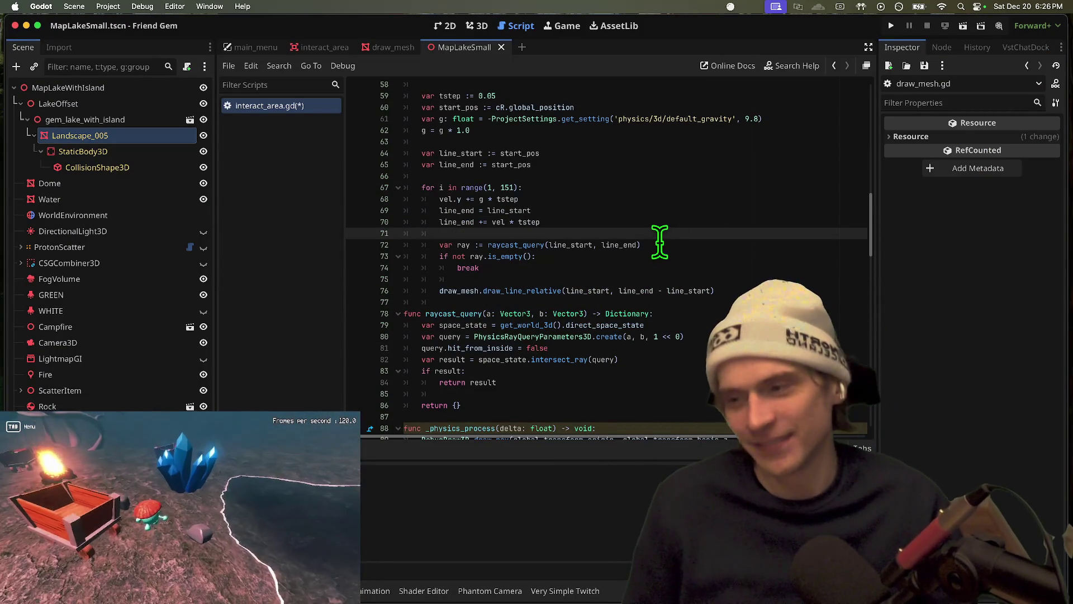
click(689, 304)
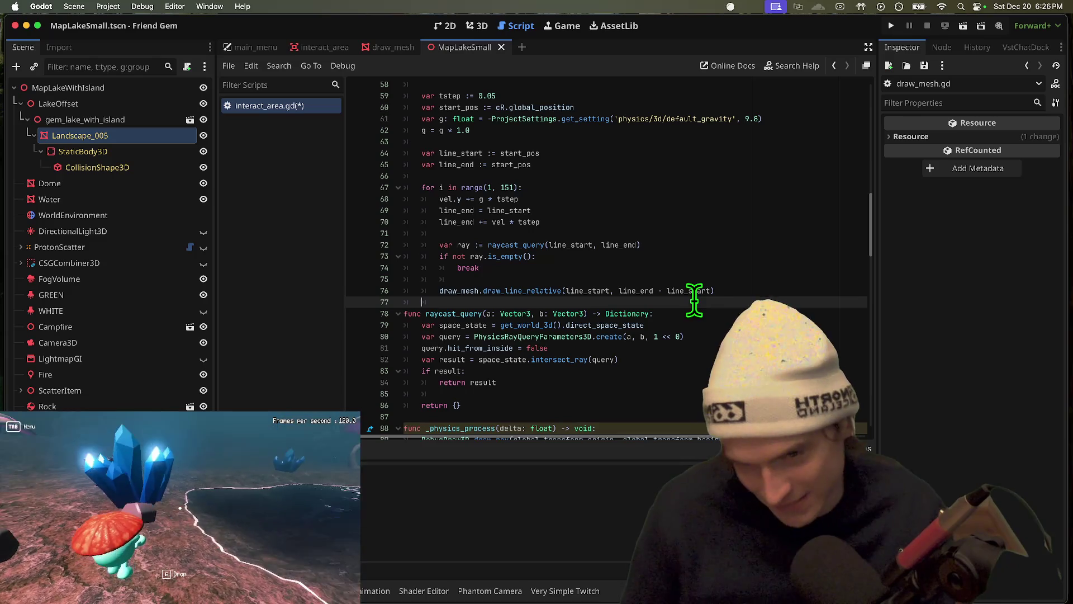
key(super+s)
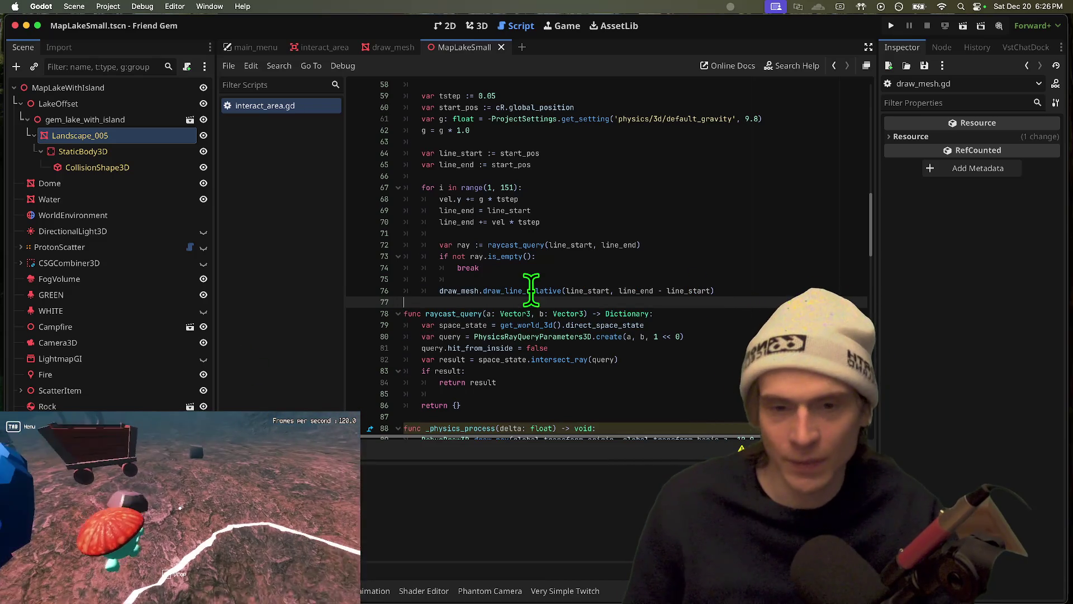
scroll(513, 272, up, 10)
scroll(526, 252, down, 4)
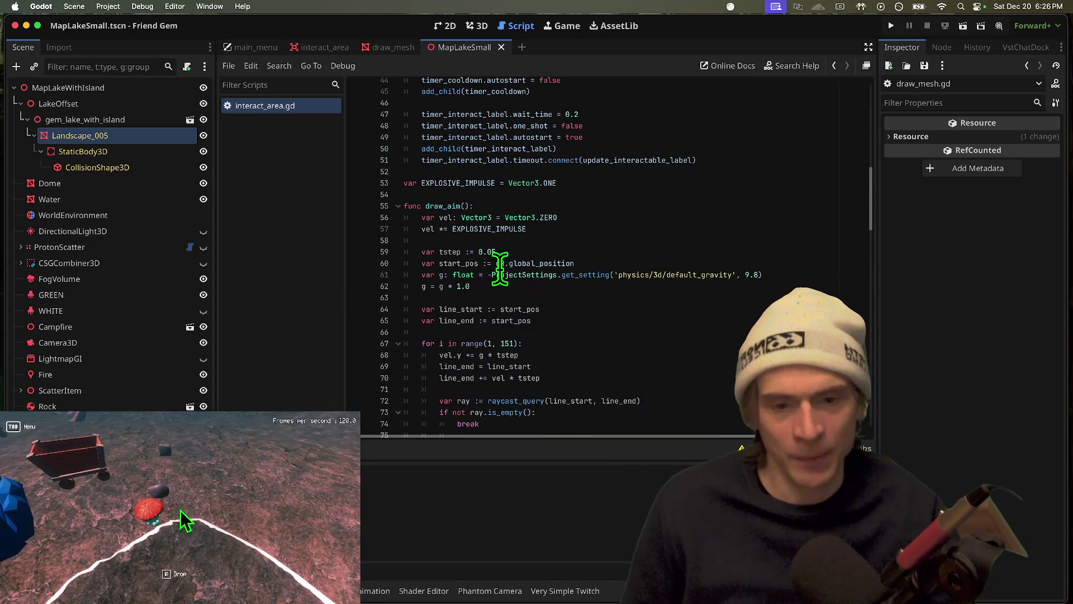
double_click(490, 229)
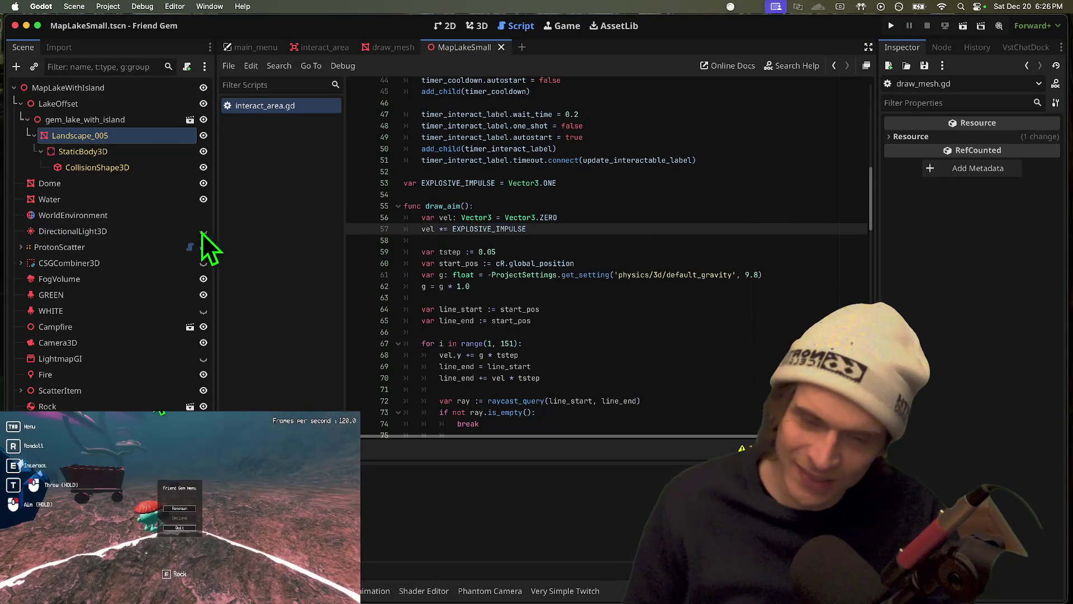
scroll(758, 268, down, 15)
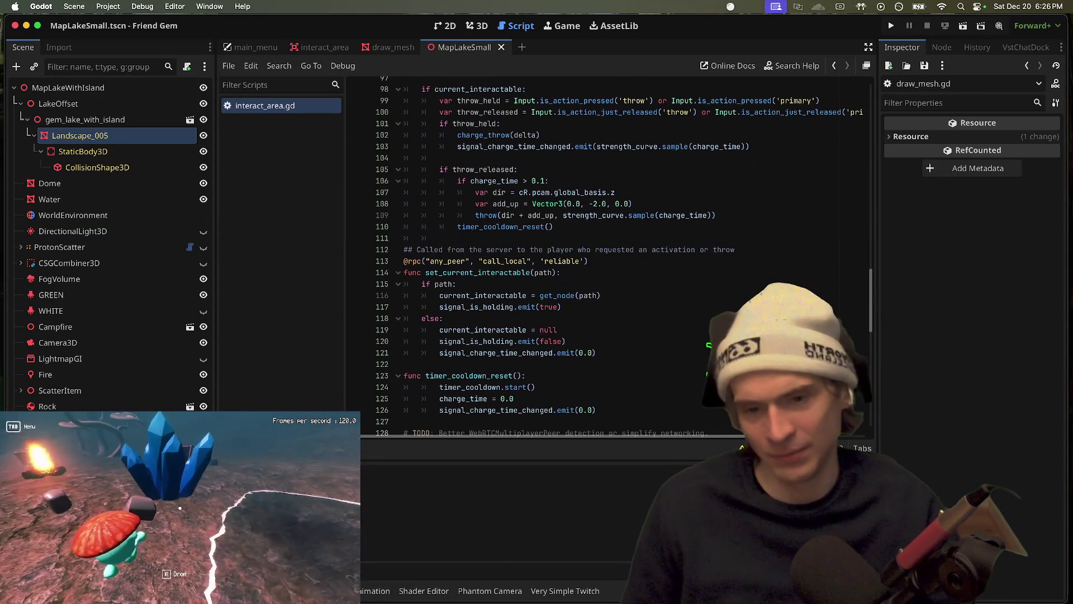
scroll(637, 257, up, 3)
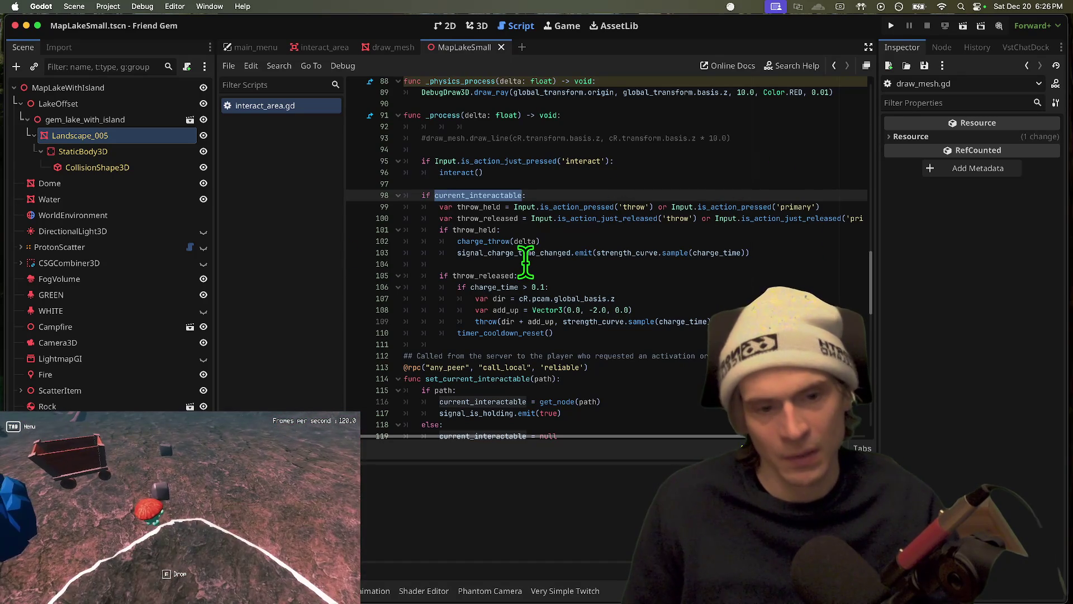
click(597, 254)
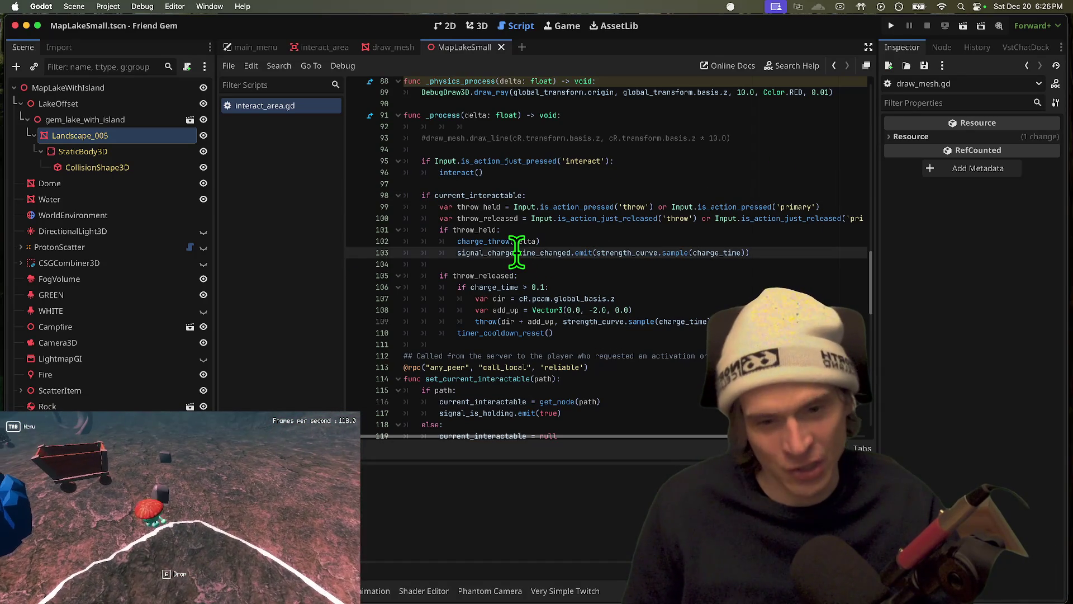
click(580, 311)
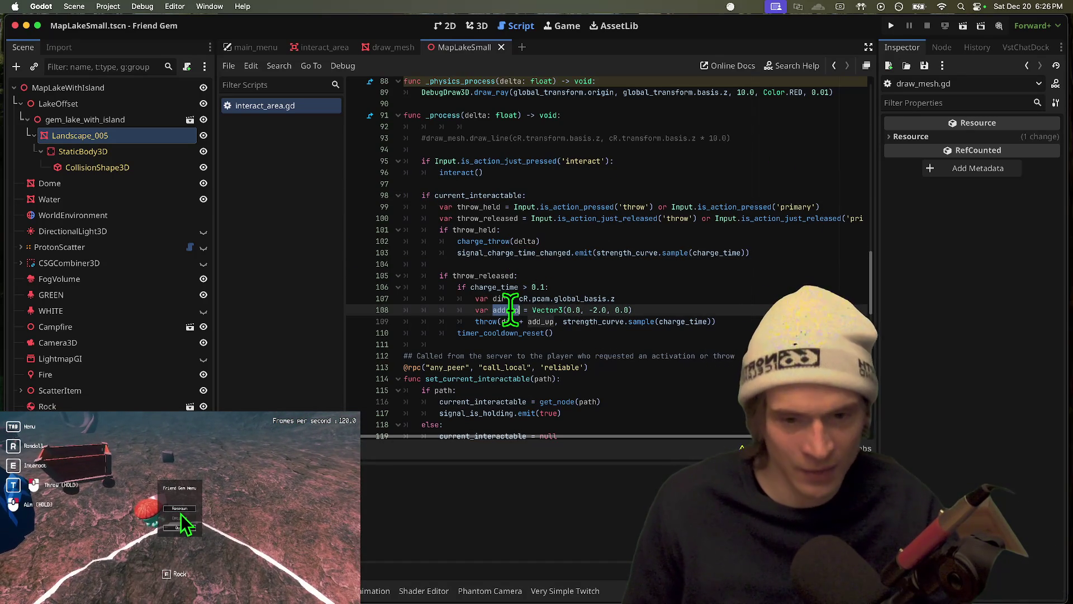
double_click(510, 320)
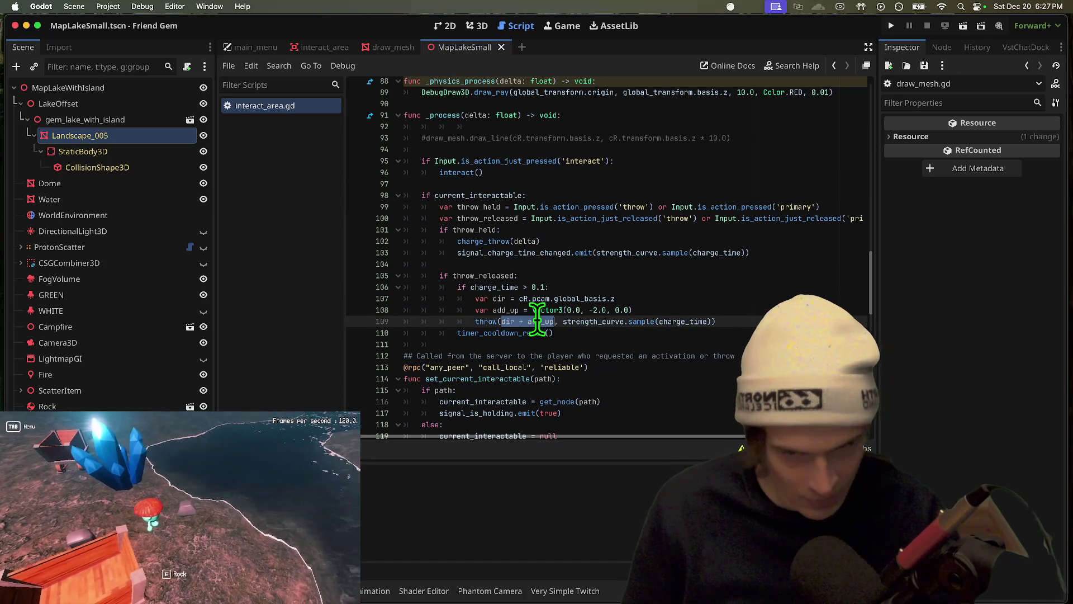
drag(618, 298, 343, 299)
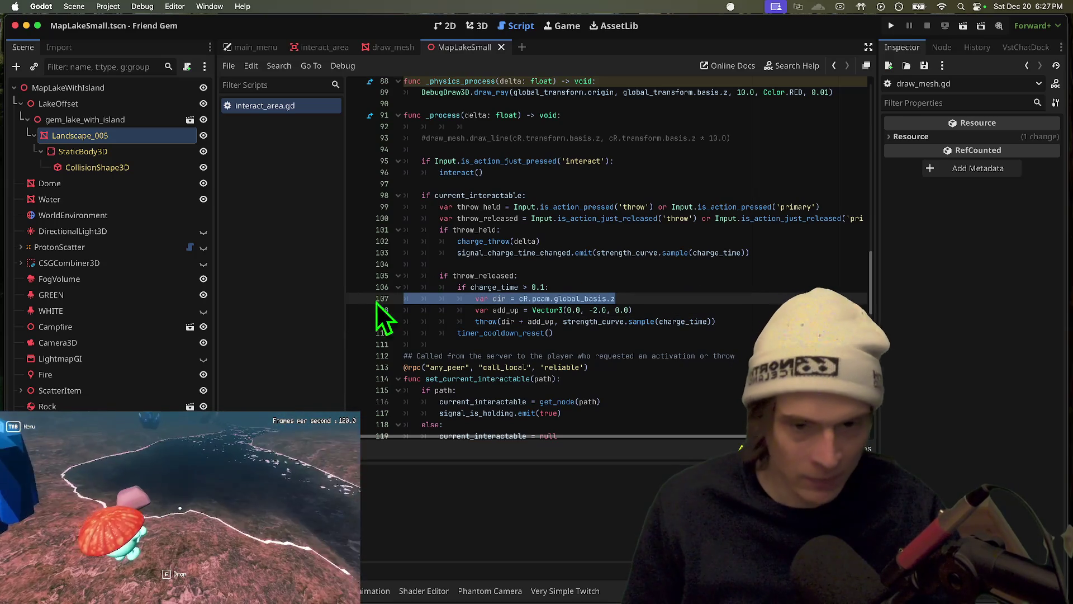
double_click(507, 321)
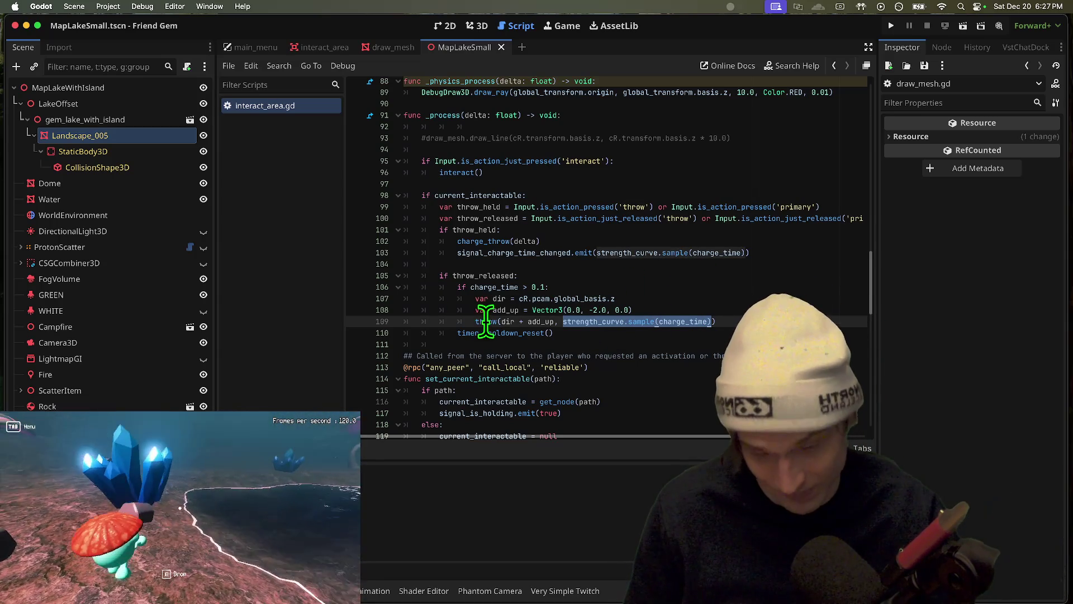
Look up the throw function, the current_interactable declaration and the Node3D documentation
scroll(485, 320, up, 5)
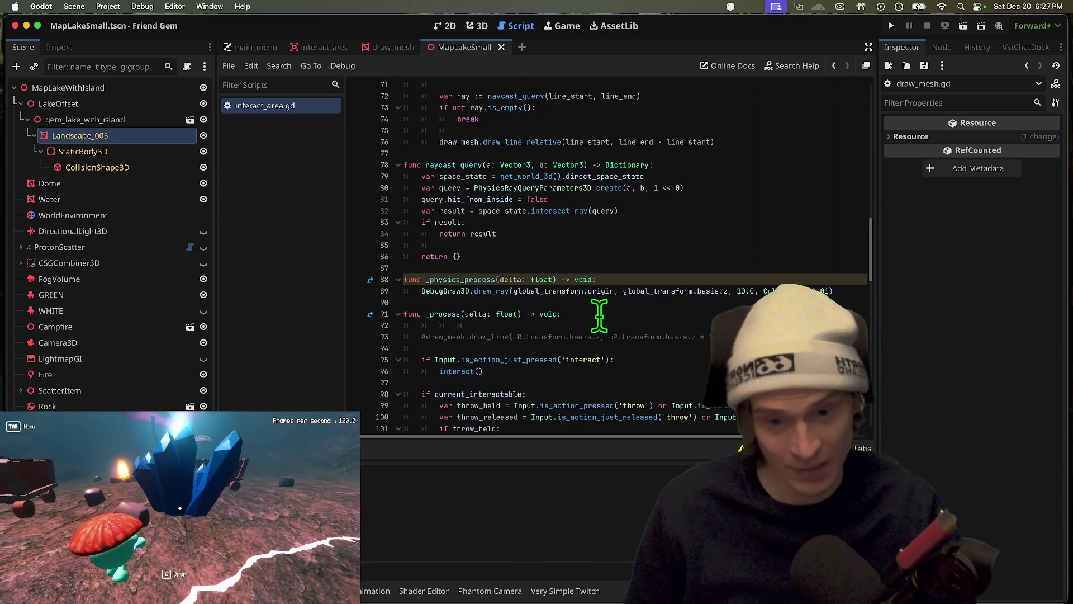
scroll(482, 307, up, 2)
scroll(482, 308, up, 6)
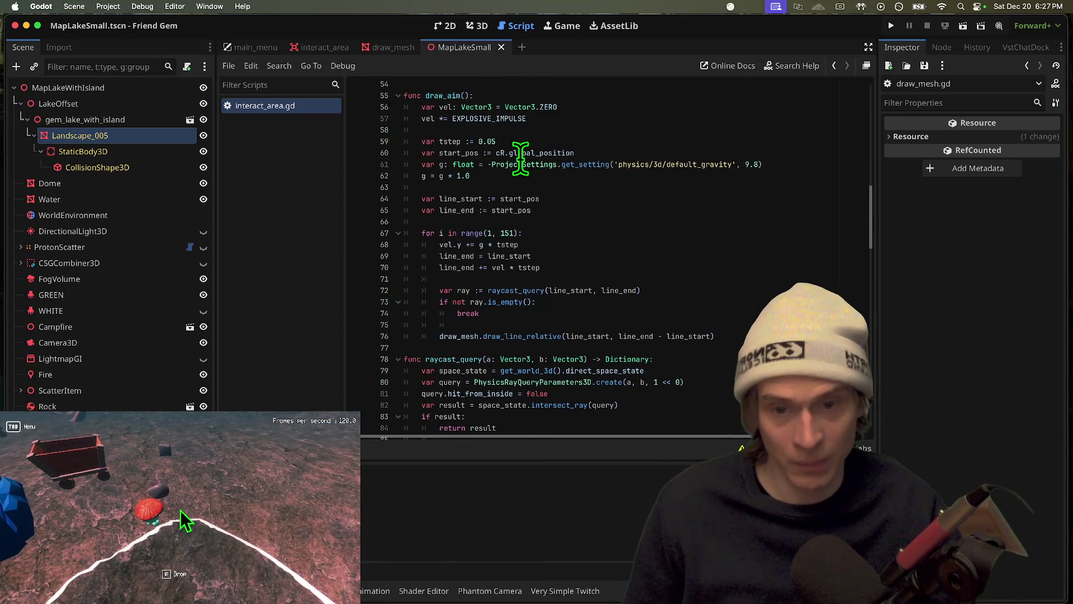
click(522, 155)
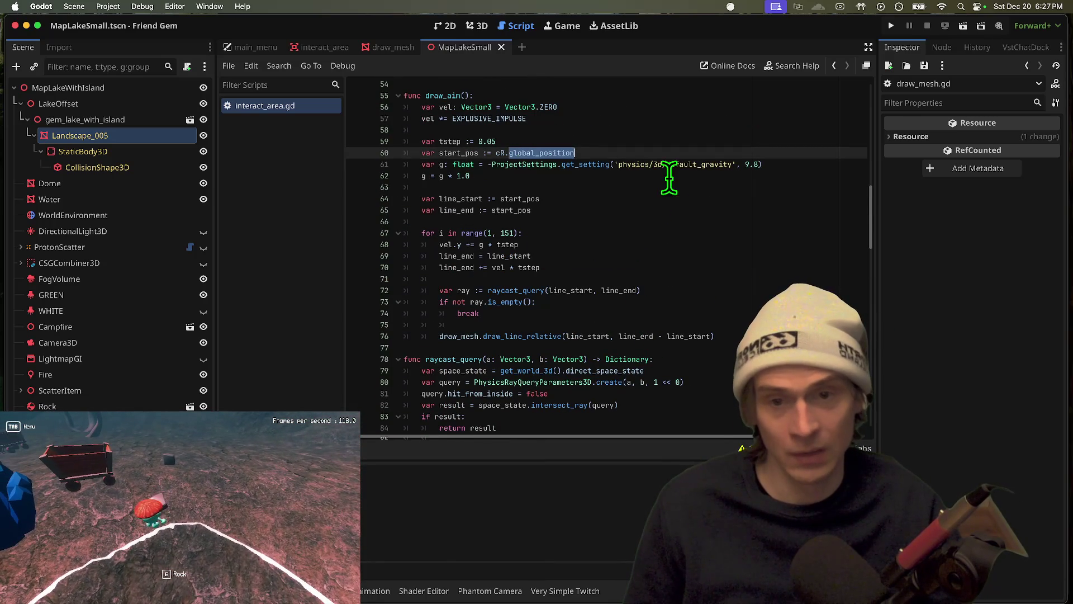
scroll(670, 342, down, 8)
click(180, 514)
key(Tab)
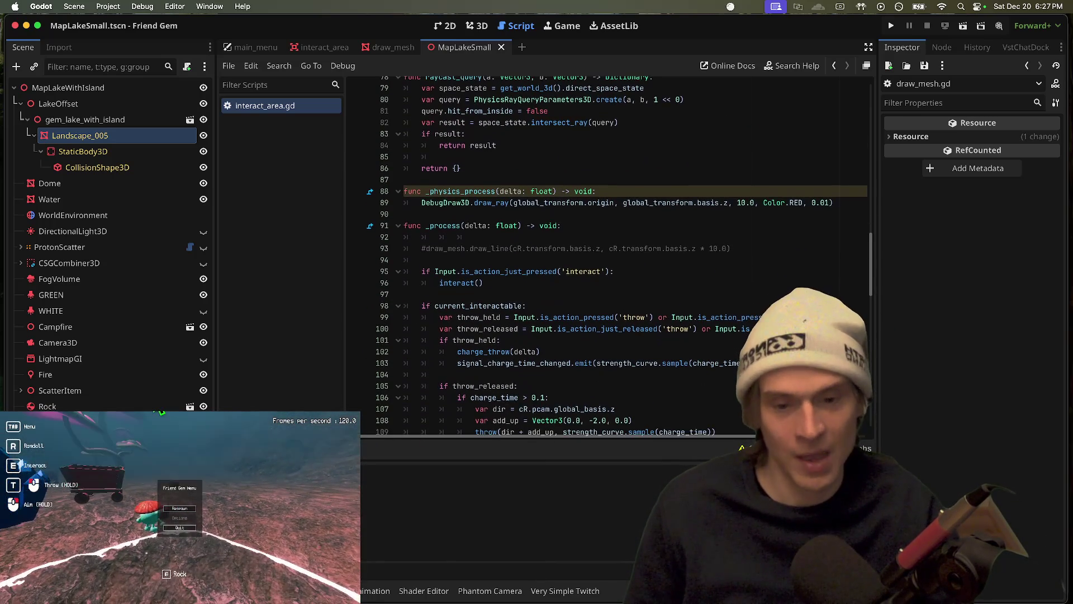
scroll(486, 369, down, 2)
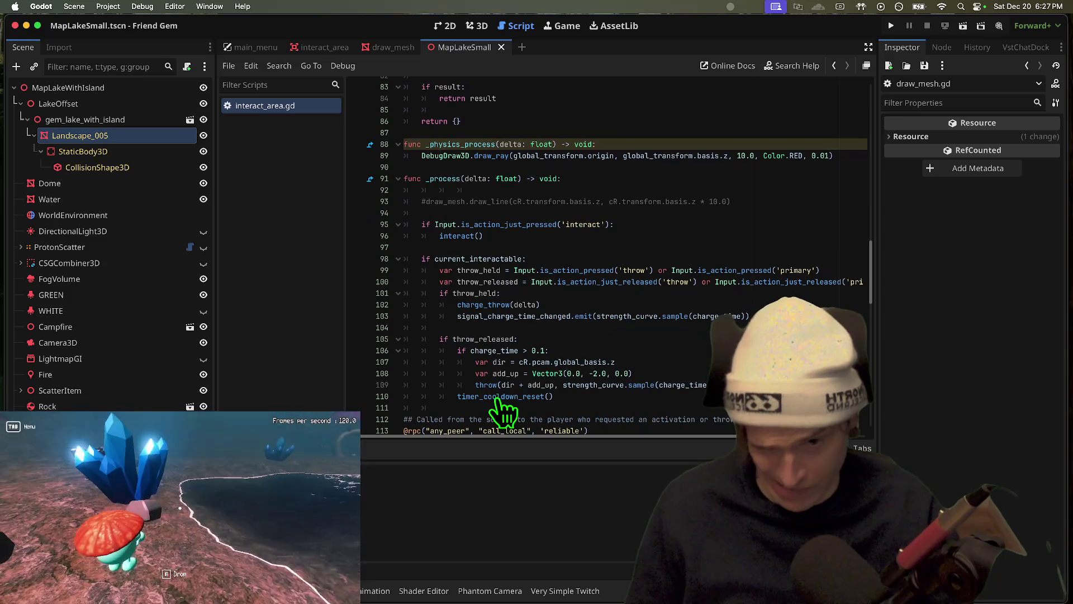
ctrl+click(492, 384)
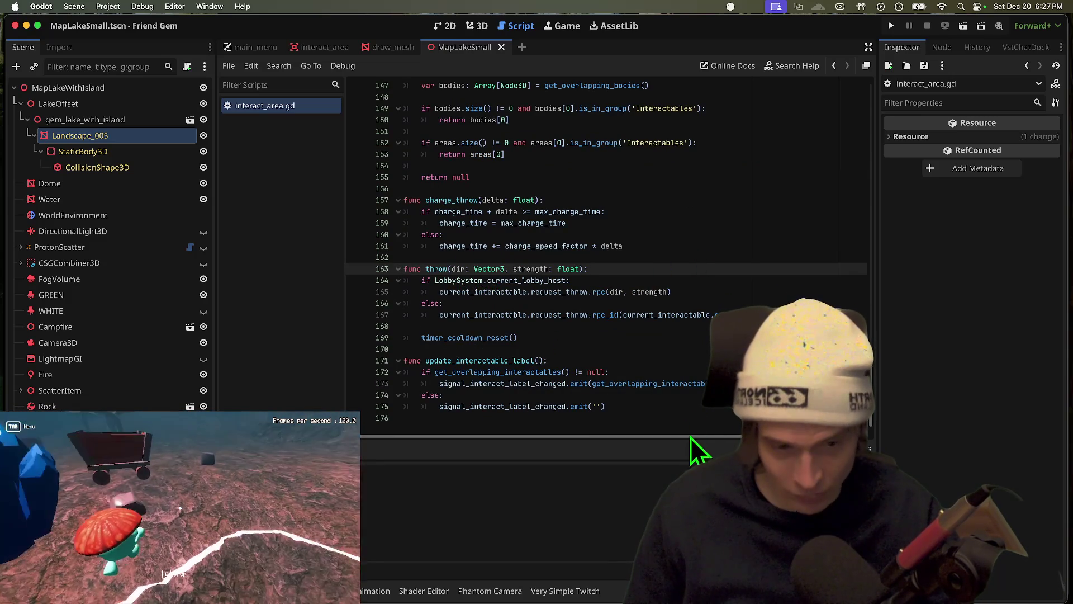
scroll(692, 439, right, 2)
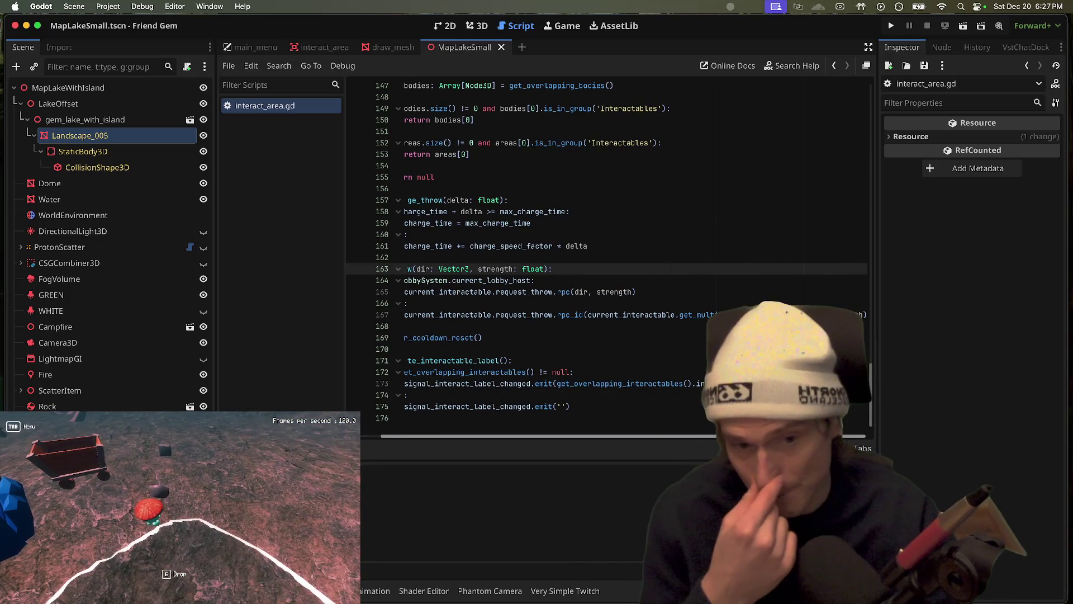
scroll(621, 439, left, 2)
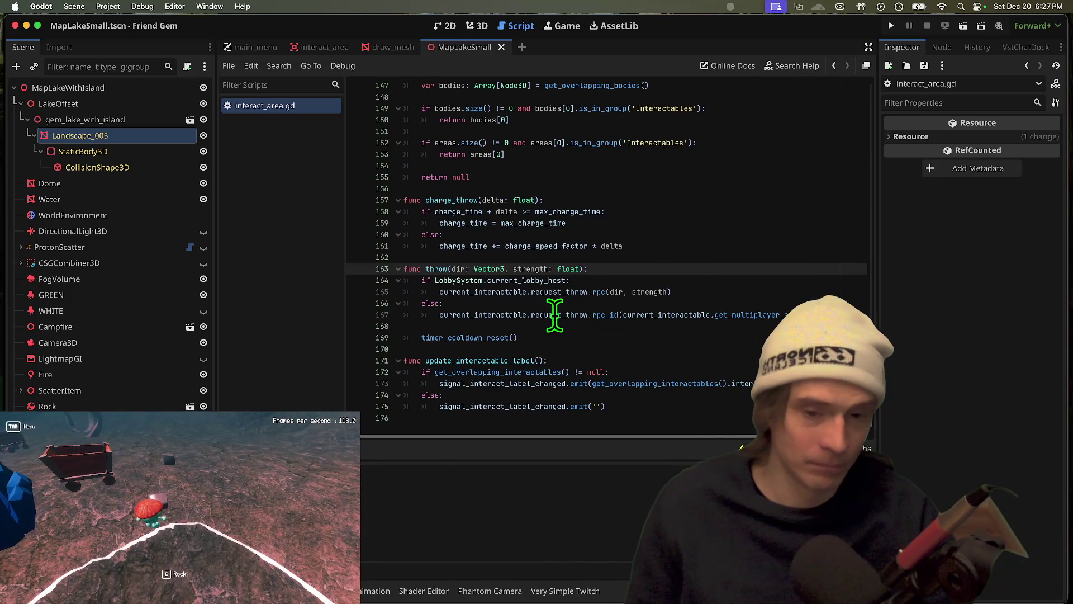
ctrl+click(481, 314)
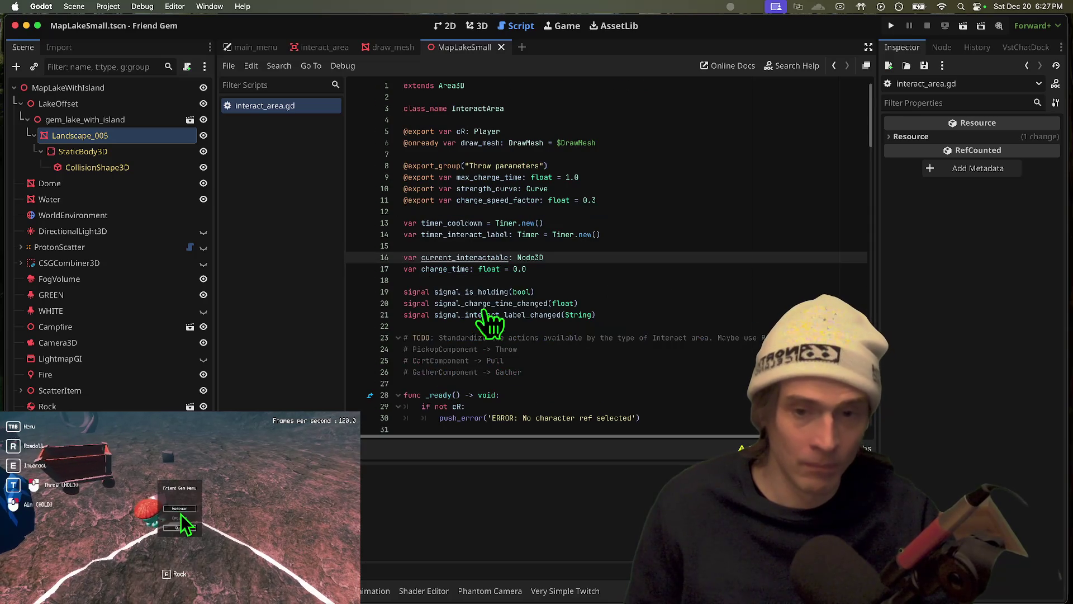
ctrl+click(530, 258)
key(alt+Left)
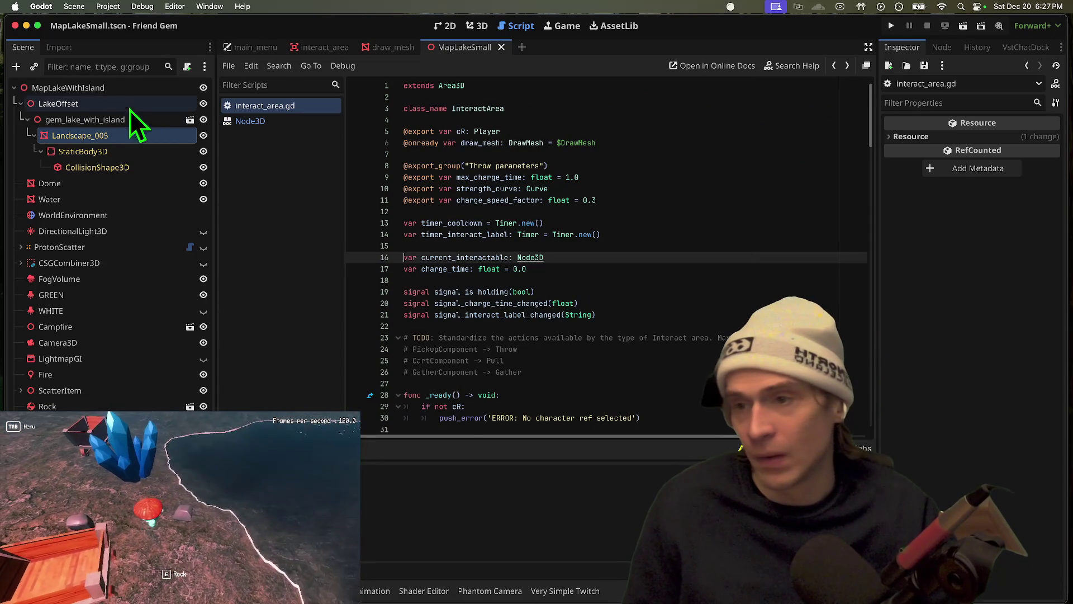
Try filtering the scene tree for 'pic', then enlarge the FileSystem dock to search files
click(129, 64)
text(pi)
key(BackSpace)
key(BackSpace)
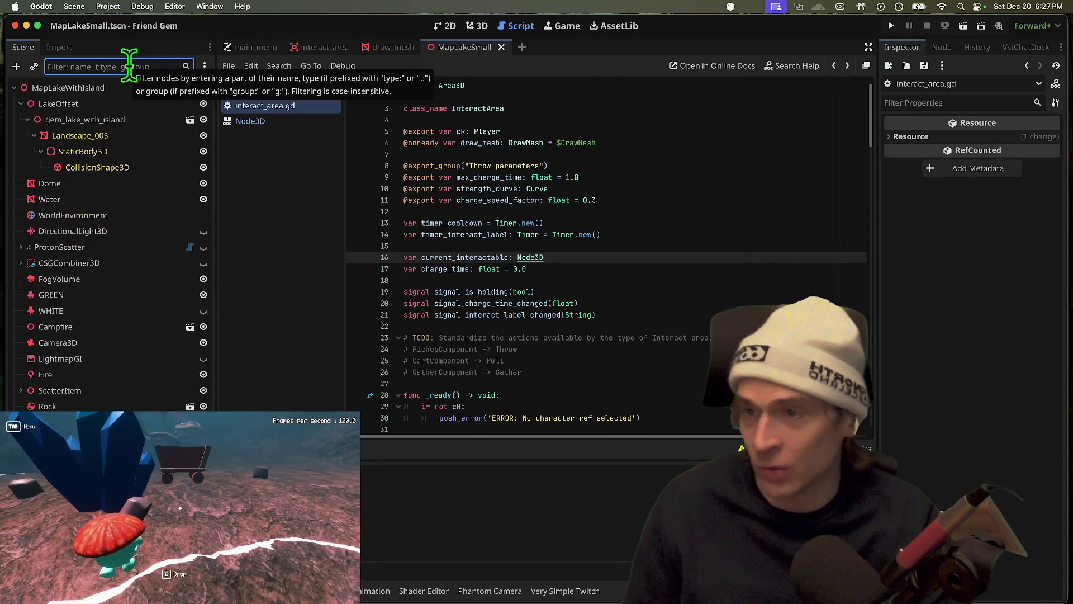
text(pic)
key(BackSpace)
key(BackSpace)
key(BackSpace)
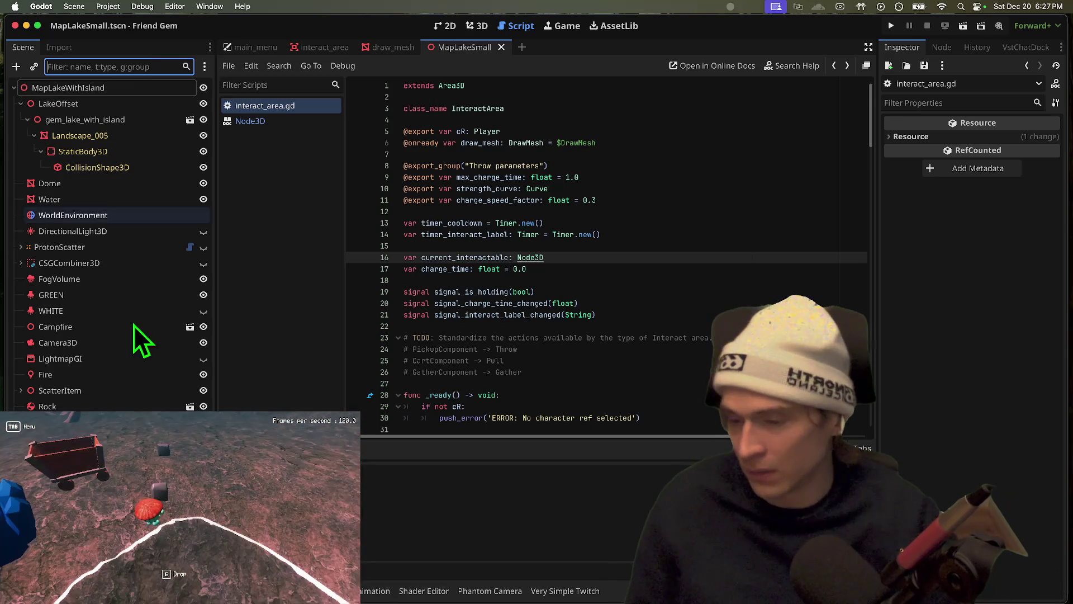
drag(112, 413, 112, 361)
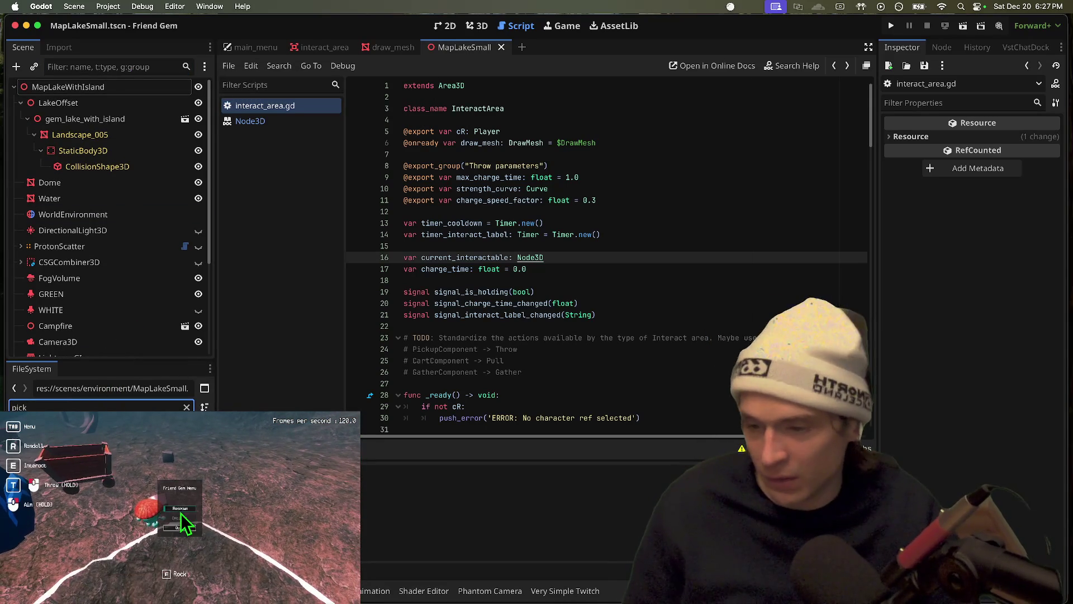
Open the pickup_component scene, select the PickupComponent node, and search its script for 'throw' to reach request_throw
click(180, 513)
scroll(668, 254, up, 20)
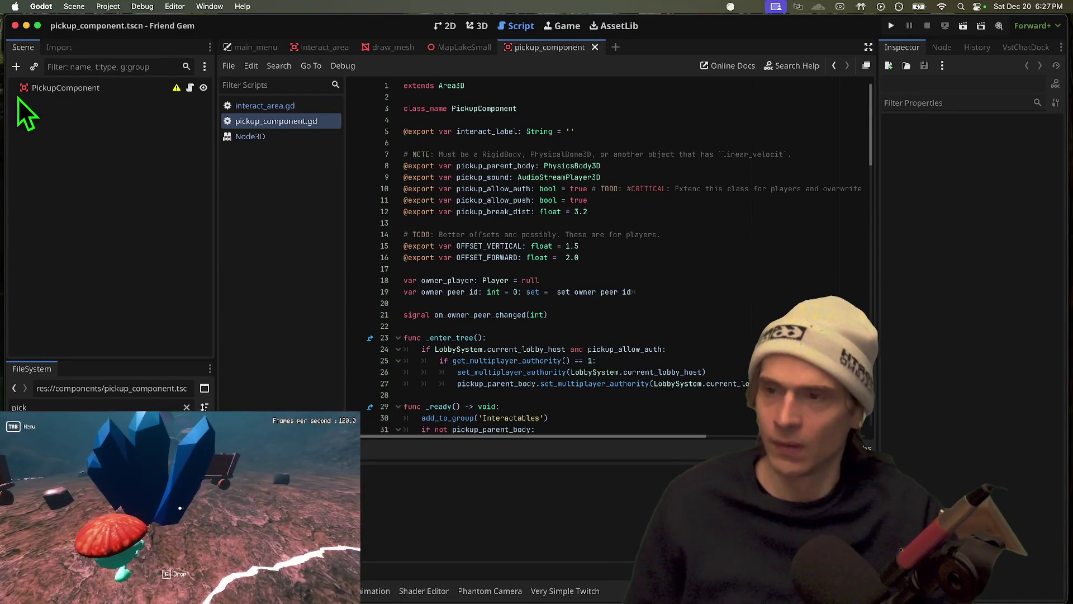
click(20, 94)
scroll(764, 251, down, 5)
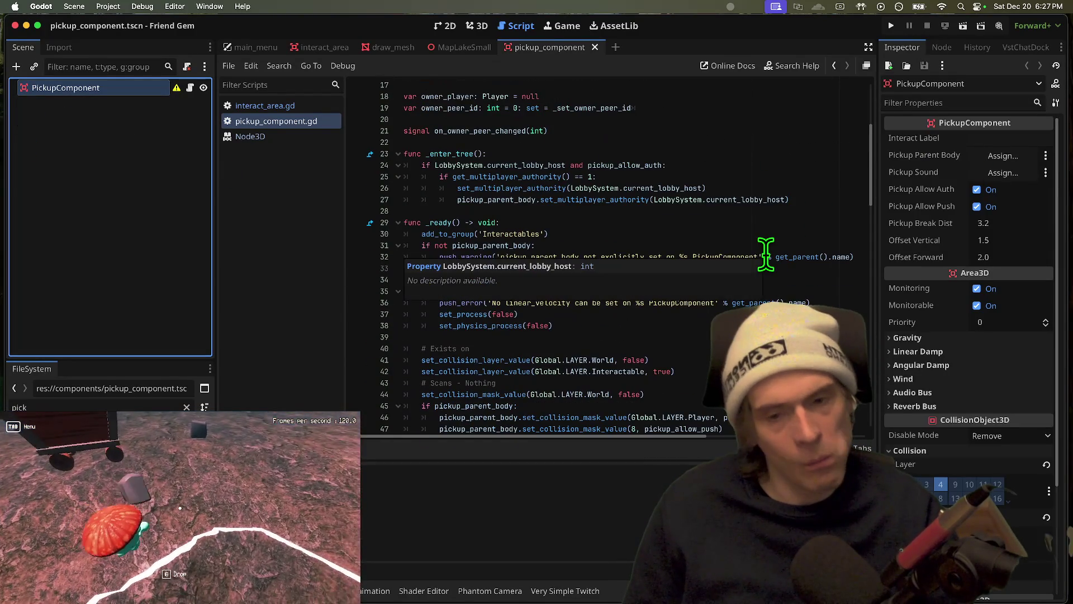
click(765, 257)
key(ctrl+f)
text(throw)
key(Escape)
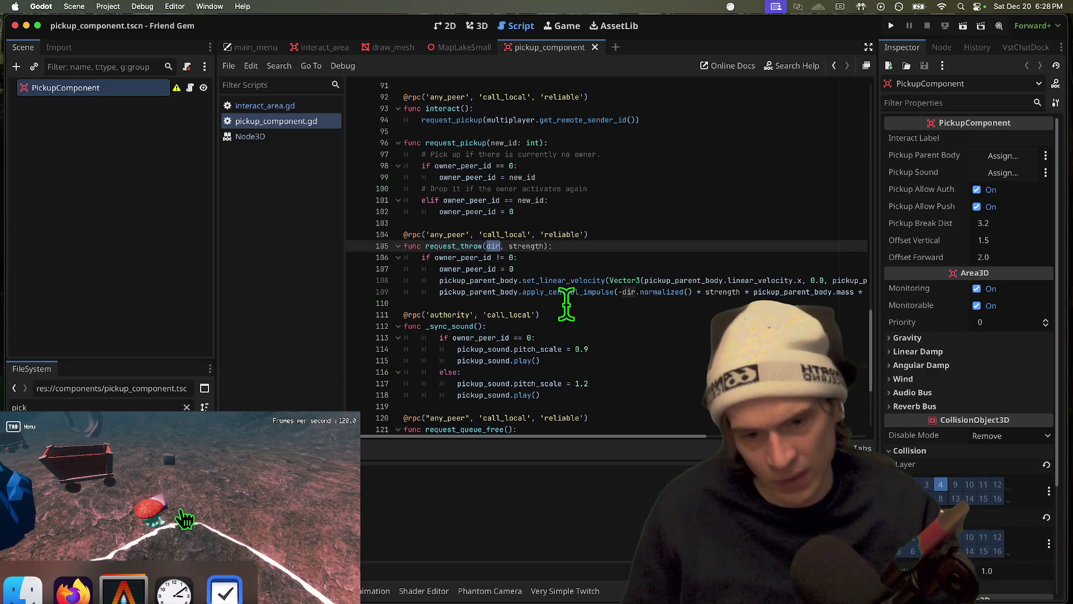
Review request_throw's lines 105–109, then jump back to its caller in interact_area.gd
click(595, 292)
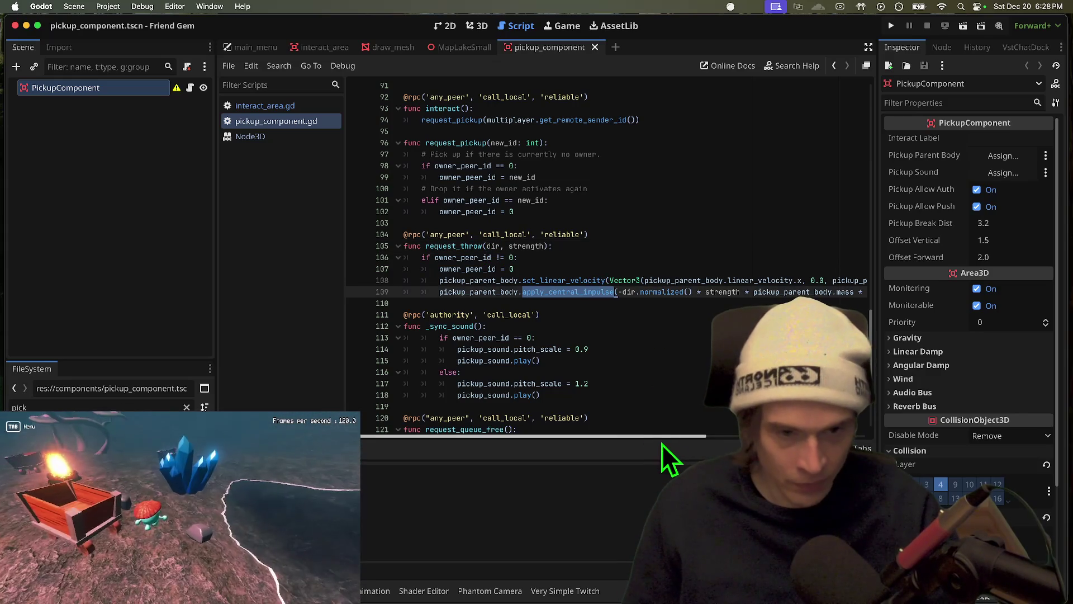
scroll(685, 450, right, 5)
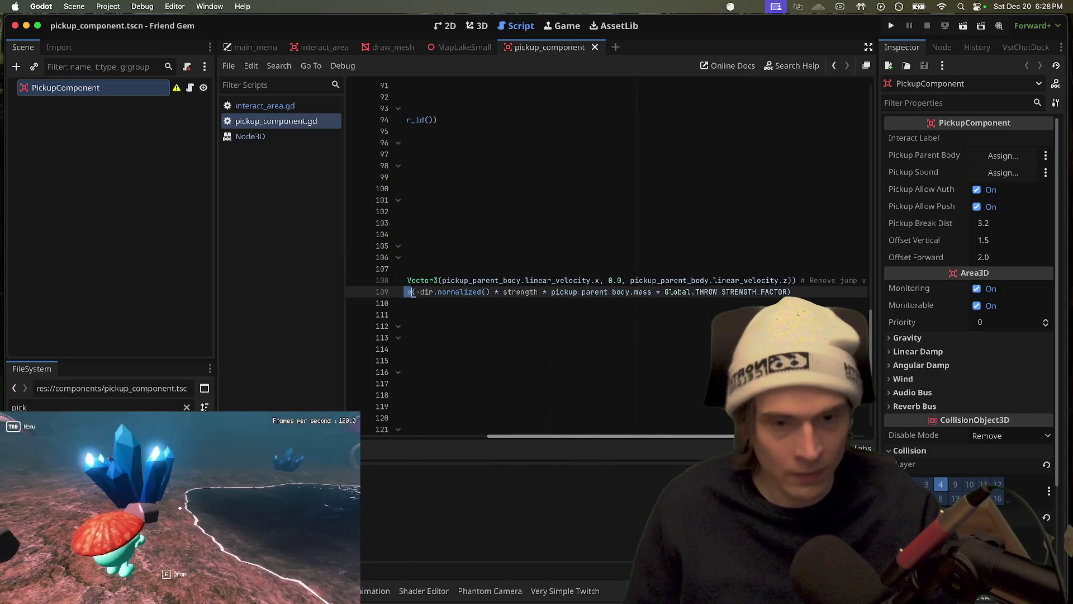
scroll(677, 428, left, 5)
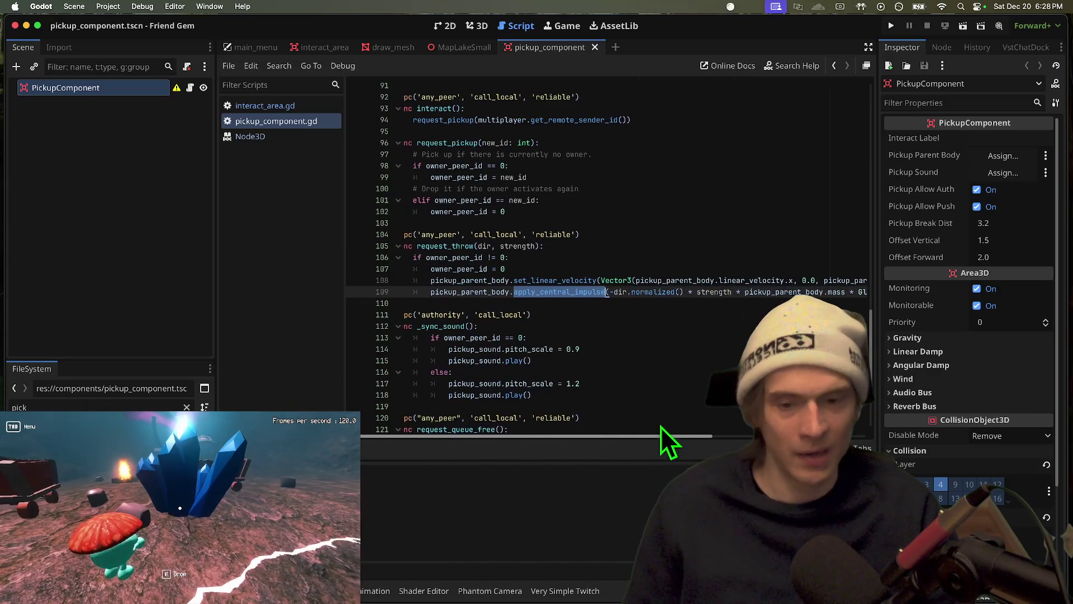
scroll(633, 422, right, 8)
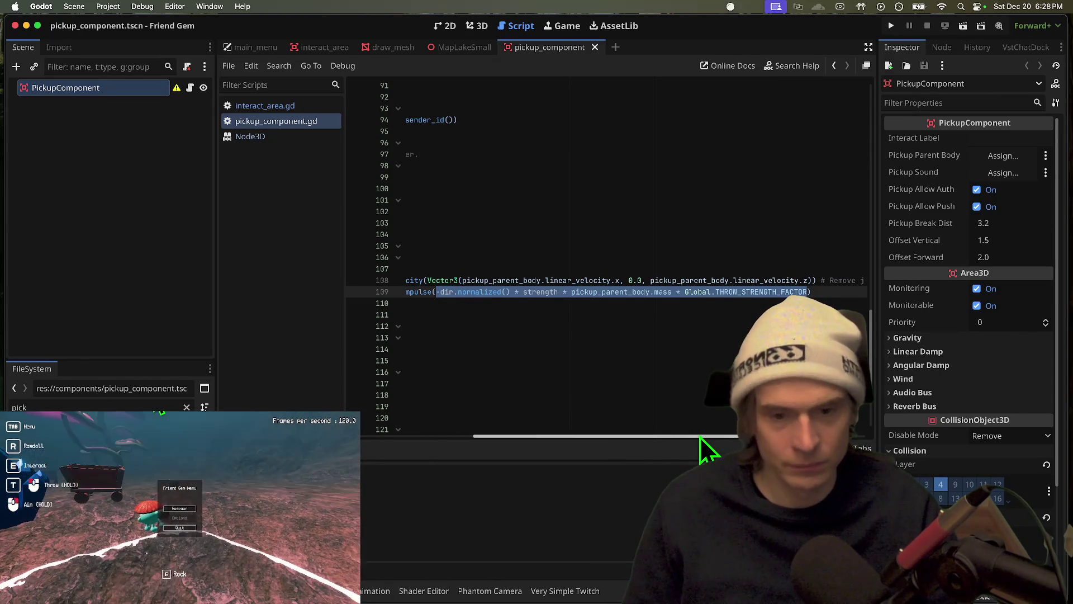
drag(700, 438, 363, 448)
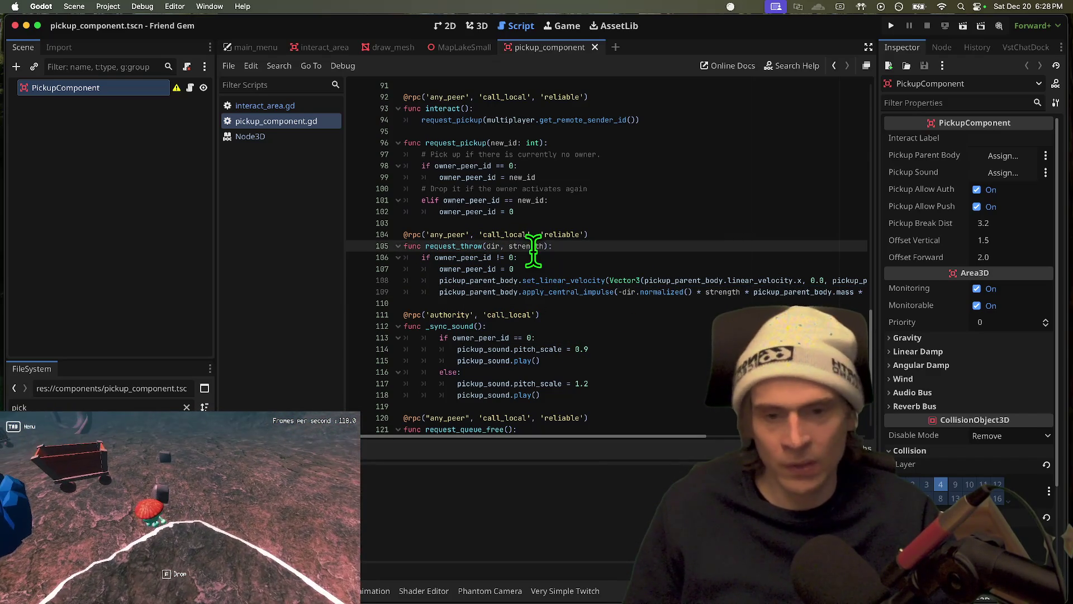
click(512, 257)
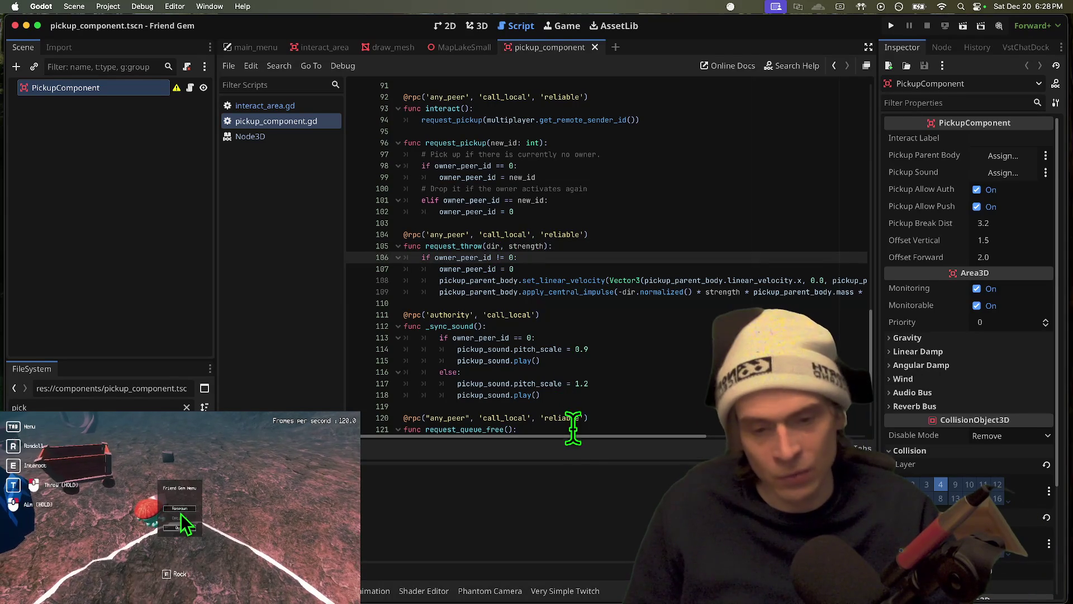
scroll(626, 436, right, 3)
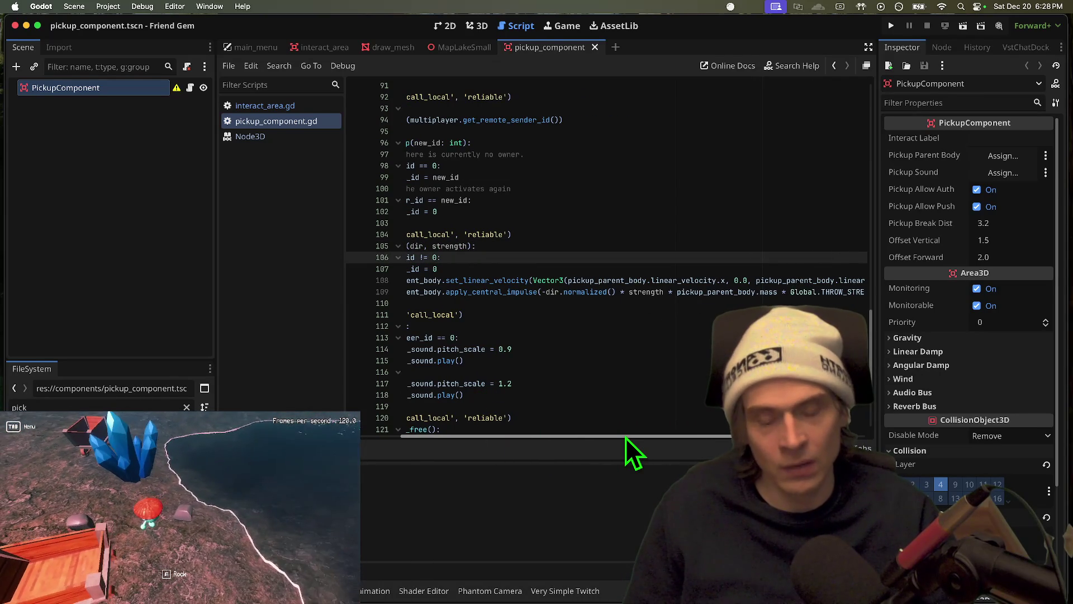
scroll(625, 436, left, 3)
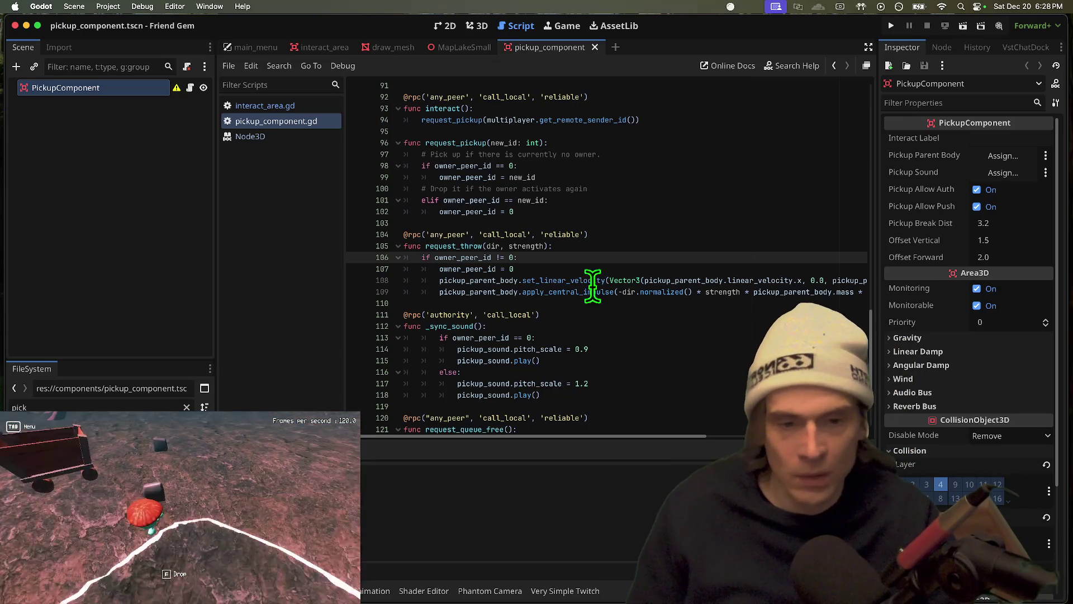
mouse_move(403, 303)
mouse_down()
mouse_move(755, 311)
mouse_move(868, 290)
mouse_up()
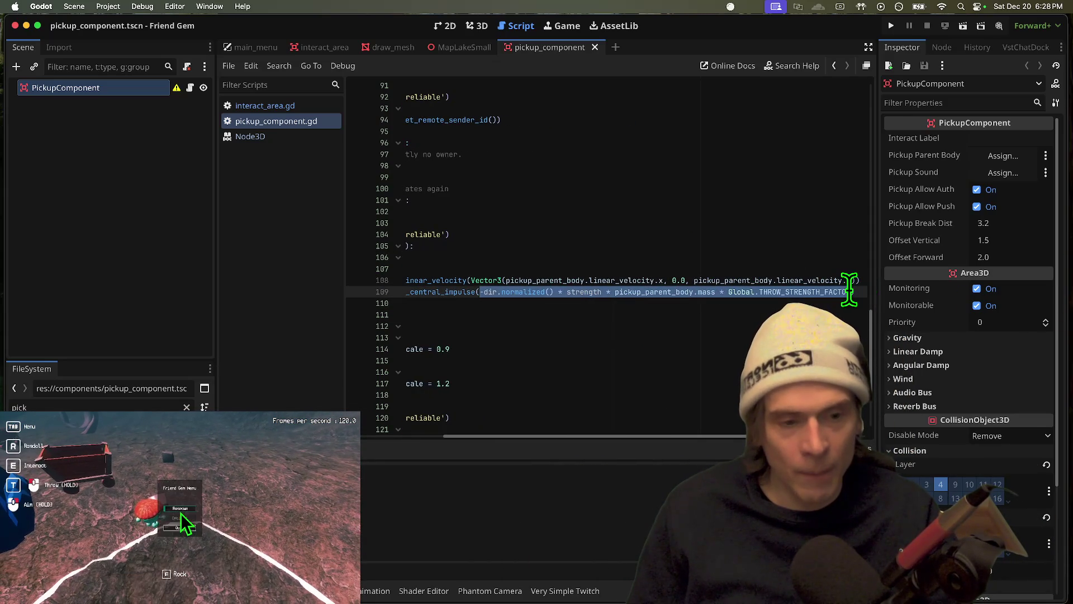
drag(610, 280, 185, 270)
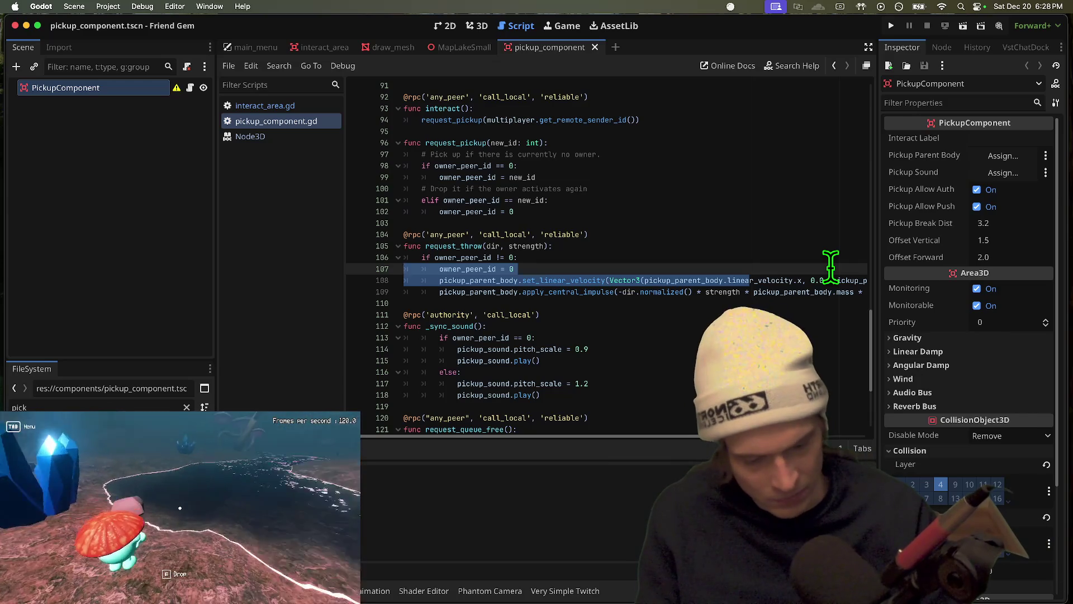
key(super+z)
key(alt+Left)
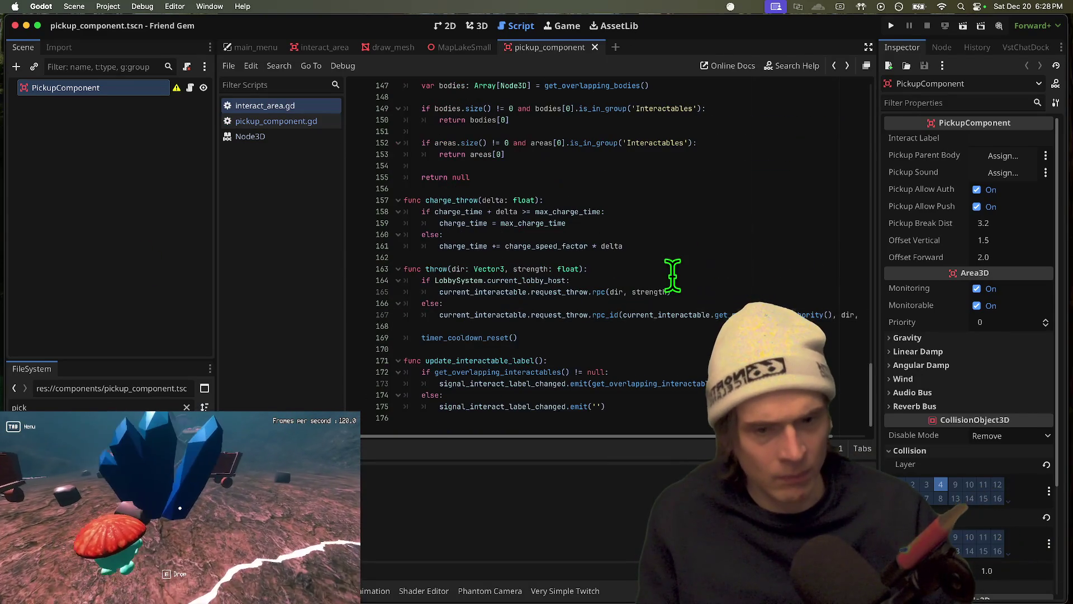
Review interact_area.gd's variables, respawn the player in the game, and bring up pickup_component.gd
key(alt+Left)
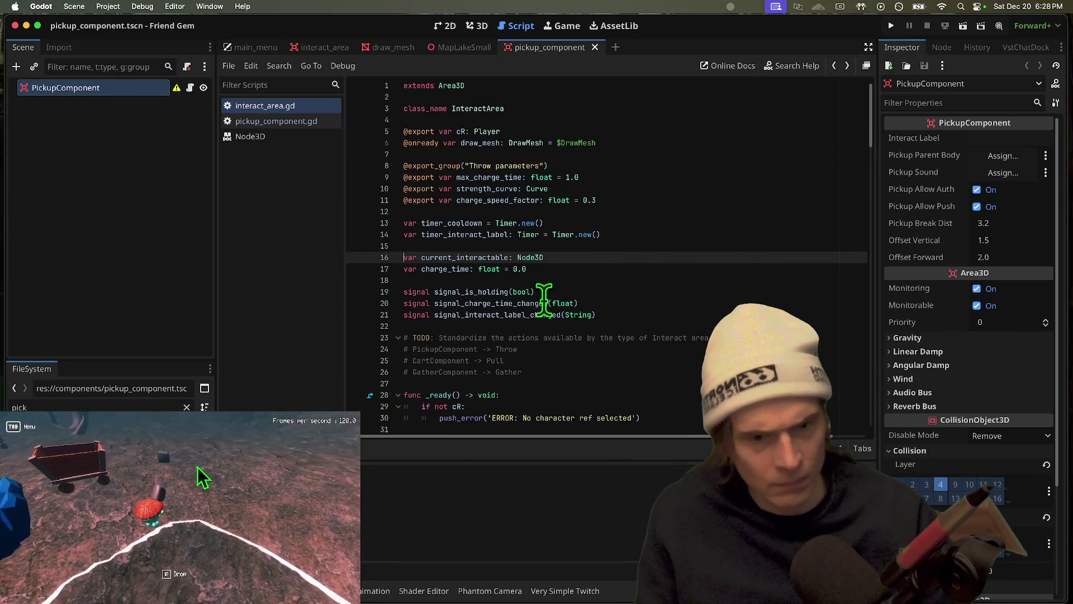
click(552, 234)
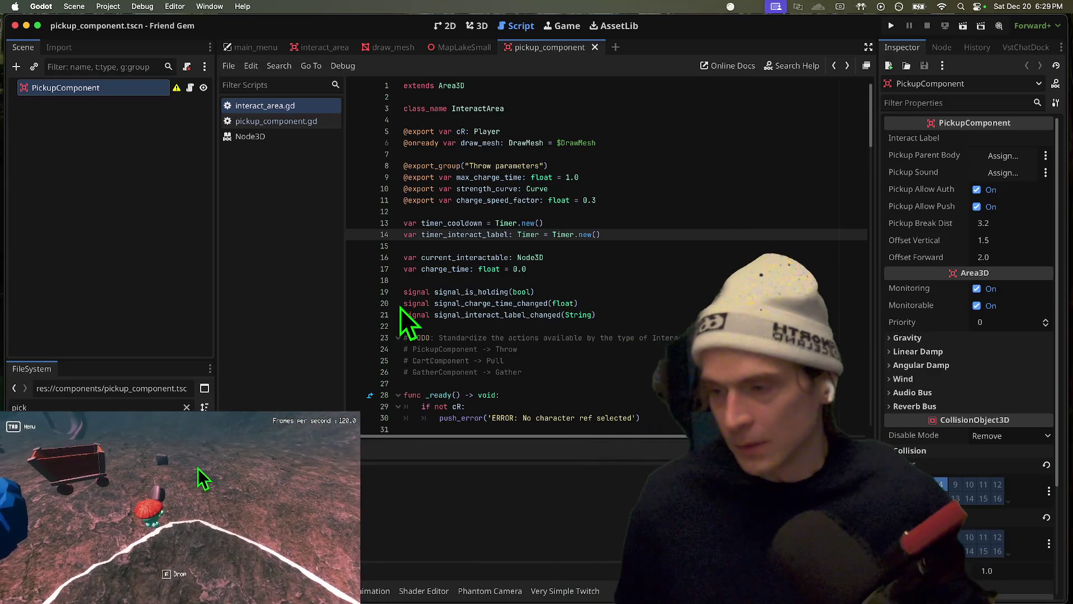
key(super+Tab)
key(super+Tab)
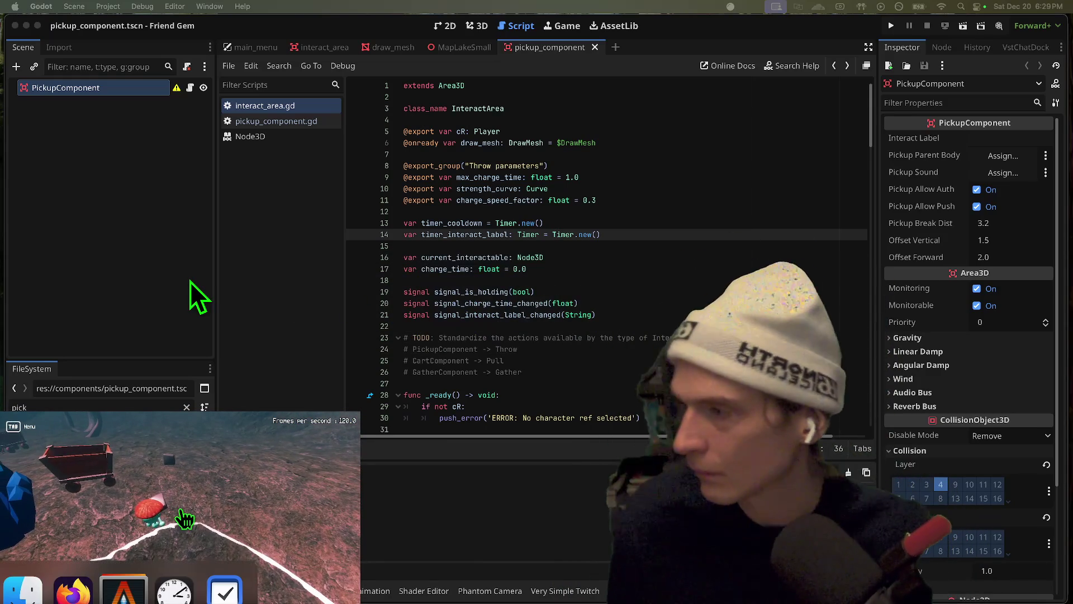
key(Tab)
click(180, 510)
click(772, 303)
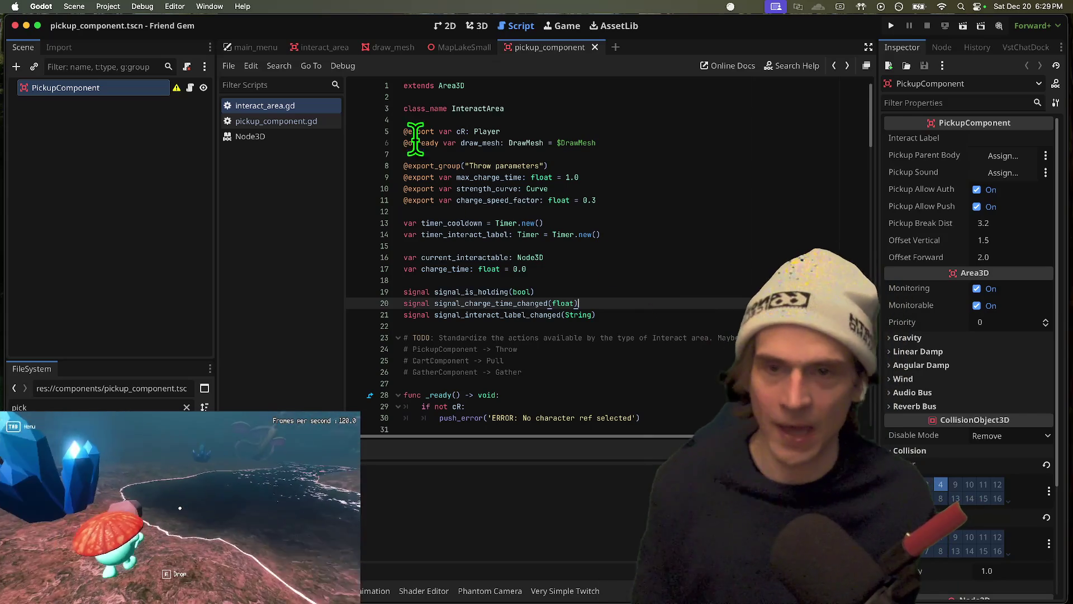
click(302, 122)
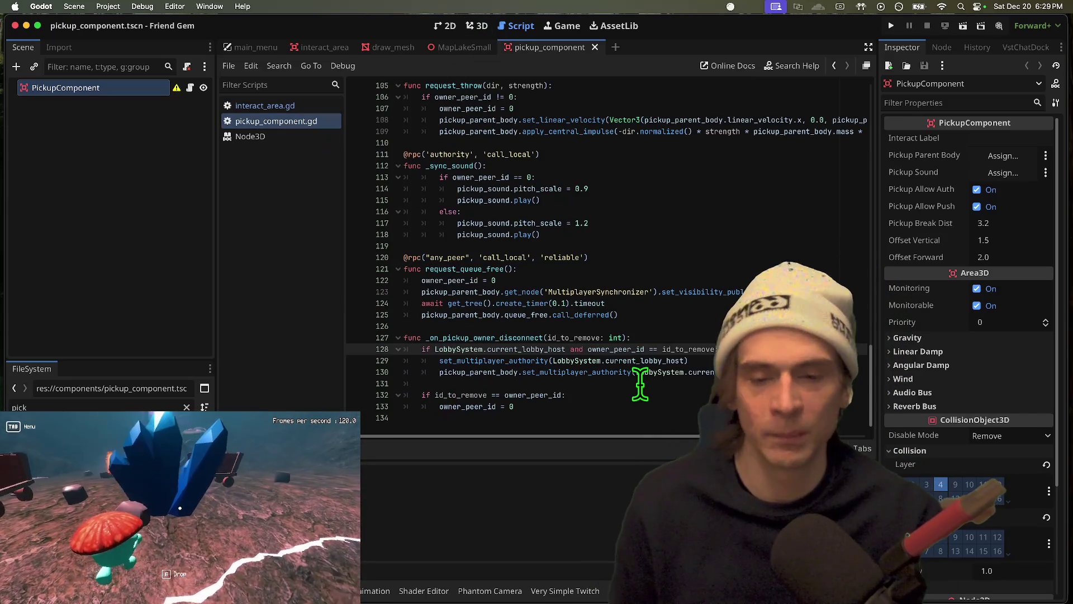
click(293, 106)
click(625, 246)
scroll(625, 246, down, 15)
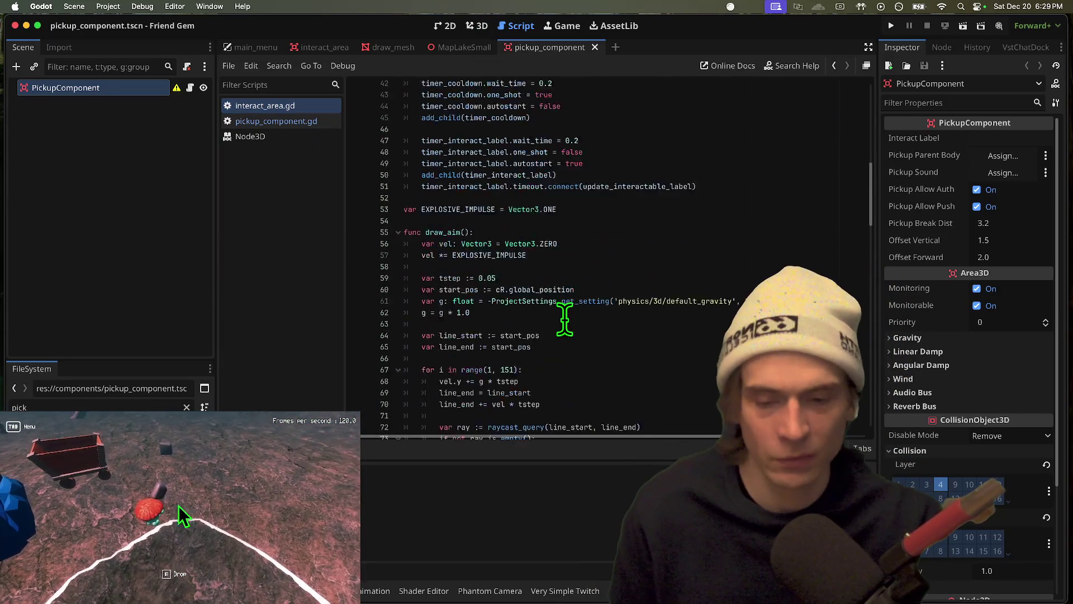
double_click(450, 195)
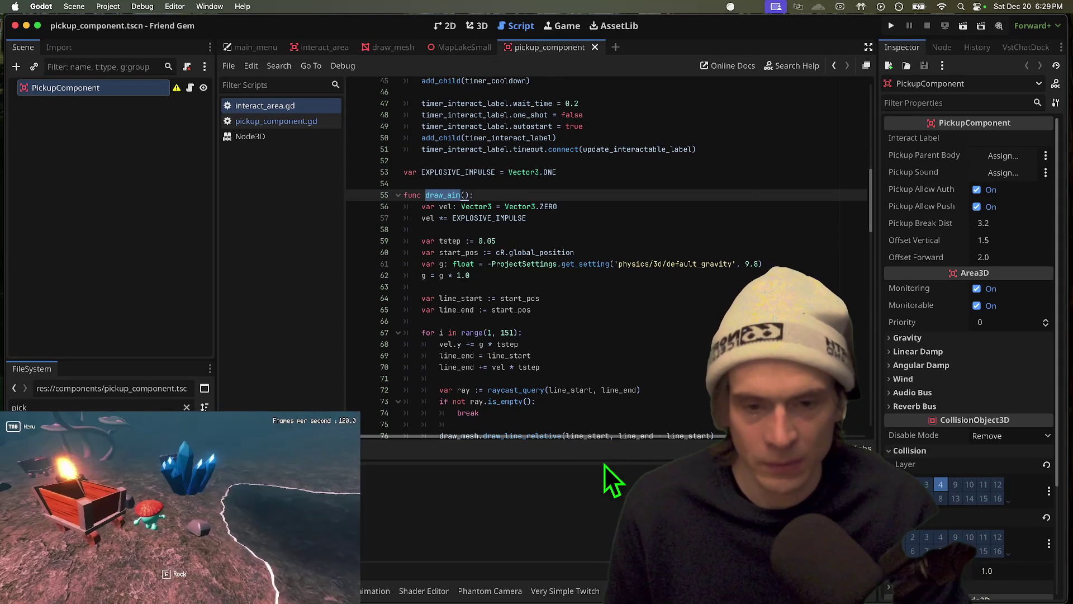
double_click(467, 208)
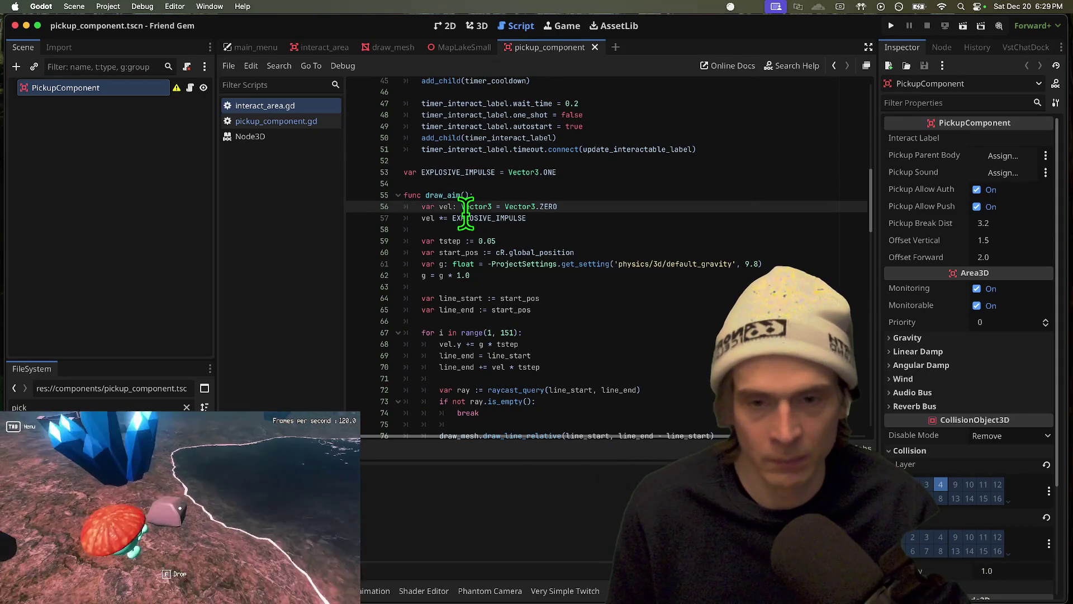
double_click(468, 218)
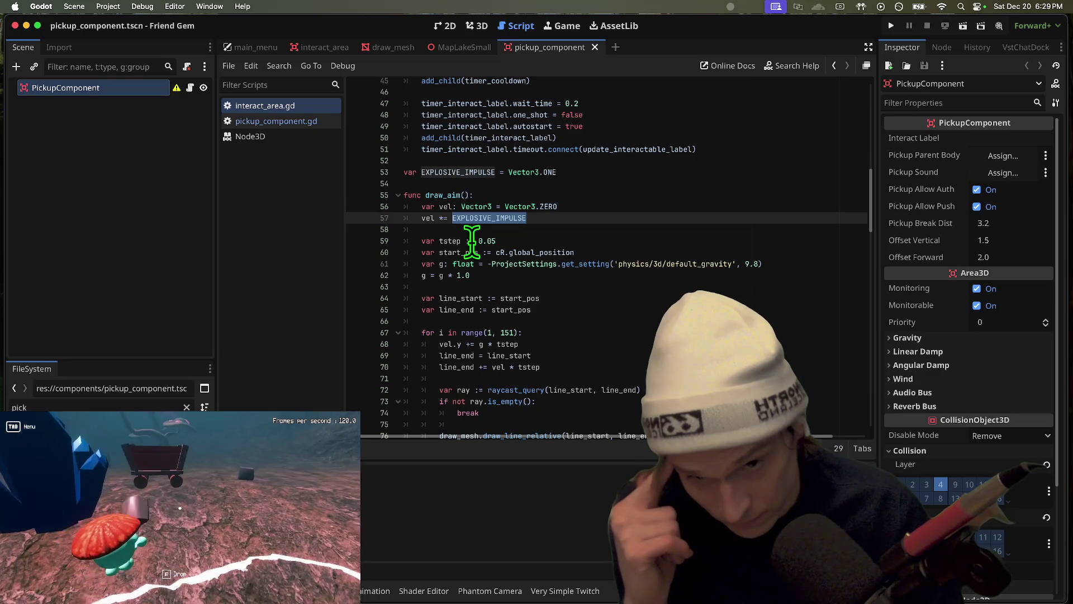
click(431, 218)
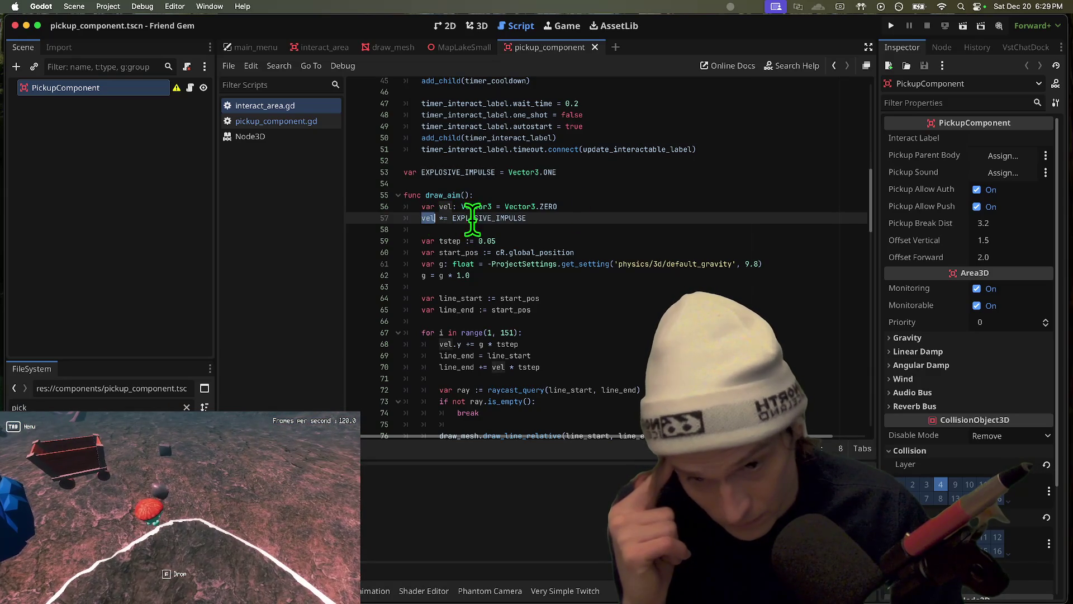
scroll(742, 205, down, 4)
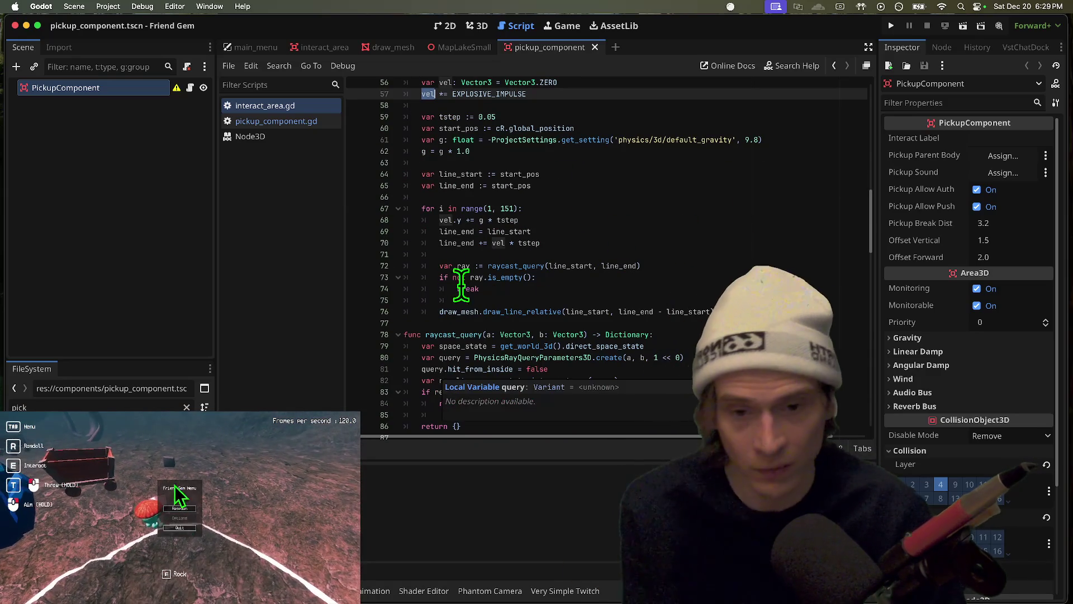
click(480, 220)
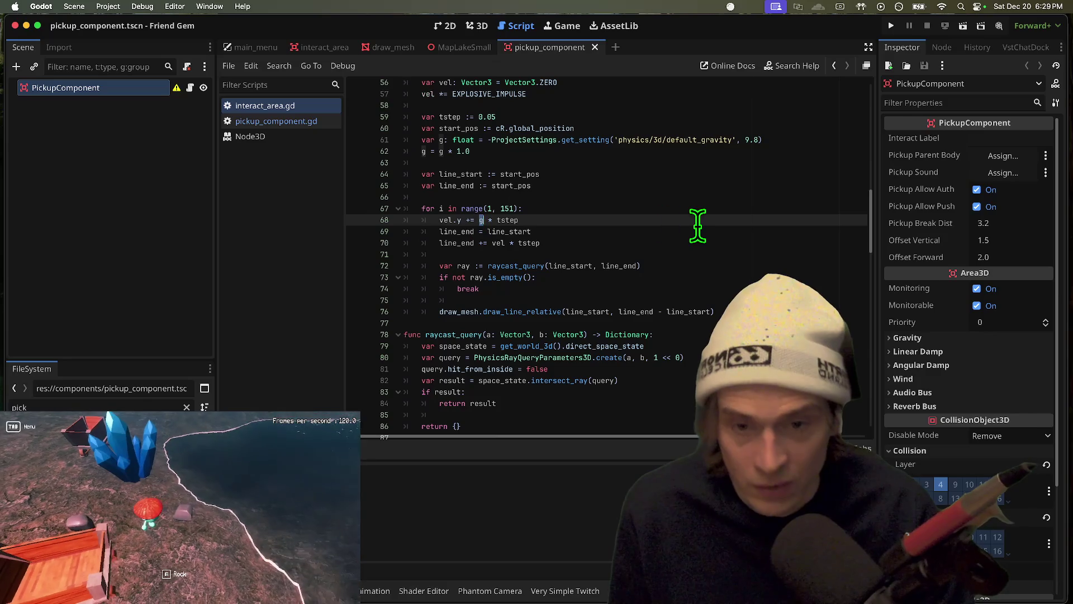
scroll(618, 201, up, 1)
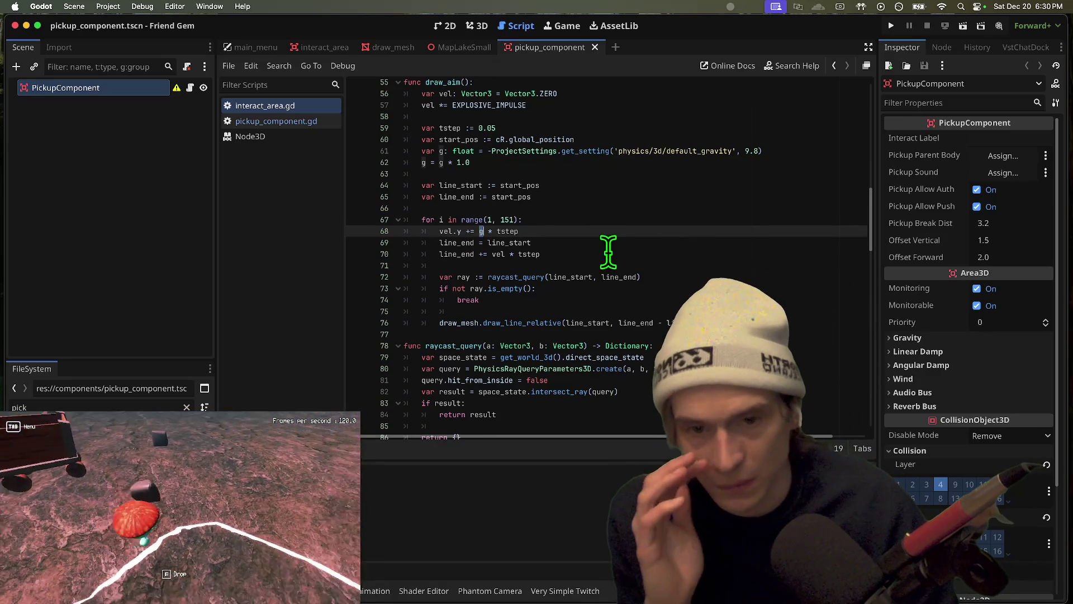
click(488, 116)
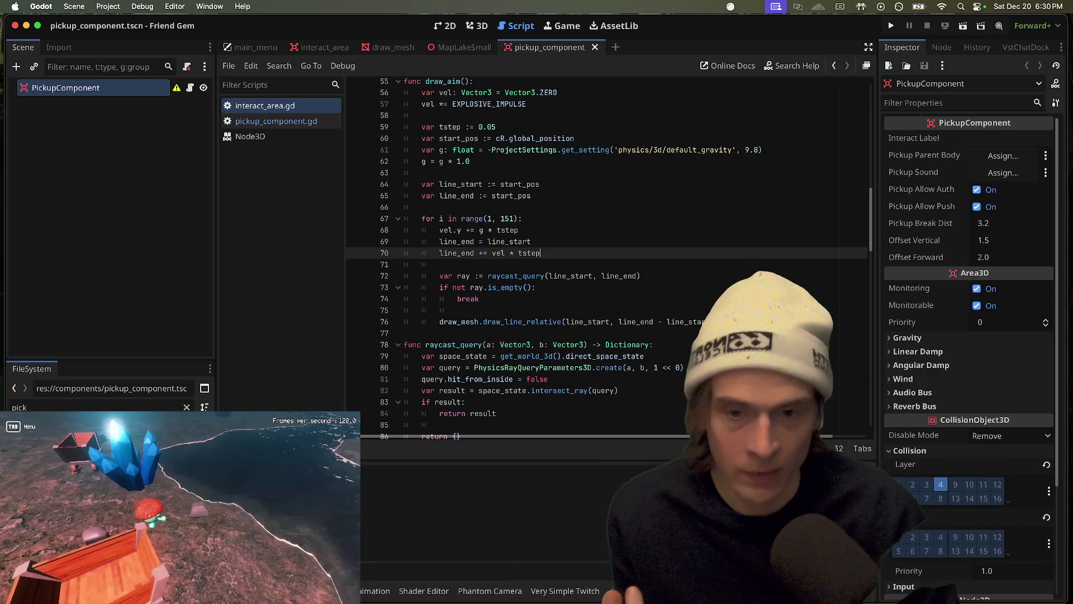
click(653, 344)
key(Up)
key(Return)
key(Return)
key(Return)
key(Up)
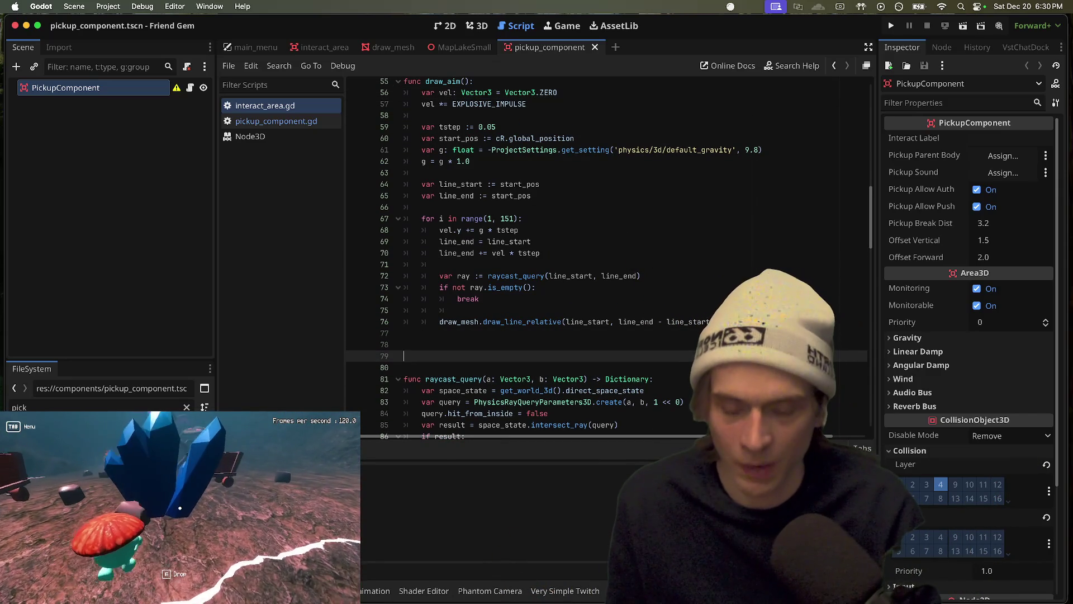
key(ctrl+v)
key(ctrl+s)
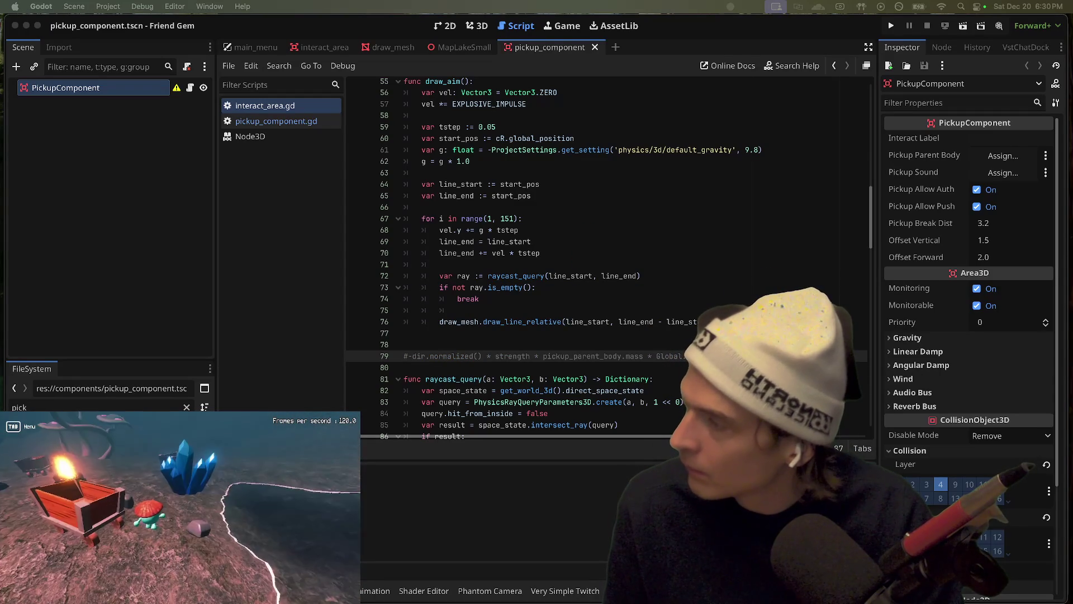
click(720, 234)
key(Up)
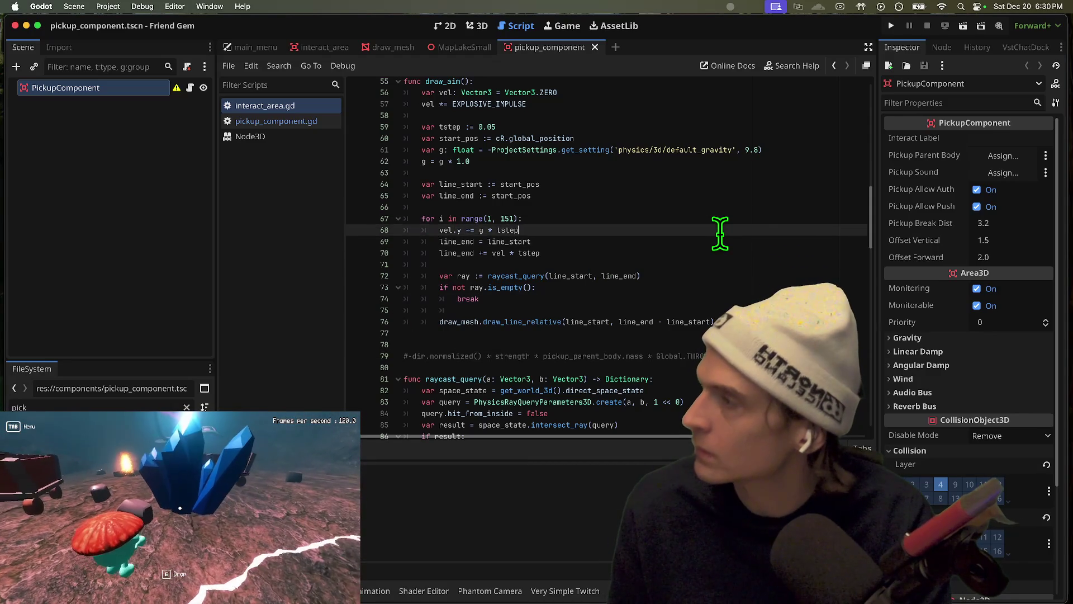
key(Down)
key(Down)
key(Down)
key(Return)
key(Return)
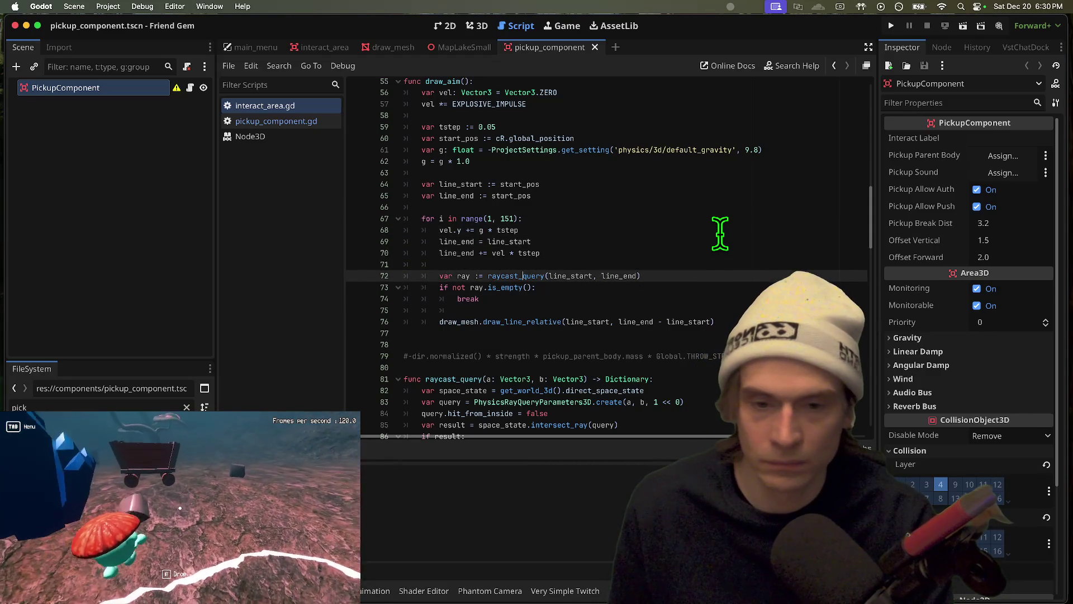
Add a '# wall' comment above the raycast and the damping line vel *= clampf(1.0 - drag * tstep, 0, 1)
text(# wall)
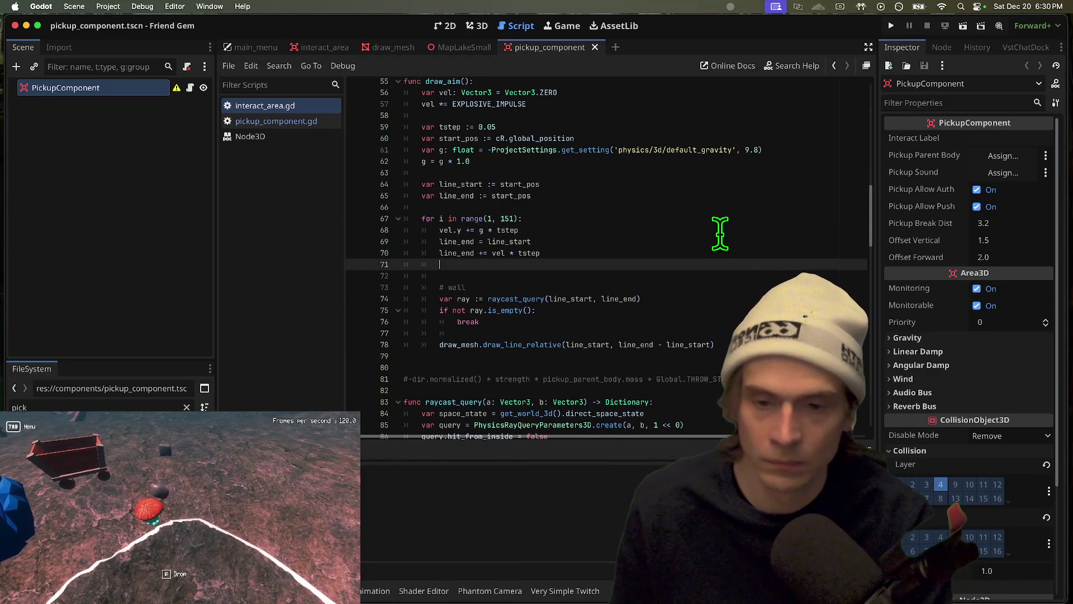
key(Return)
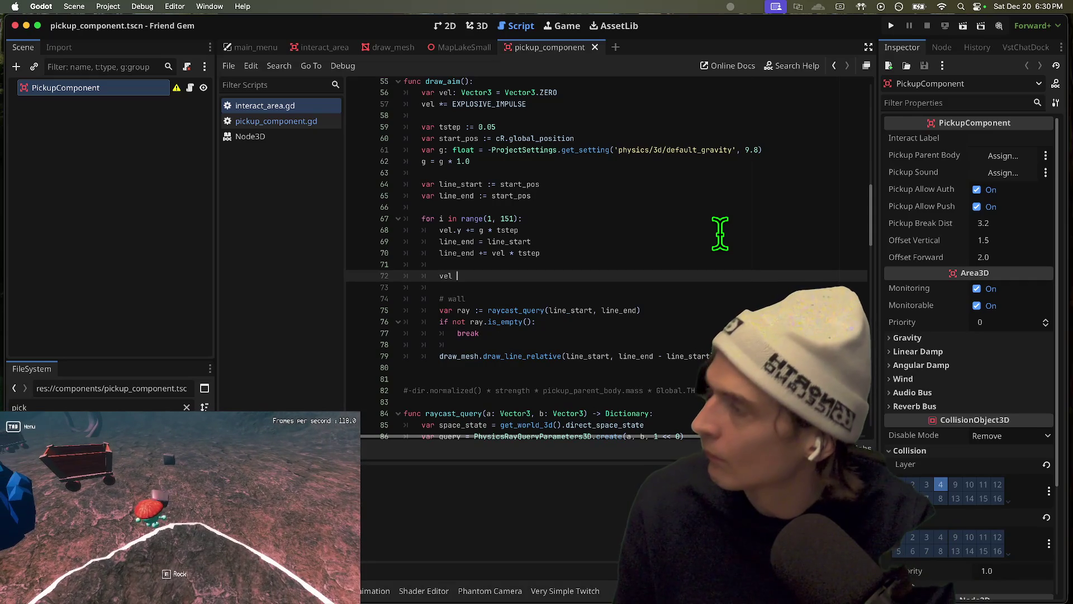
text(vel *= clam)
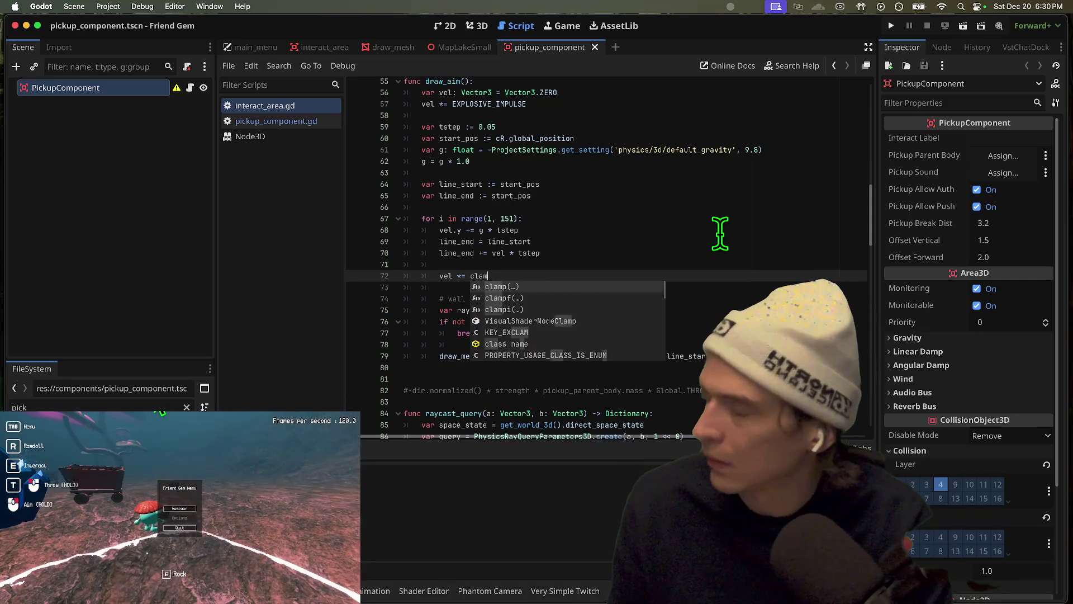
text(f(1.0 * tst)
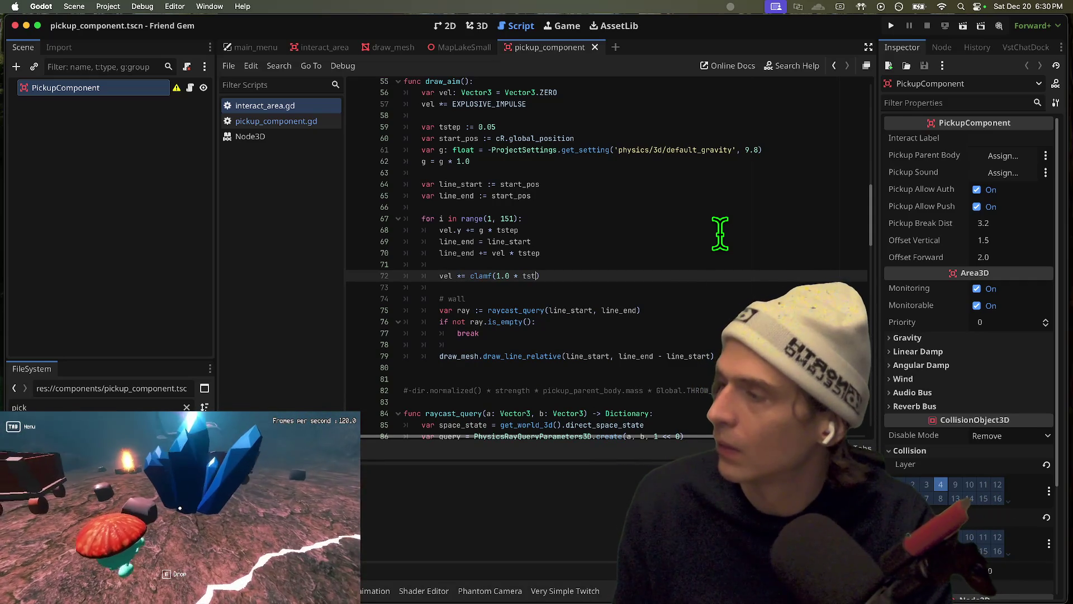
key(Return)
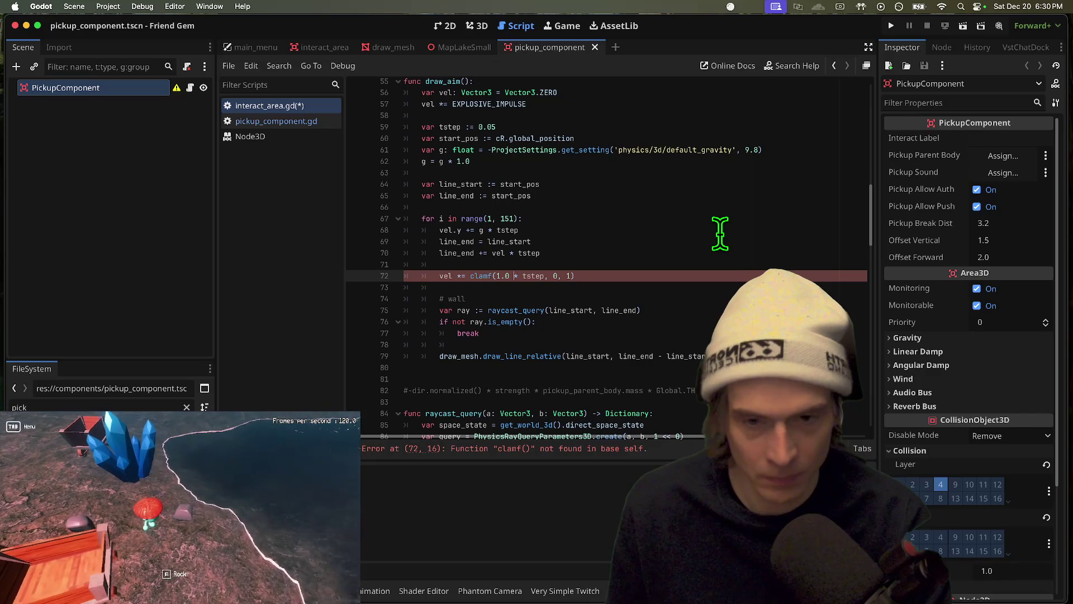
text(- drag)
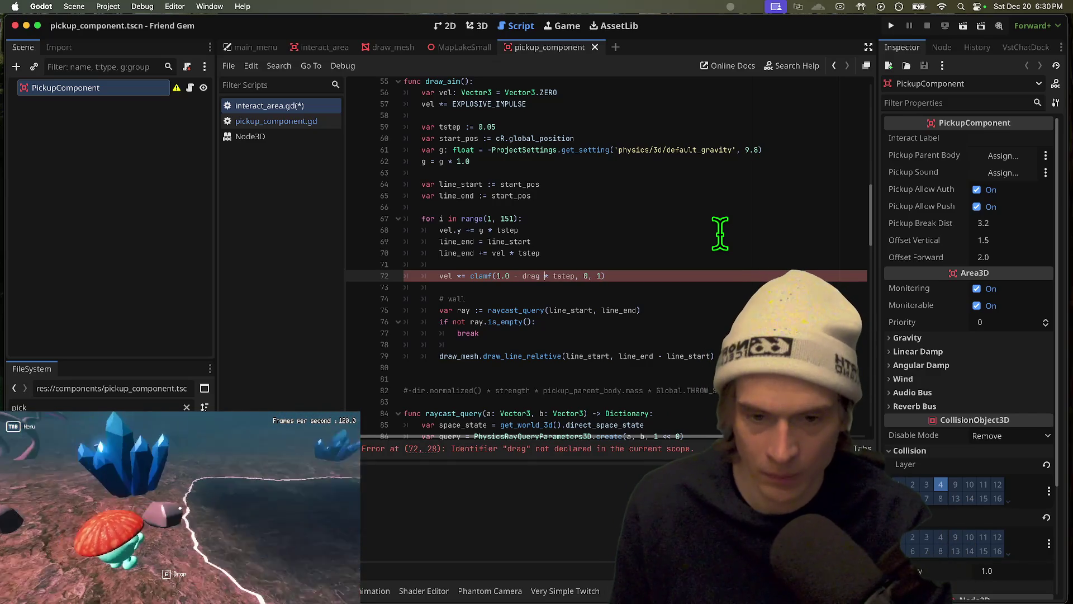
key(Up)
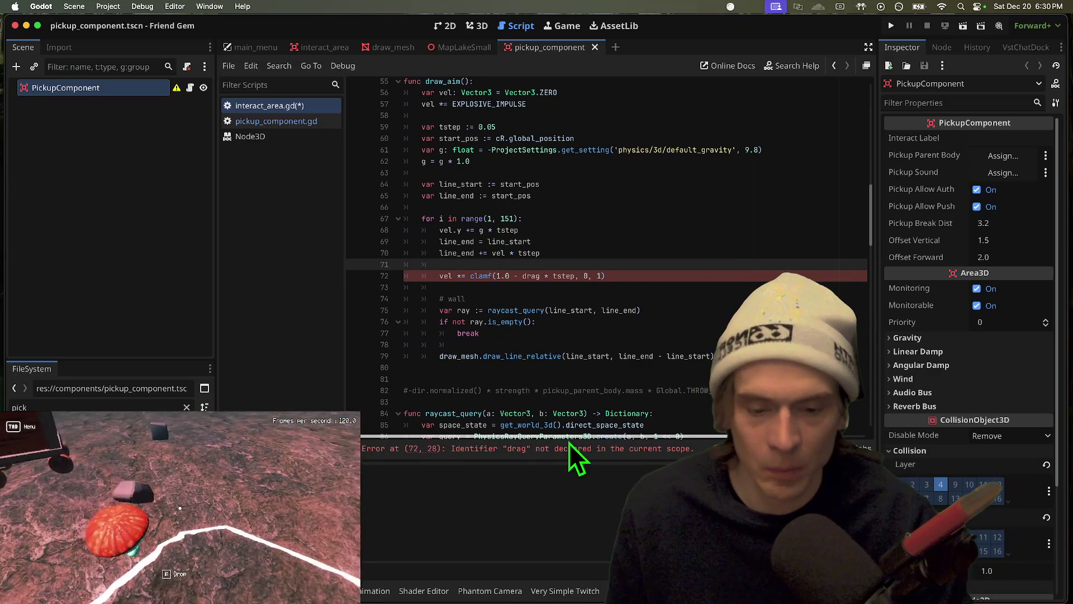
scroll(567, 448, down, 1)
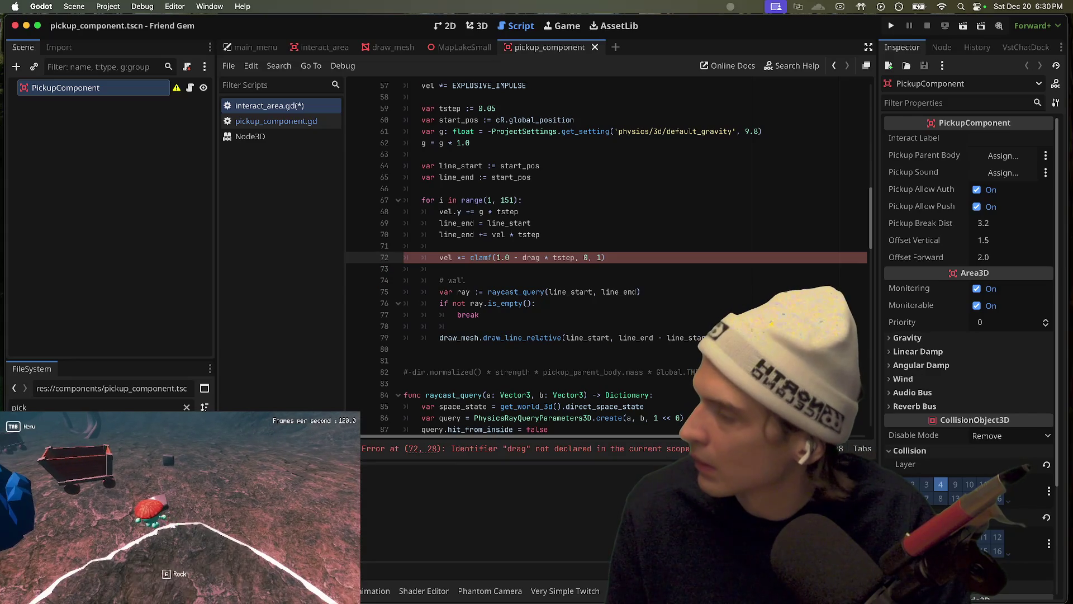
key(Tab)
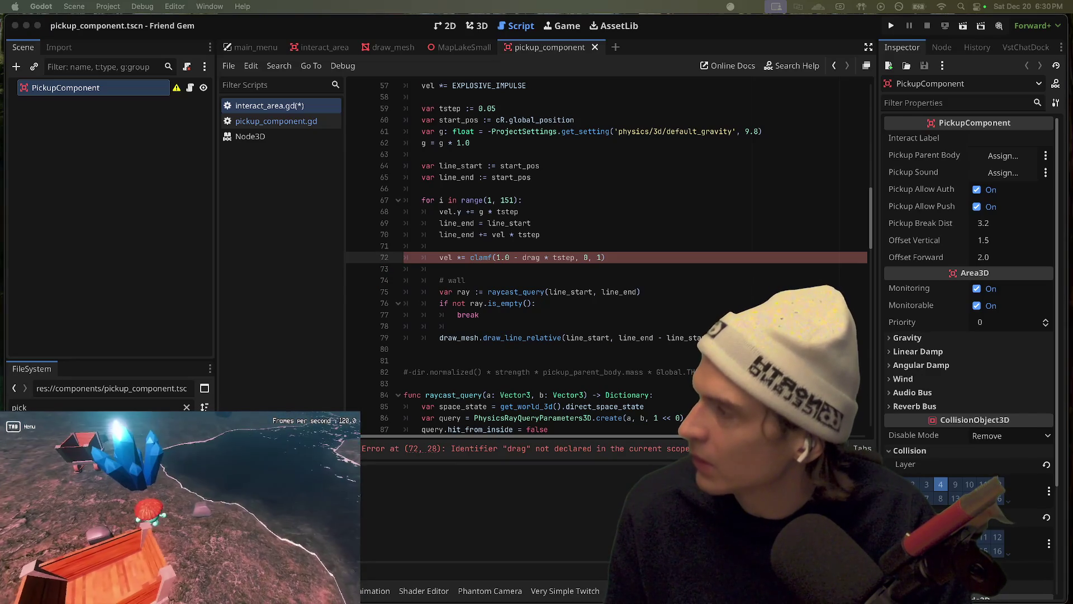
click(628, 132)
key(Down)
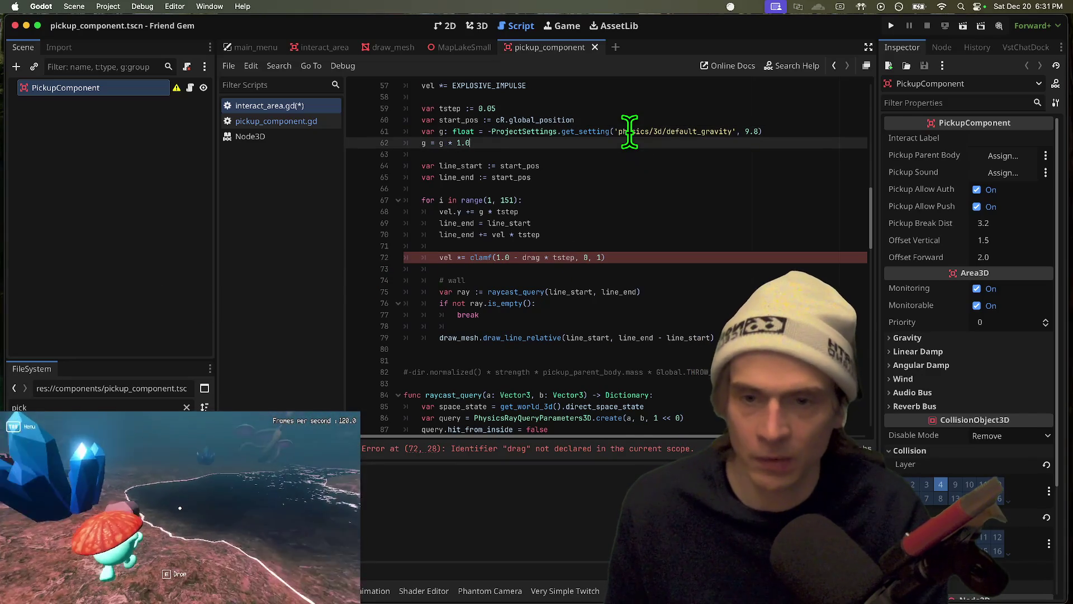
Declare drag as a float from ProjectSettings 'physics/3d/default_linear_damp' with default 0.0
key(Return)
text(var drag)
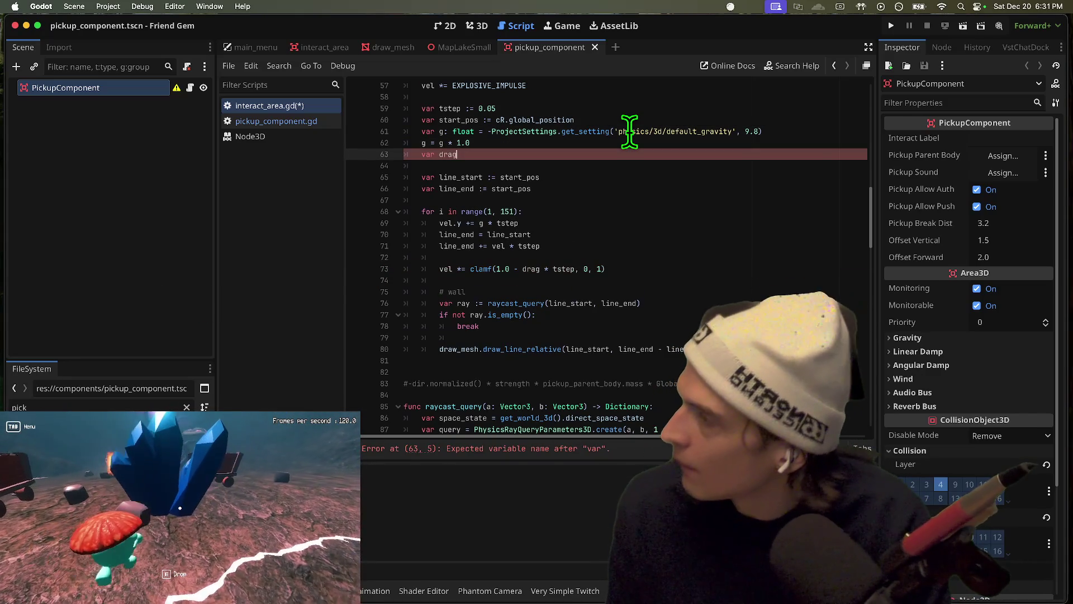
key(BackSpace)
key(BackSpace)
text(fl)
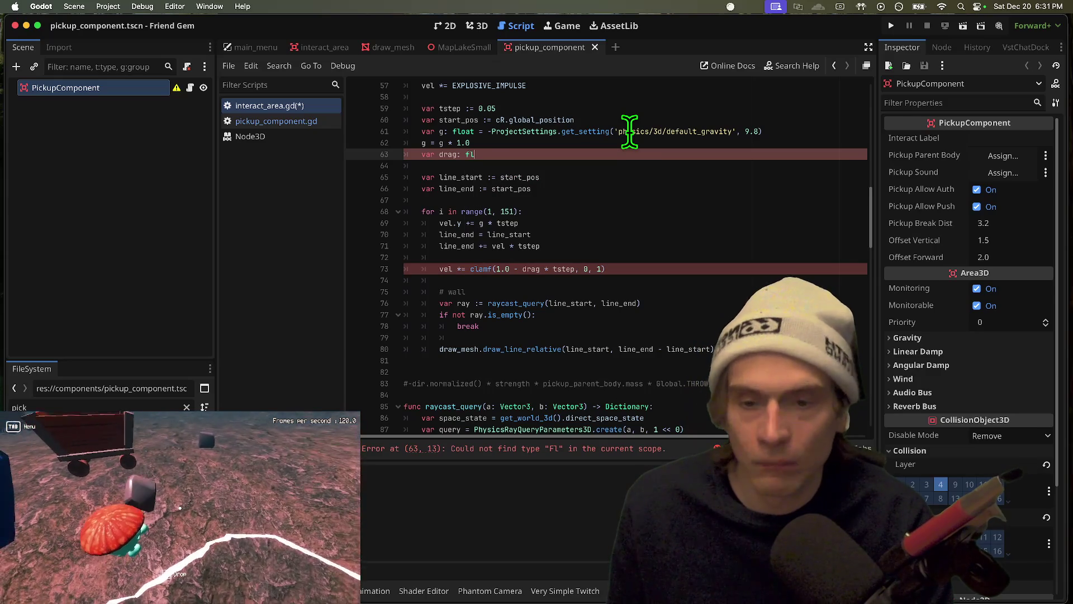
text(oat = Pro)
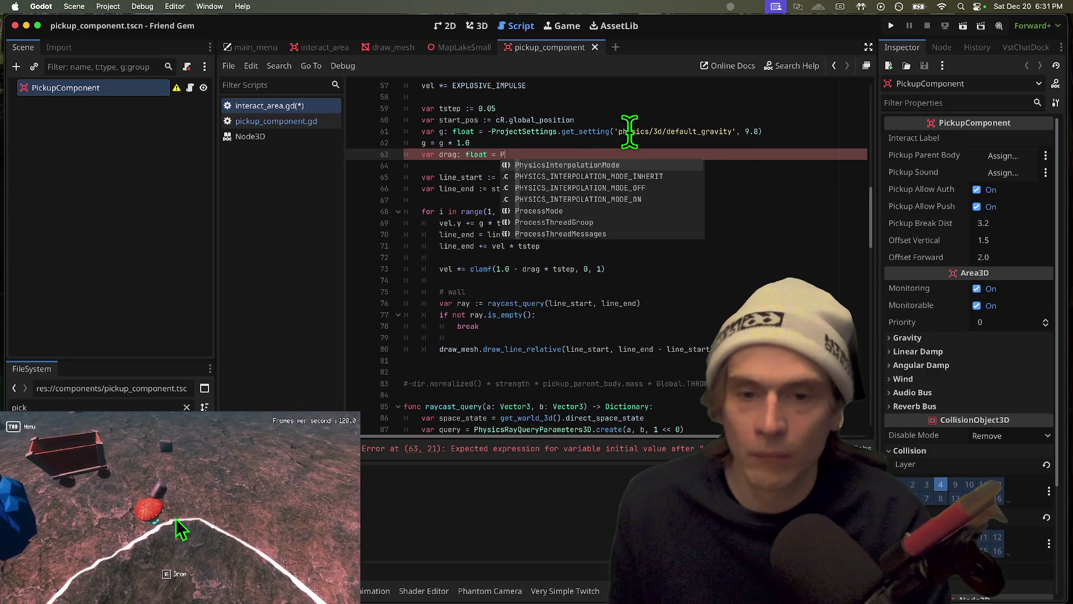
key(Return)
key(alt+BackSpace)
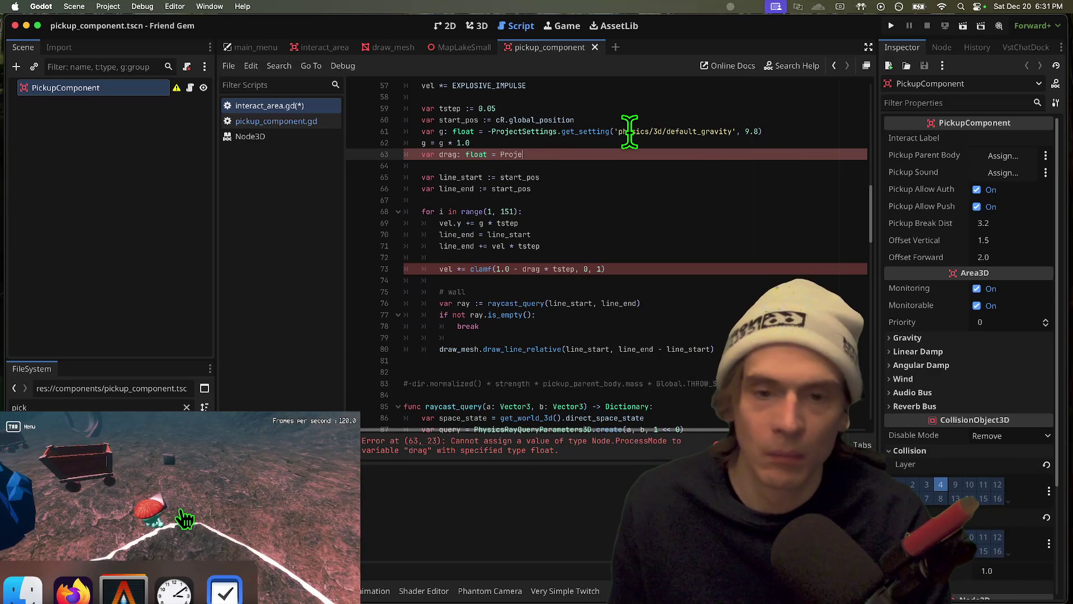
text(ctS)
key(Return)
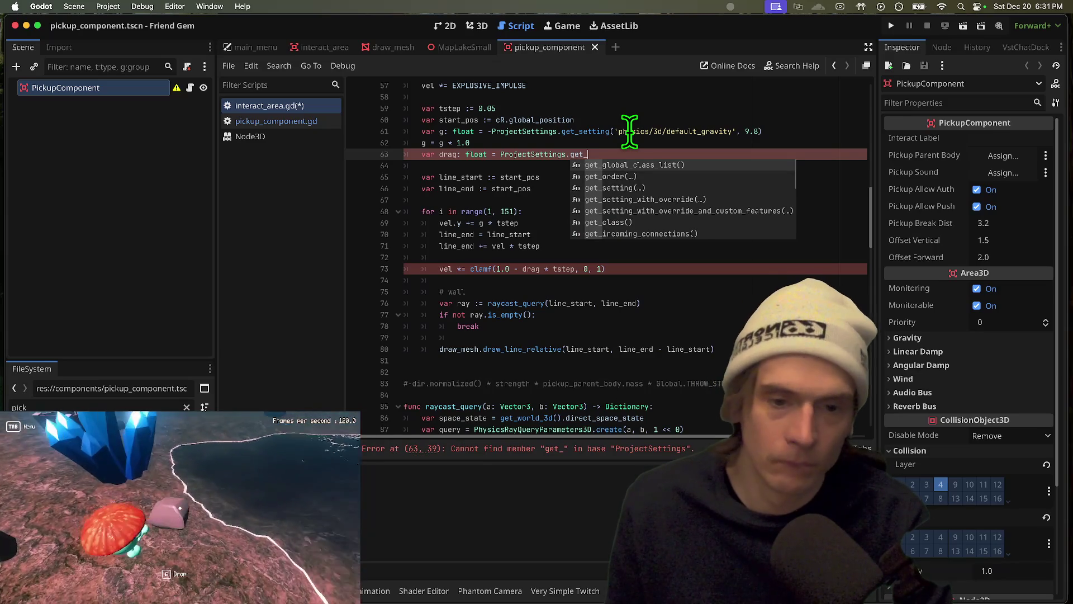
key(Down)
key(Down)
key(Return)
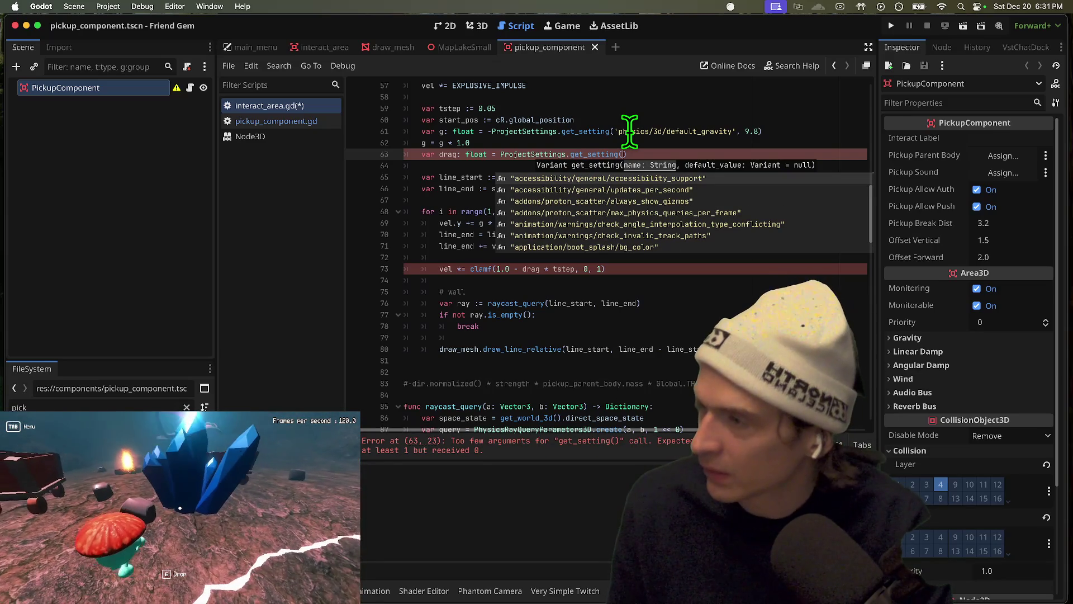
text(default)
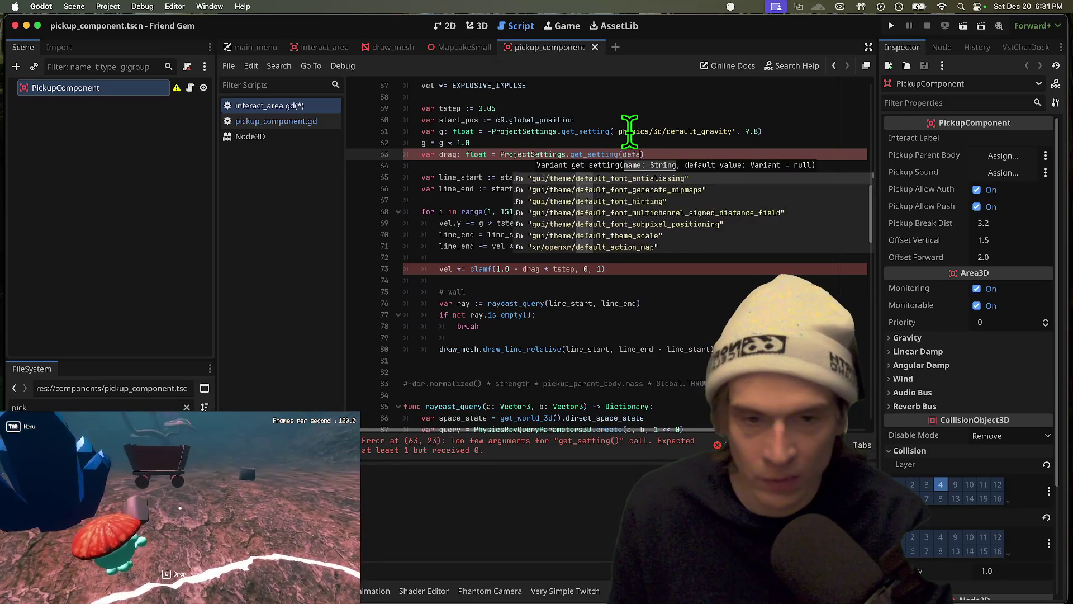
key(BackSpace)
key(BackSpace)
key(BackSpace)
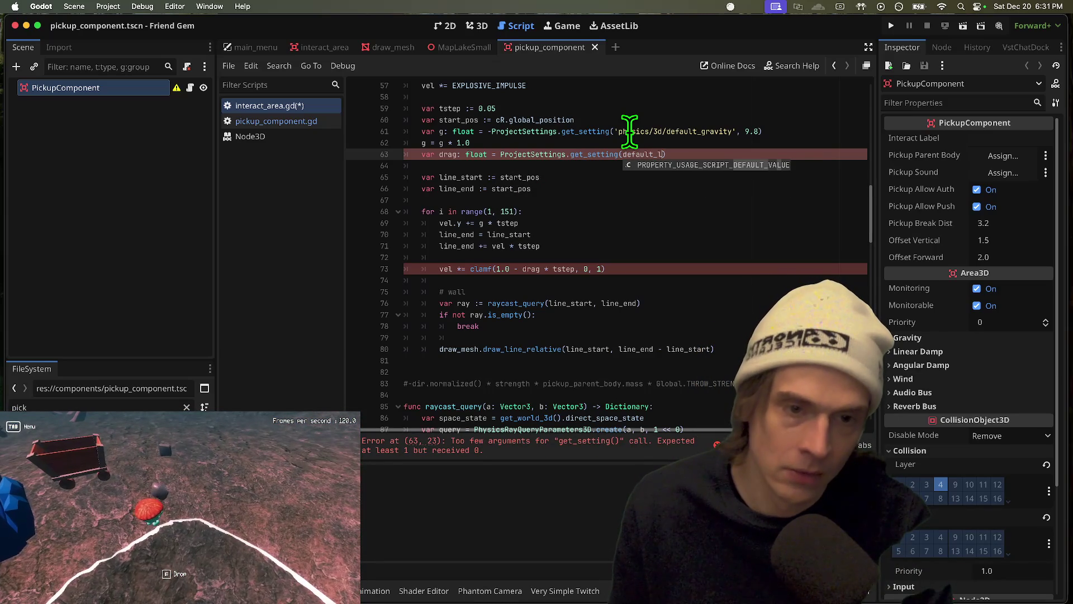
text(linea)
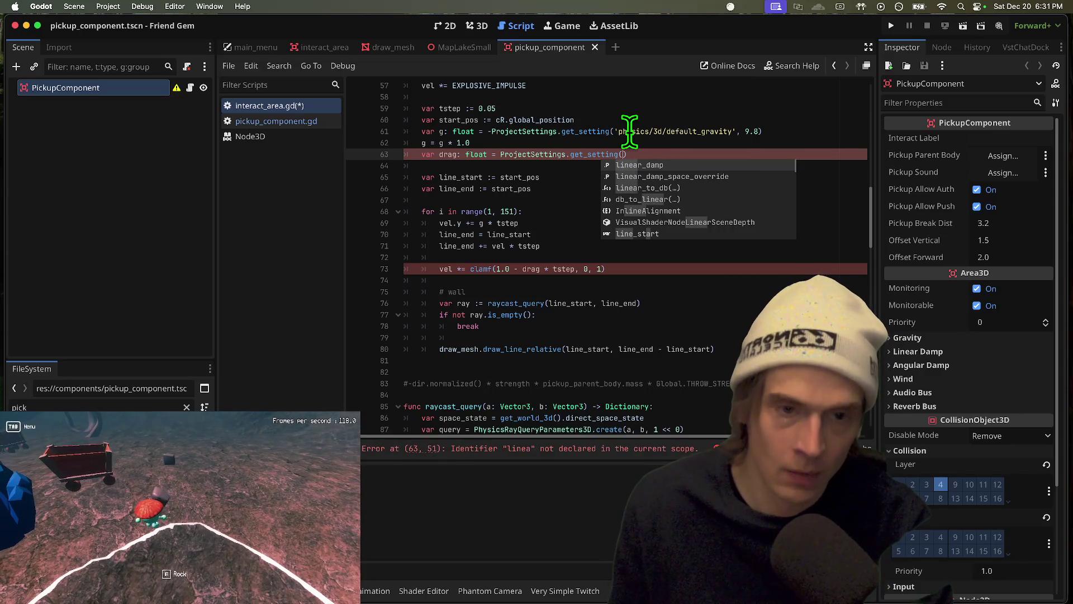
key(BackSpace)
key(BackSpace)
key(BackSpace)
text("defa)
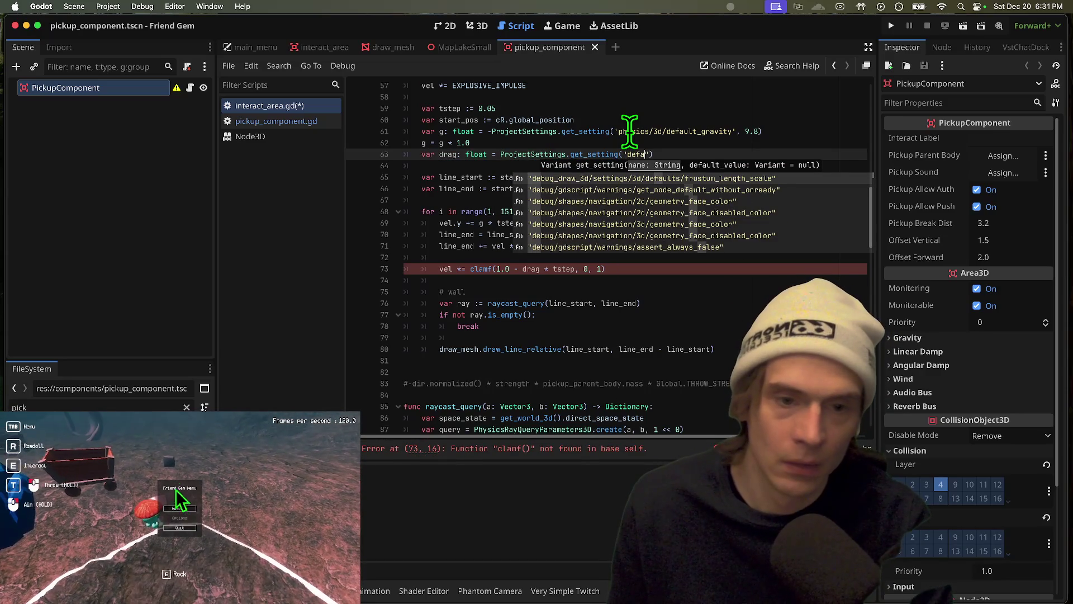
text(ult_lin)
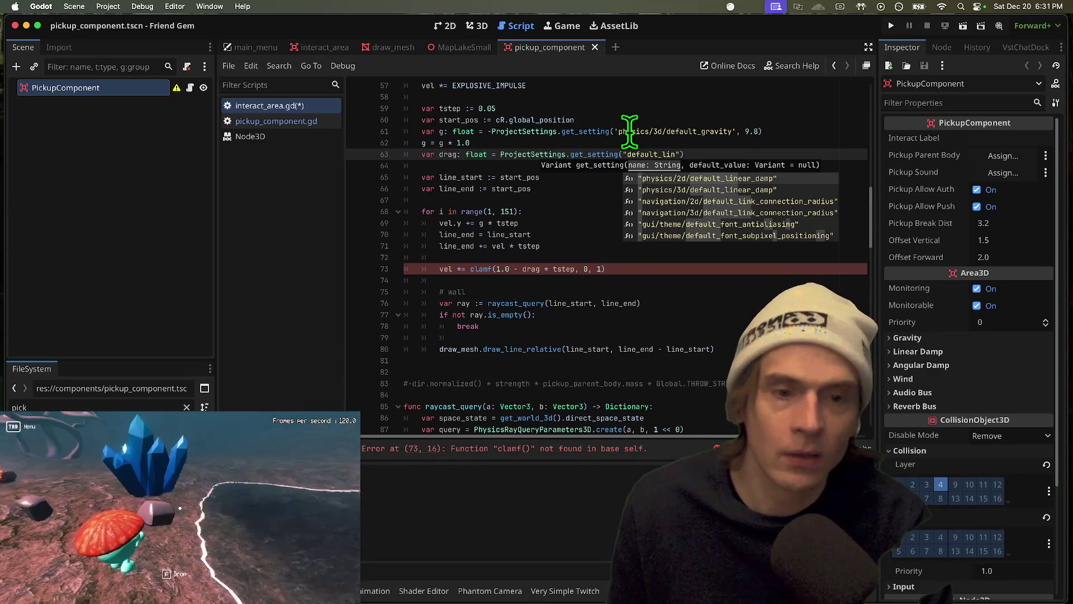
key(Down)
key(Return)
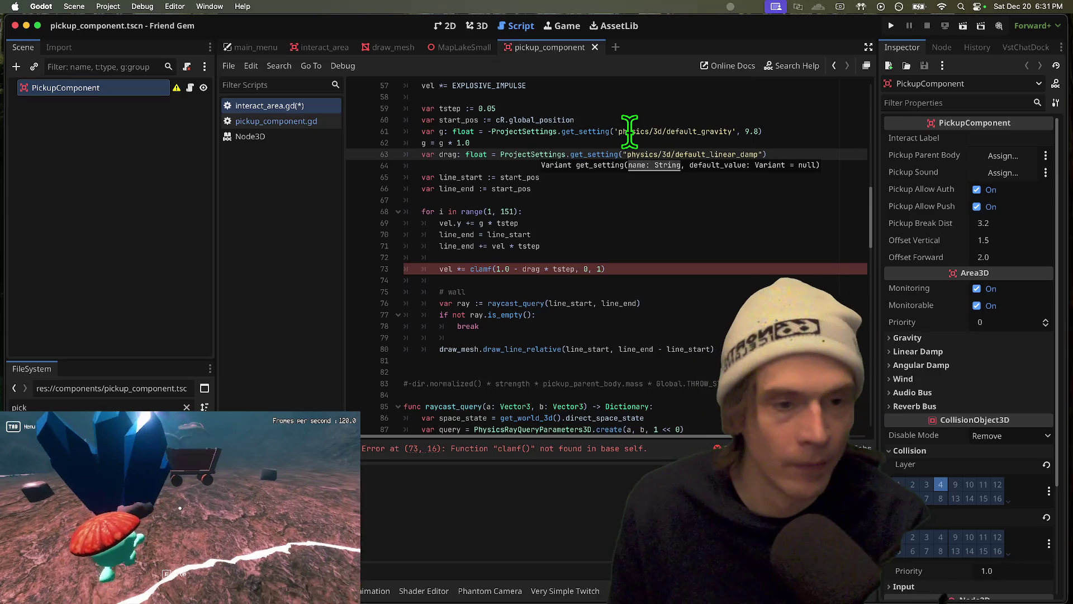
text(0.)
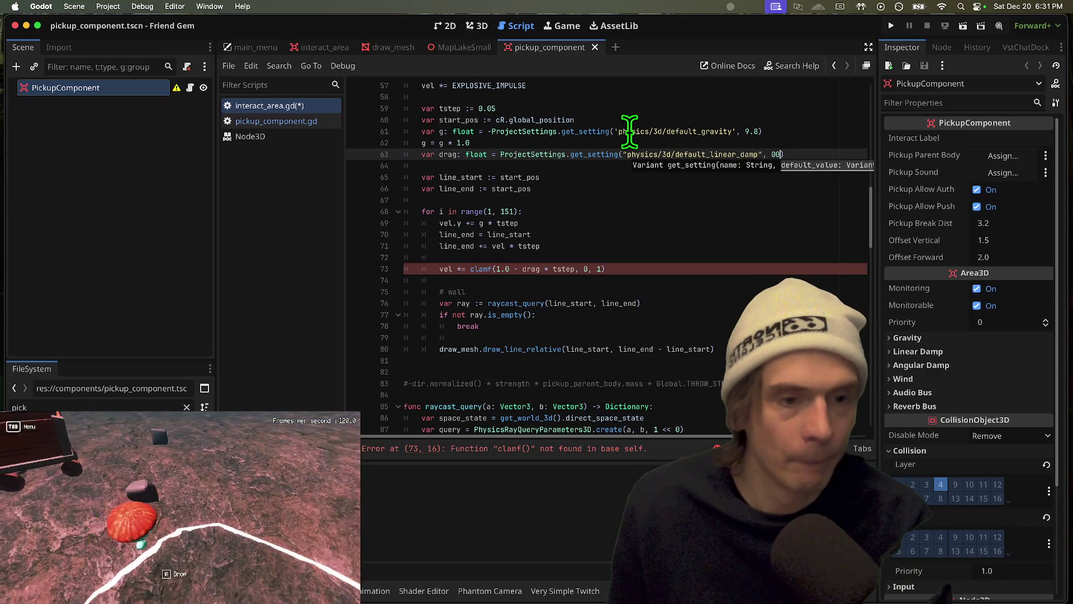
text(0)
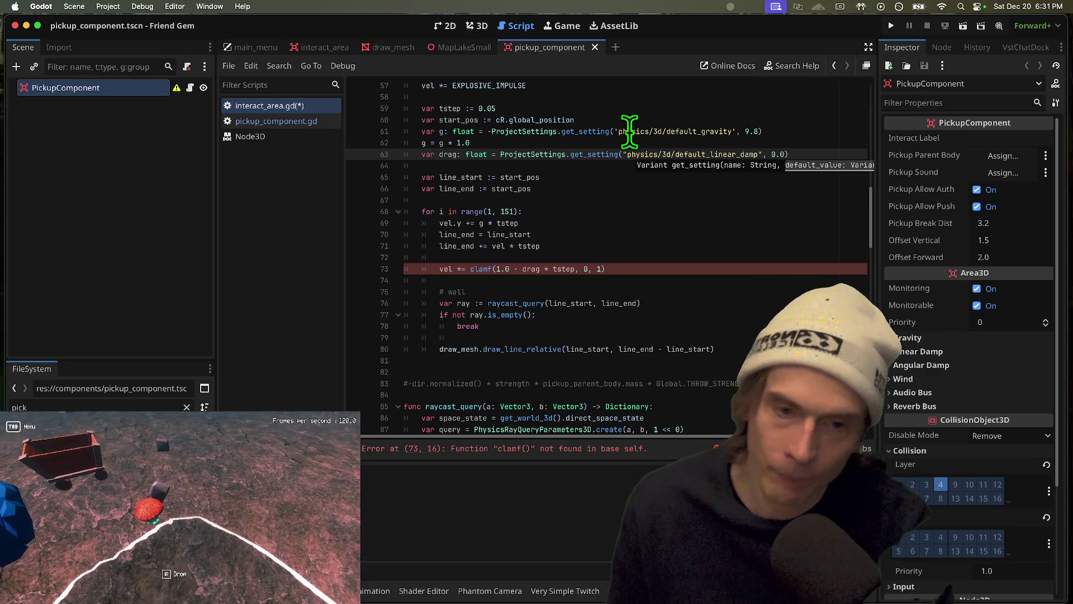
key(Escape)
click(569, 280)
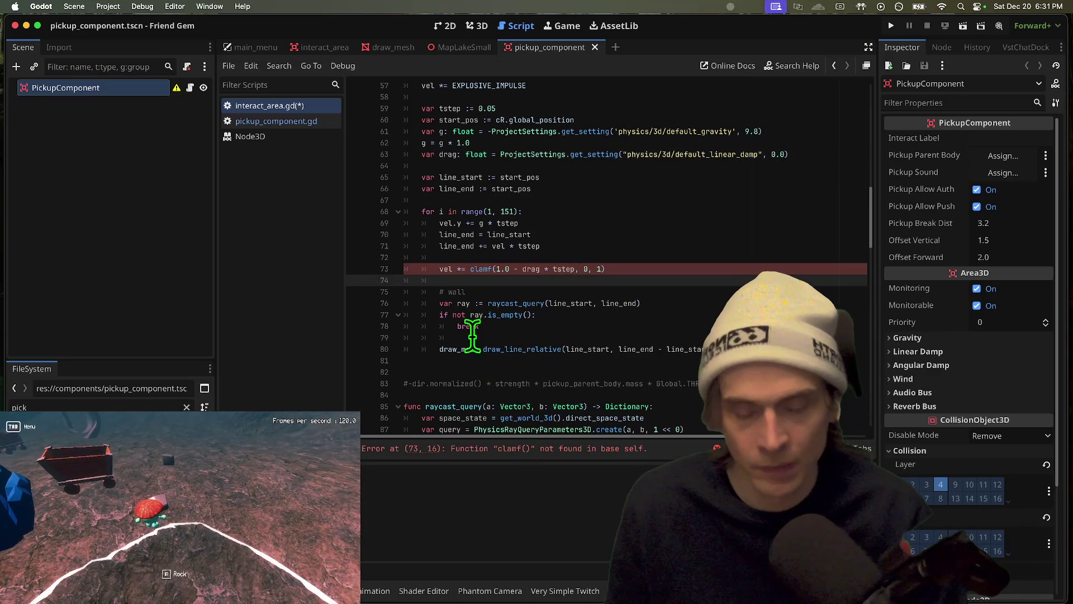
Fix the clamf typo to clampf
click(479, 269)
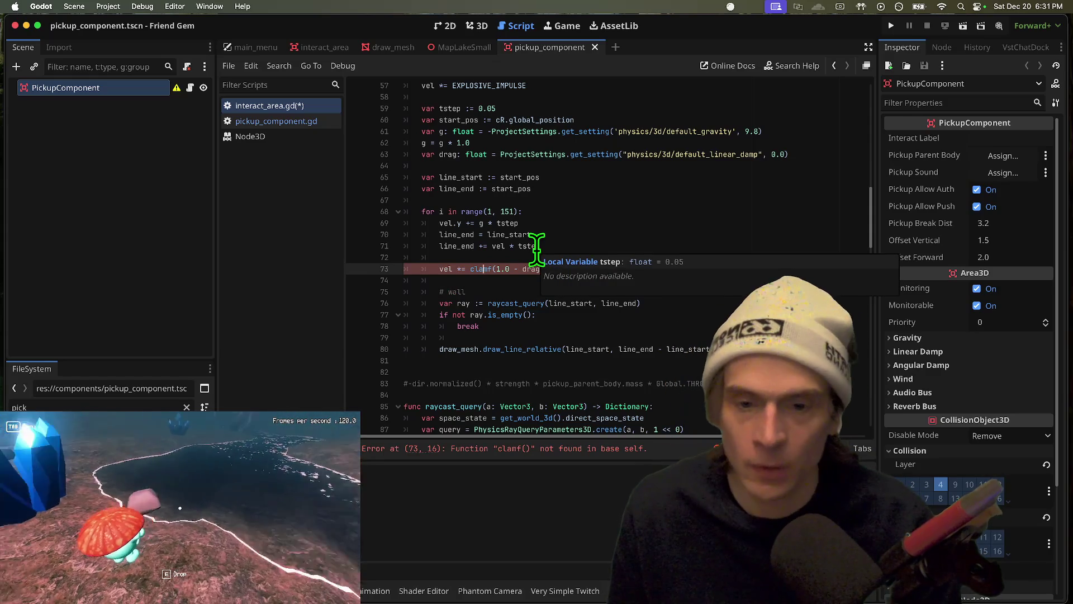
text(p)
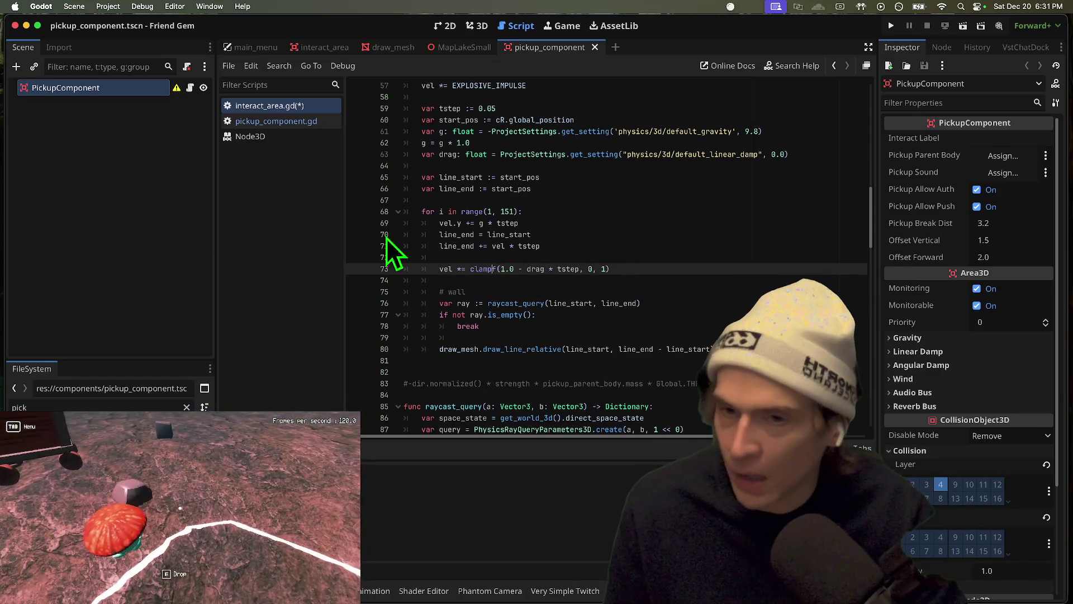
click(737, 293)
click(706, 283)
Find _physics_process and comment out its lines 95–96, including the DebugDraw3D.draw_ray call
scroll(701, 284, down, 2)
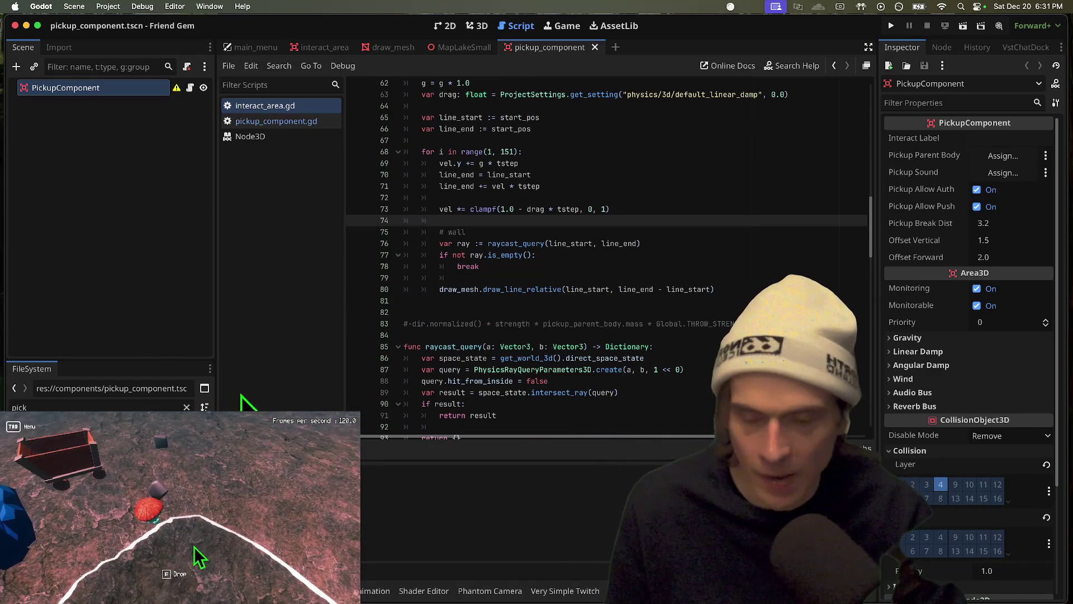
double_click(547, 325)
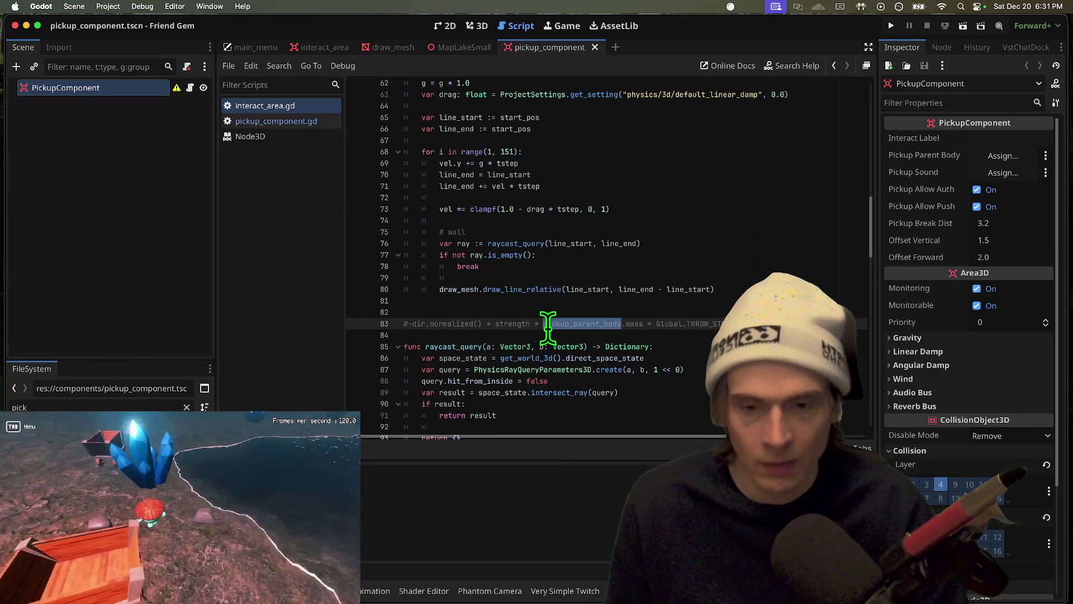
scroll(548, 324, down, 5)
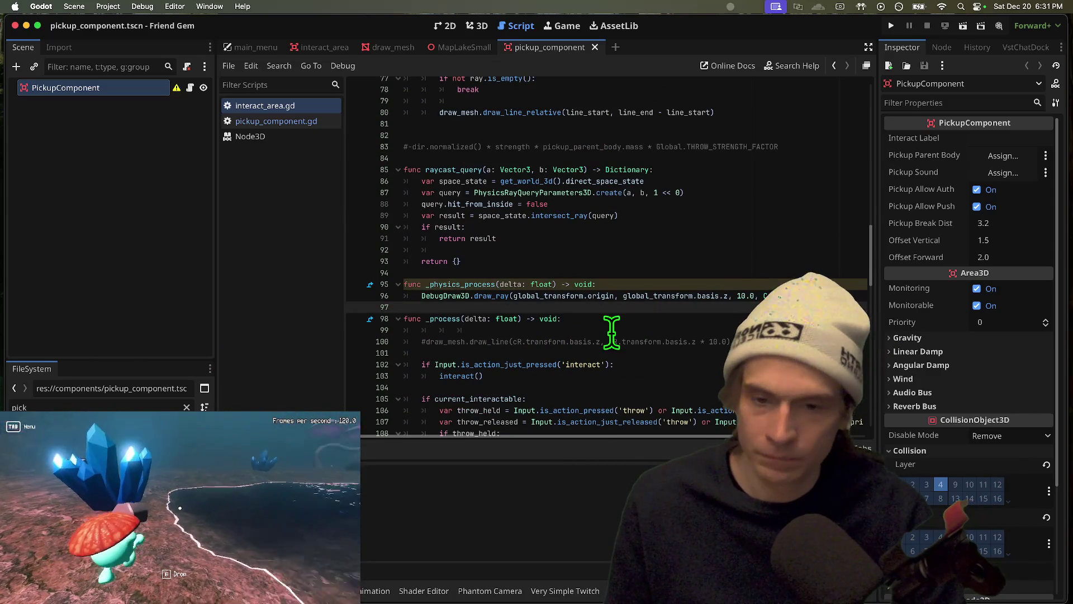
scroll(613, 332, up, 10)
double_click(442, 165)
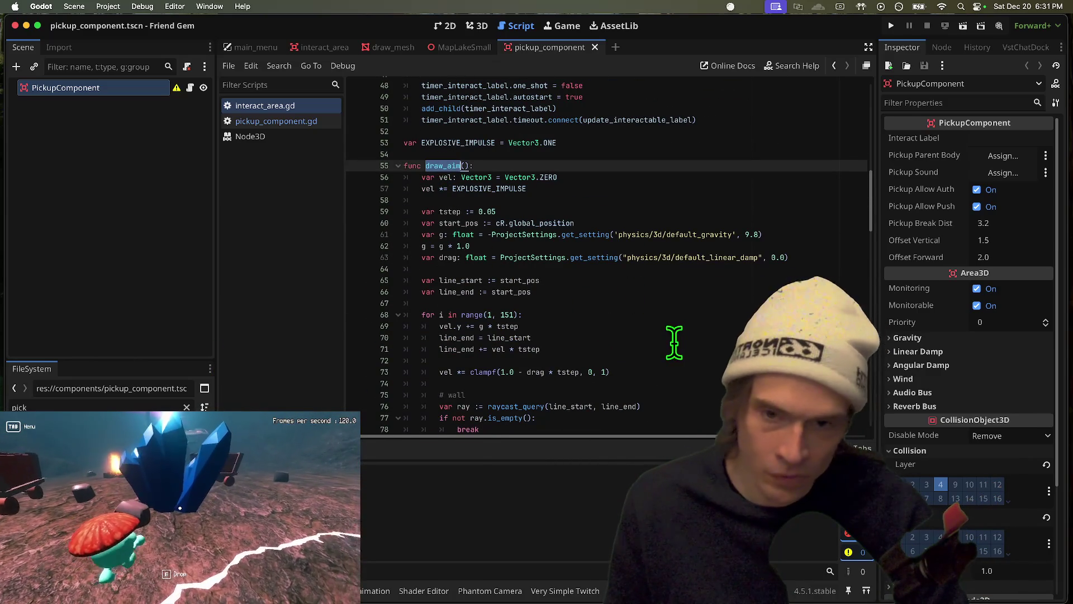
scroll(546, 244, down, 3)
scroll(546, 244, down, 6)
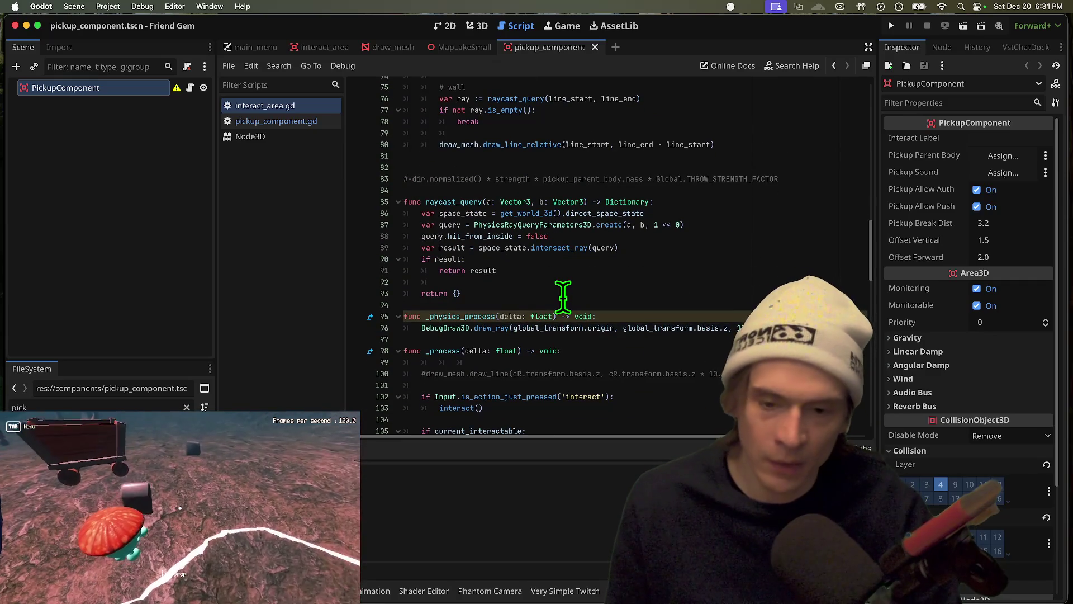
key(super+f)
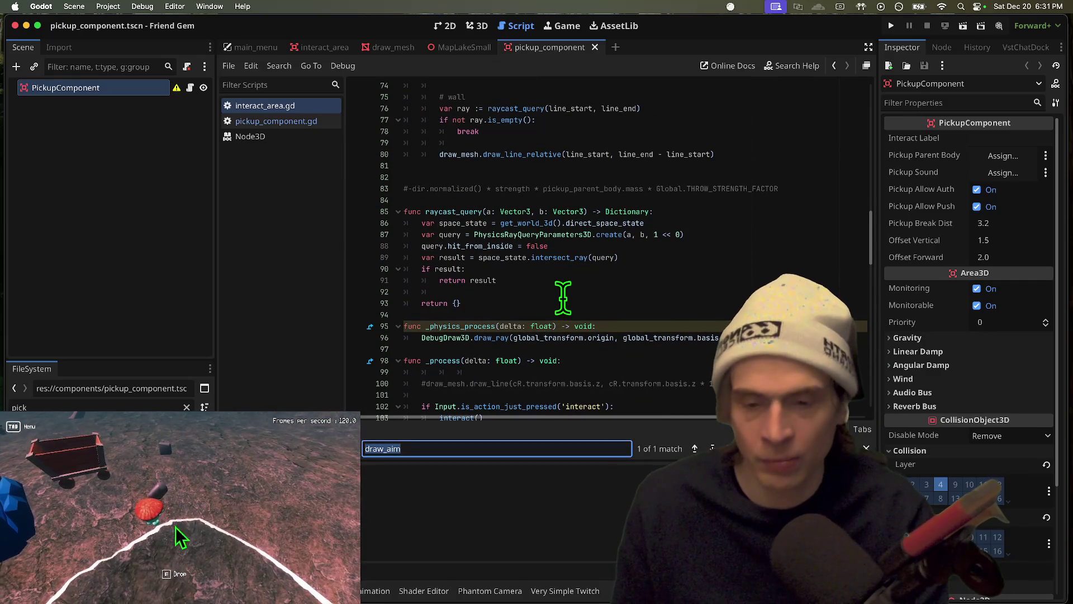
text(proces)
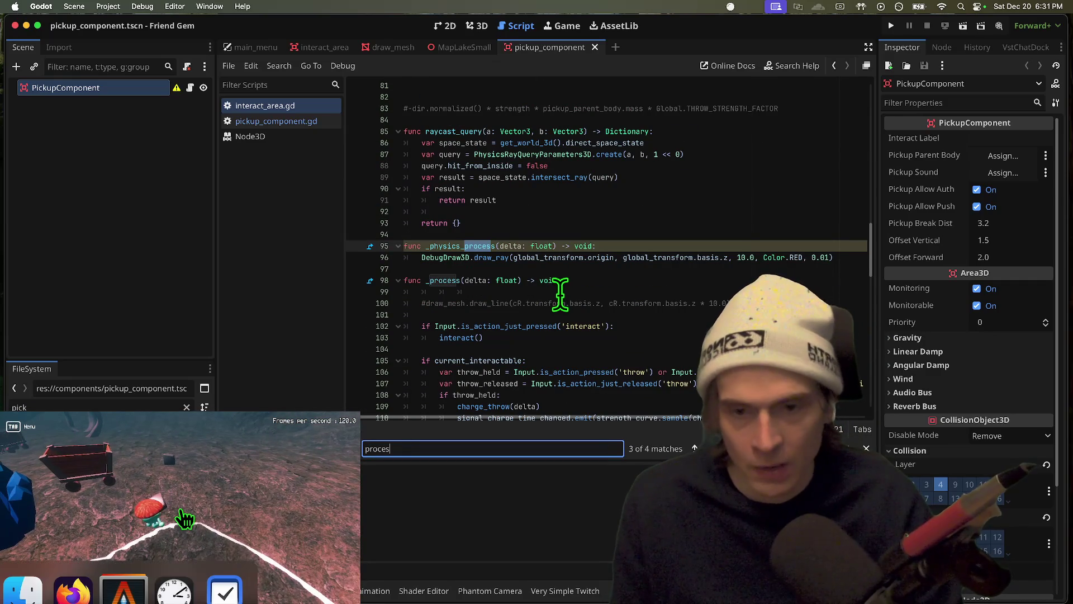
key(Escape)
triple_click(459, 257)
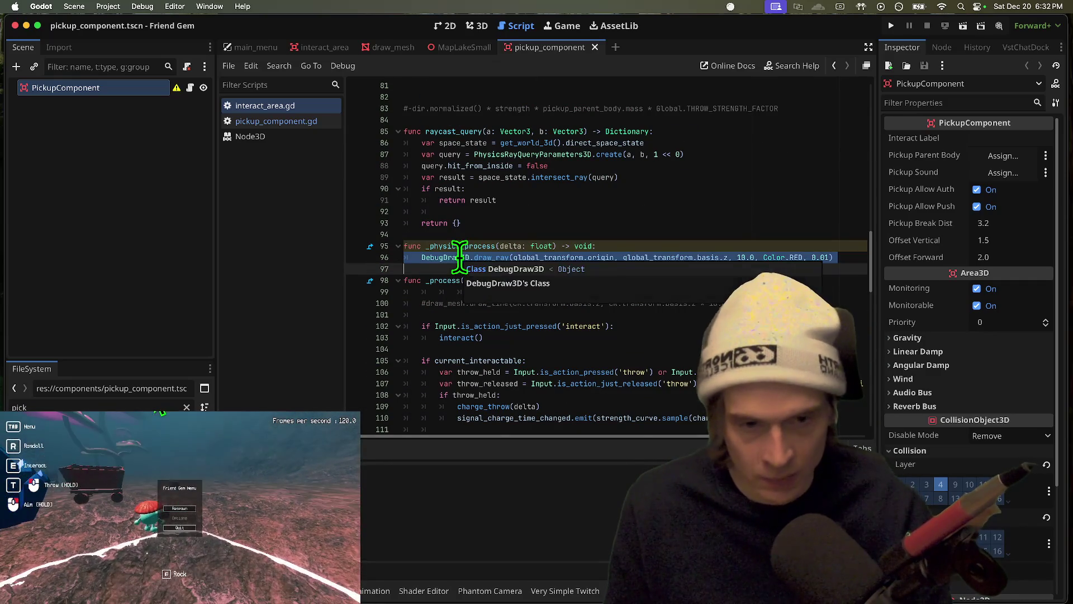
key(Left)
key(shift+Up)
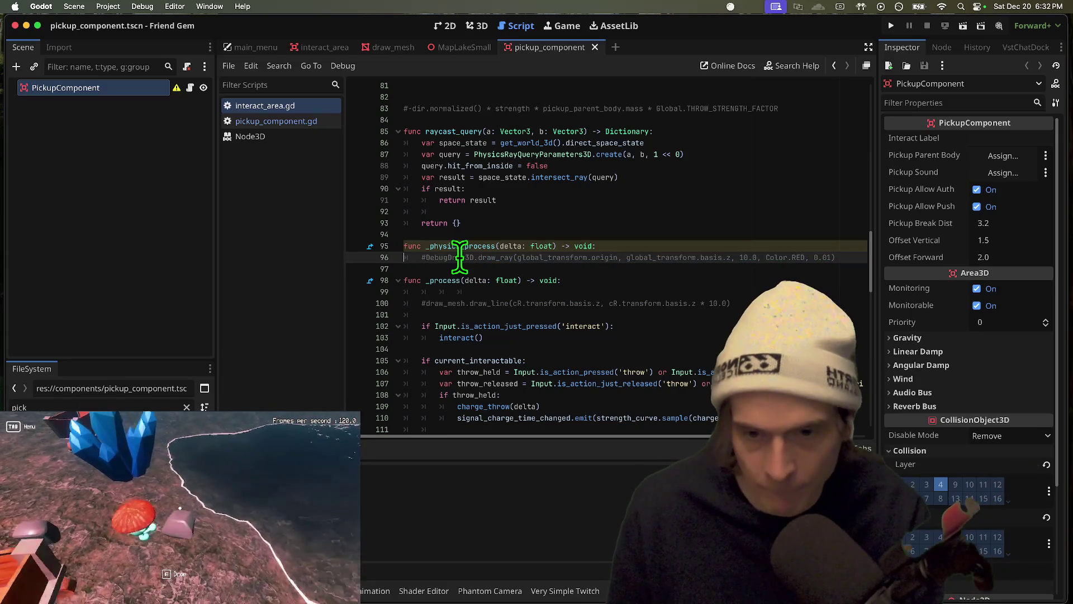
key(super+k)
Add a draw_aim() call right after charge_throw(delta) in the throw-held branch of _process
scroll(485, 288, down, 5)
scroll(485, 287, down, 3)
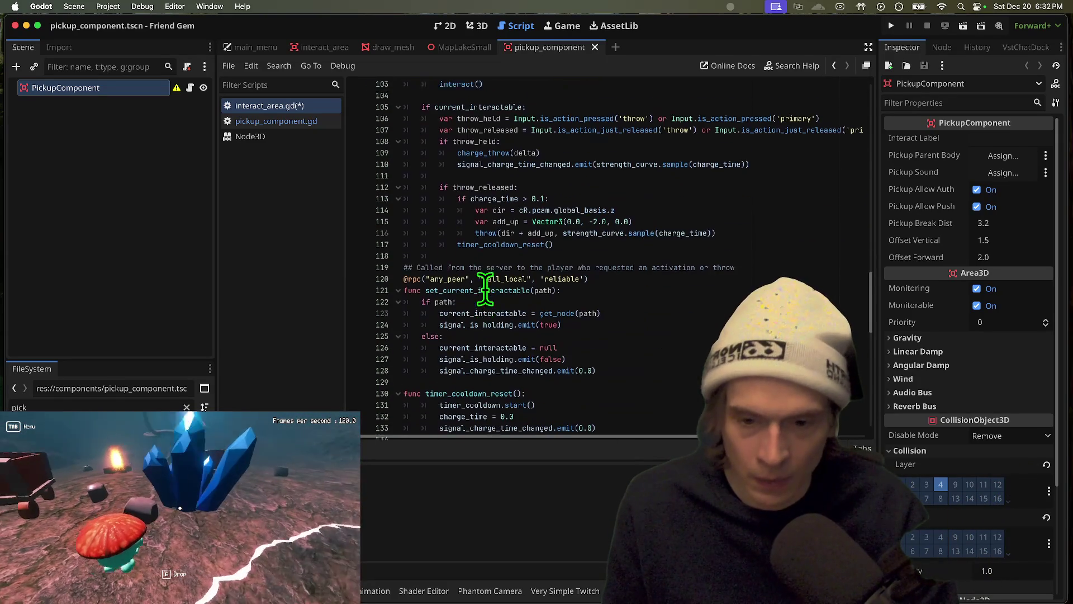
scroll(483, 288, up, 8)
scroll(481, 288, down, 1)
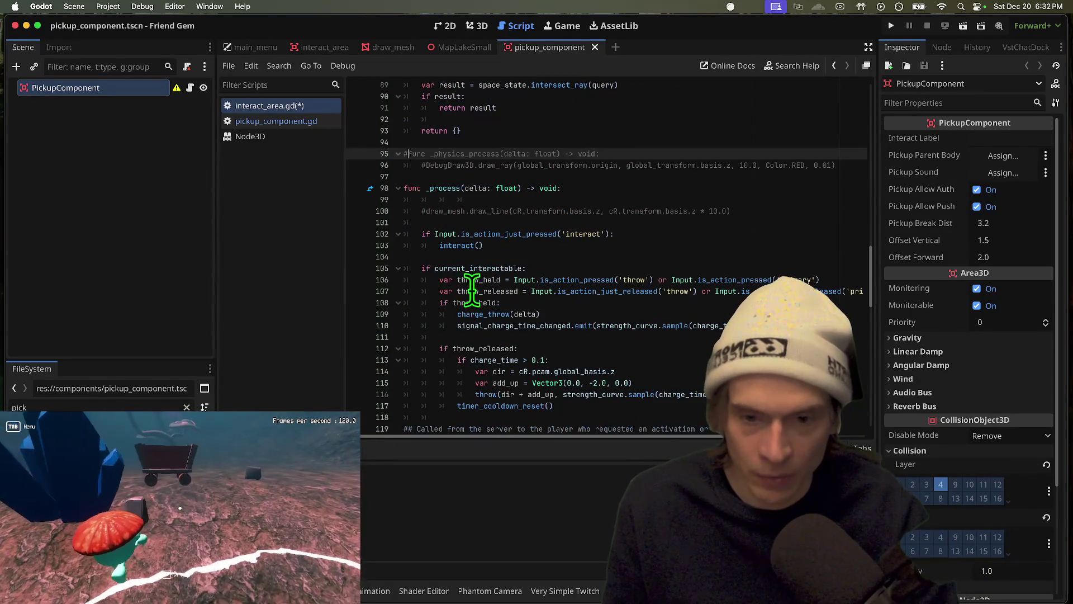
click(546, 322)
click(563, 350)
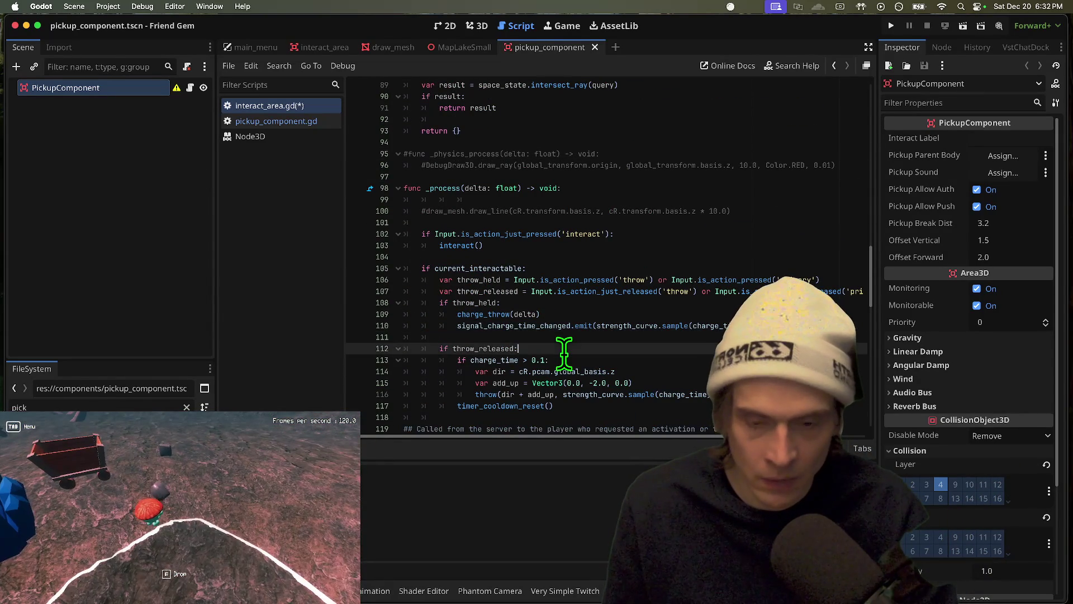
click(472, 324)
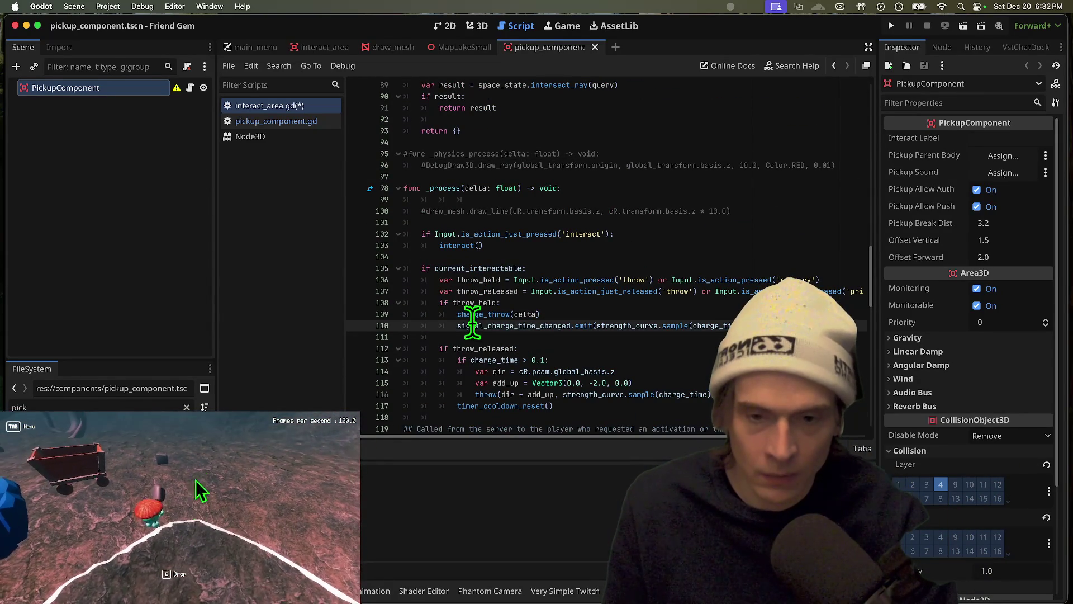
click(607, 312)
key(Return)
text(draw_aim()
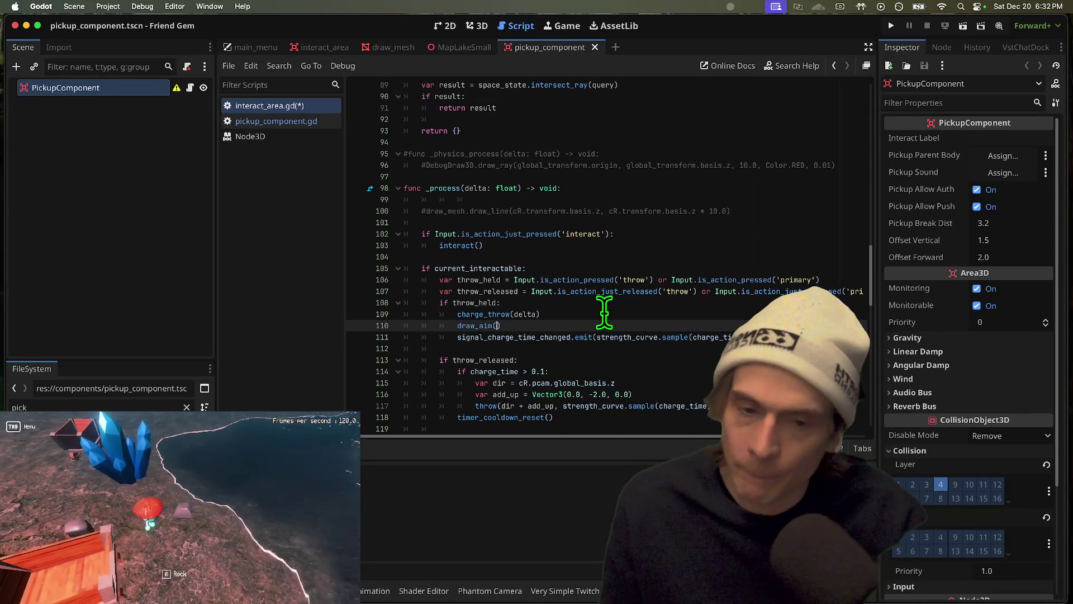
scroll(486, 332, up, 10)
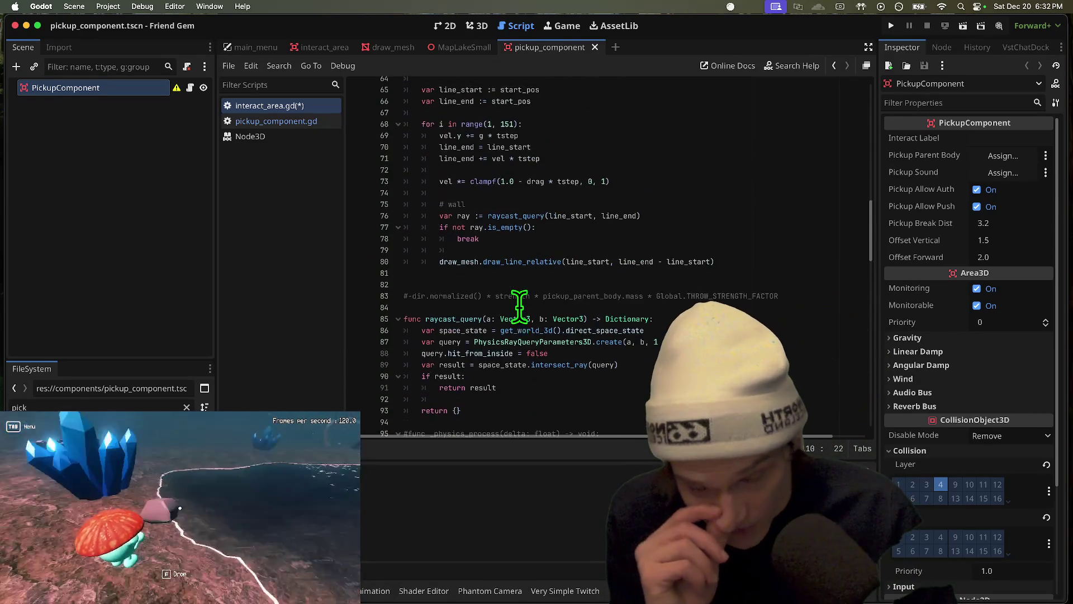
Give draw_aim an impulse: Vector3 parameter and delete the EXPLOSIVE_IMPULSE declaration line
scroll(519, 305, up, 4)
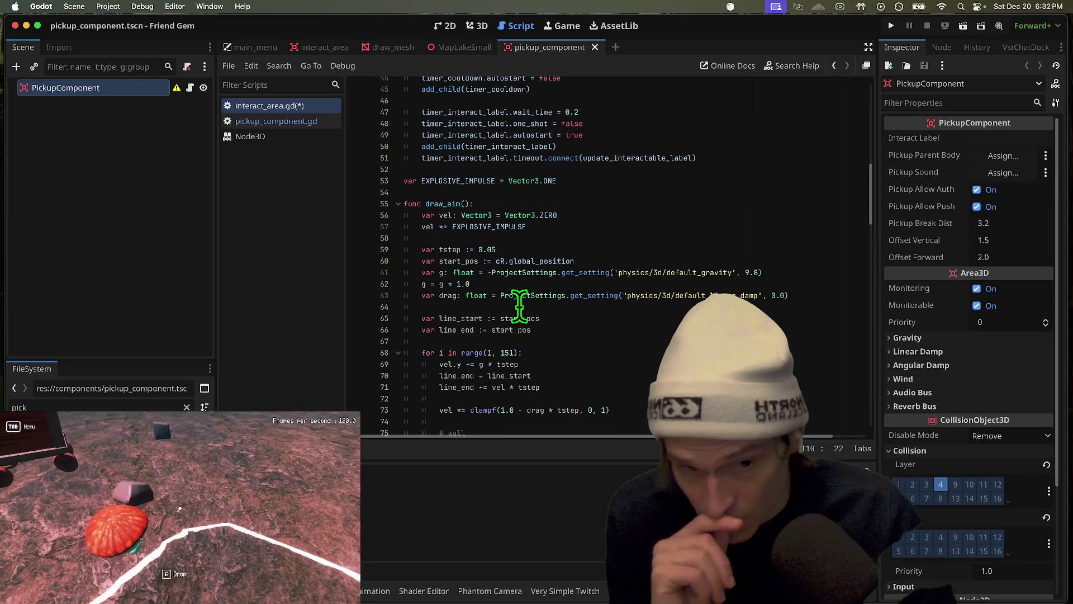
double_click(475, 226)
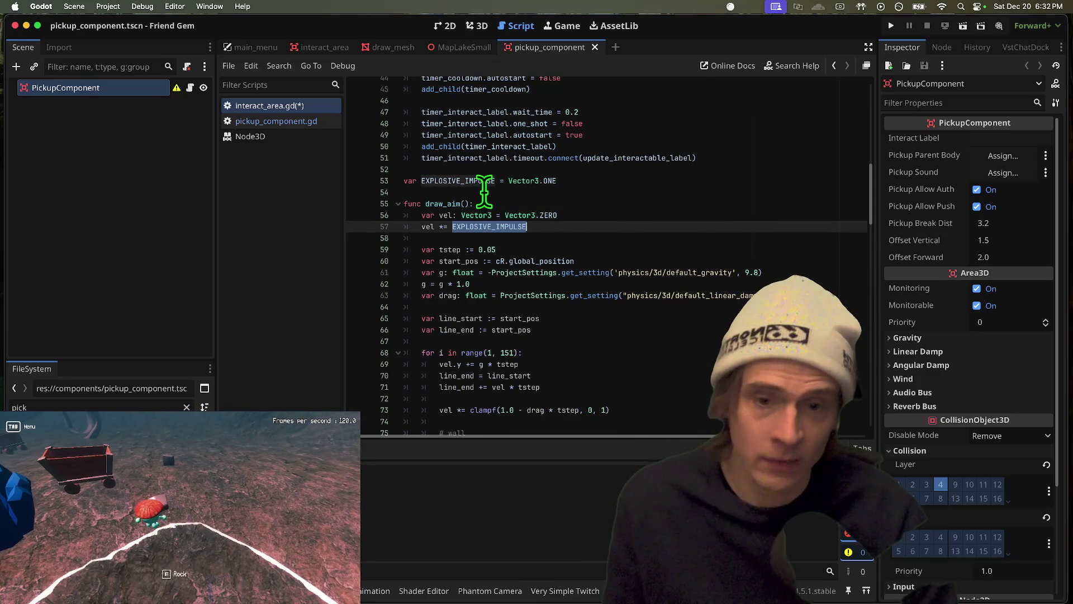
click(543, 204)
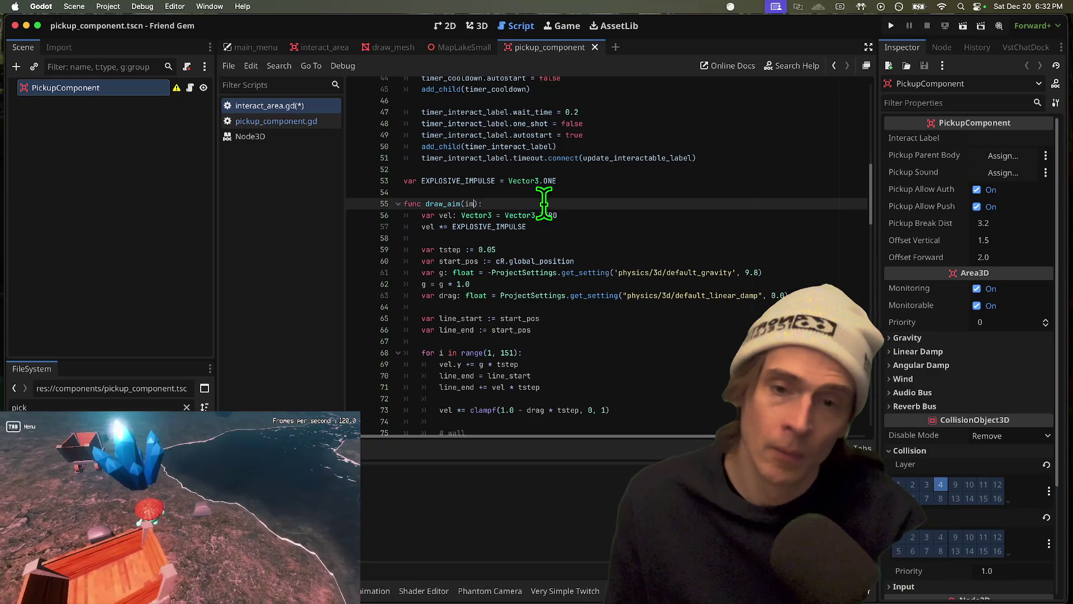
text(puse)
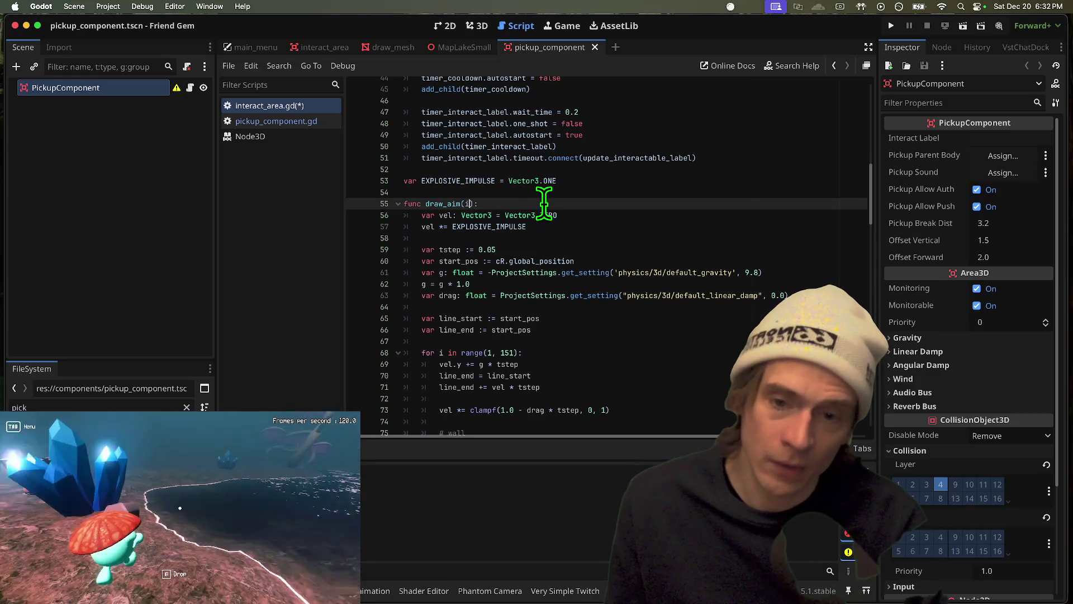
text(mpulse: )
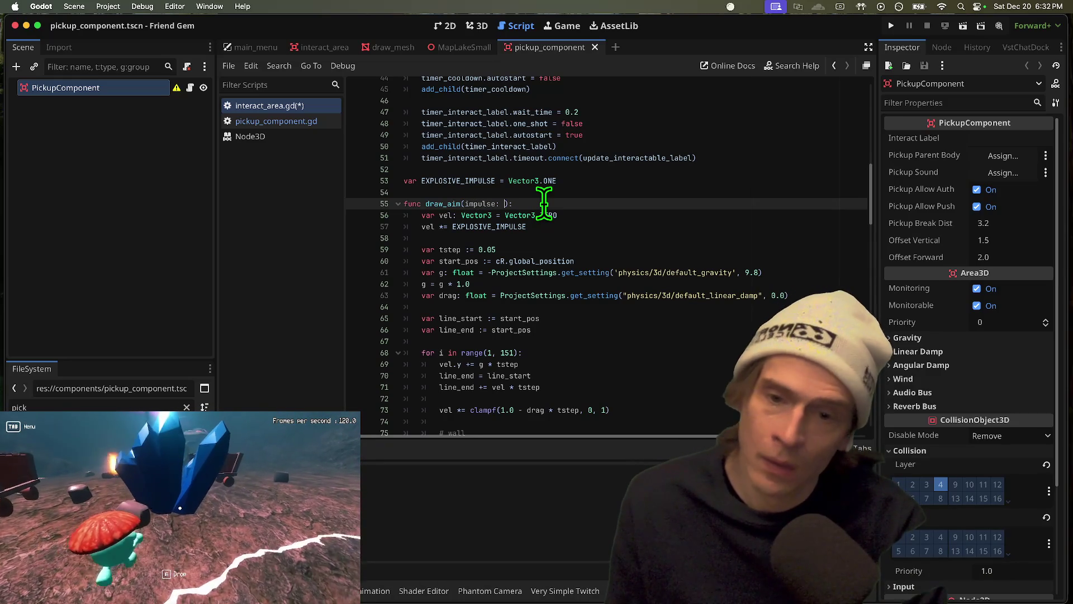
text(ector3)
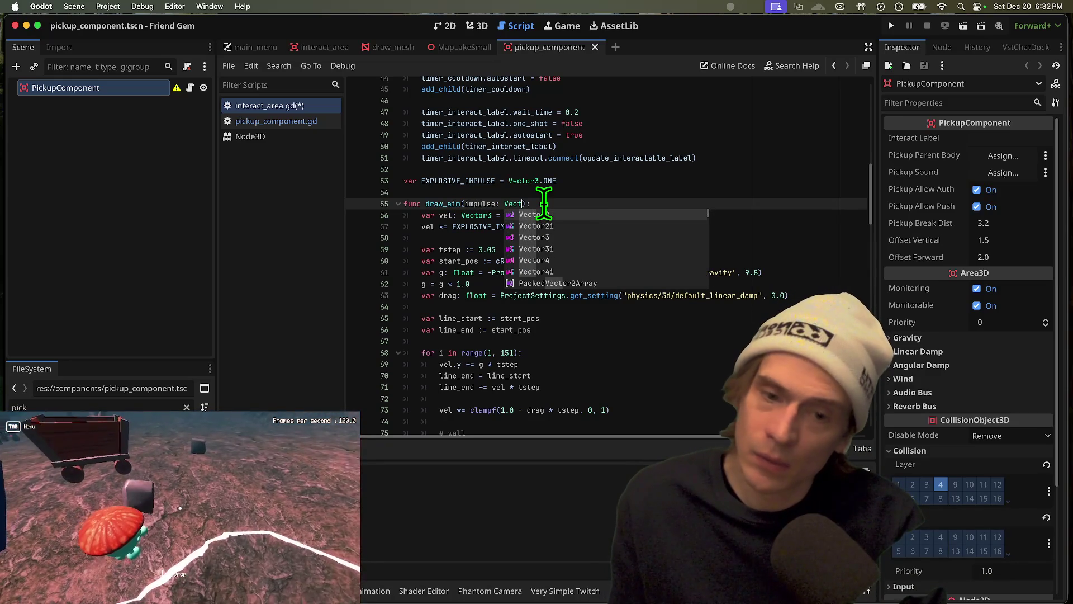
key(Up)
key(Up)
key(super+shift+k)
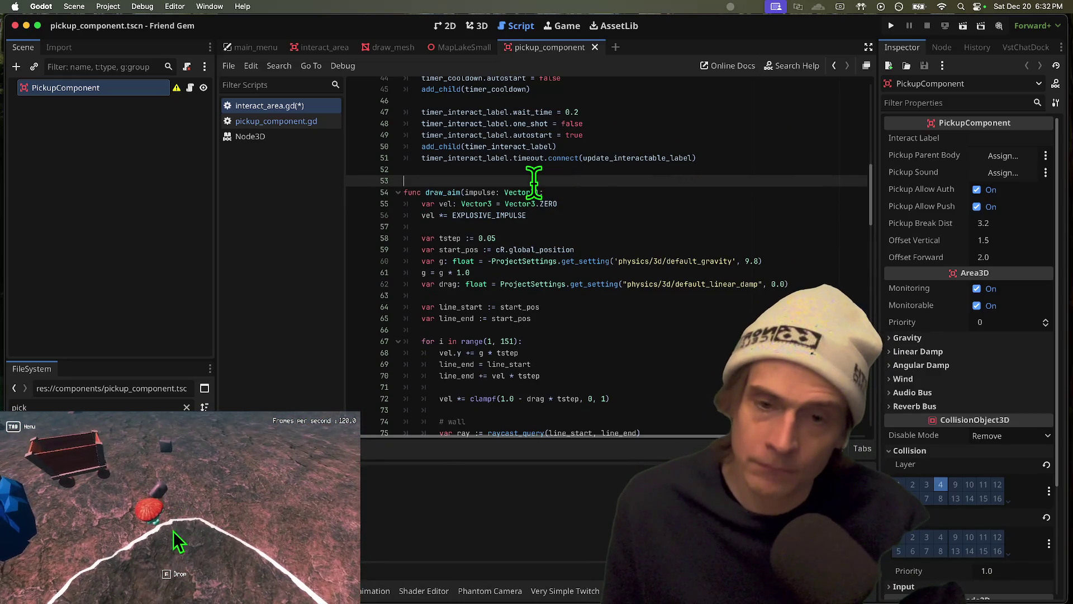
click(472, 193)
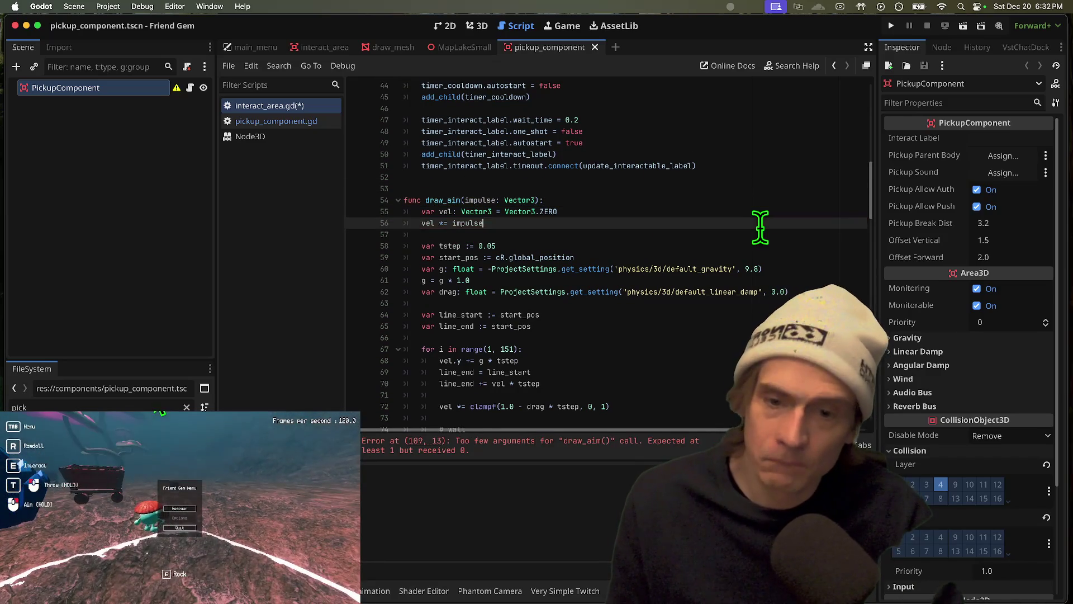
Pass strength_curve.sample(charge_time) as the argument of the draw_aim call on line 109
scroll(757, 228, down, 5)
click(572, 455)
click(603, 246)
click(616, 257)
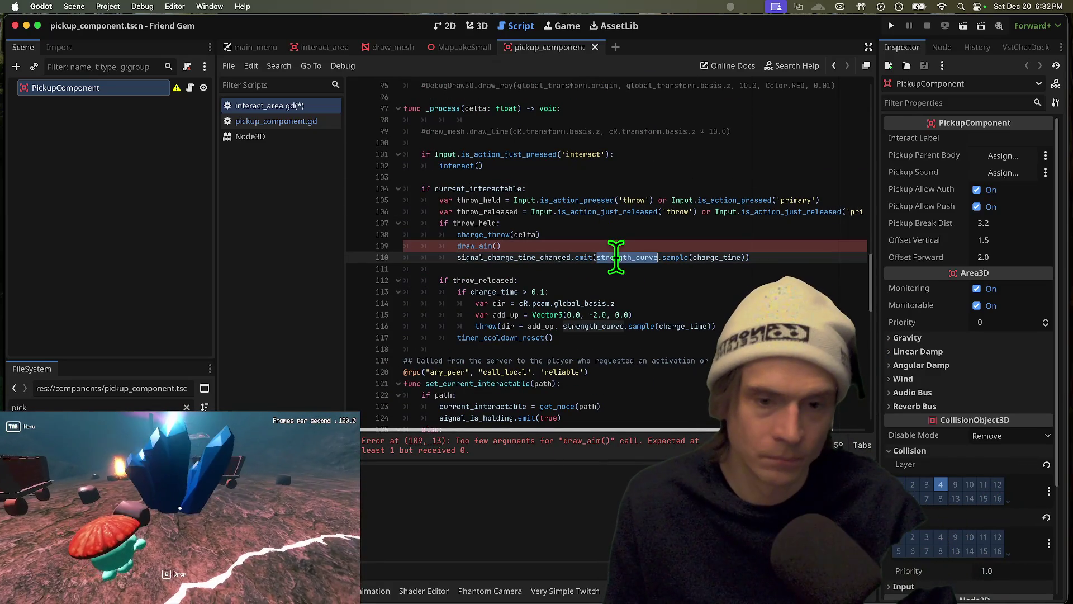
click(754, 243)
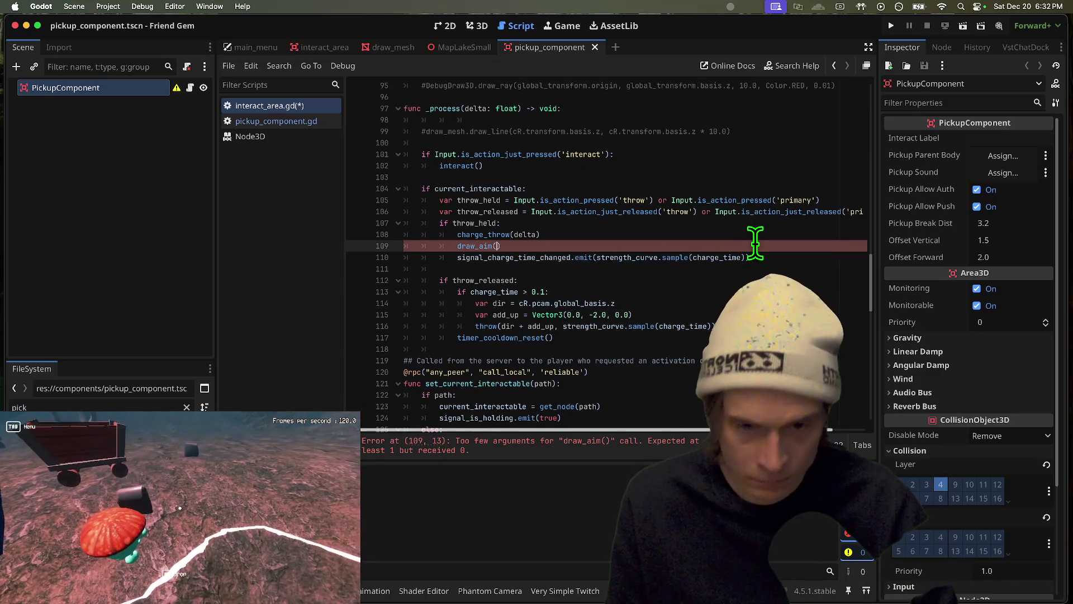
text())
Delete an old comment line and open a new line above the draw_aim call
scroll(727, 224, up, 2)
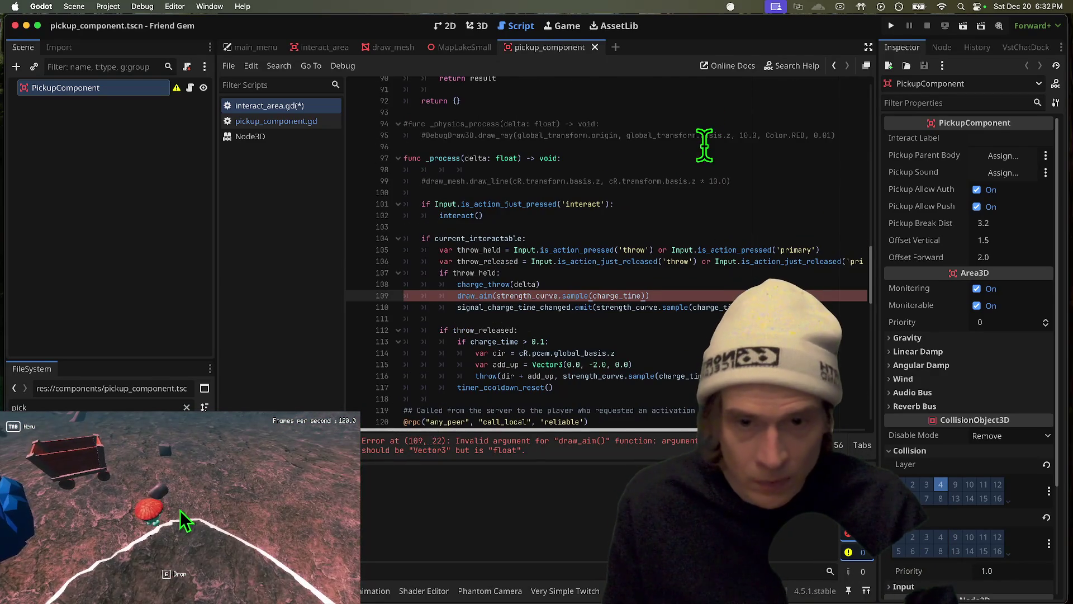
click(665, 182)
triple_click(665, 182)
scroll(665, 182, down, 4)
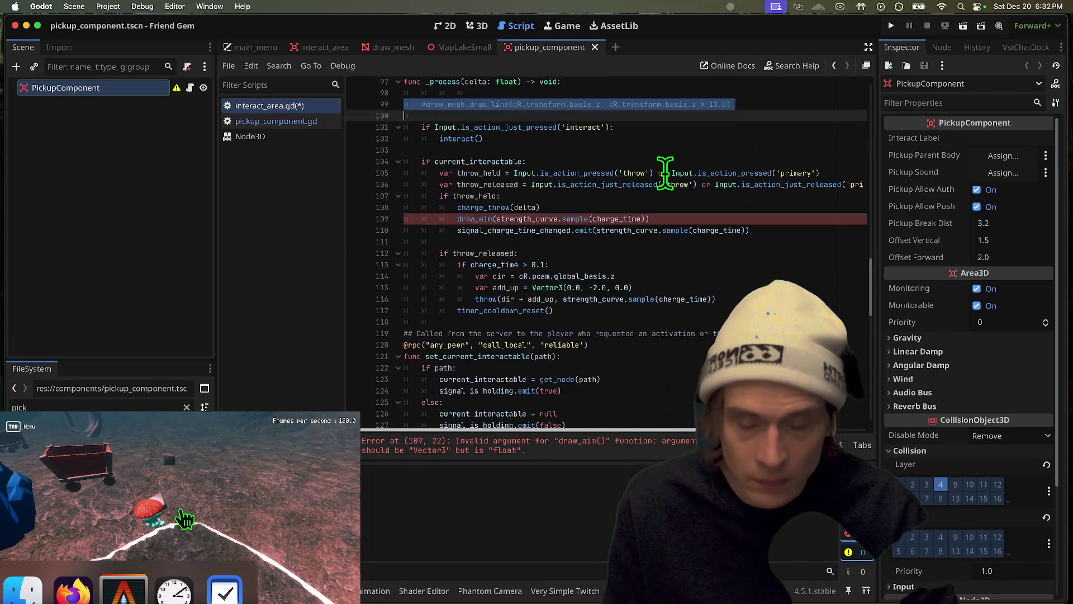
scroll(665, 179, up, 8)
triple_click(654, 127)
key(BackSpace)
scroll(652, 224, down, 4)
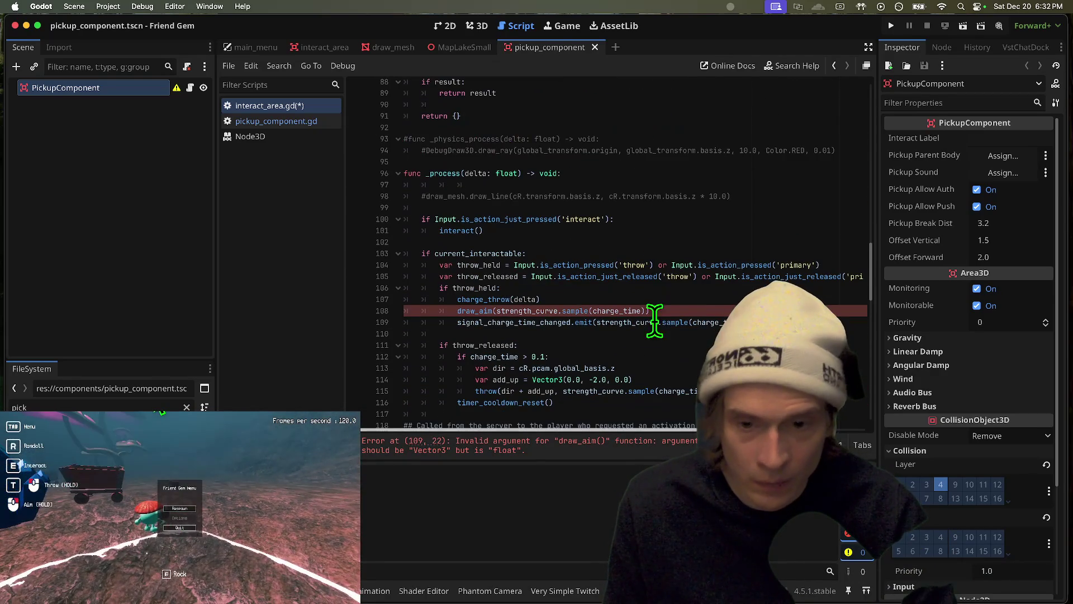
click(693, 299)
key(Return)
Add a '# THROW' comment and paste the commented impulse formula above draw_aim
text(# )
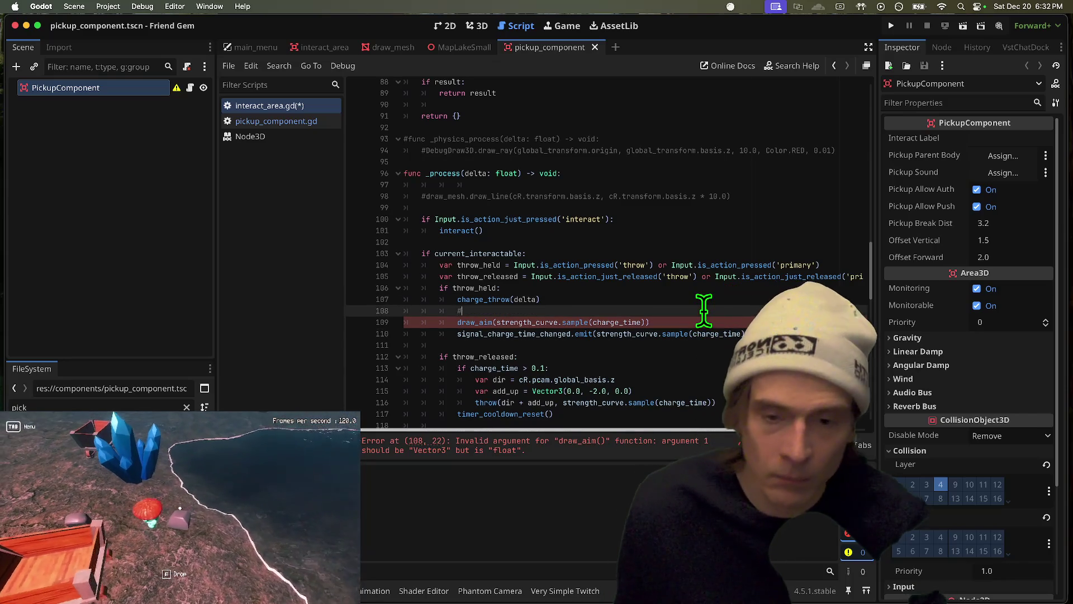
text(THROW:)
key(Return)
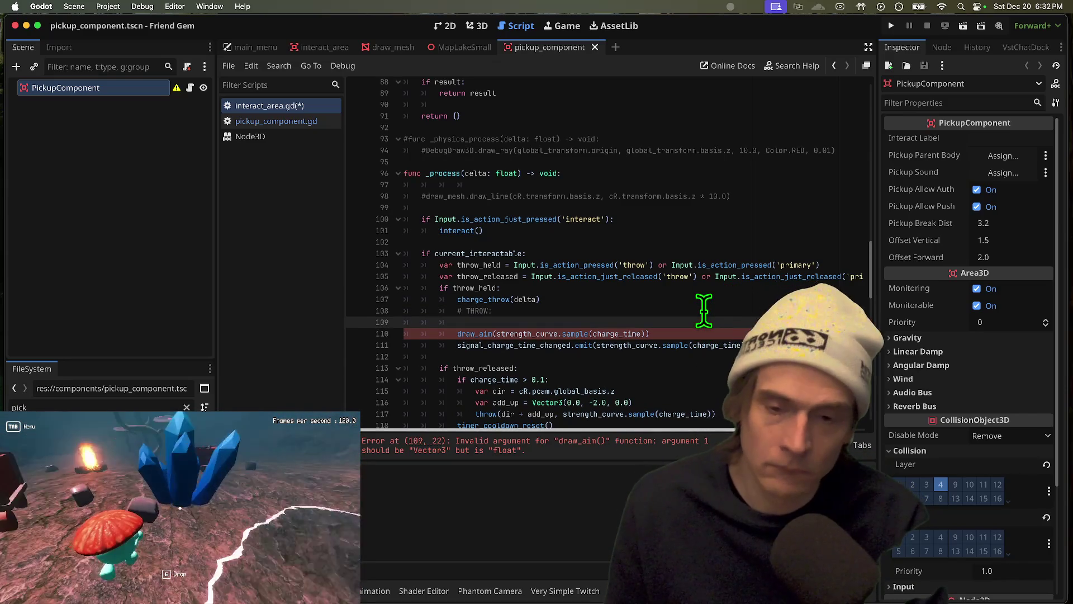
key(super+v)
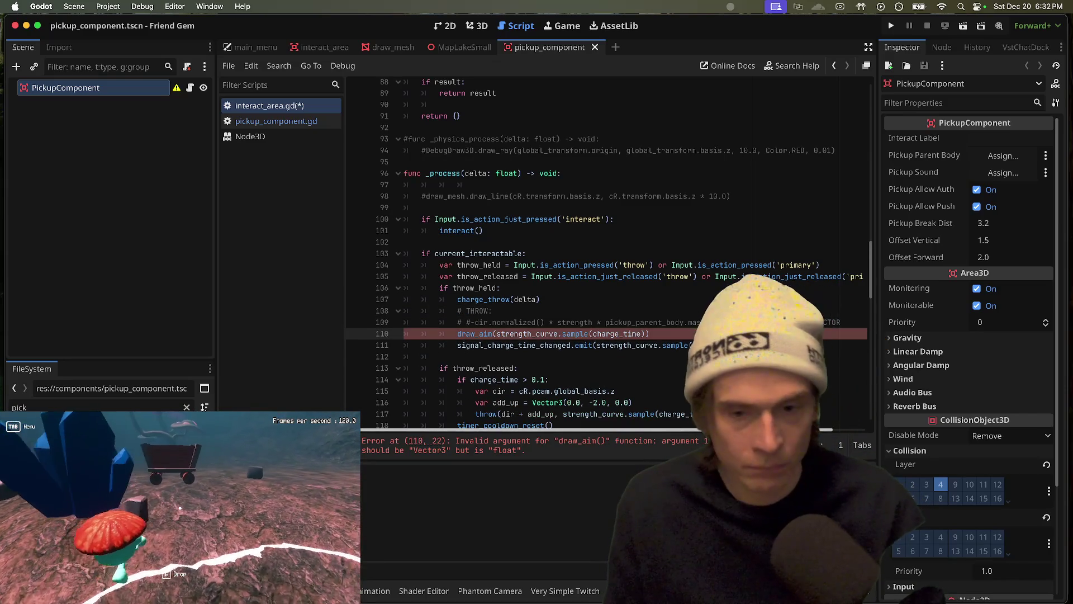
click(468, 322)
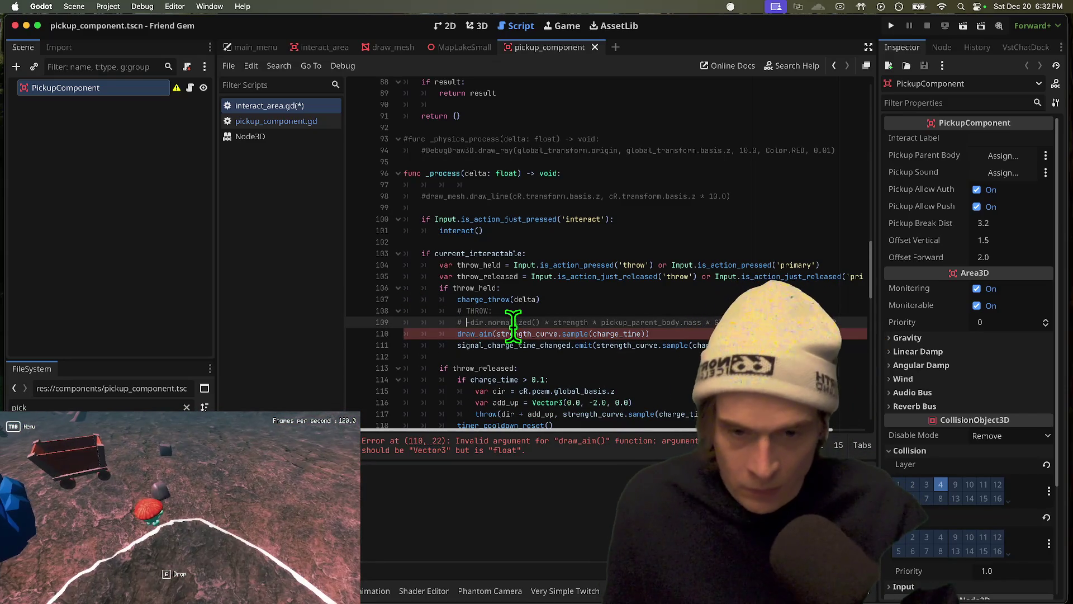
click(475, 315)
Copy the var dir, add_up and throw lines from the release branch and paste them above draw_aim
scroll(503, 335, down, 2)
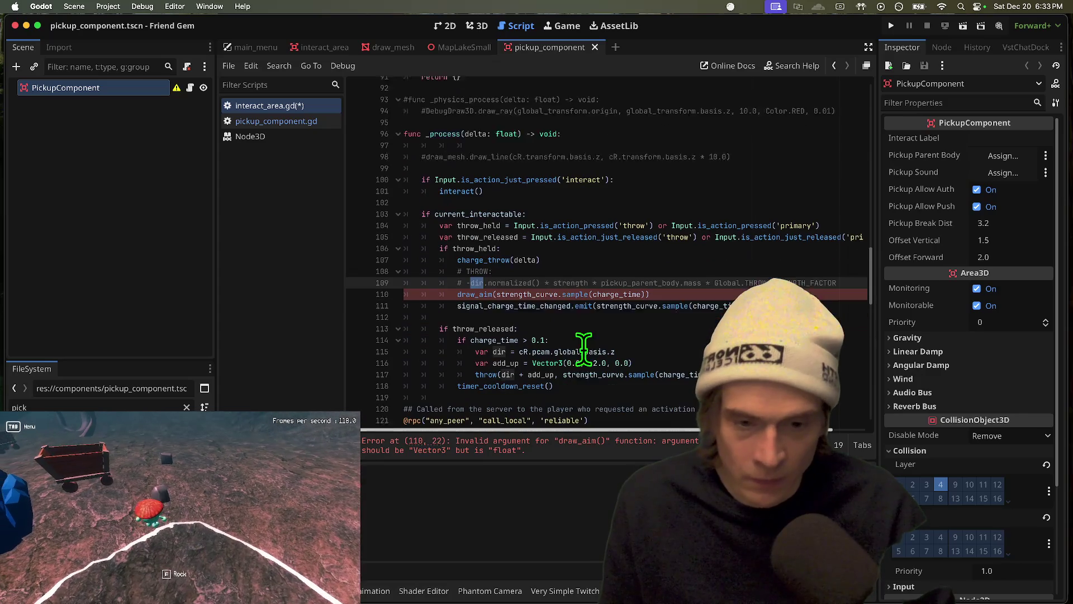
click(509, 351)
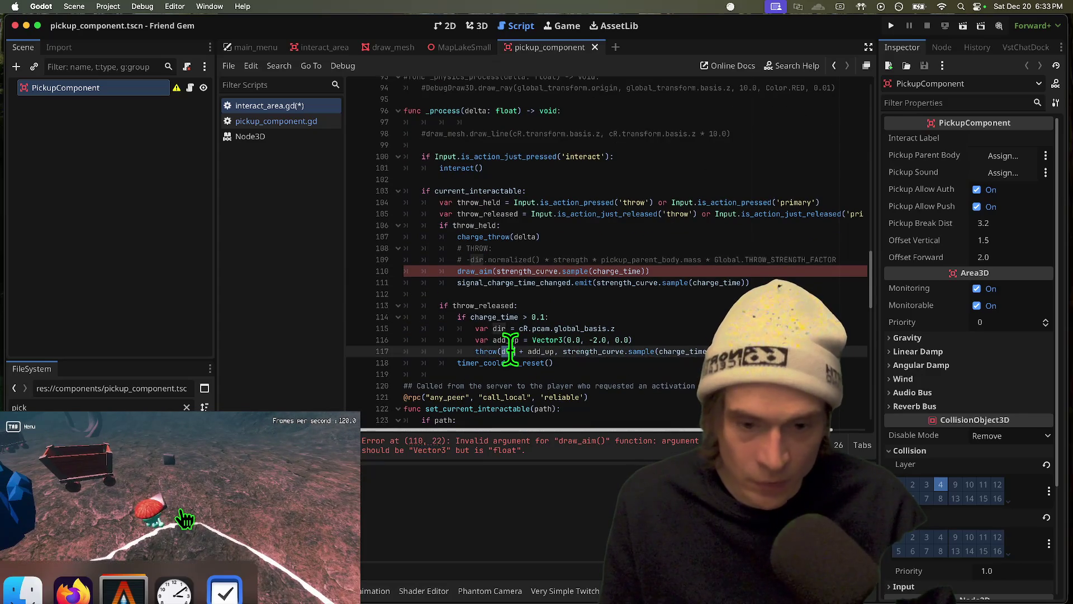
triple_click(630, 328)
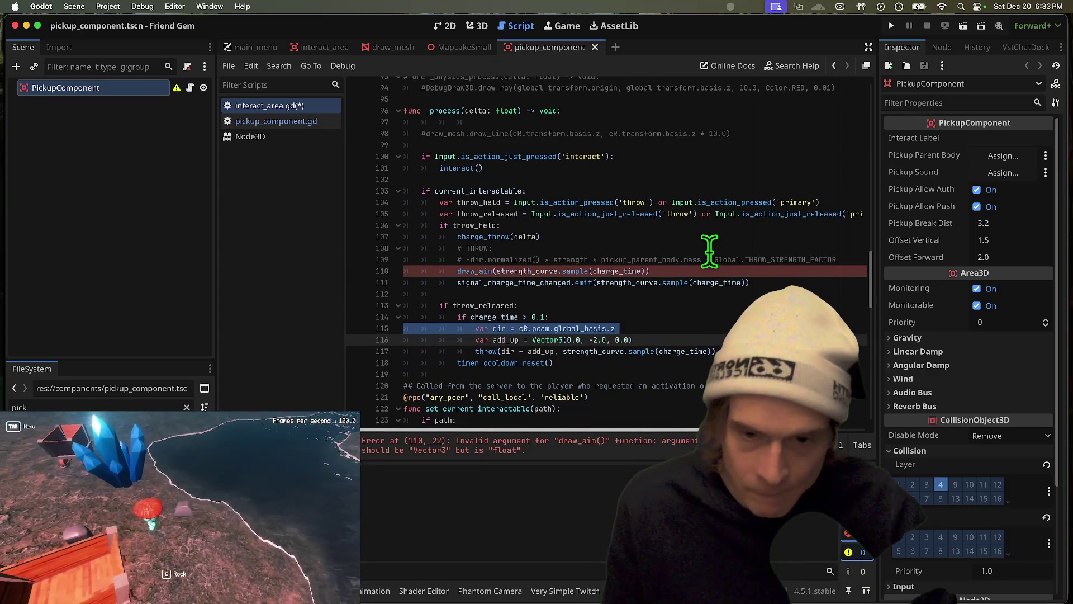
click(670, 339)
drag(576, 346, 580, 324)
key(ctrl+c)
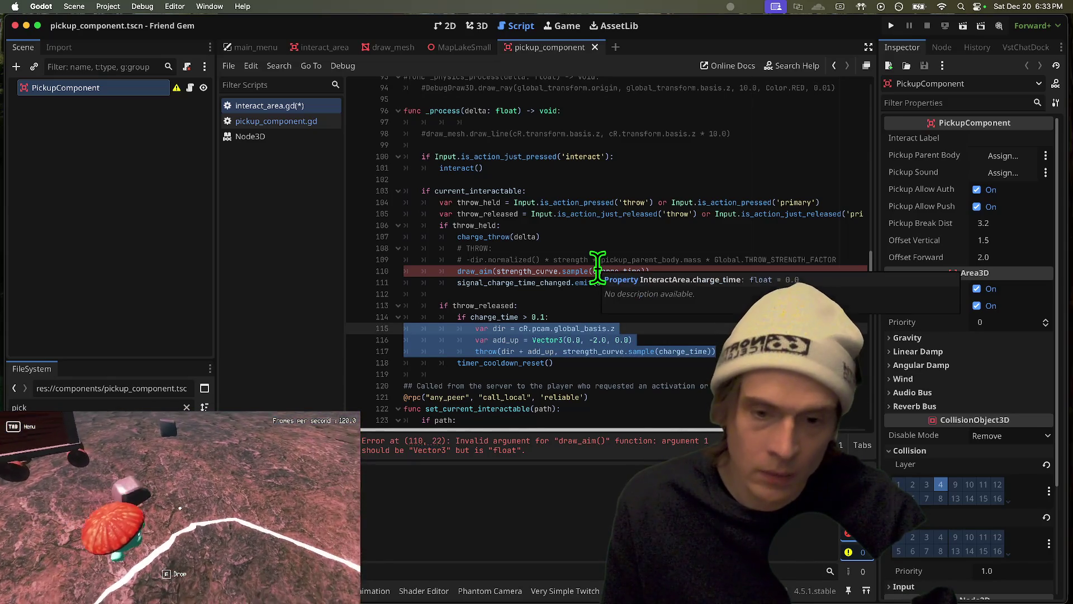
click(555, 270)
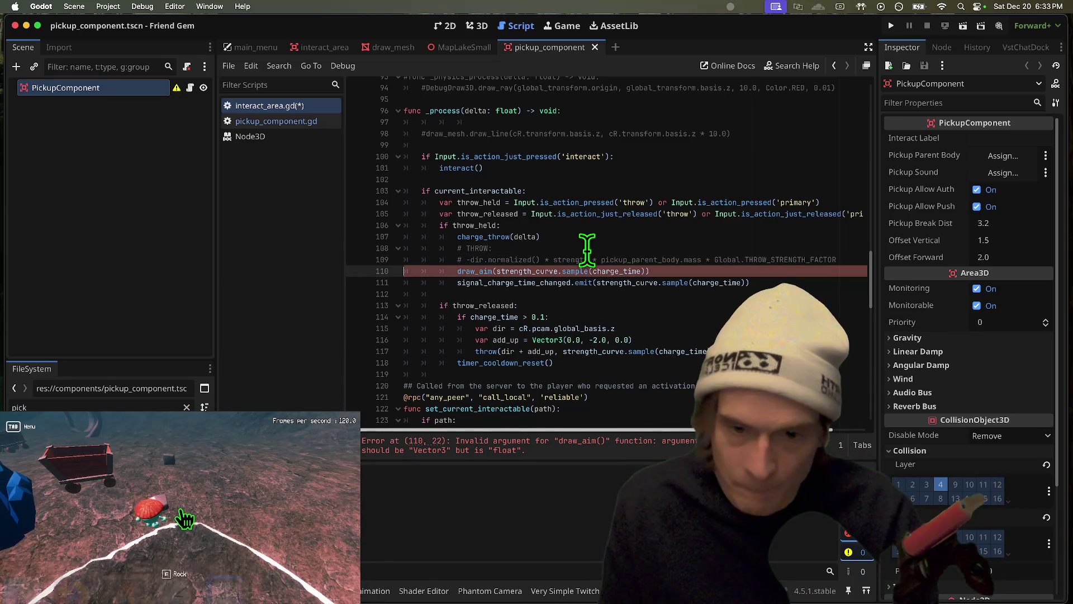
key(Return)
key(ctrl+v)
scroll(626, 268, up, 1)
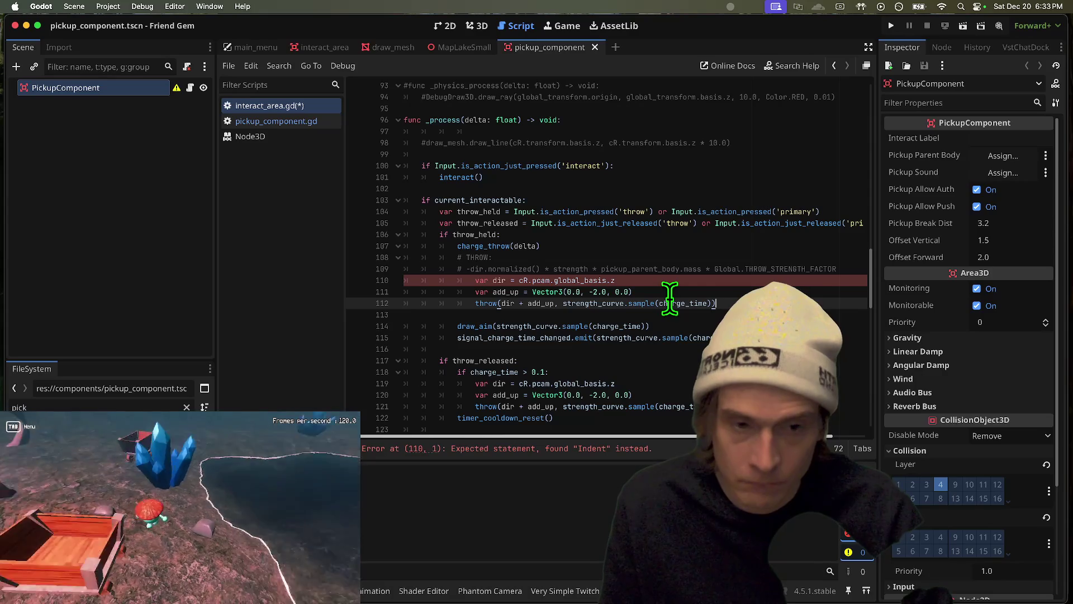
Un-indent the pasted lines and move strength_curve.sample(charge_time) to multiply add_up
mouse_move(721, 303)
mouse_down()
mouse_move(371, 287)
mouse_move(363, 272)
mouse_up()
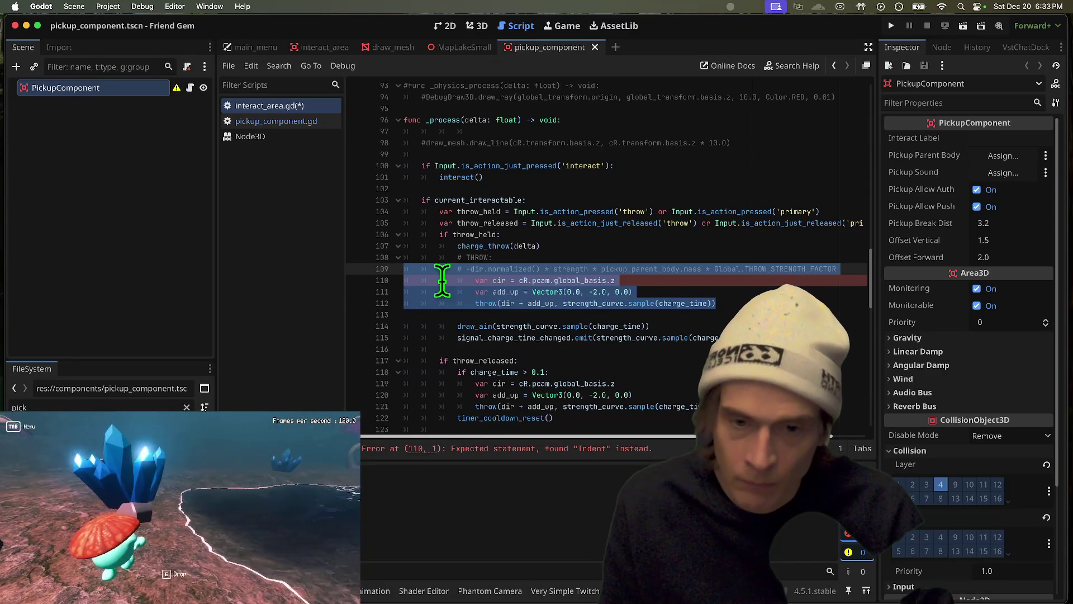
key(shift+Tab)
click(437, 306)
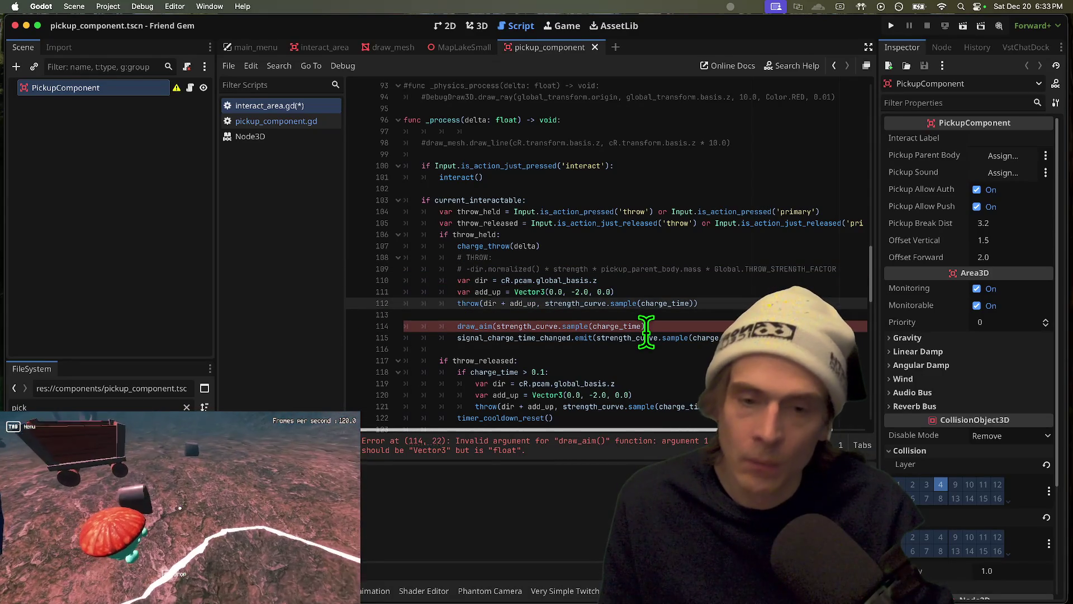
drag(483, 303, 535, 303)
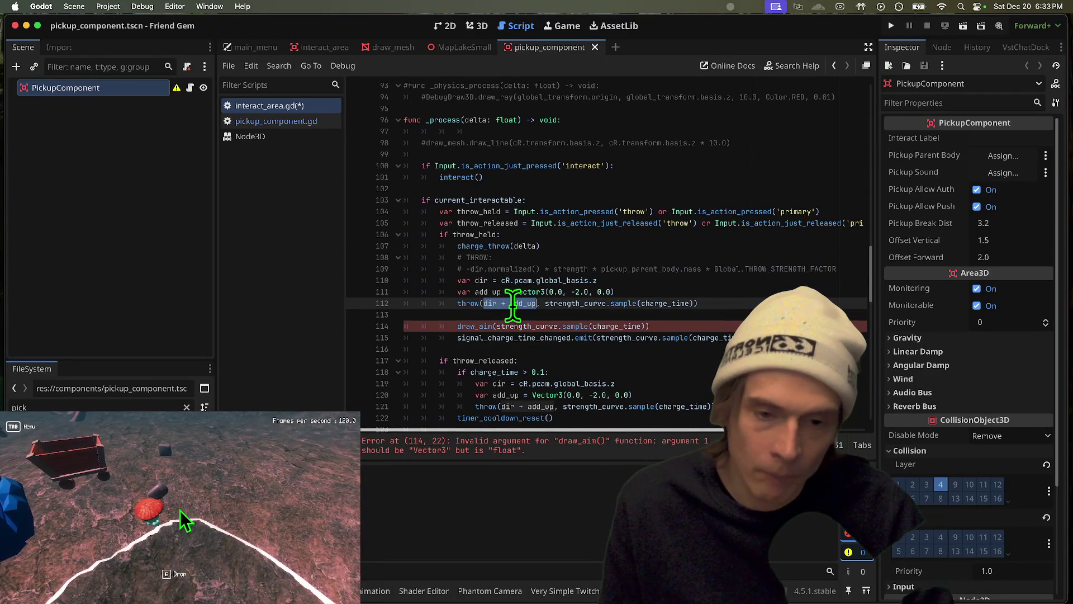
click(581, 269)
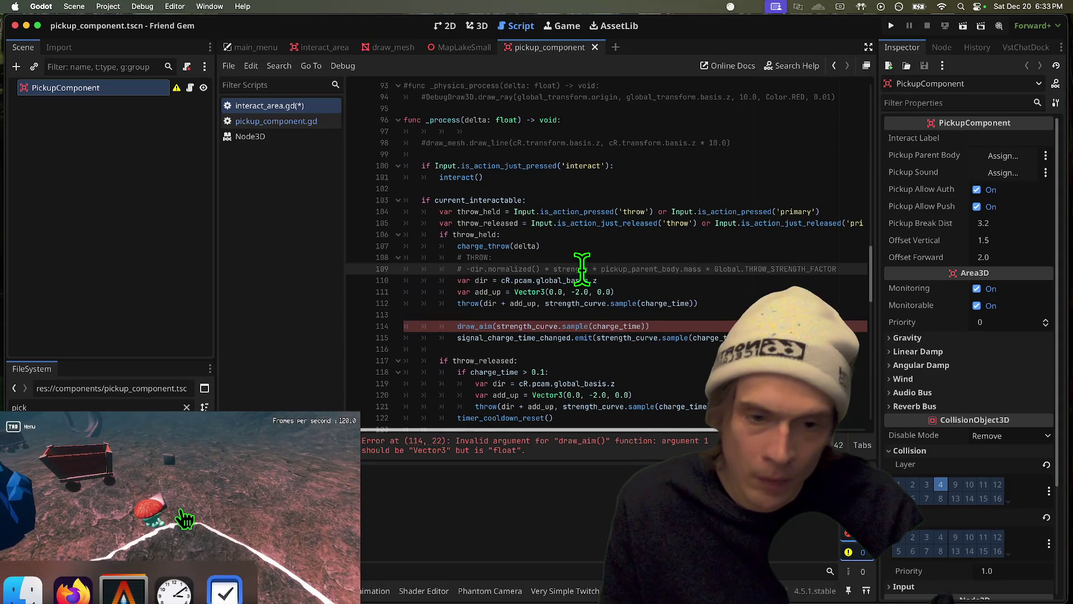
click(666, 271)
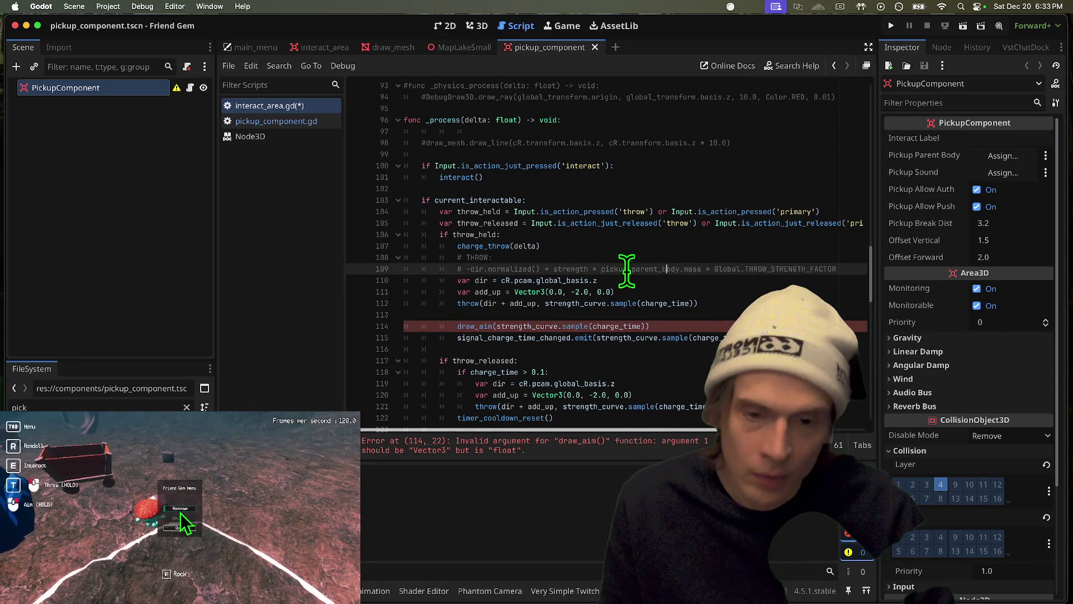
double_click(477, 269)
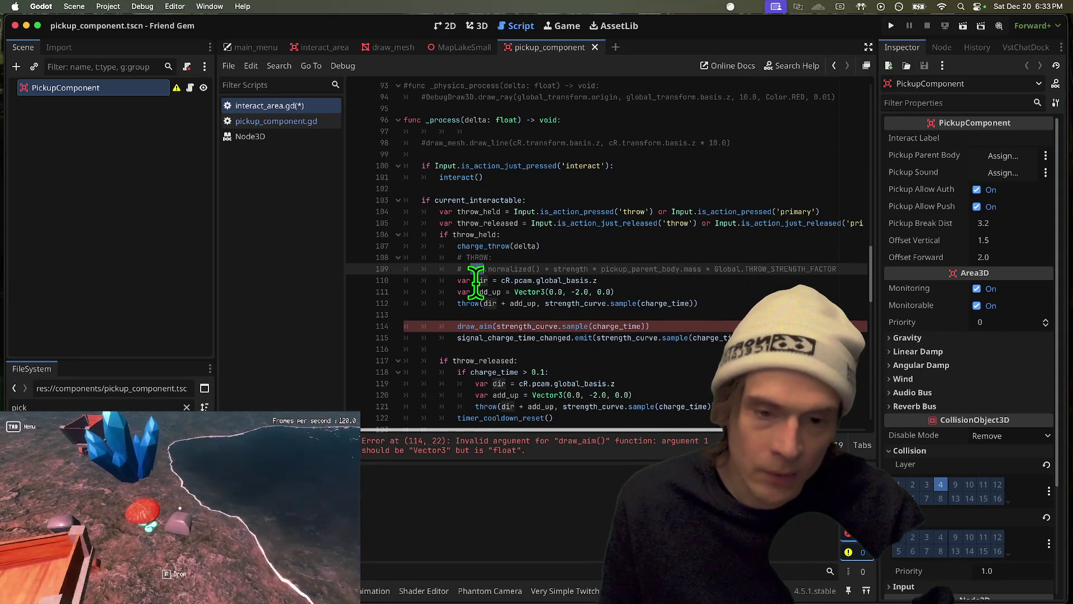
double_click(595, 303)
drag(595, 303, 689, 299)
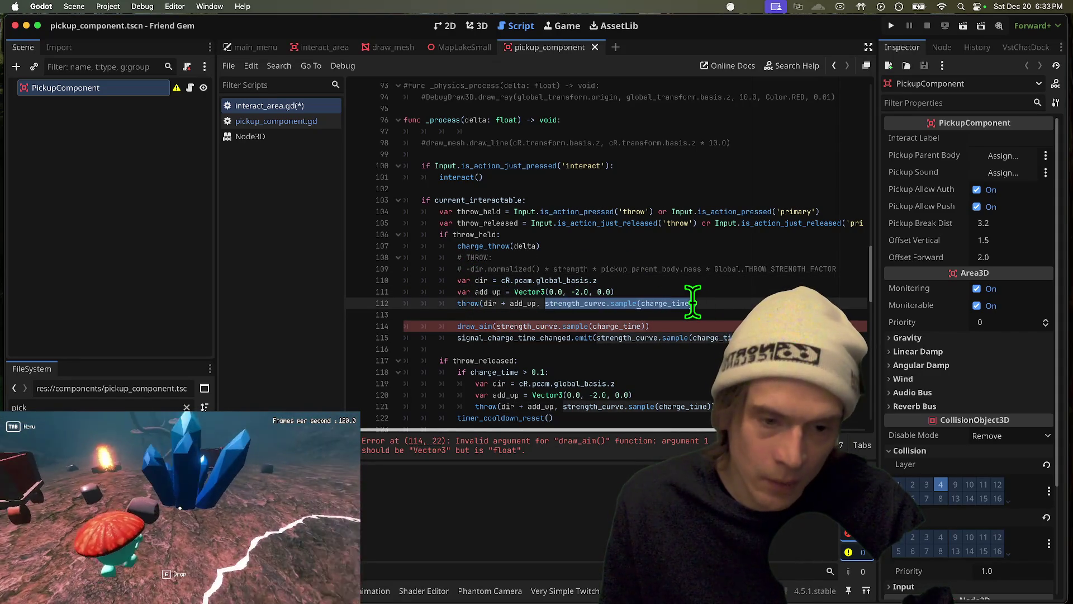
key(BackSpace)
key(BackSpace)
key(BackSpace)
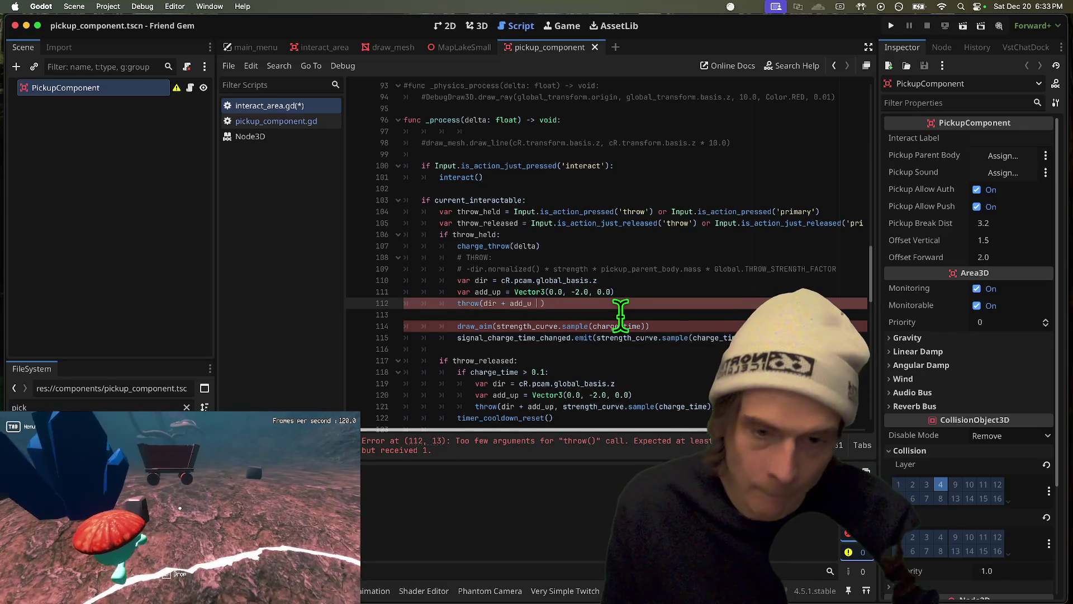
text(*)
text(strength_curve.sample(charge_time))
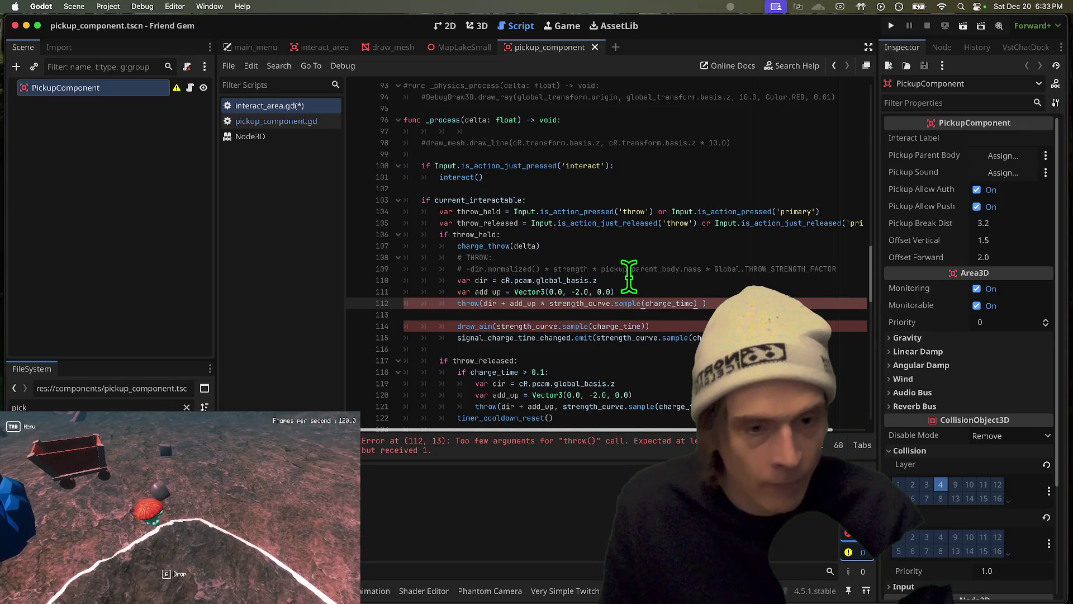
Append Global.THROW_STRENGTH_FACTOR to the add_up product in the copied expression
double_click(662, 269)
double_click(805, 269)
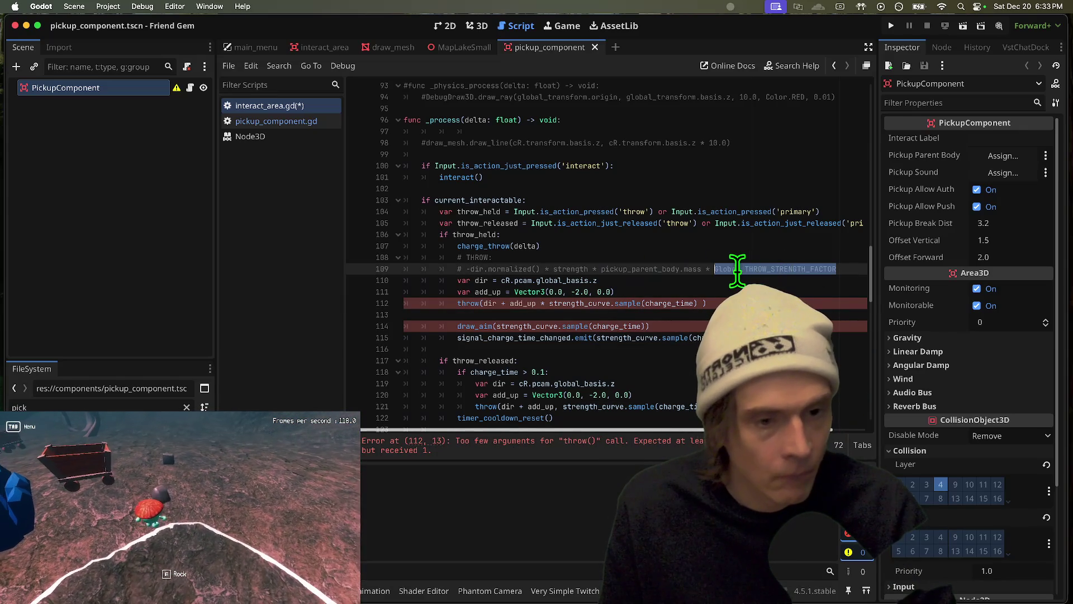
click(704, 303)
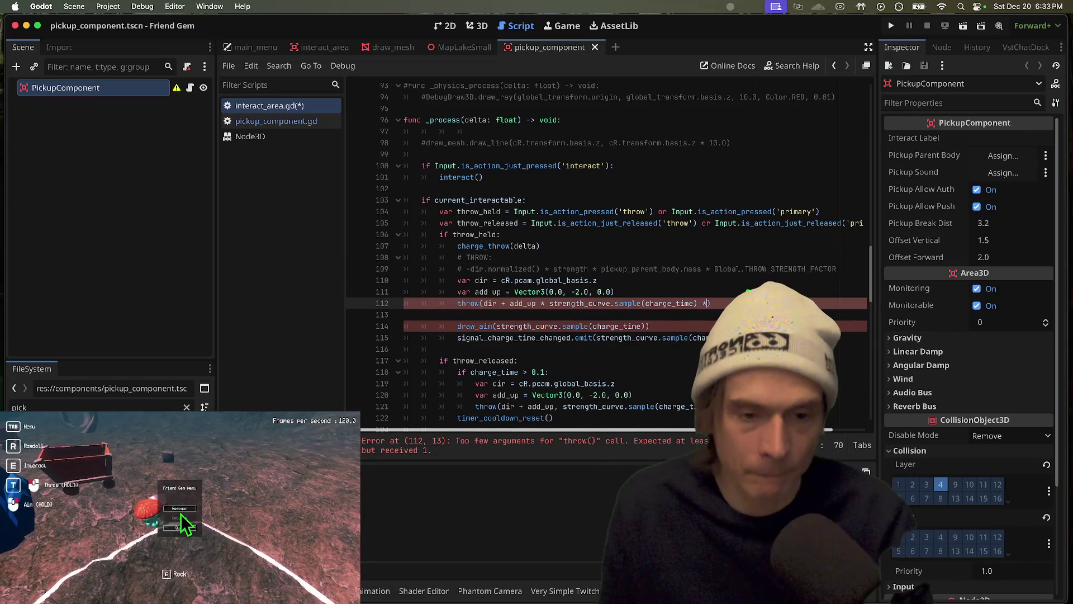
text(v)
key(BackSpace)
key(ctrl+v)
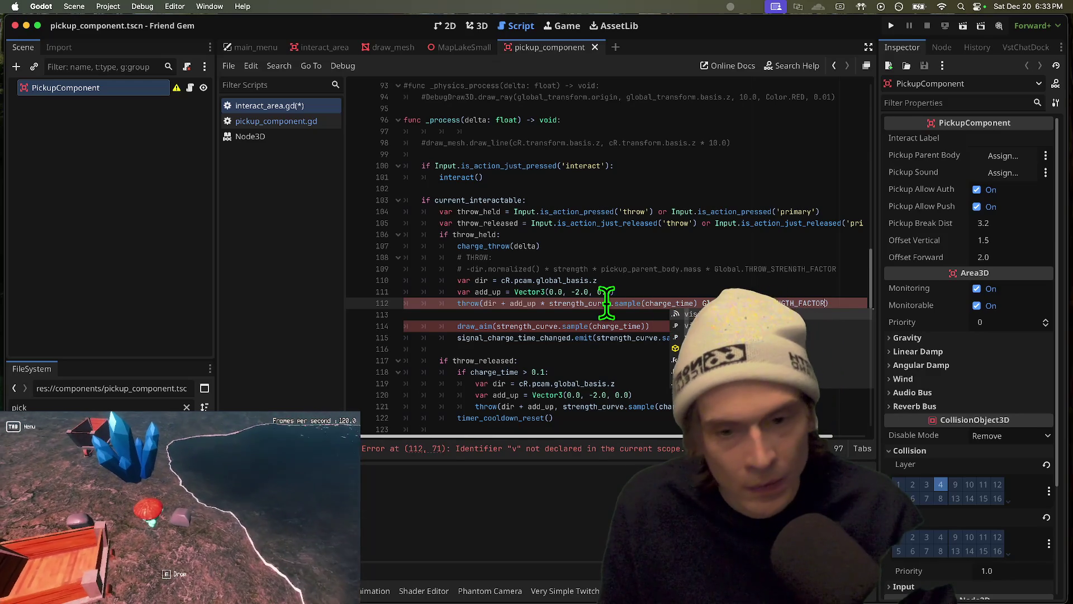
Replace the throw( call with a 'var draw_strength = (' declaration
double_click(470, 303)
text(streng)
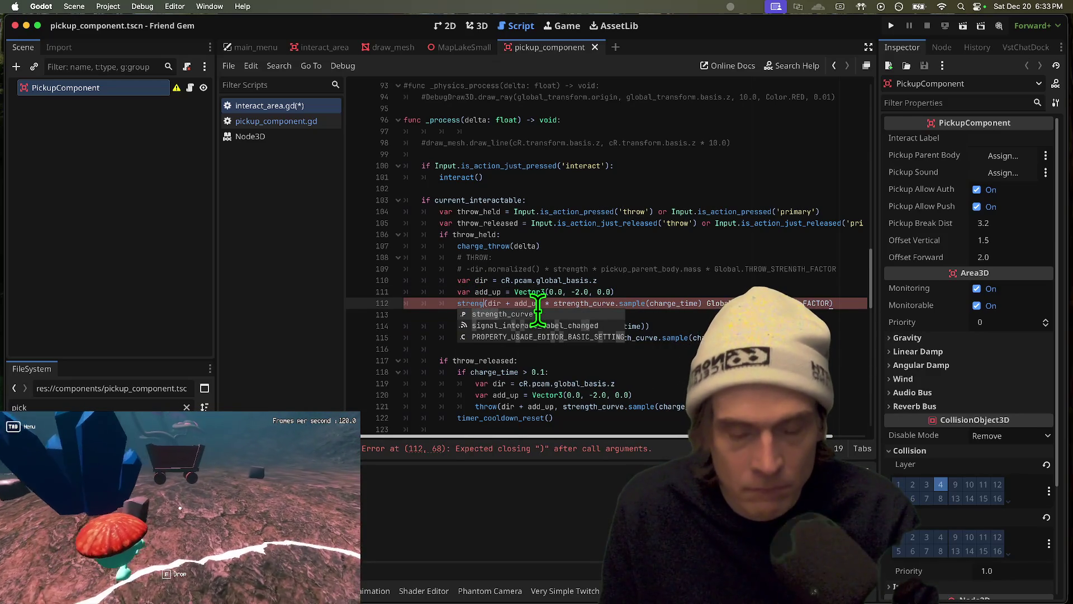
key(BackSpace)
key(BackSpace)
key(BackSpace)
text(var strength =)
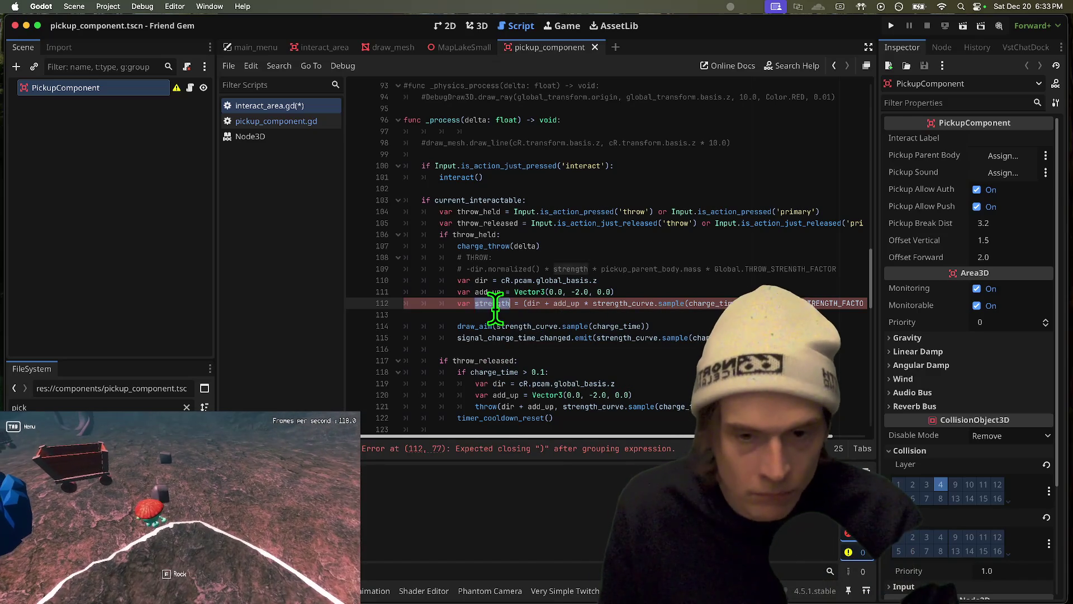
click(476, 303)
text(draw_)
double_click(494, 303)
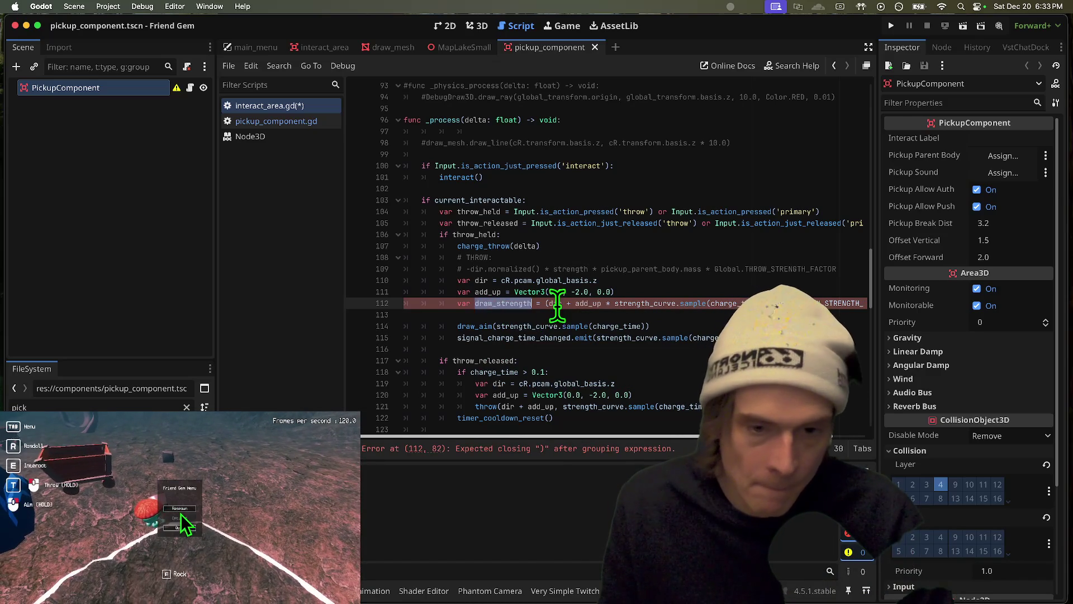
click(811, 303)
scroll(626, 346, right, 2)
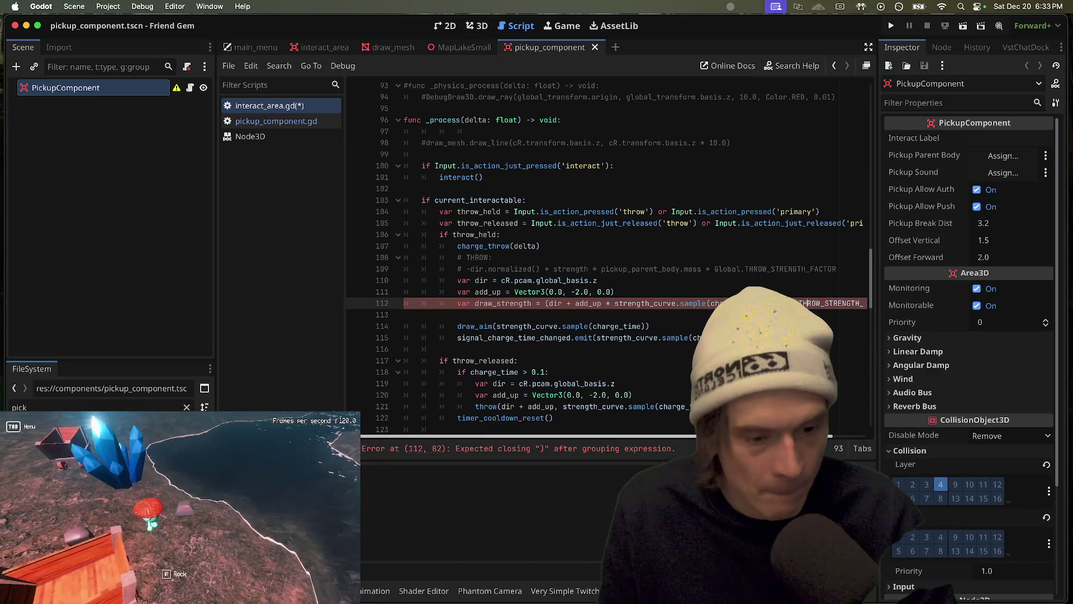
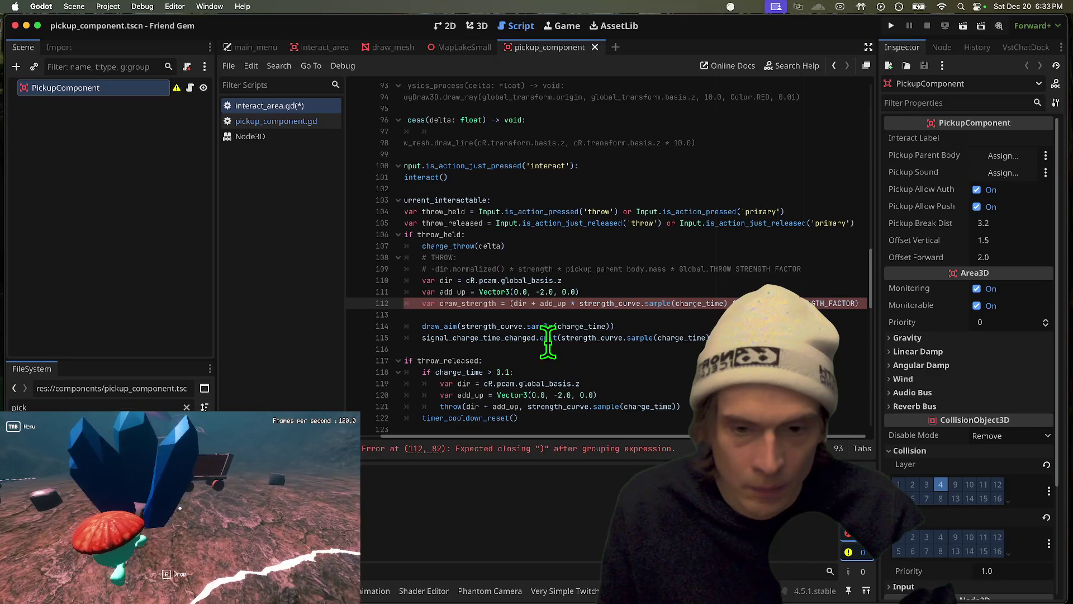
Wrap dir + add_up in parentheses on line 112 and append a * multiplier
scroll(511, 380, down, 1)
double_click(559, 397)
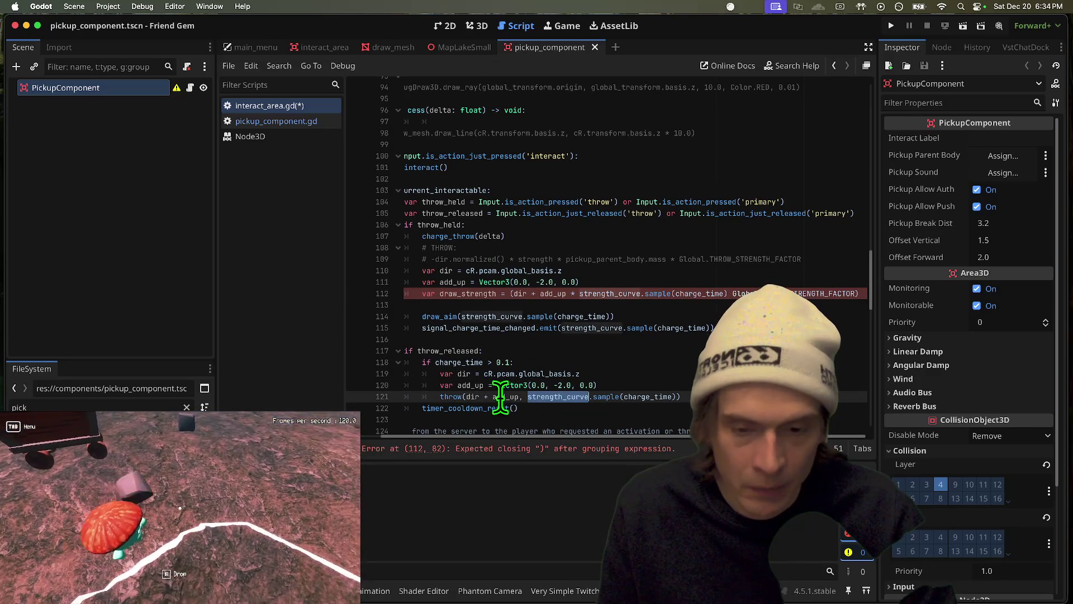
click(482, 397)
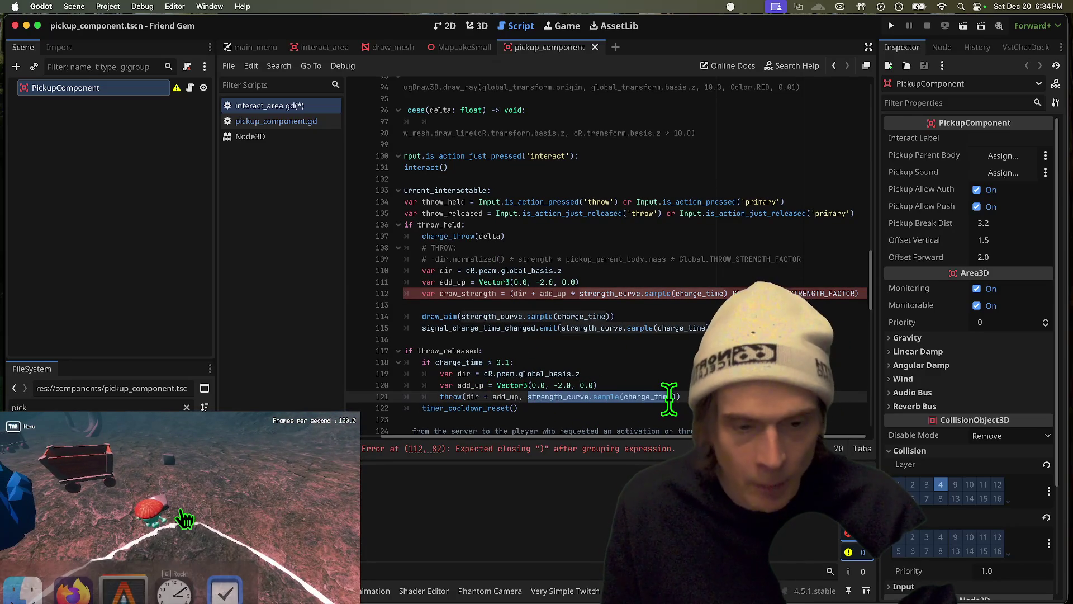
double_click(526, 259)
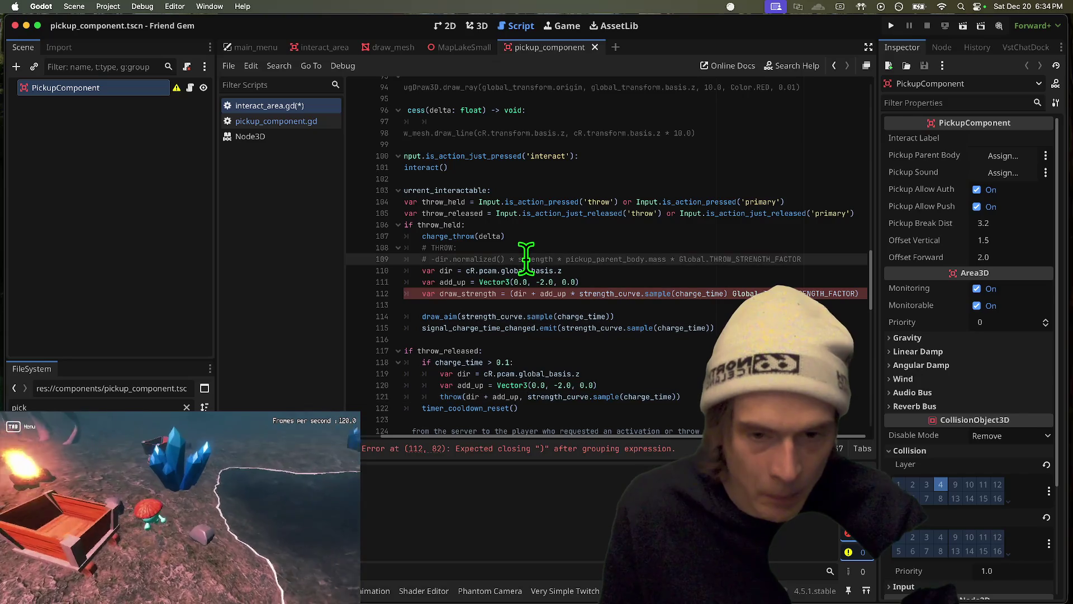
double_click(605, 293)
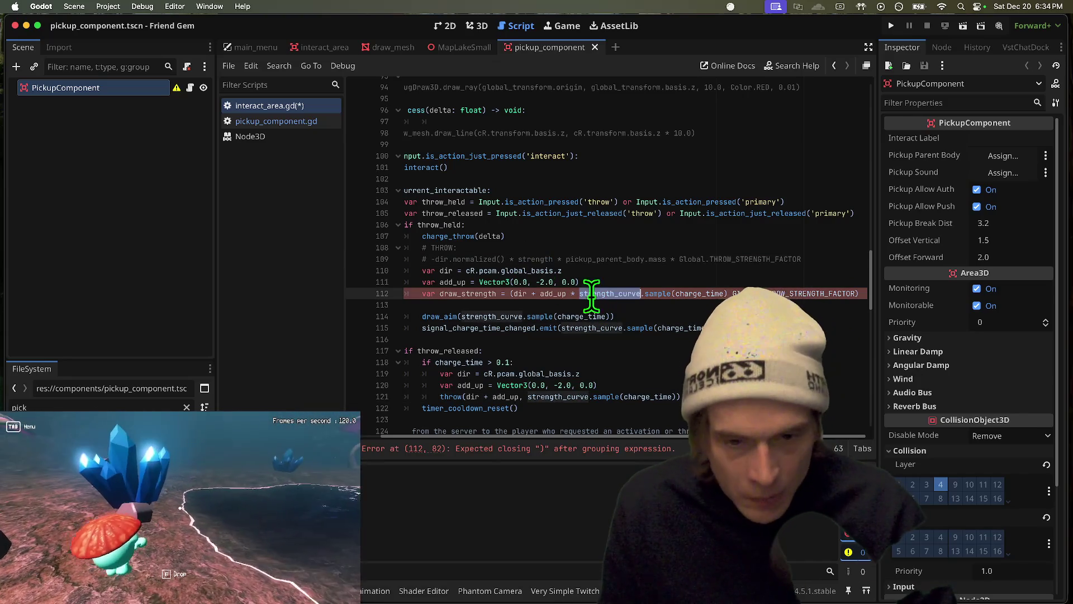
double_click(520, 294)
drag(520, 293, 546, 296)
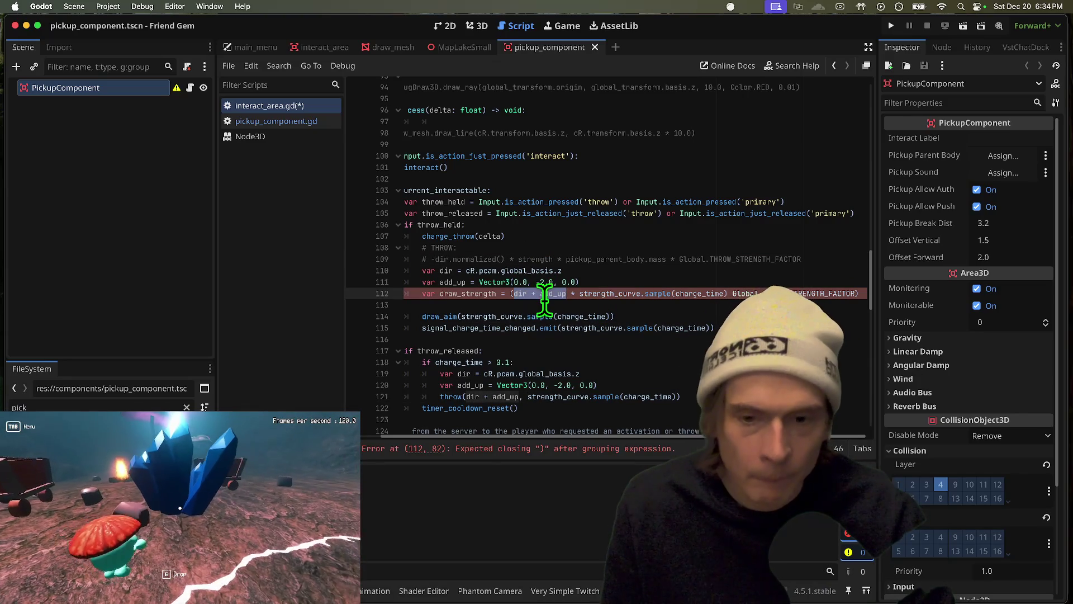
text(()
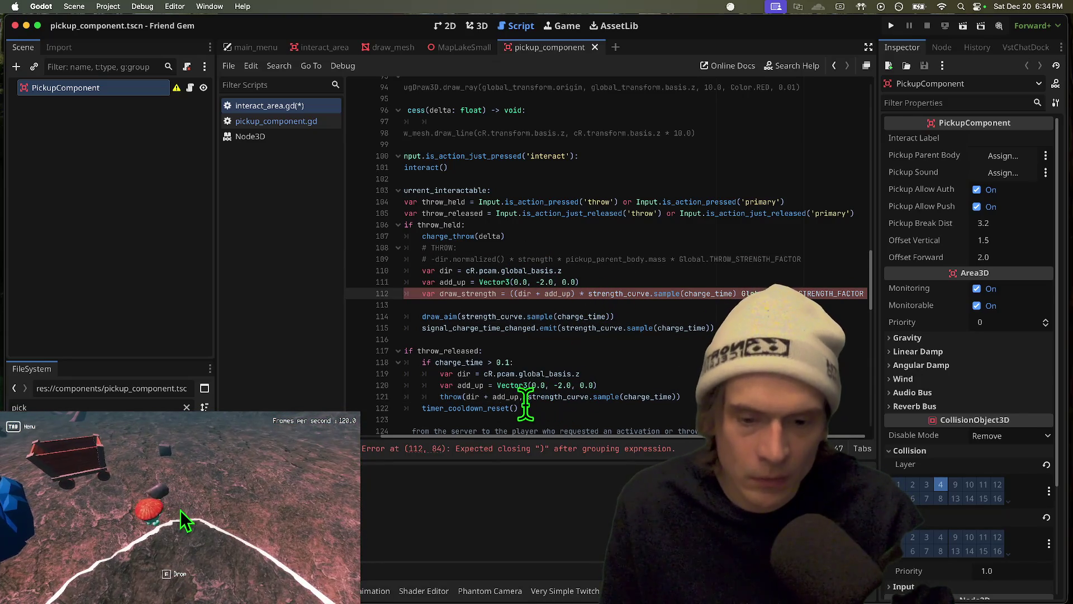
drag(467, 397, 519, 397)
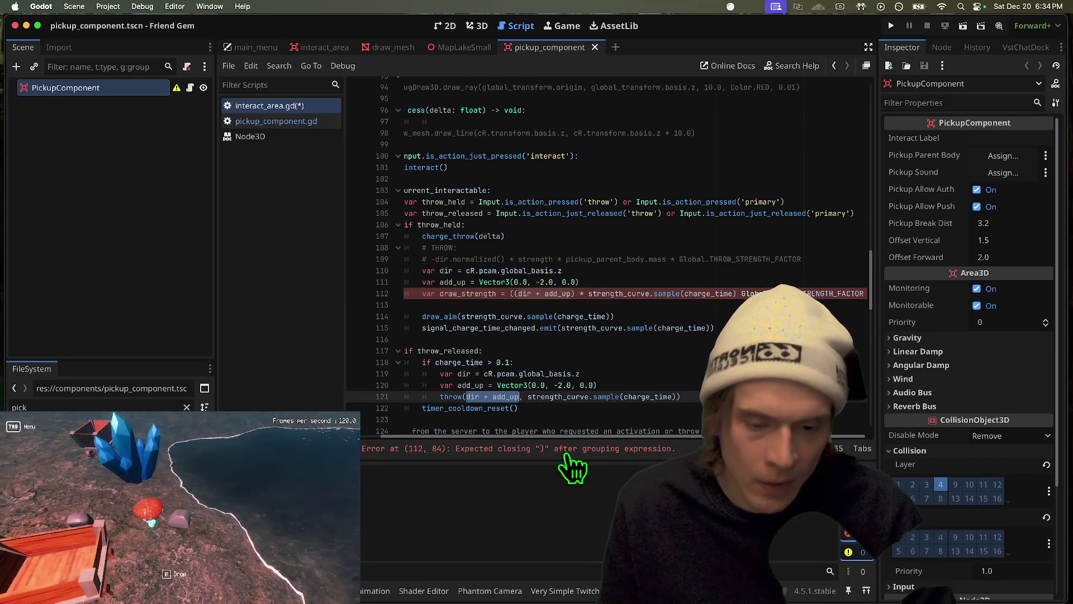
scroll(584, 369, down, 1)
click(584, 369)
key(End)
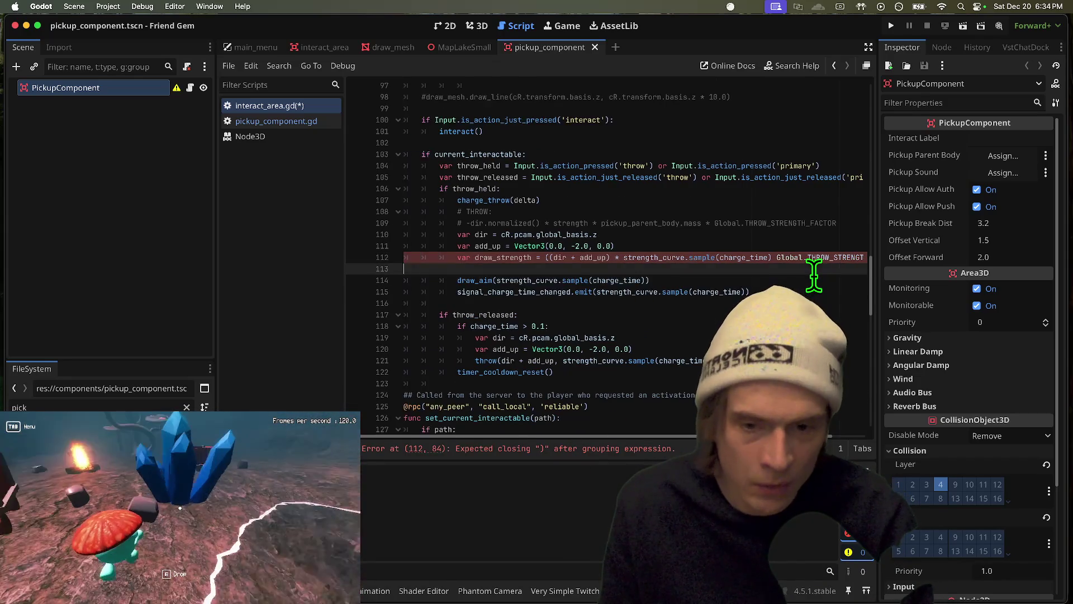
text())
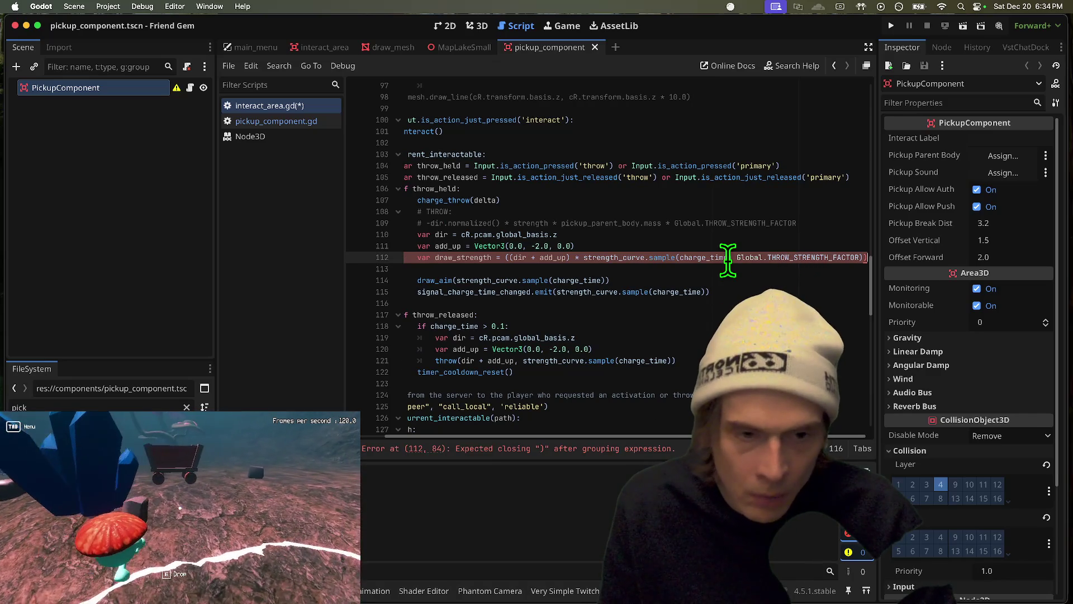
text( *)
Remove the stray extra parentheses left on line 112
key(End)
key(BackSpace)
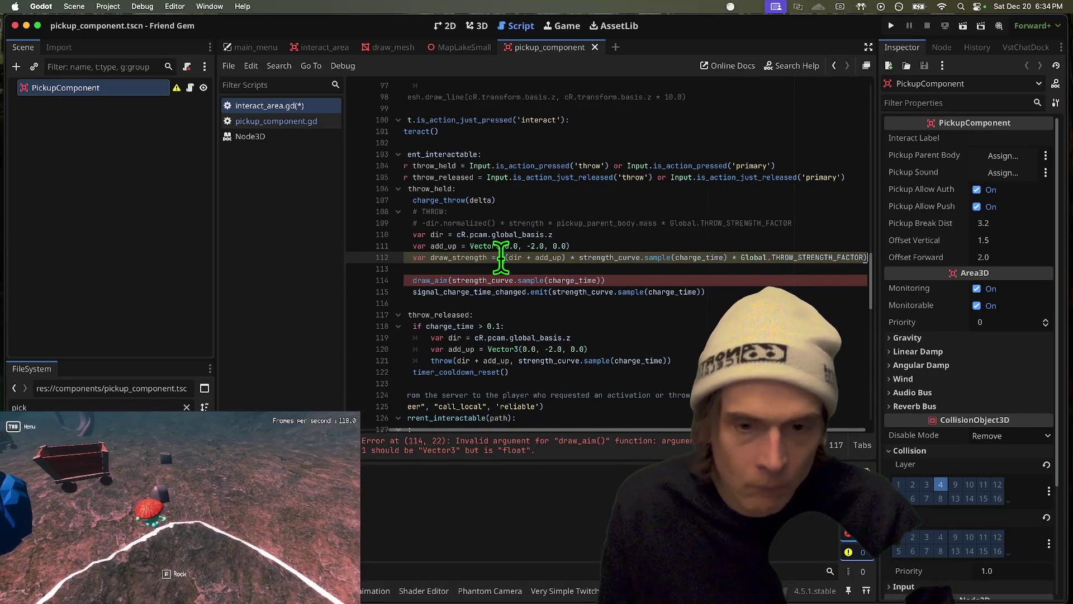
key(BackSpace)
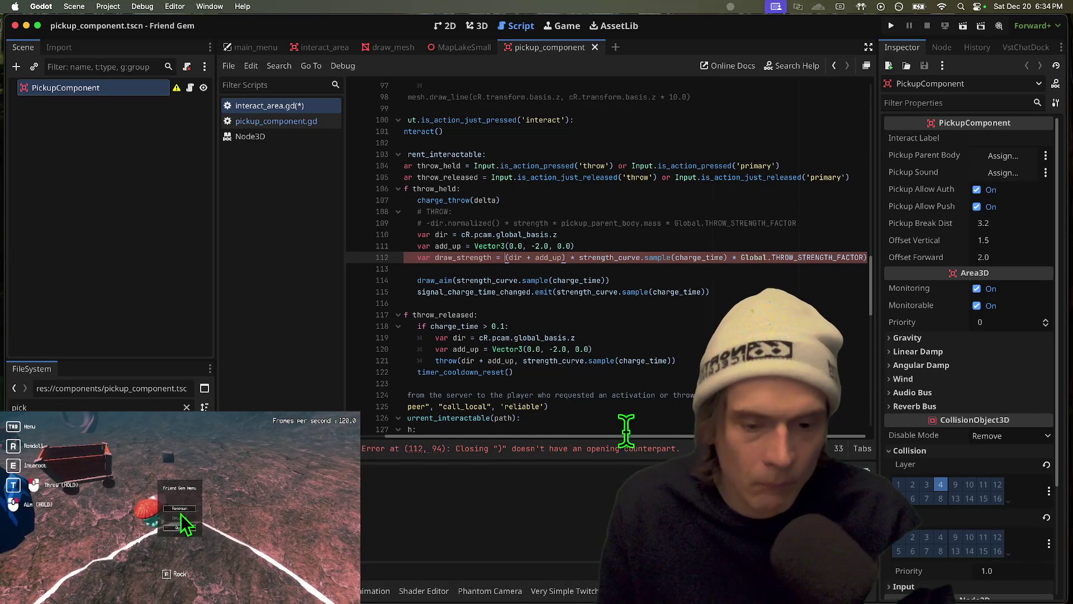
key(End)
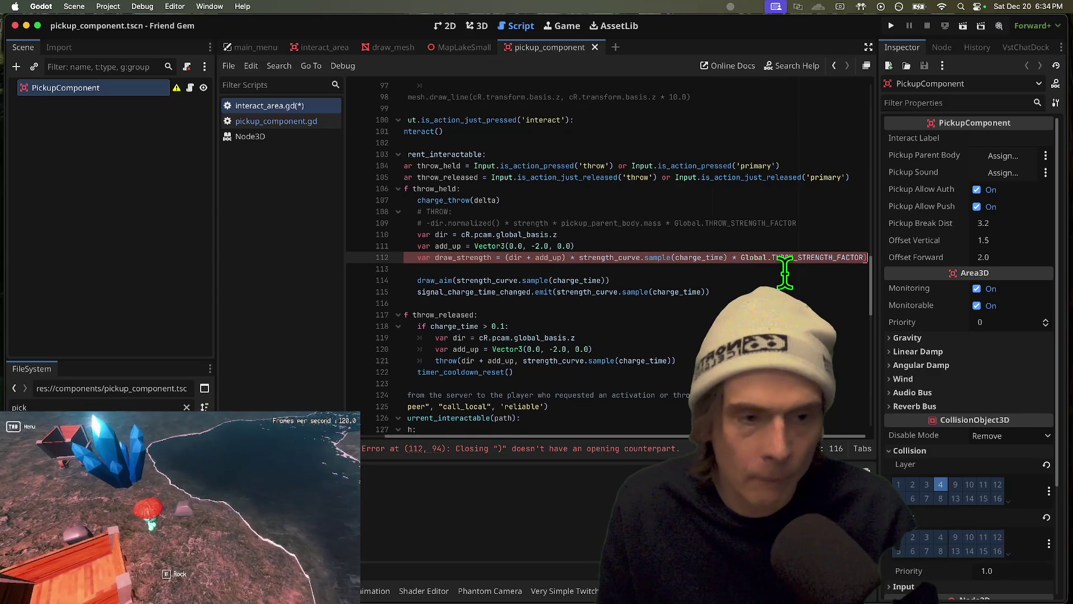
key(BackSpace)
Pass draw_strength to draw_aim in place of the curve sample
click(484, 257)
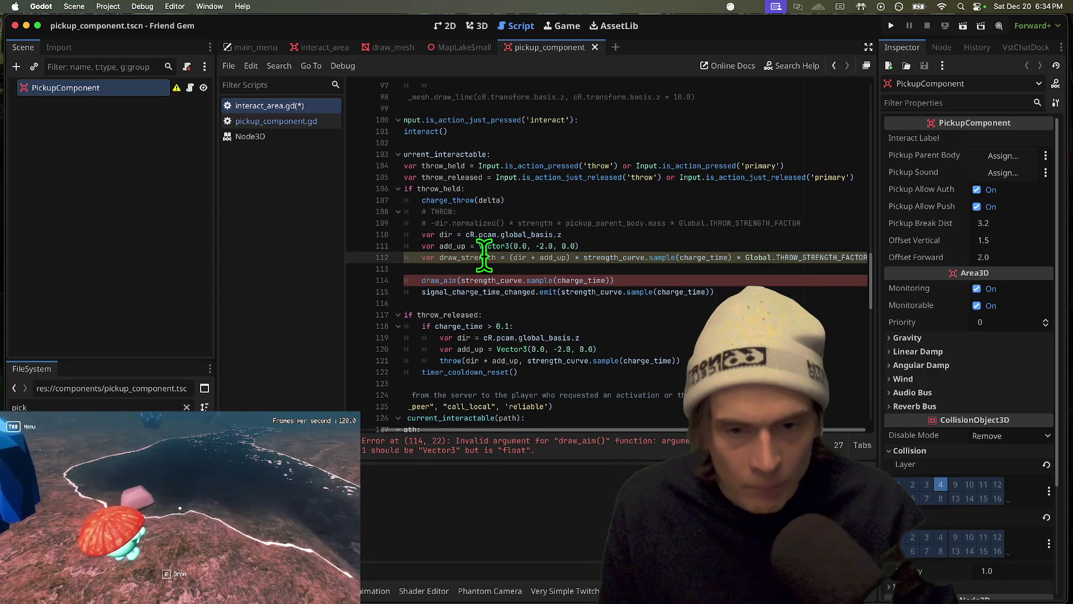
drag(461, 280, 611, 280)
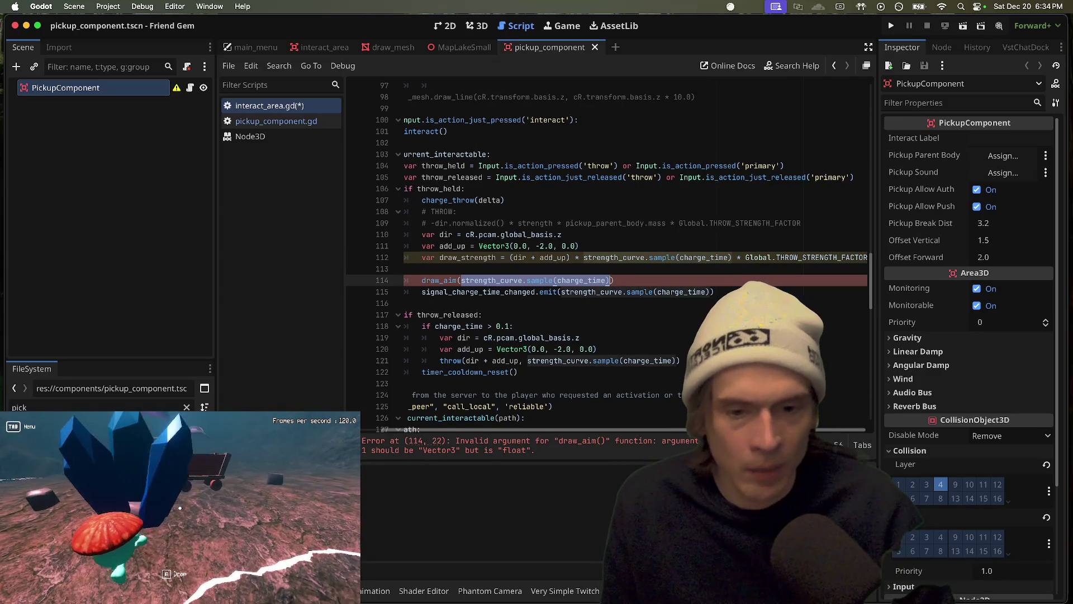
text(draw_strength)
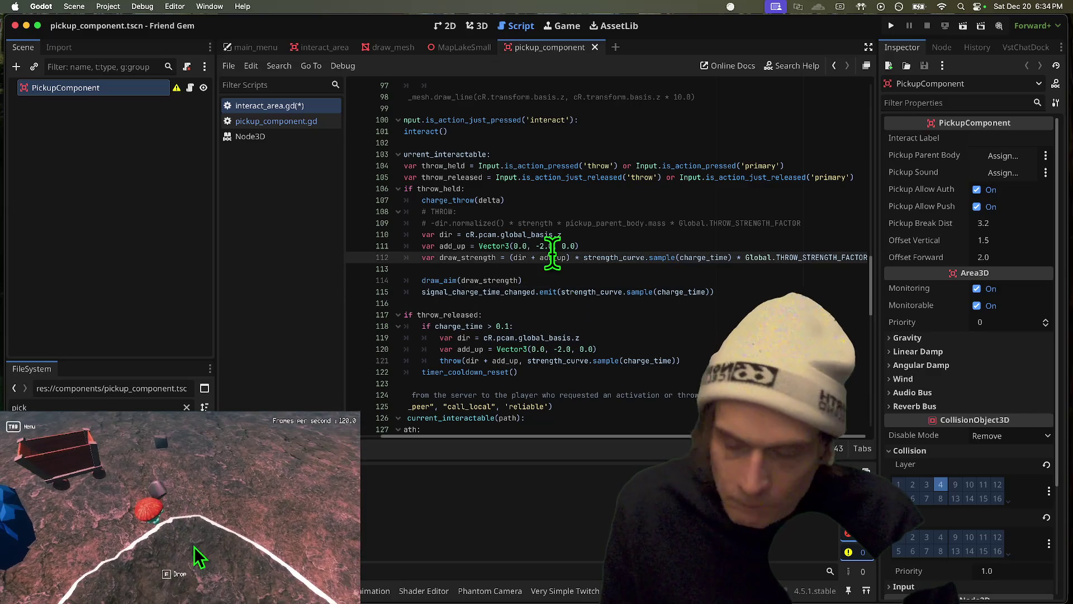
Multiply draw_strength by current_interactable.mass before Global.THROW_STRENGTH_FACTOR on line 112
click(551, 269)
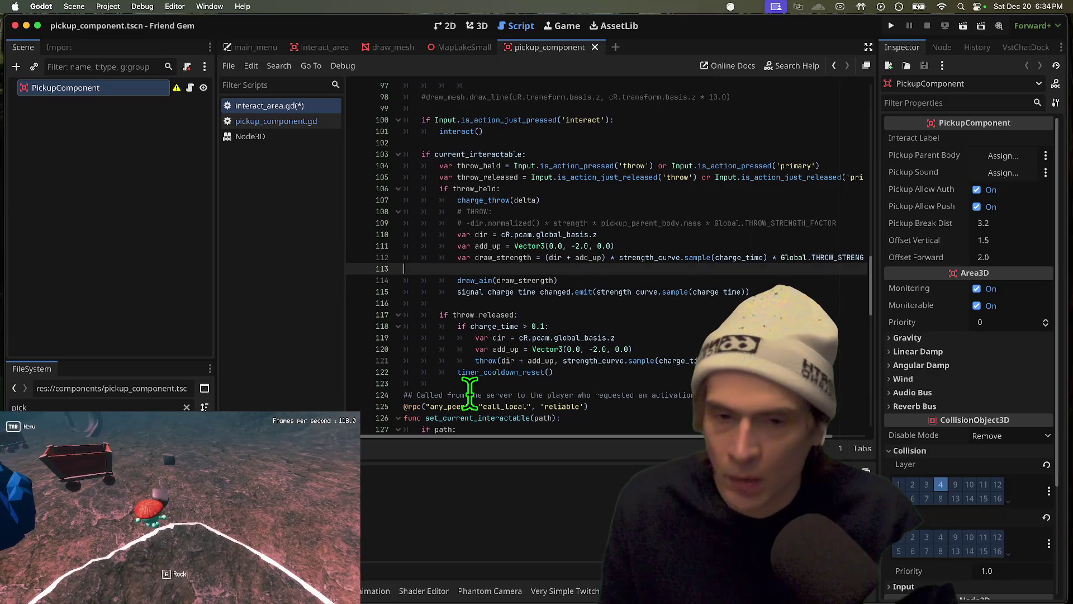
click(180, 509)
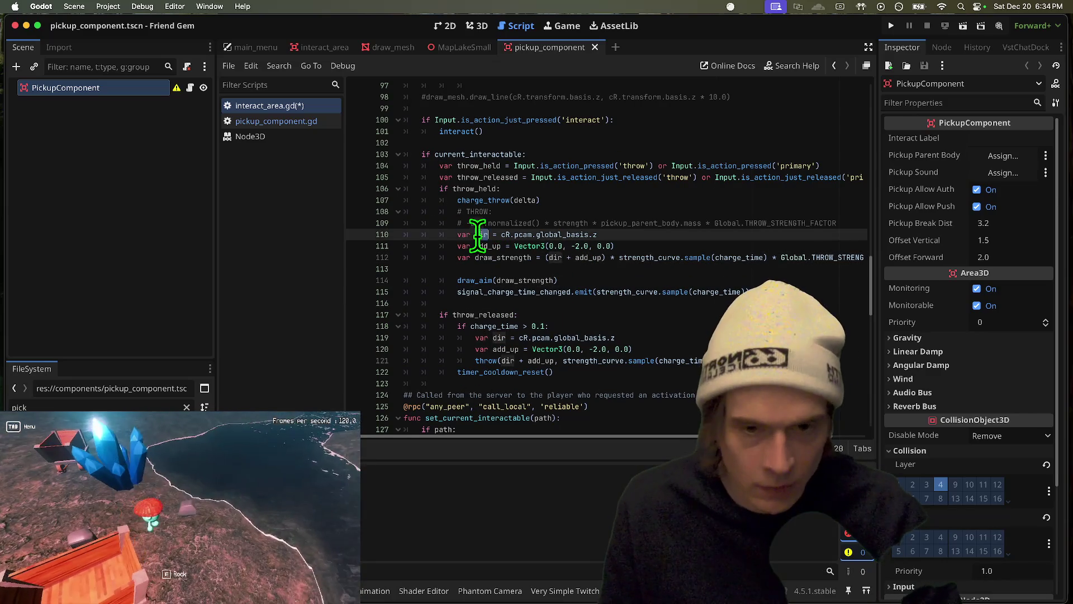
click(534, 257)
click(681, 269)
click(680, 233)
drag(683, 223, 602, 223)
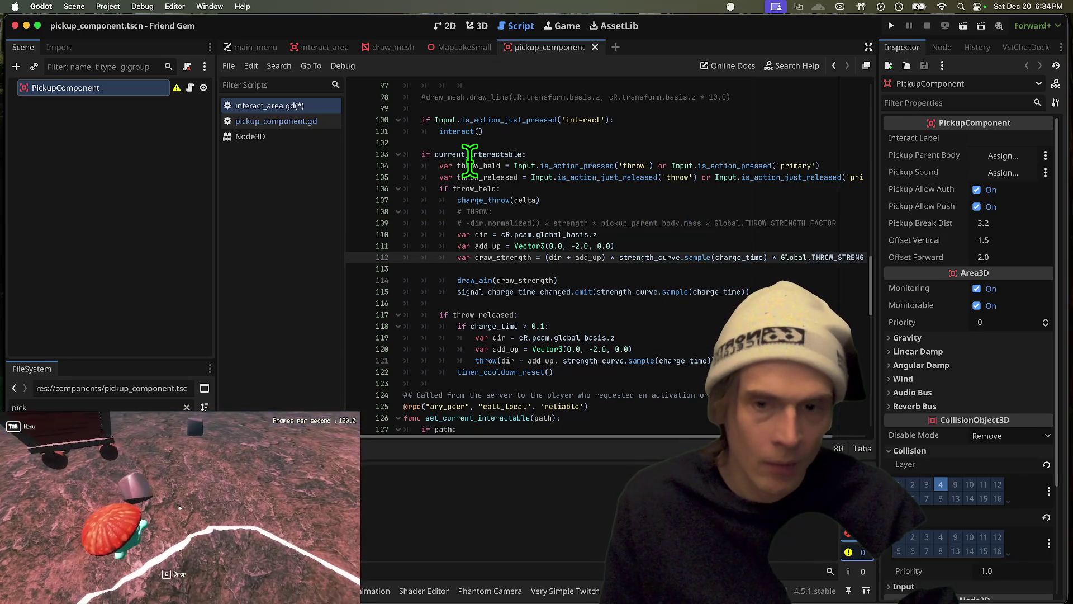
double_click(474, 156)
triple_click(667, 256)
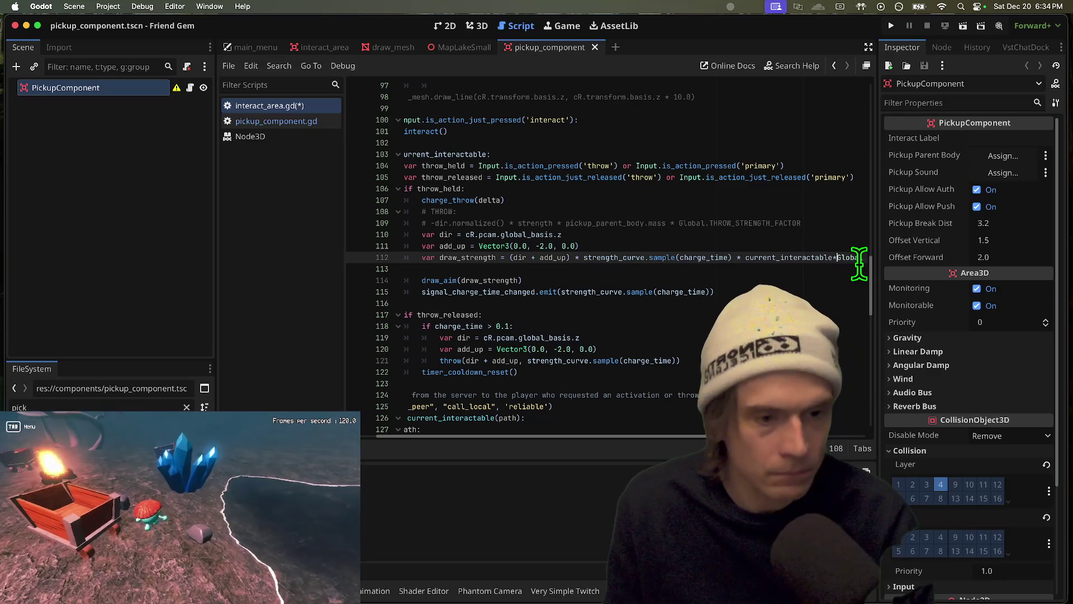
text(*)
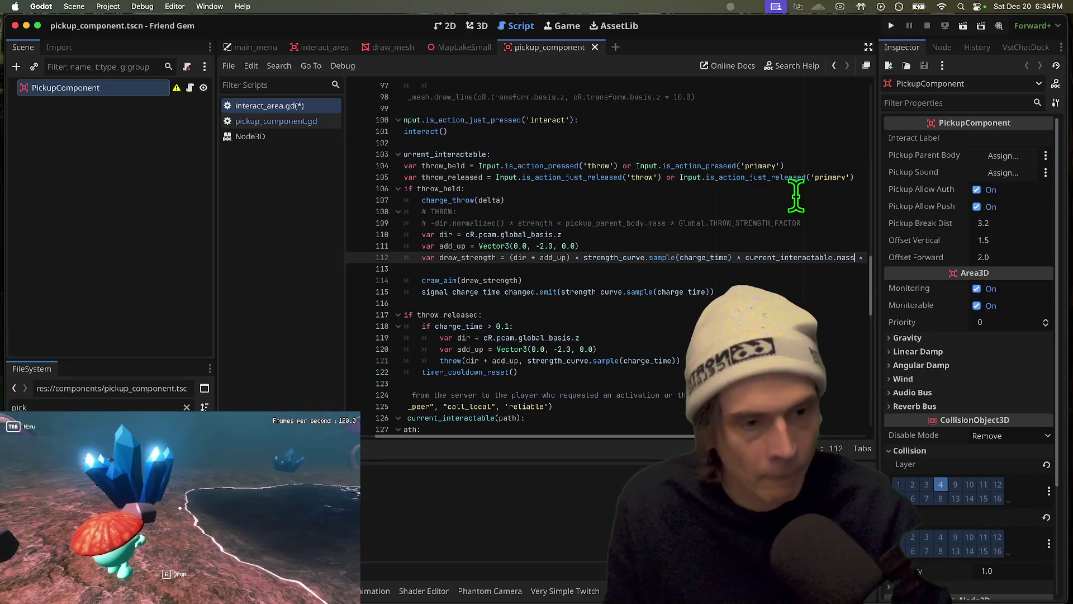
Save the script and run the project in the debug window
triple_click(784, 230)
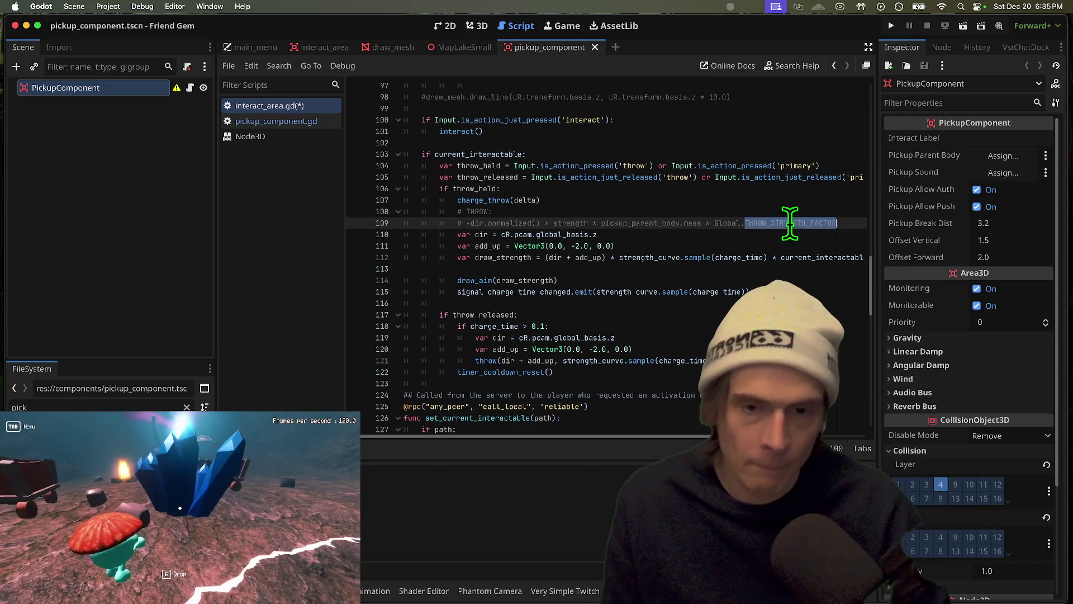
click(772, 267)
key(ctrl+s)
key(super+b)
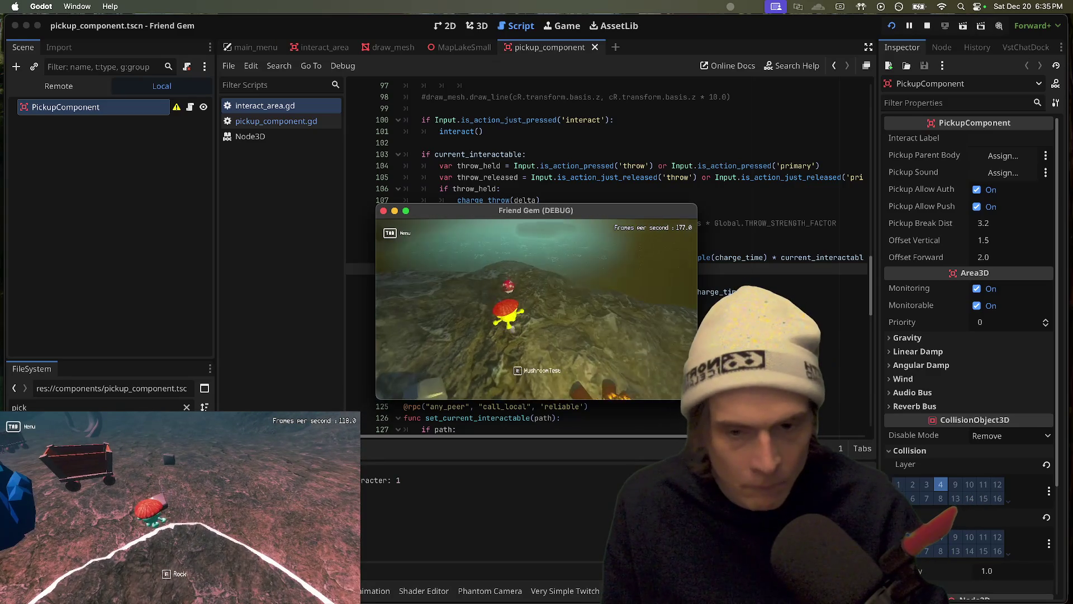
Stop the paused run and switch the mass reference to current_interactable.pickup_parent_body.mass
click(536, 305)
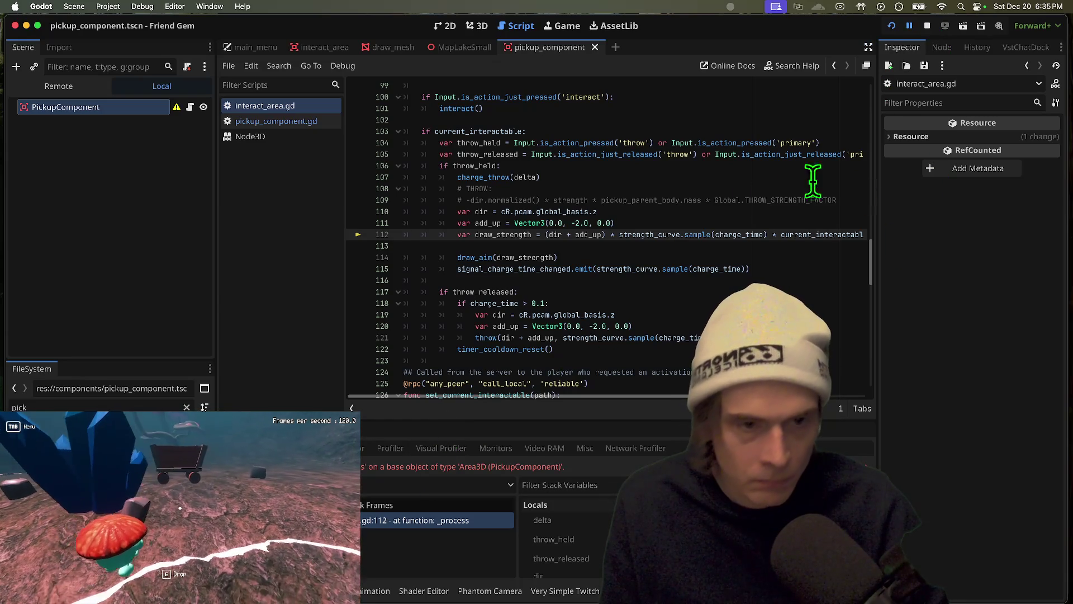
click(928, 26)
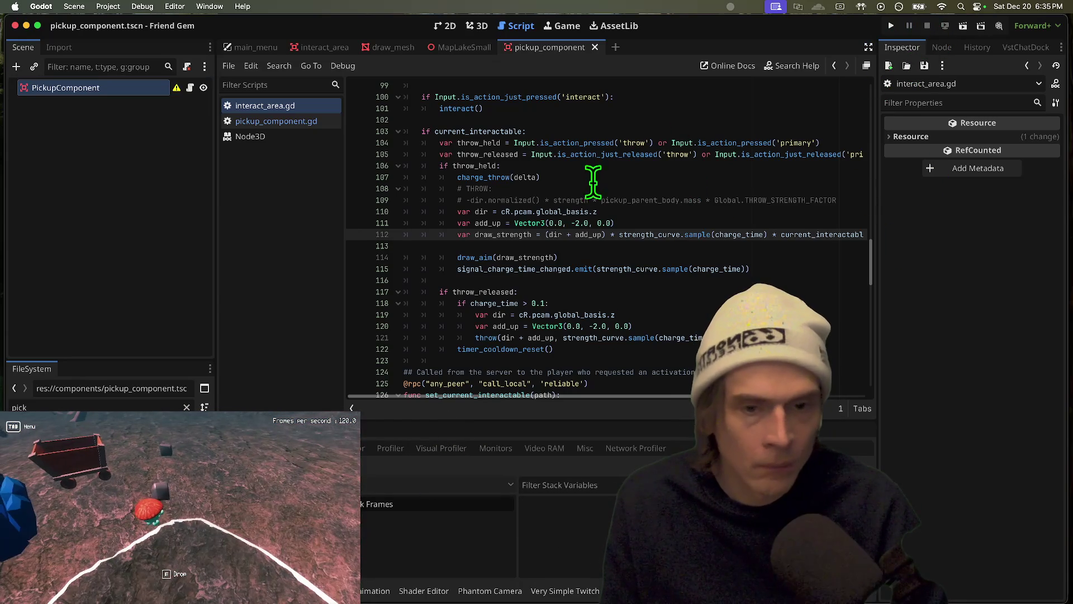
click(829, 234)
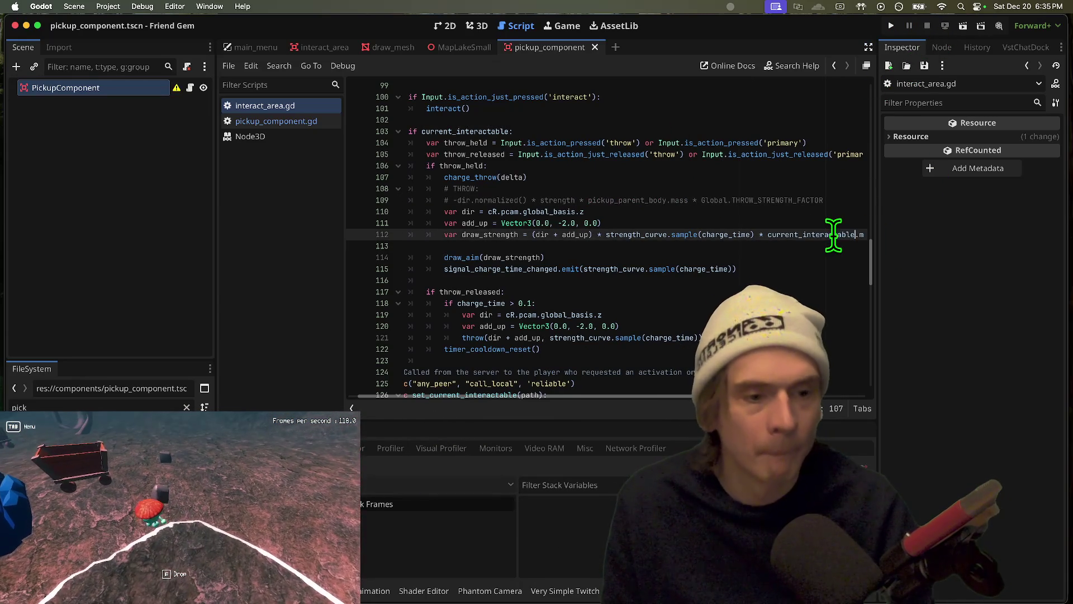
text(.pickup_parent_body)
Save and run the game, pick up the rock, then close it
key(super+b)
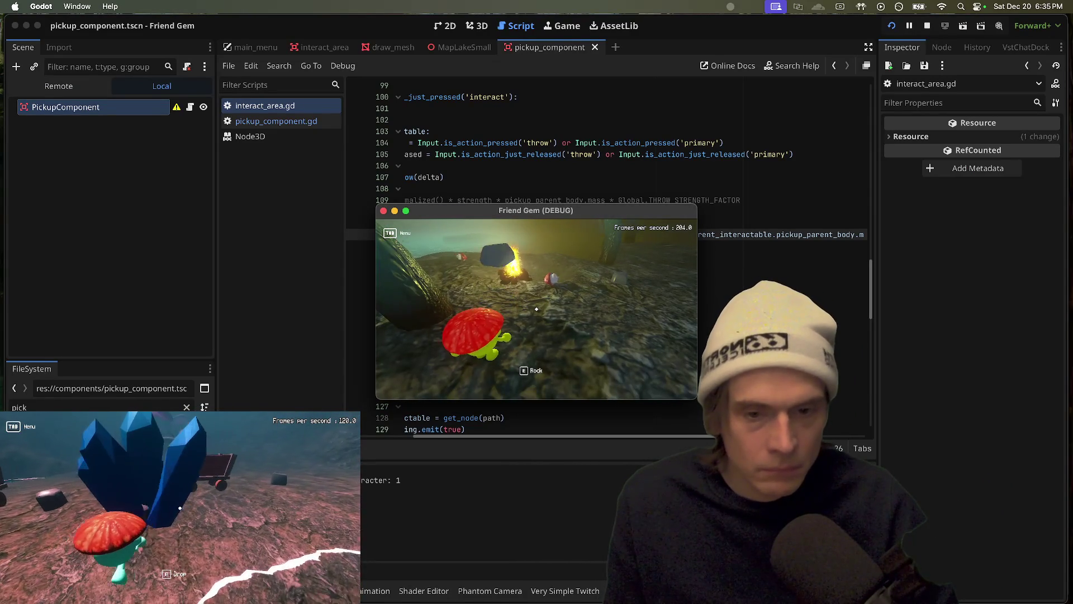
key(e)
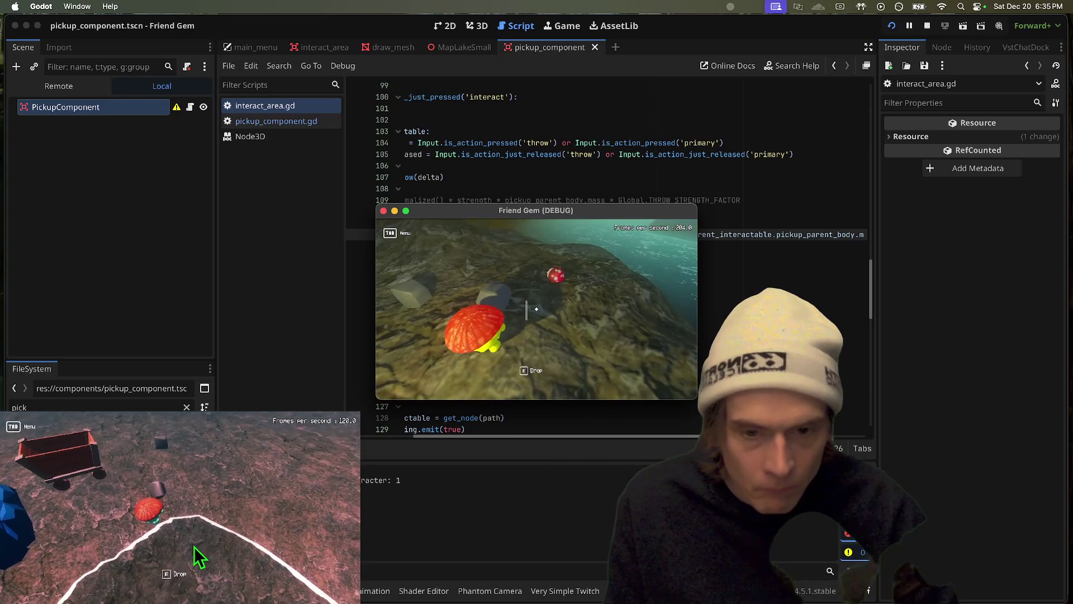
key(super+period)
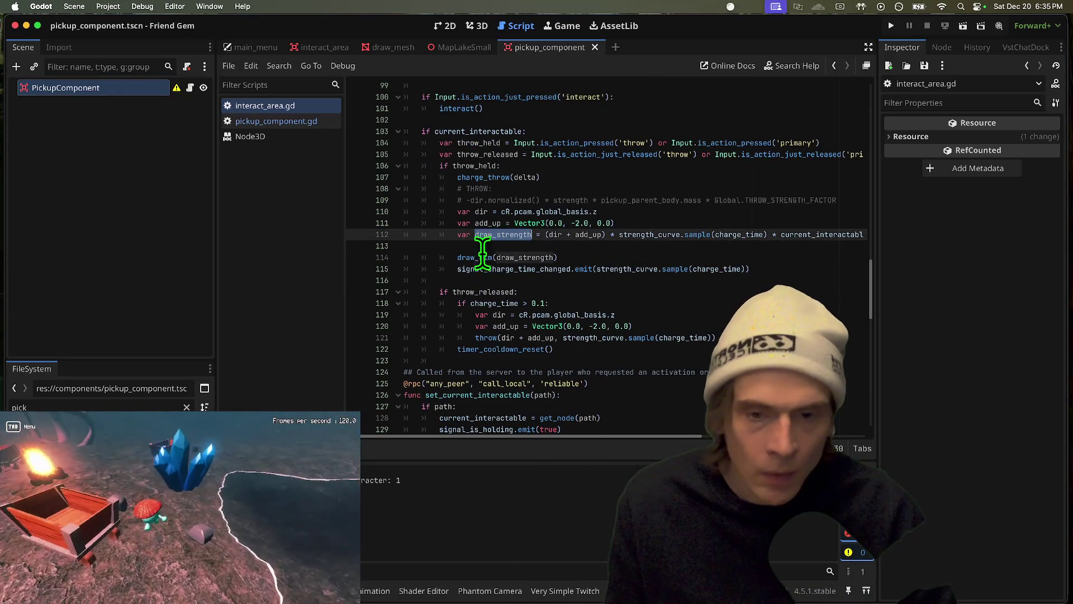
Set draw_aim's start_pos to the component's global_position and save
super+click(472, 257)
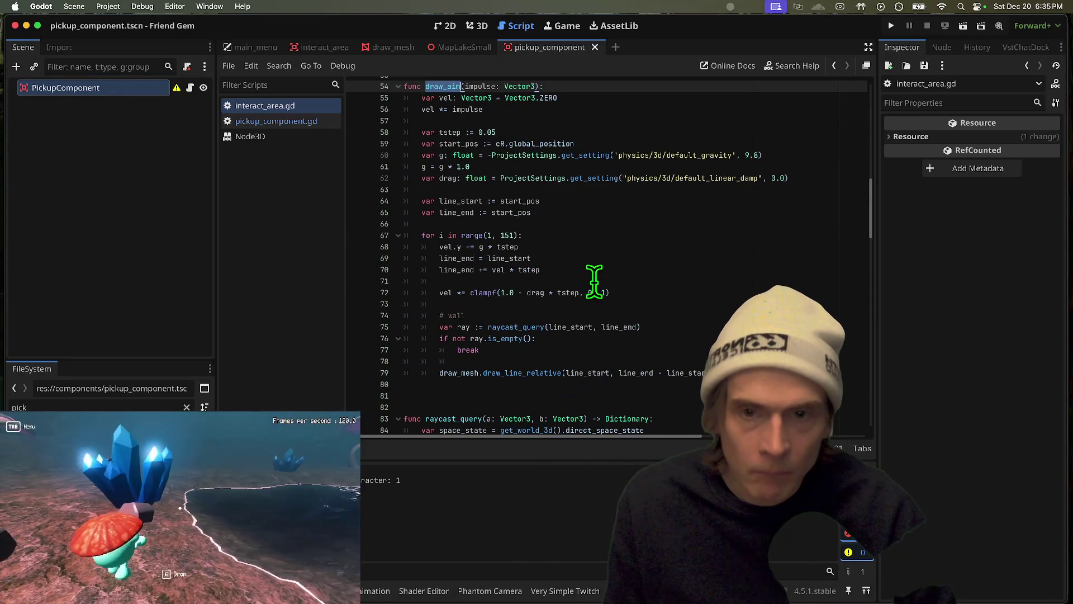
click(715, 372)
triple_click(563, 375)
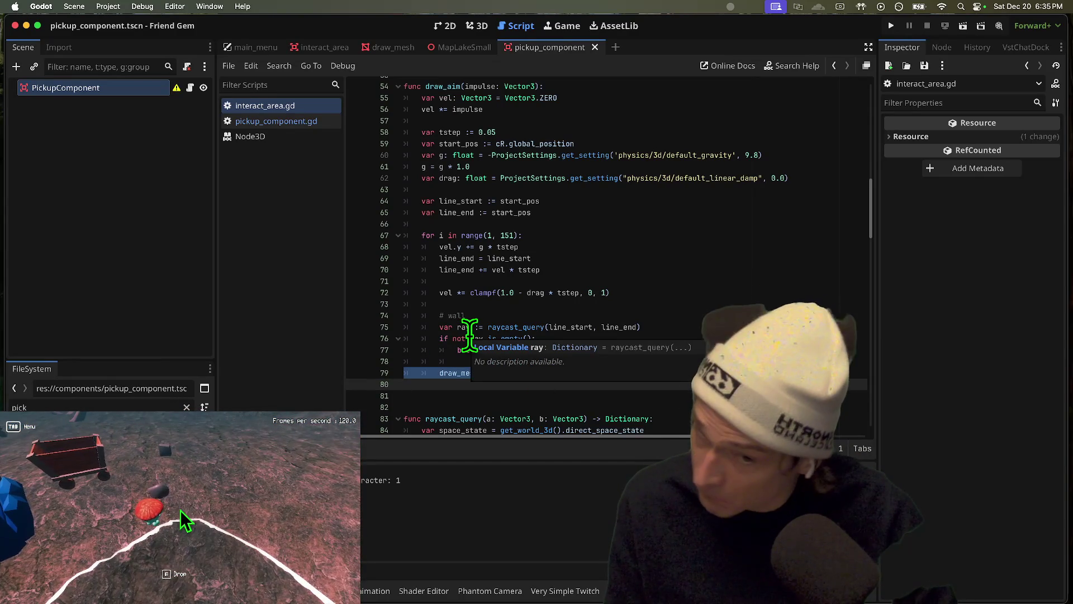
scroll(708, 315, down, 1)
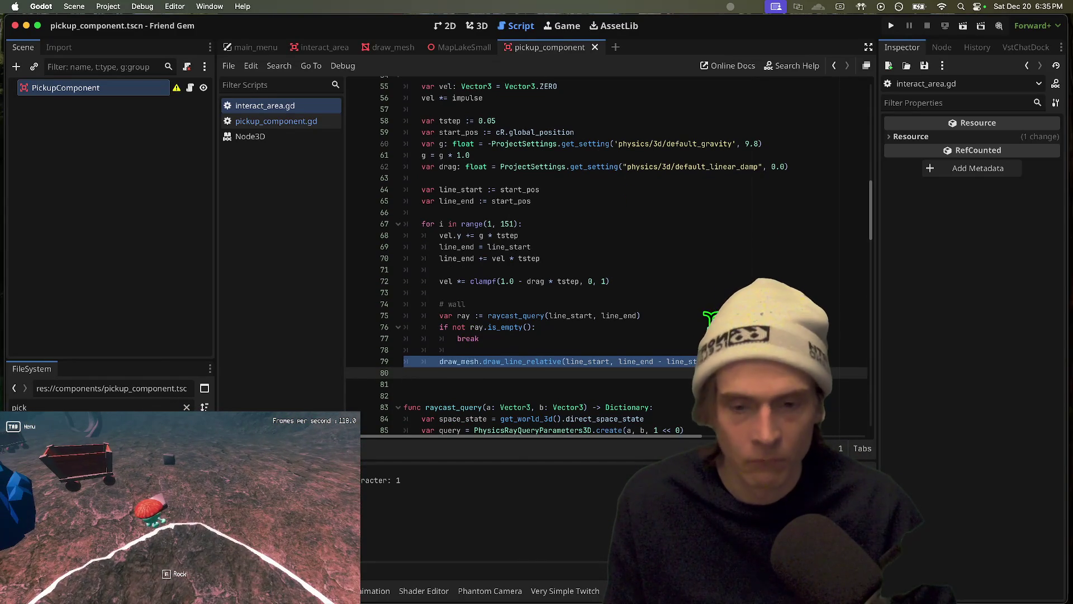
click(679, 247)
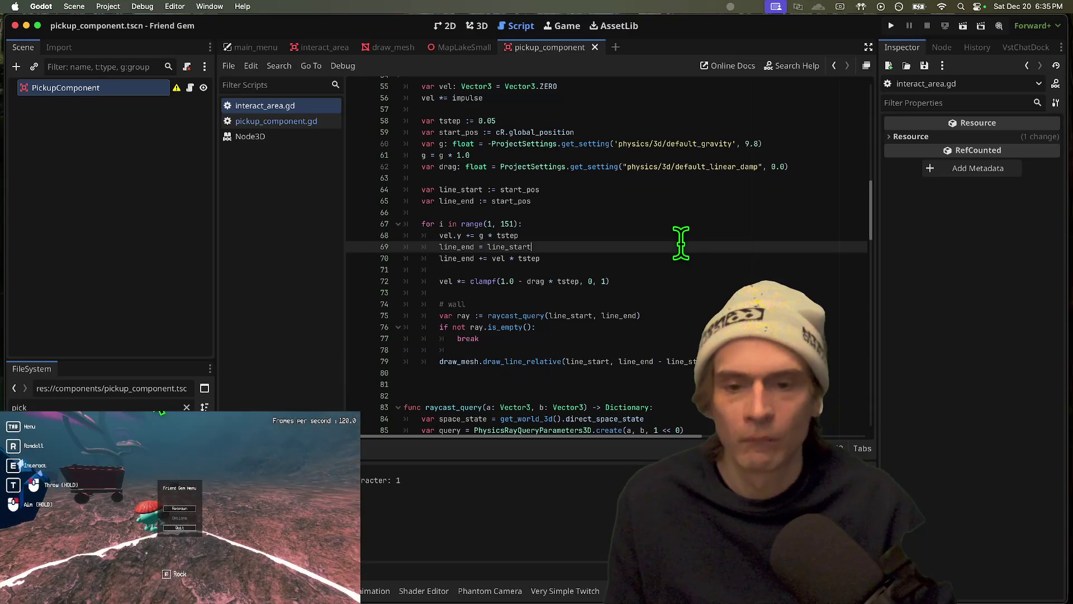
scroll(659, 240, up, 1)
scroll(659, 239, up, 5)
double_click(475, 145)
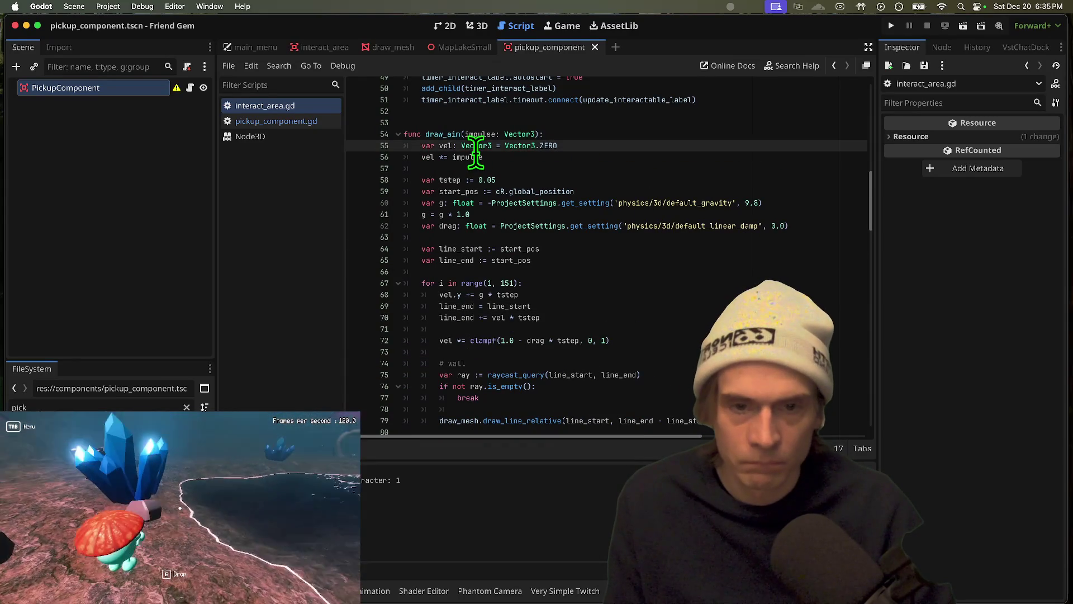
double_click(560, 191)
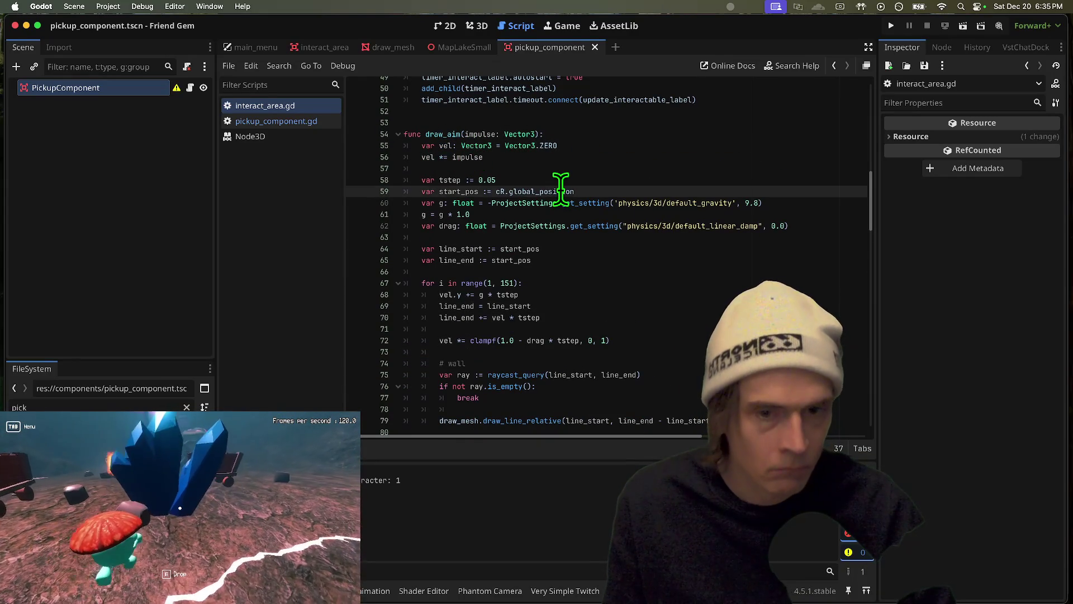
double_click(449, 191)
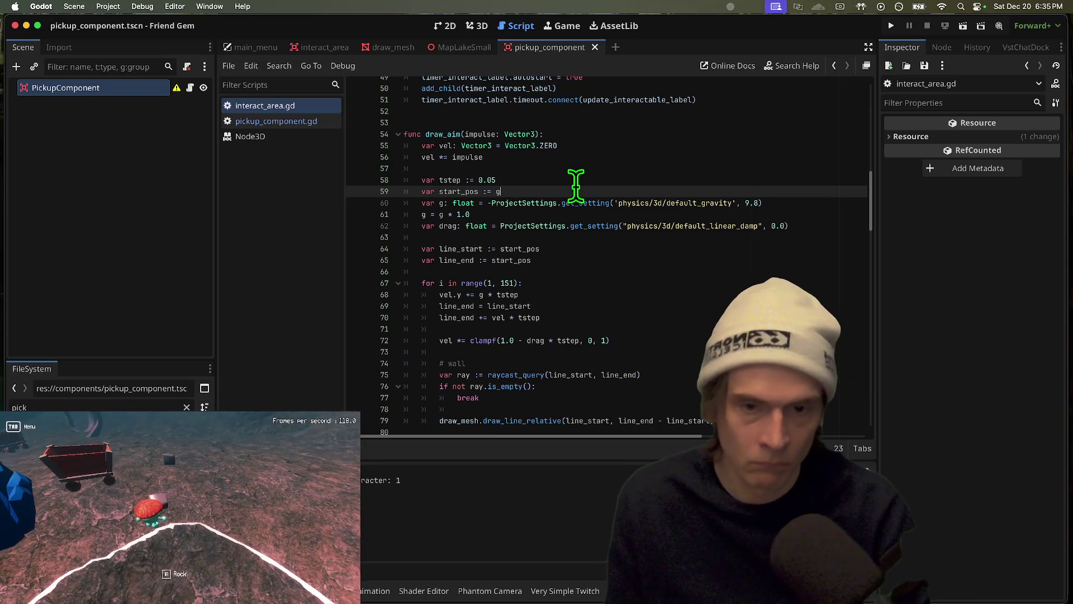
key(ctrl+s)
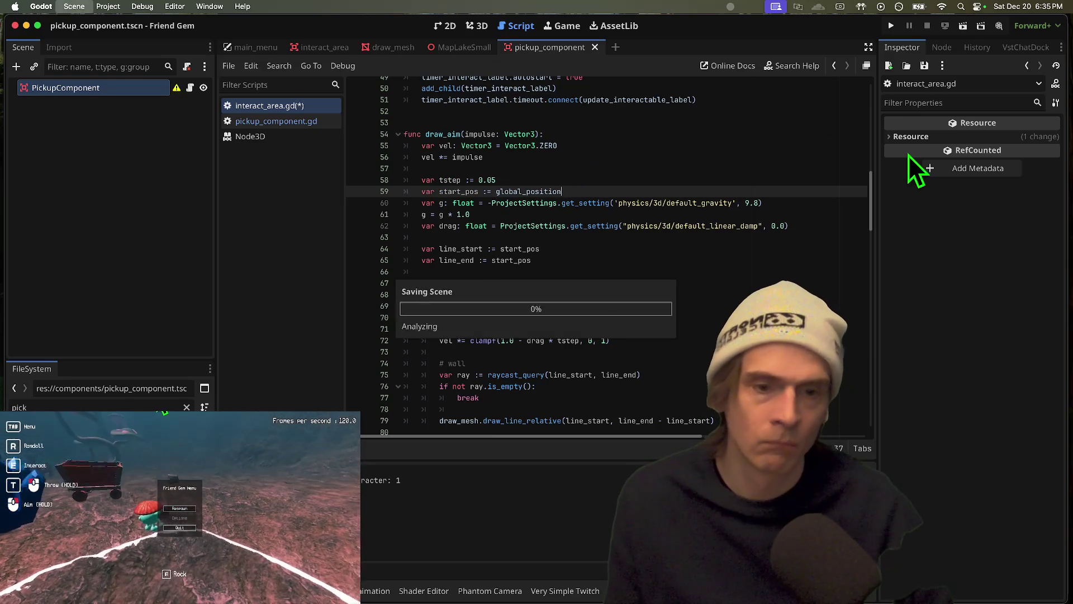
Undo the print() inside the trajectory loop, keeping the one after it
click(569, 272)
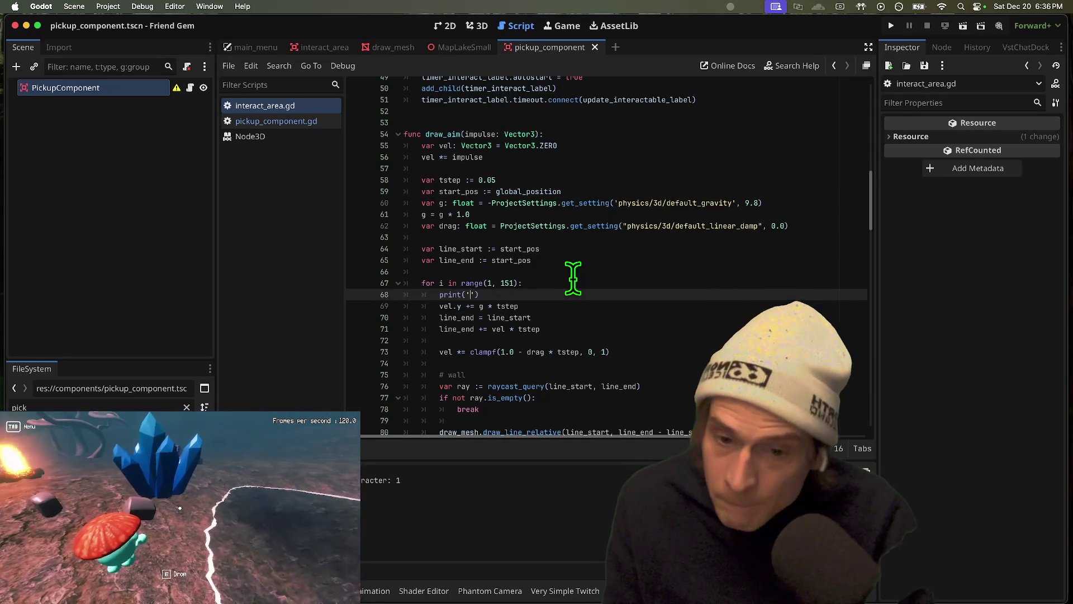
key(ctrl+z)
scroll(553, 302, down, 3)
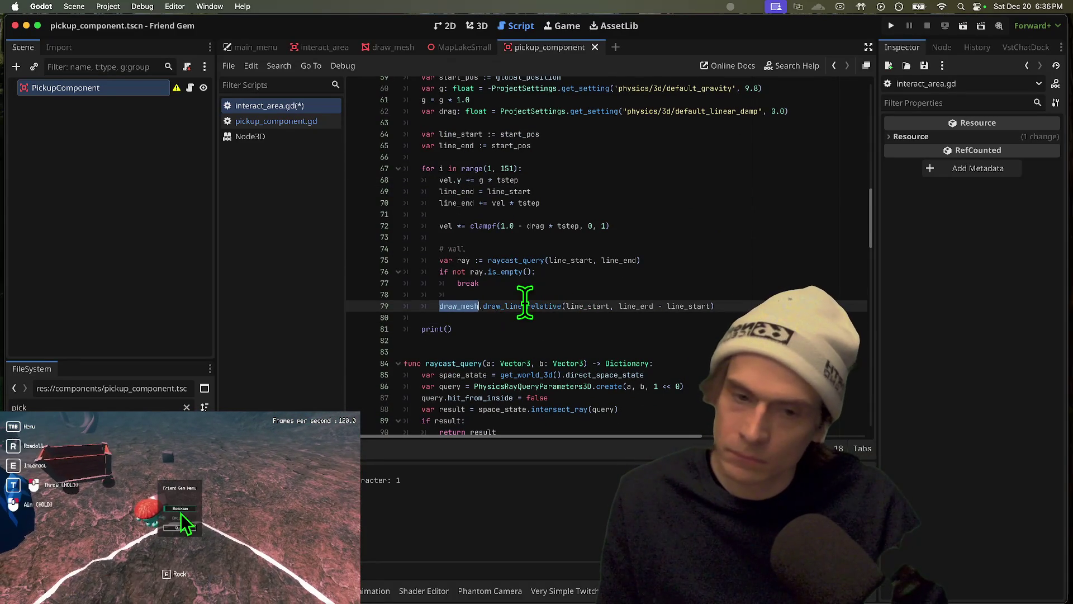
super+click(525, 306)
double_click(551, 361)
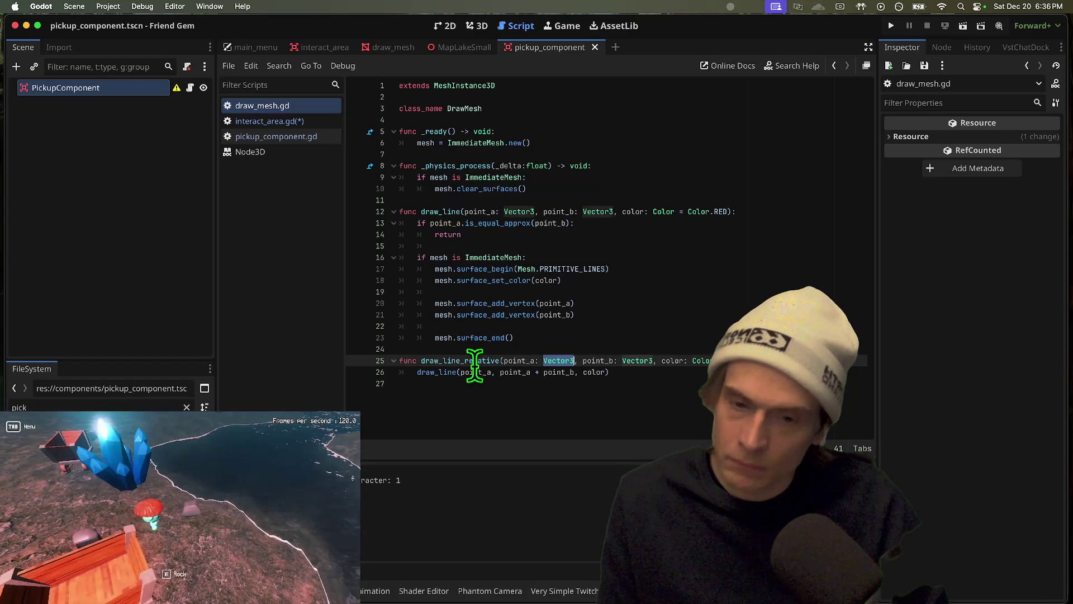
double_click(594, 361)
double_click(447, 360)
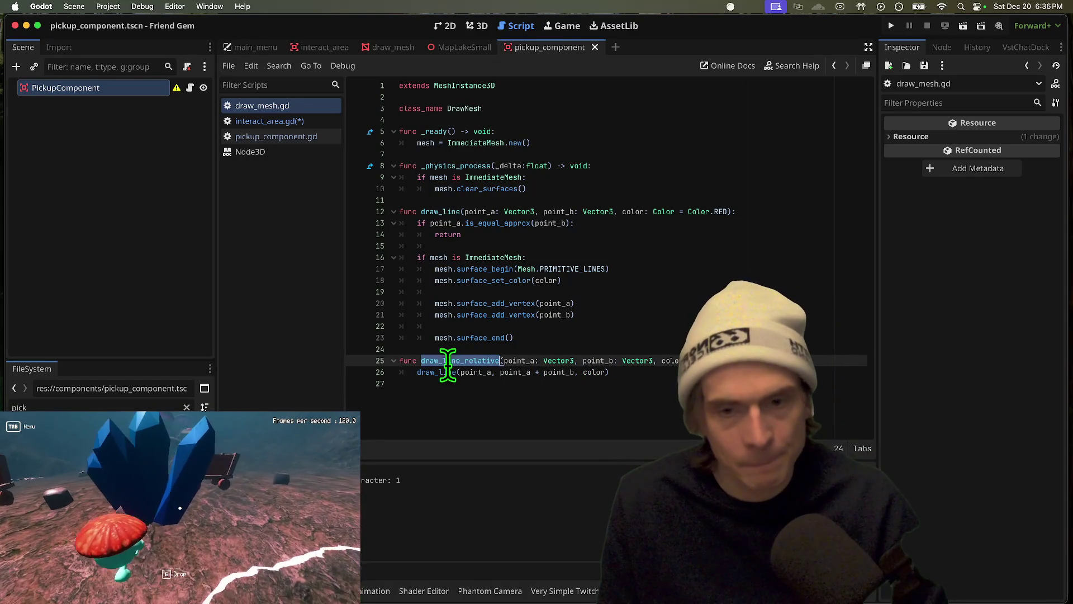
double_click(444, 212)
right_click(443, 218)
click(748, 239)
drag(503, 246, 505, 231)
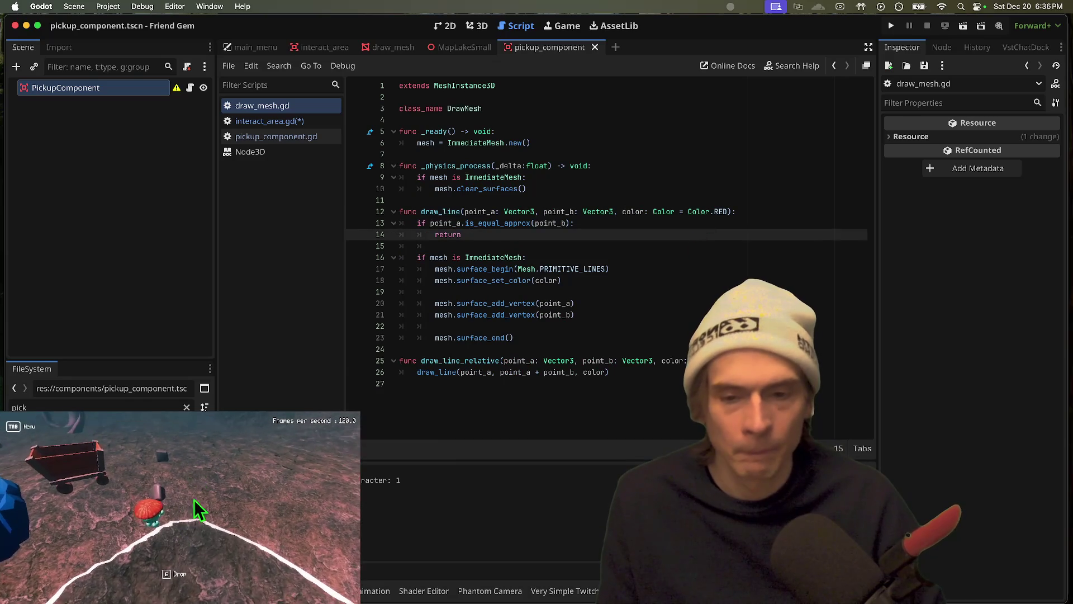
click(451, 360)
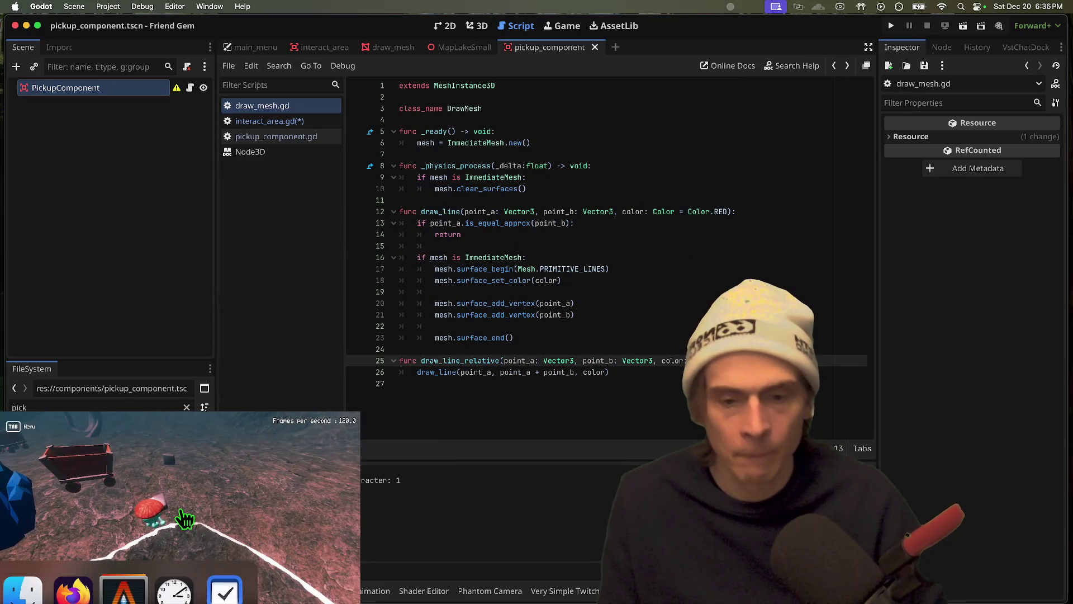
double_click(447, 211)
key(alt+Left)
key(alt+Left)
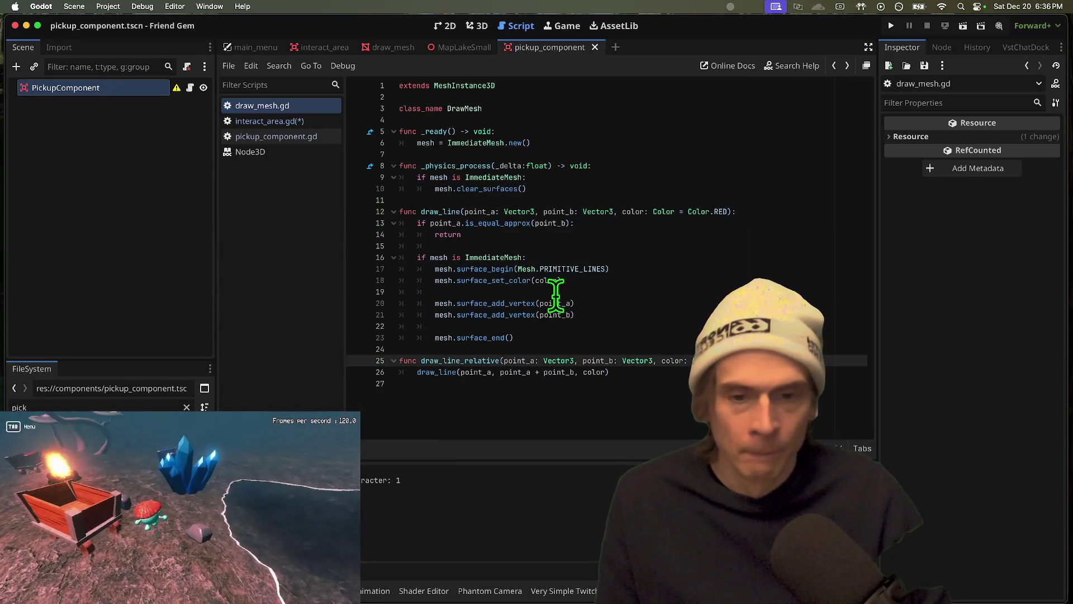
key(alt+Left)
key(alt+Left)
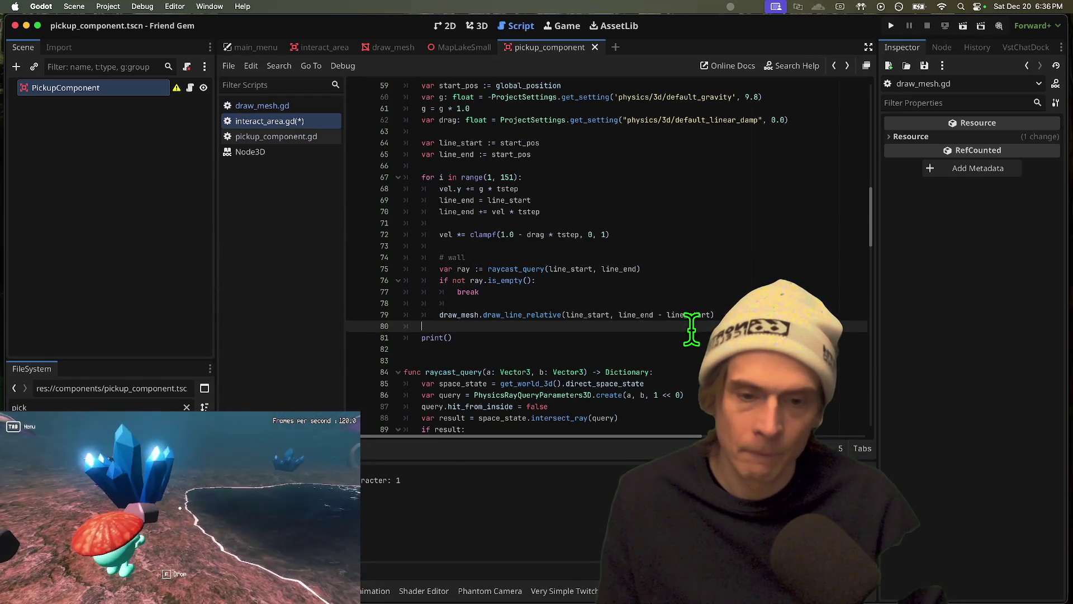
double_click(579, 315)
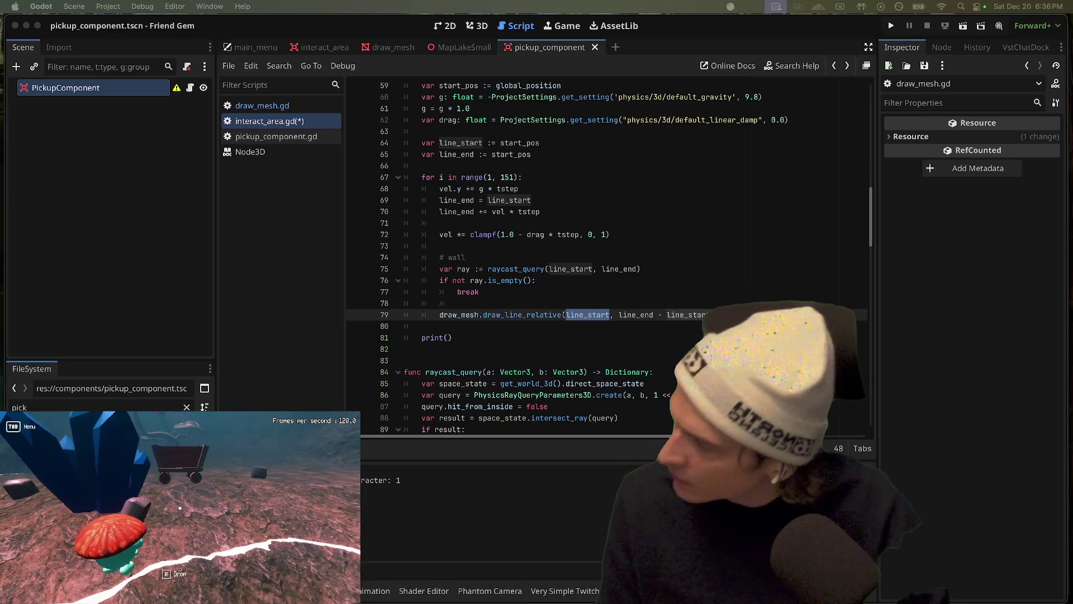
click(535, 326)
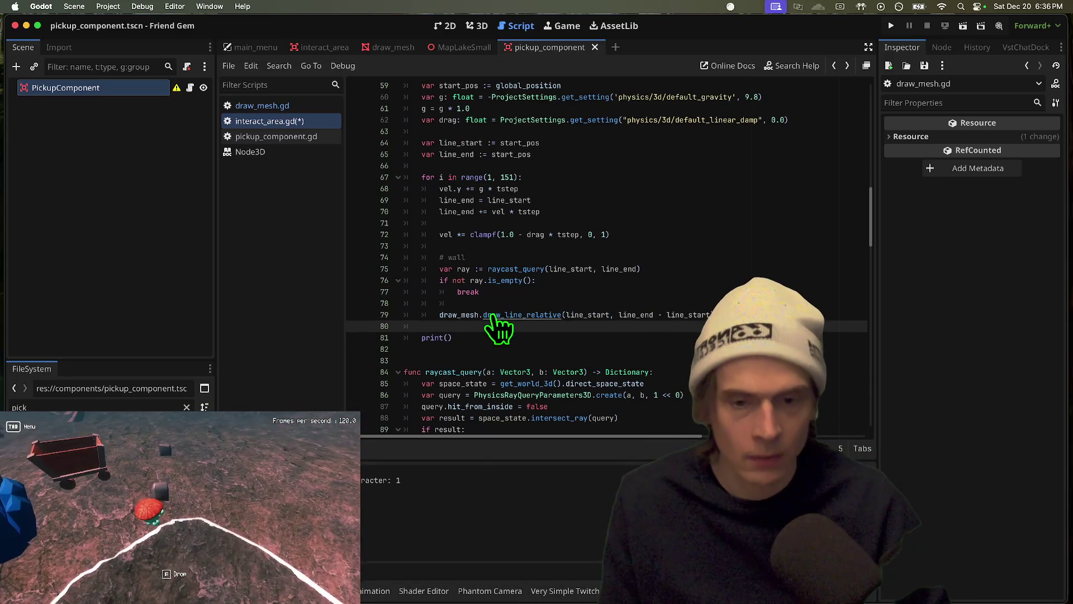
ctrl+click(493, 317)
click(669, 360)
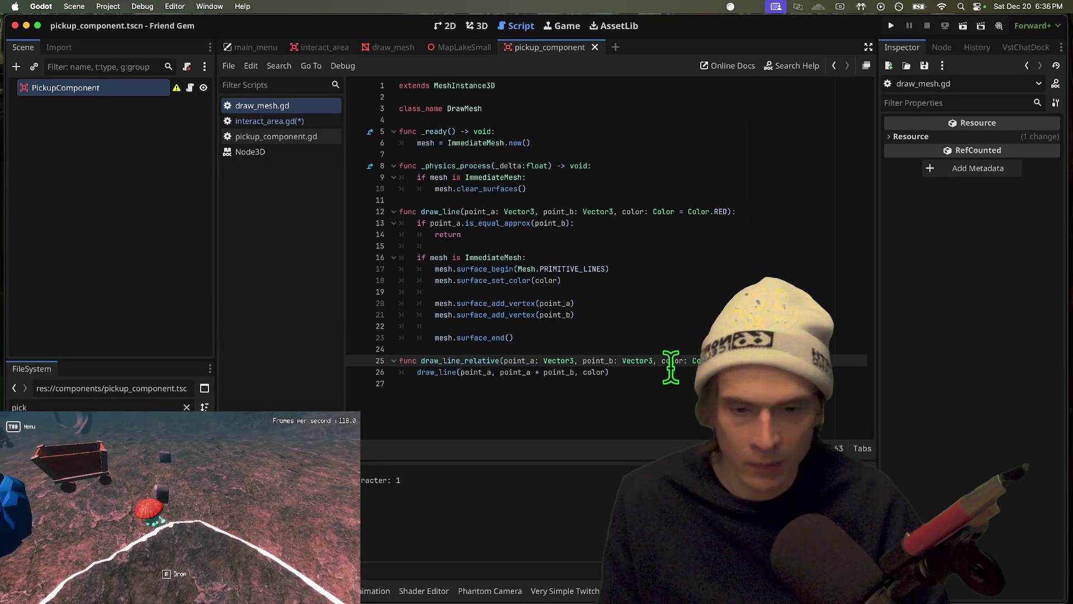
key(alt+Left)
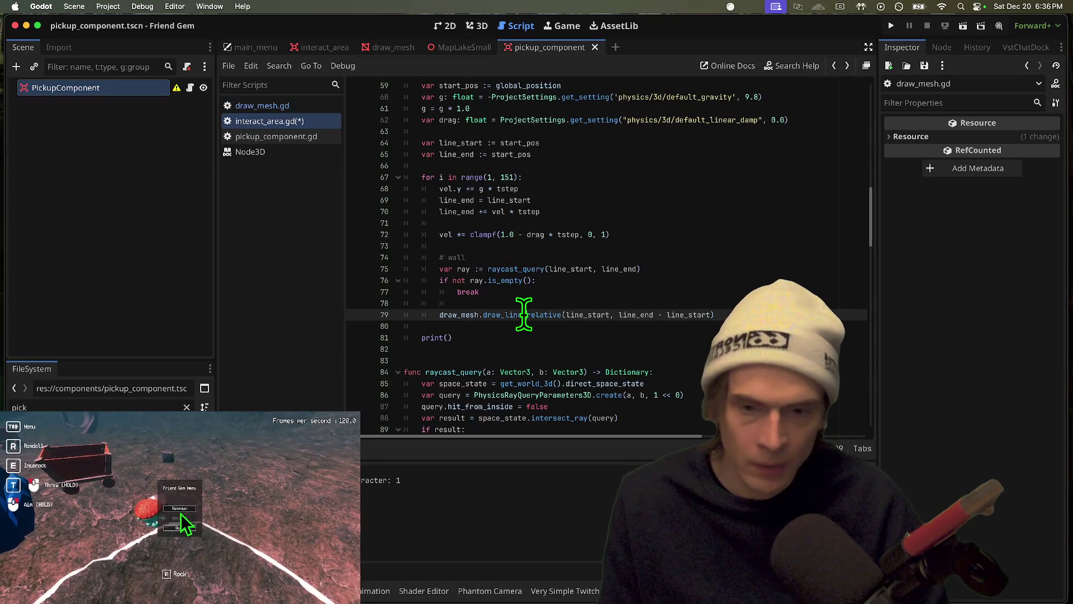
Add 'line_start = line_end' below the draw_line_relative call and remove the stray print()
triple_click(524, 314)
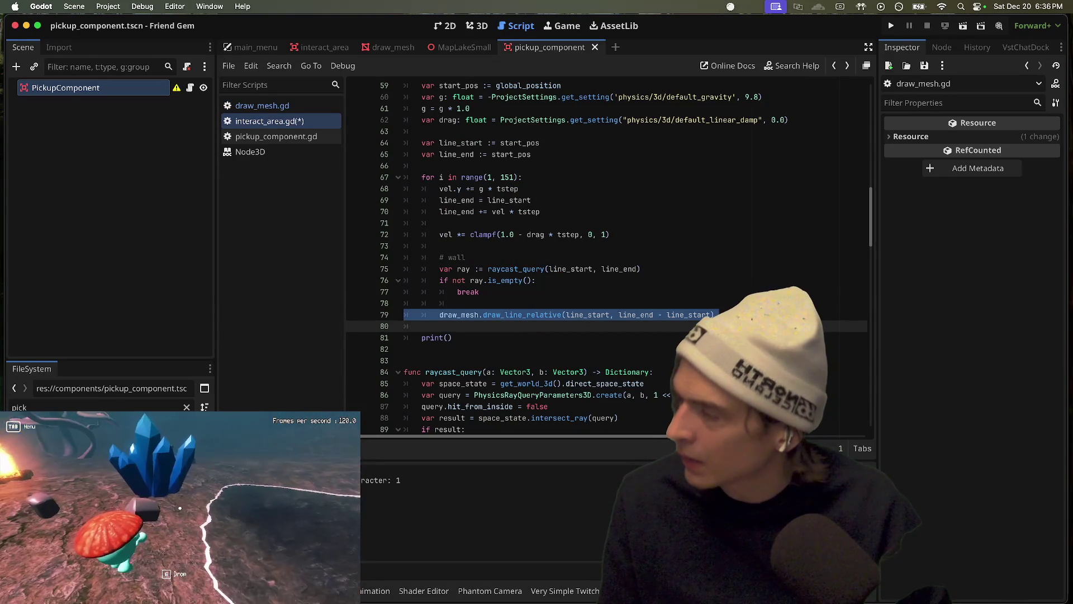
click(810, 313)
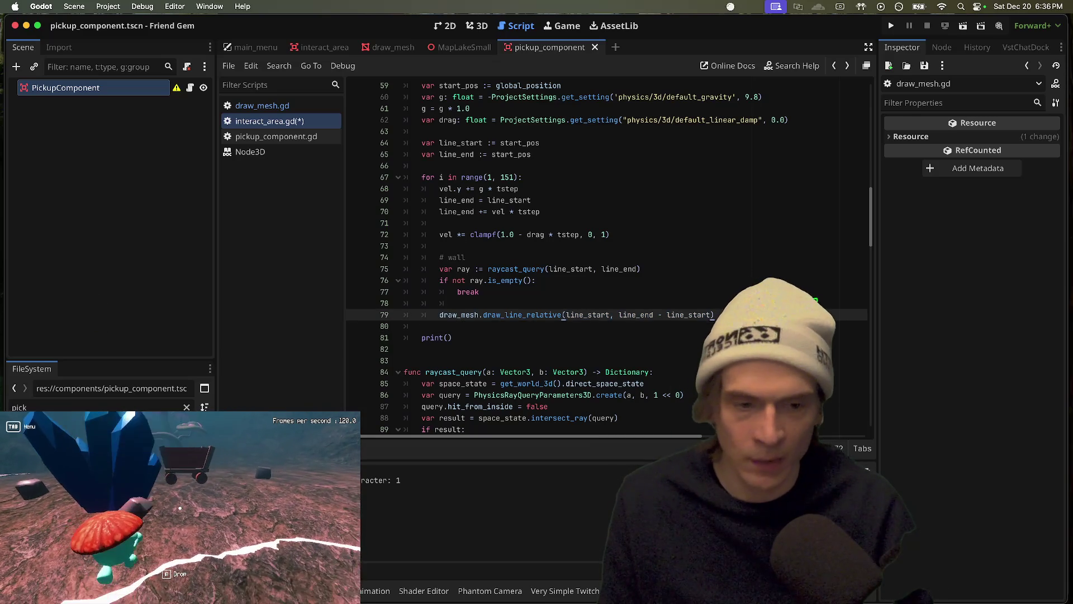
key(Return)
text(line_start = line_)
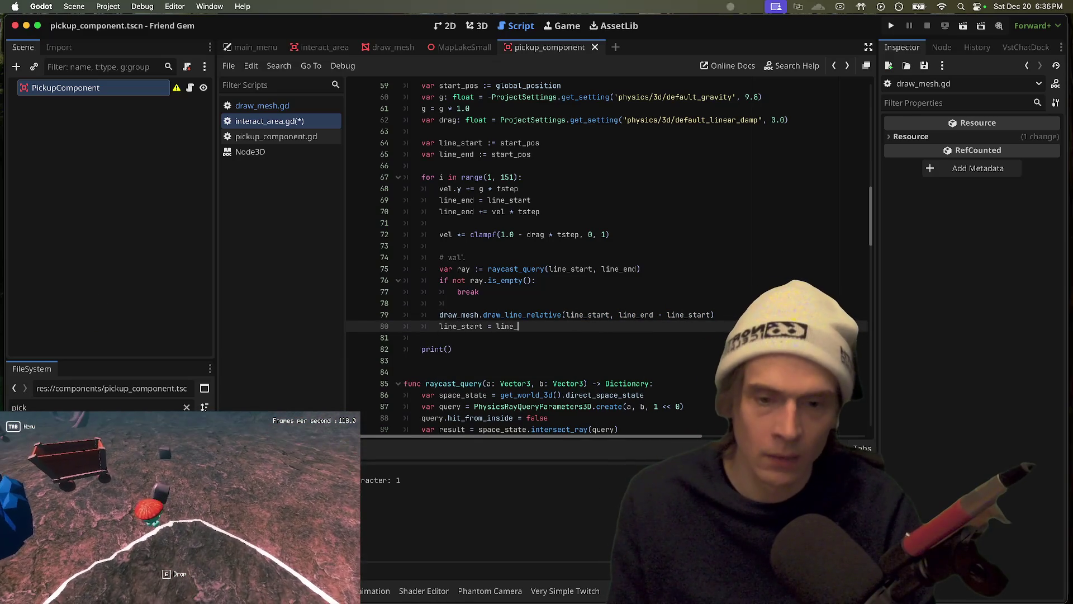
text(end)
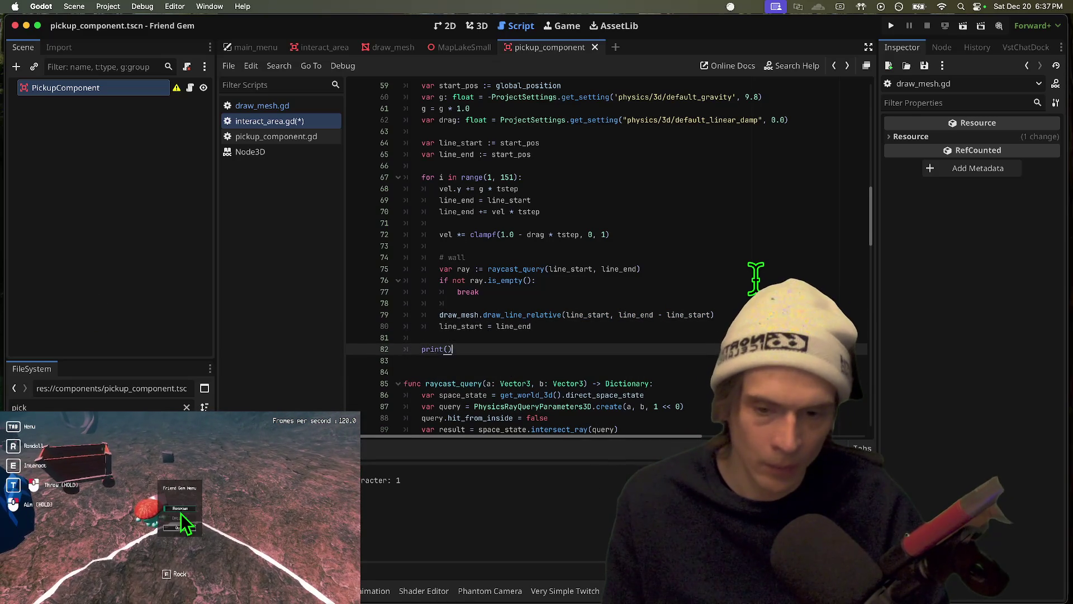
key(super+z)
Run the game, then pick up and drop the rock to test the trajectory
key(super+b)
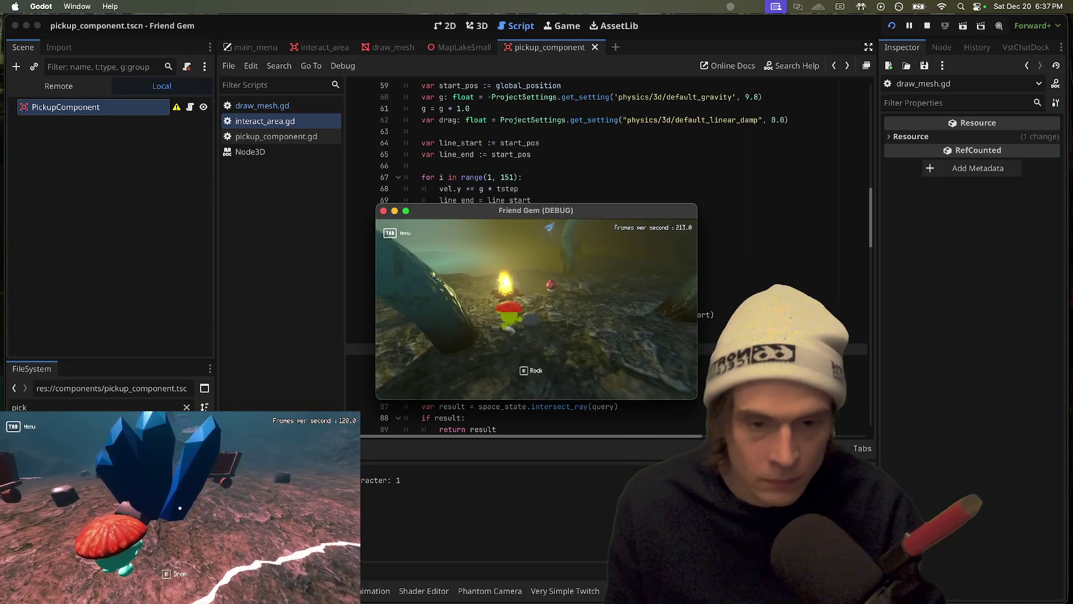
key(e)
key(e)
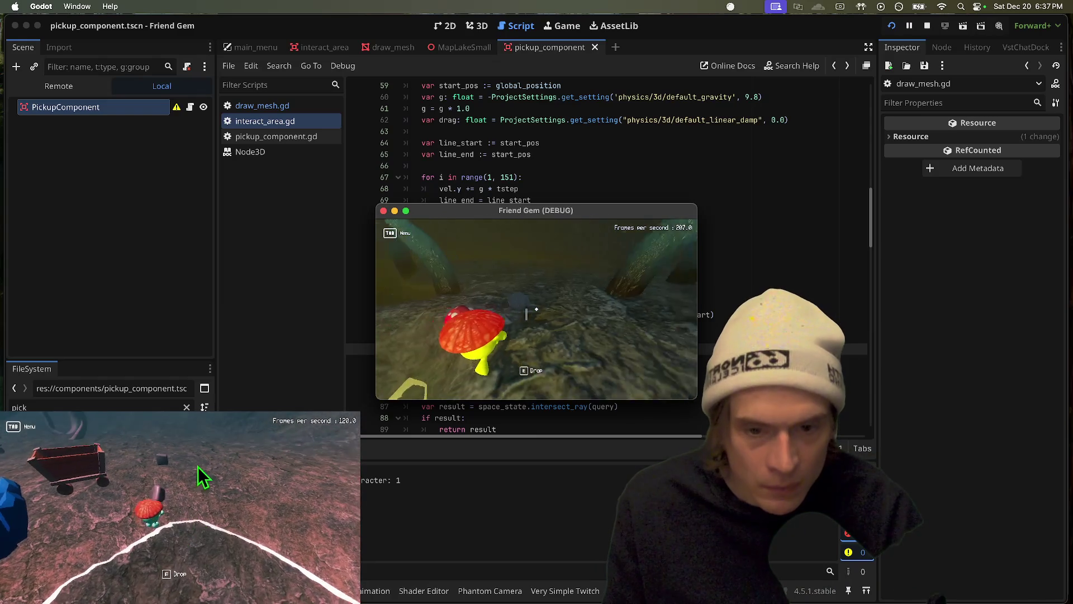
key(super+Tab)
scroll(556, 295, up, 3)
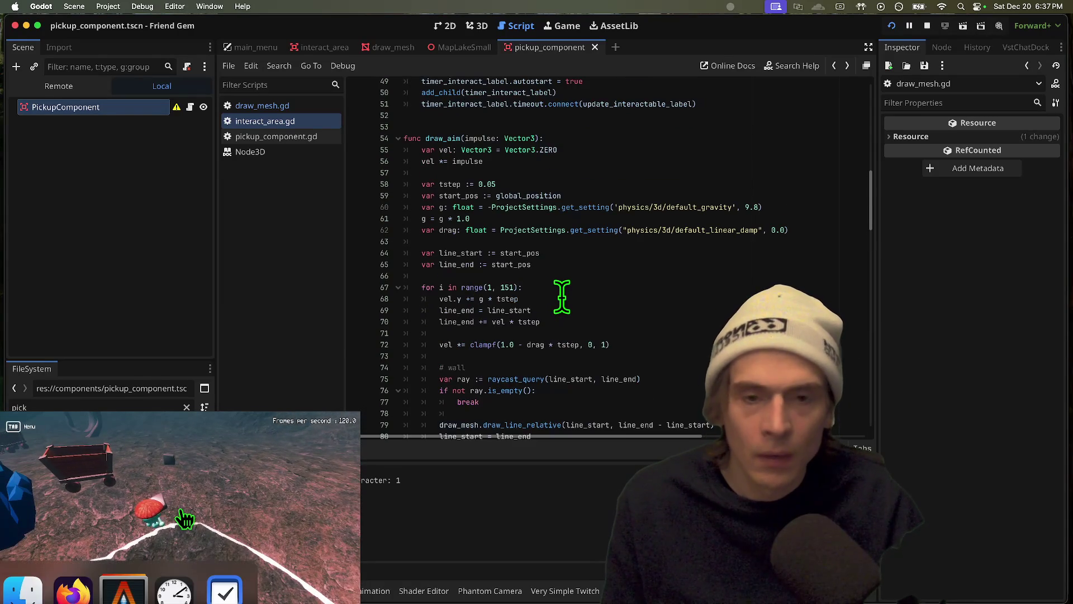
Copy the draw_aim call into _process with Vector3.ONE * 10 as its argument
scroll(565, 212, up, 13)
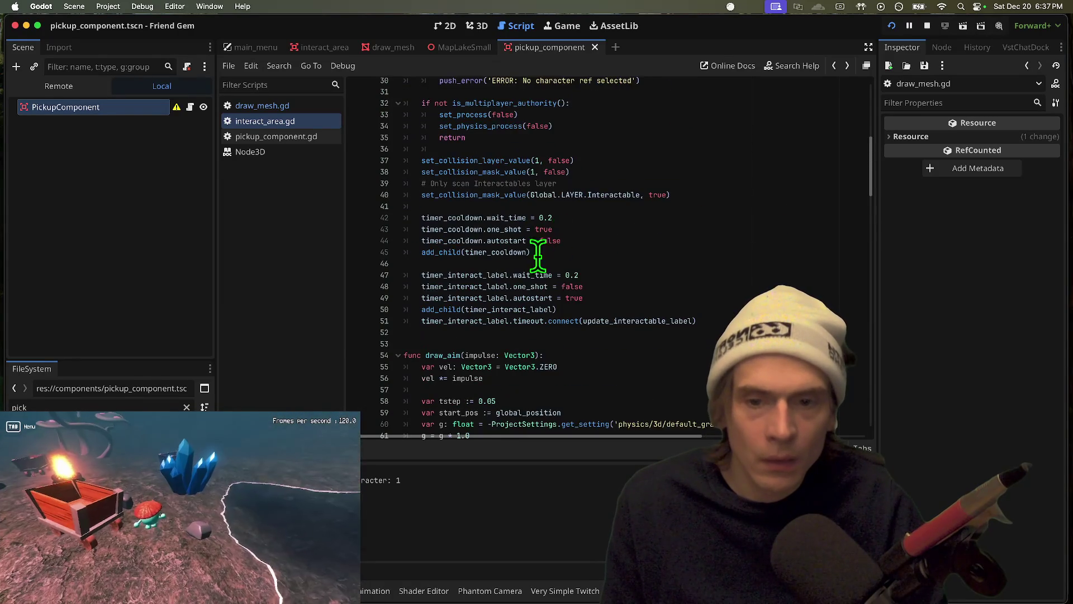
scroll(433, 268, down, 20)
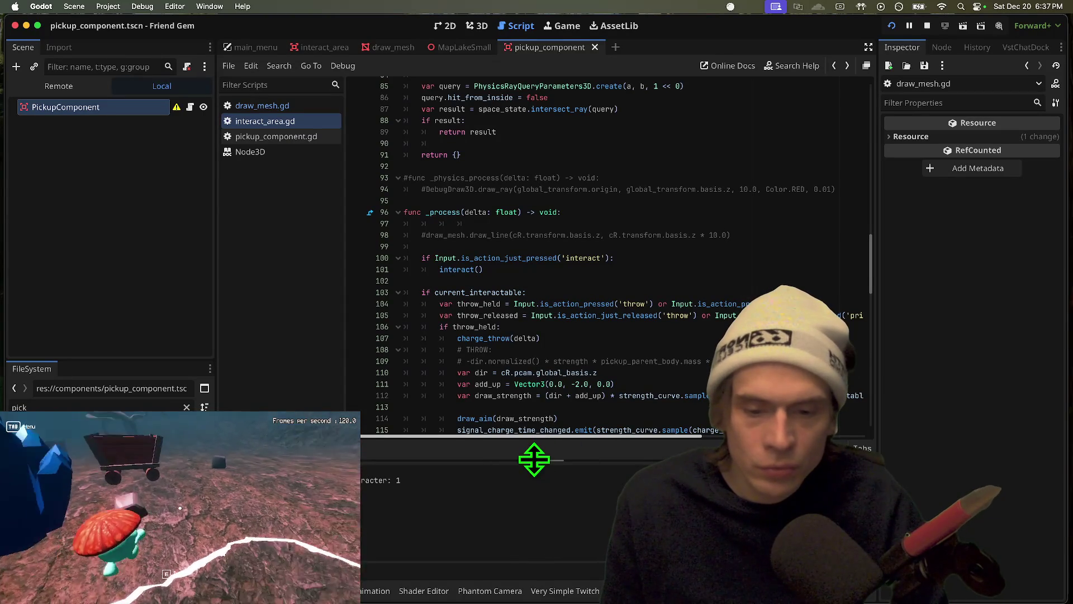
scroll(535, 425, down, 1)
double_click(531, 407)
triple_click(531, 408)
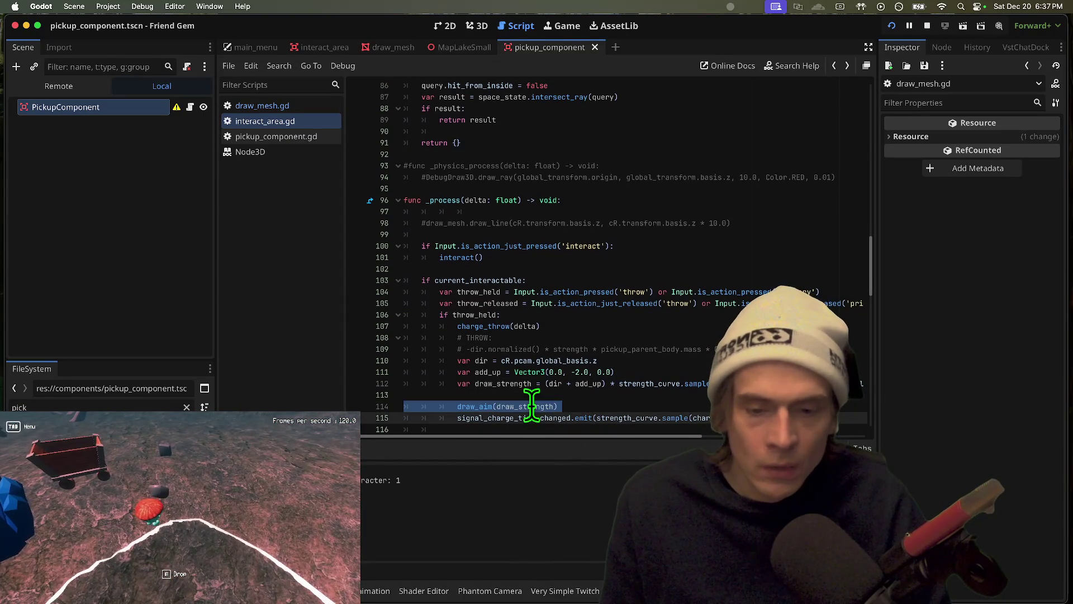
key(cmd+c)
scroll(555, 283, up, 1)
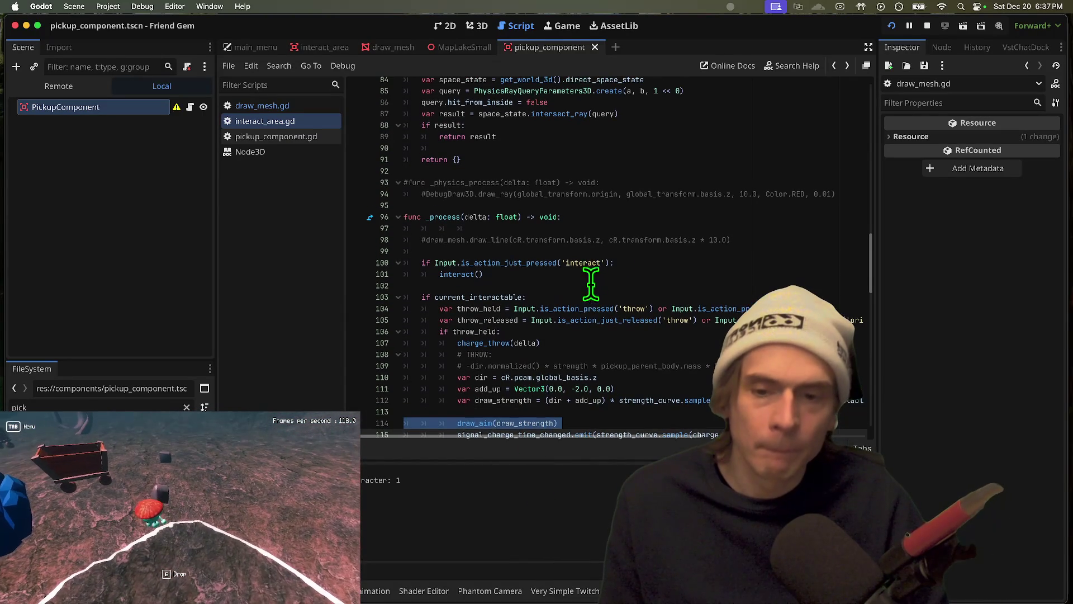
click(627, 251)
key(cmd+v)
key(shift+Tab)
key(shift+Tab)
double_click(508, 253)
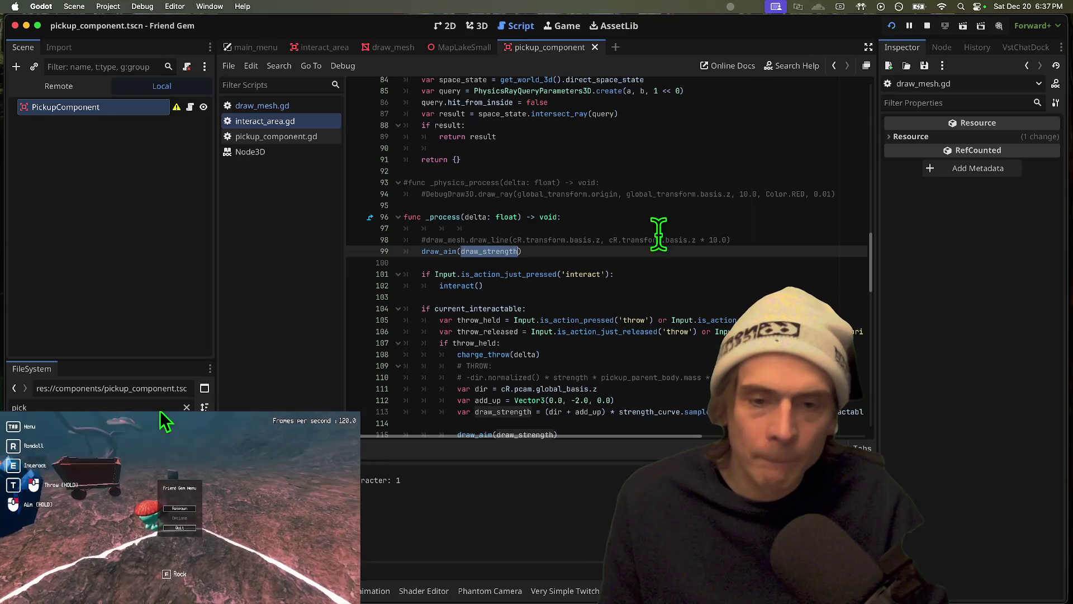
text(V)
text(ector3.)
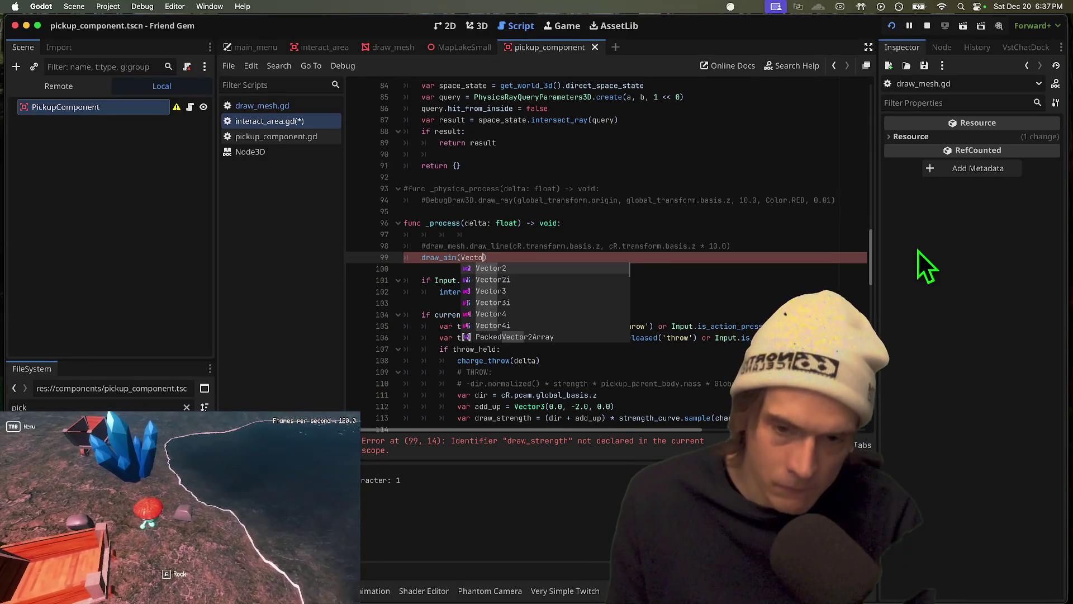
text(ONE * 10)
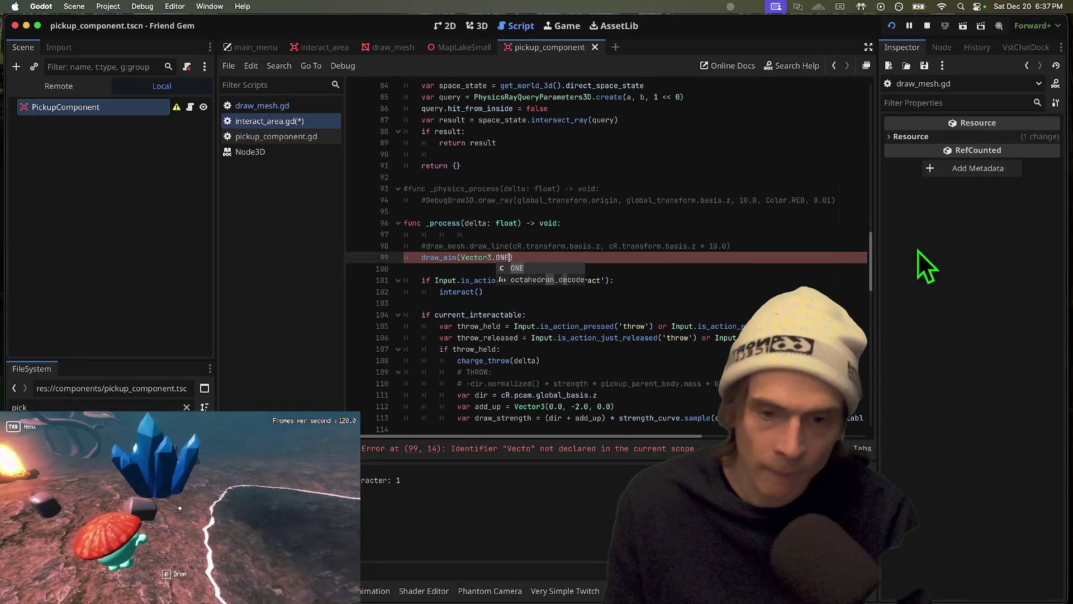
Test-run the game, re-enable the draw_mesh.draw_line debug line, and test again
key(super+b)
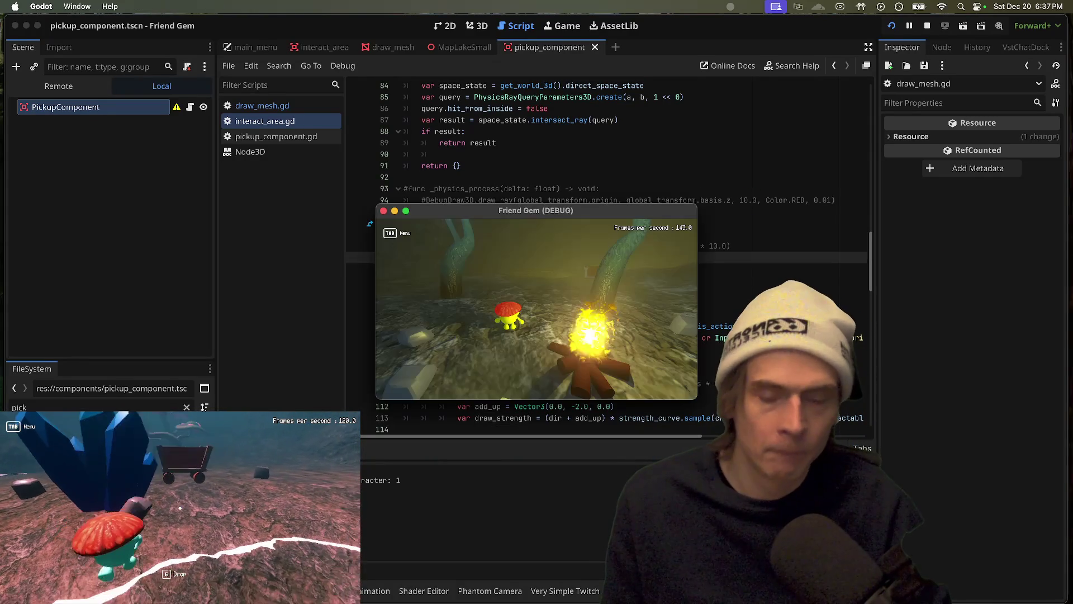
key(super+q)
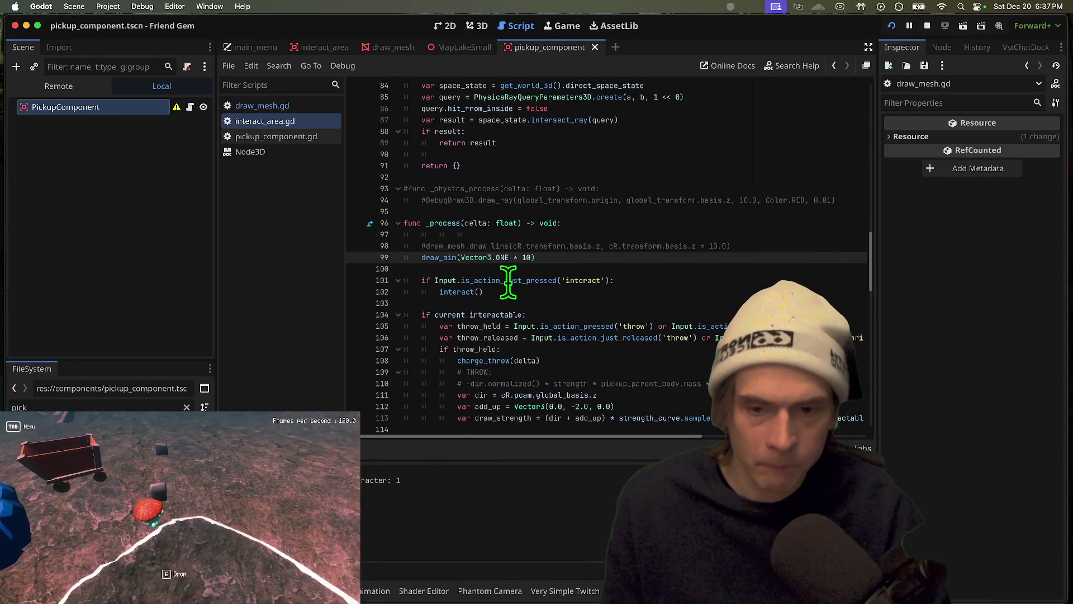
key(Return)
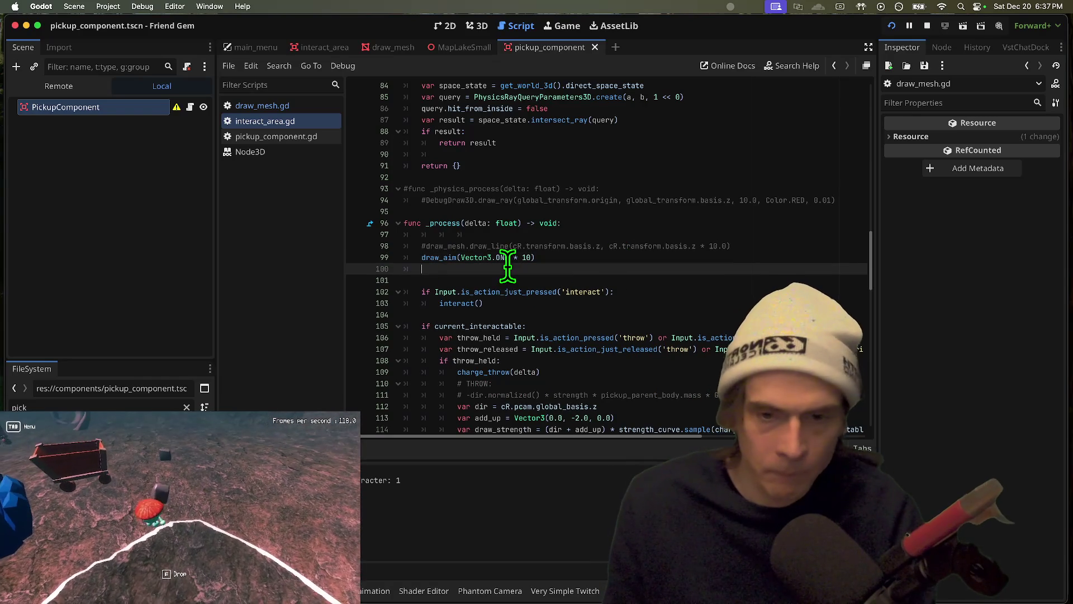
key(Up)
key(Up)
key(super+b)
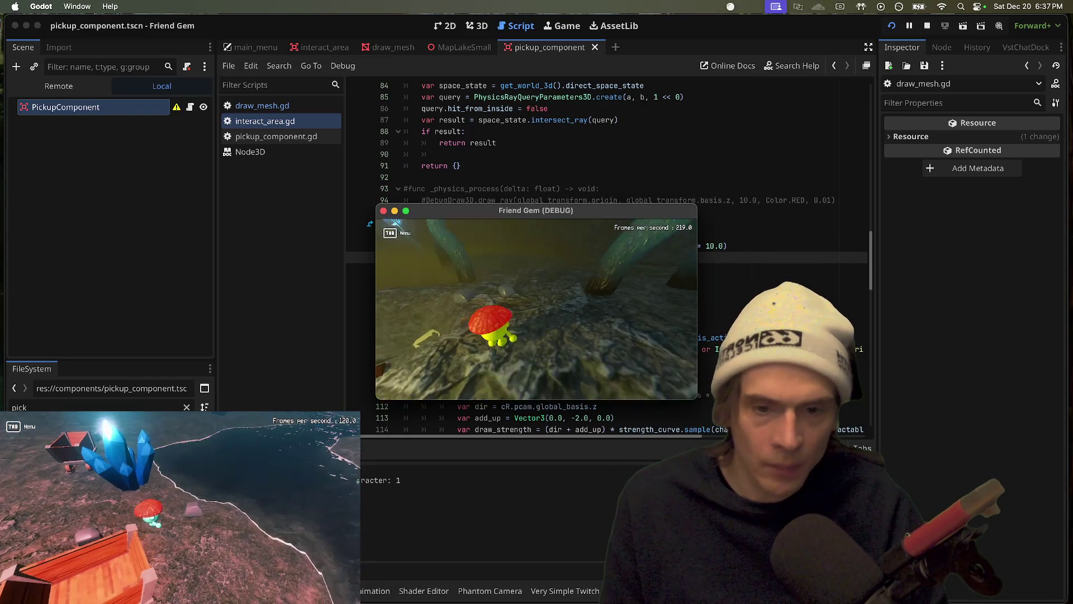
key(super+q)
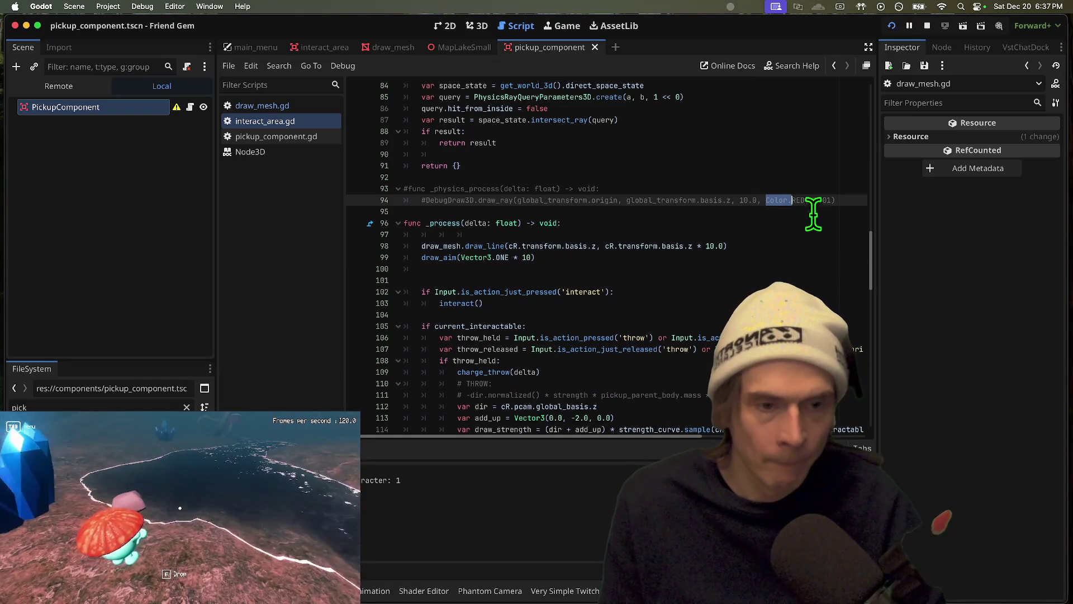
click(302, 106)
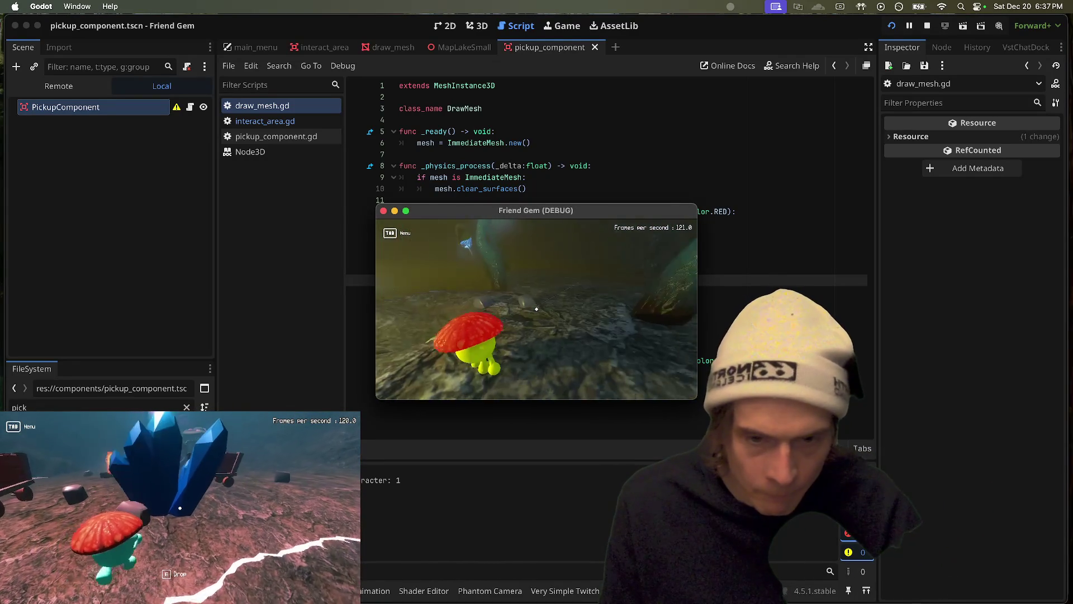
key(super+q)
click(240, 122)
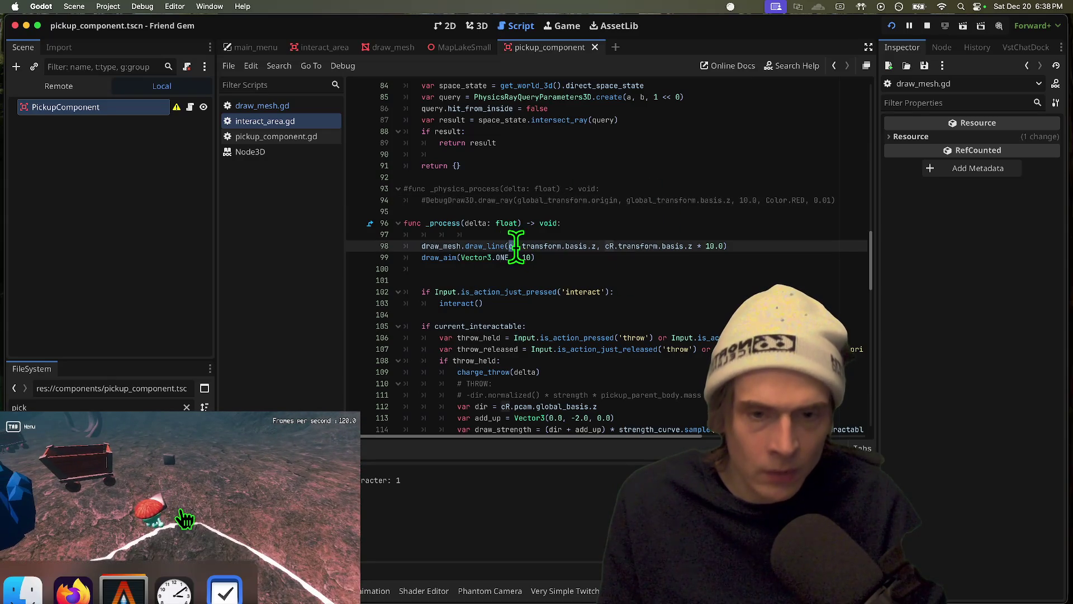
scroll(481, 247, down, 7)
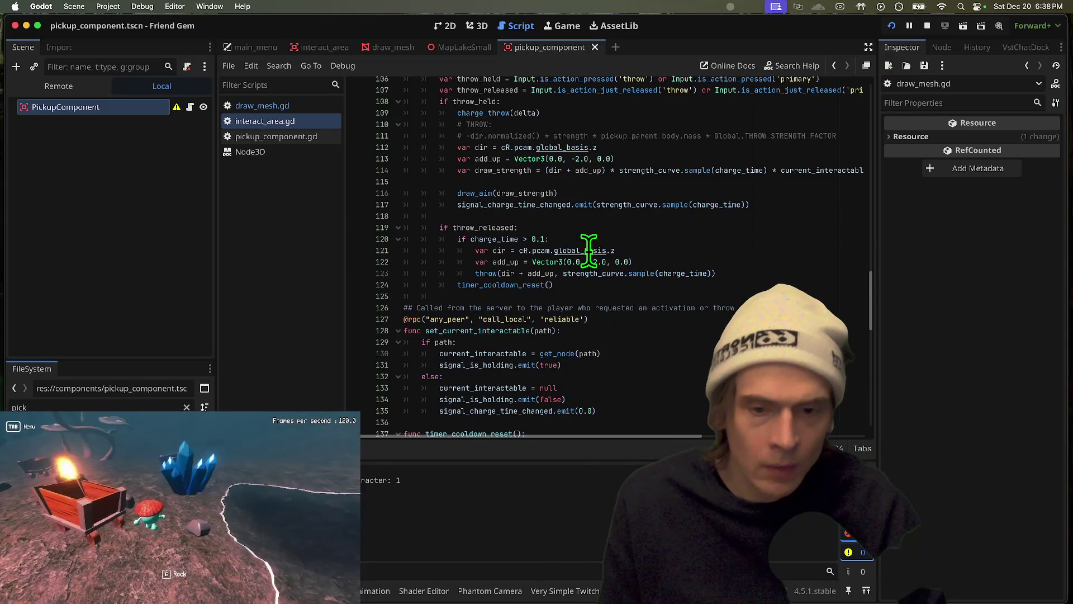
scroll(537, 285, down, 10)
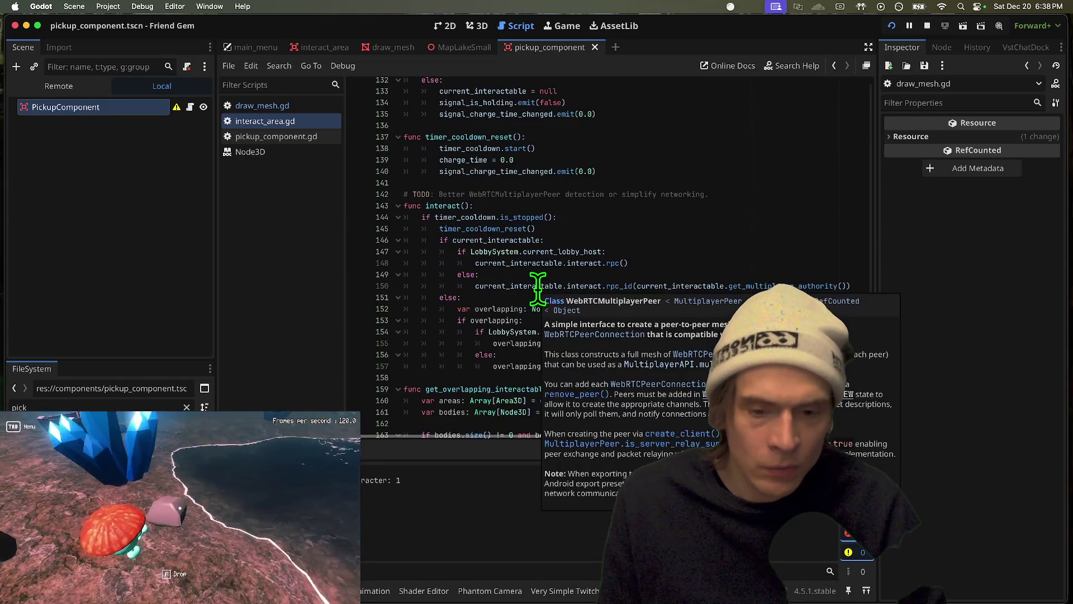
scroll(717, 271, down, 6)
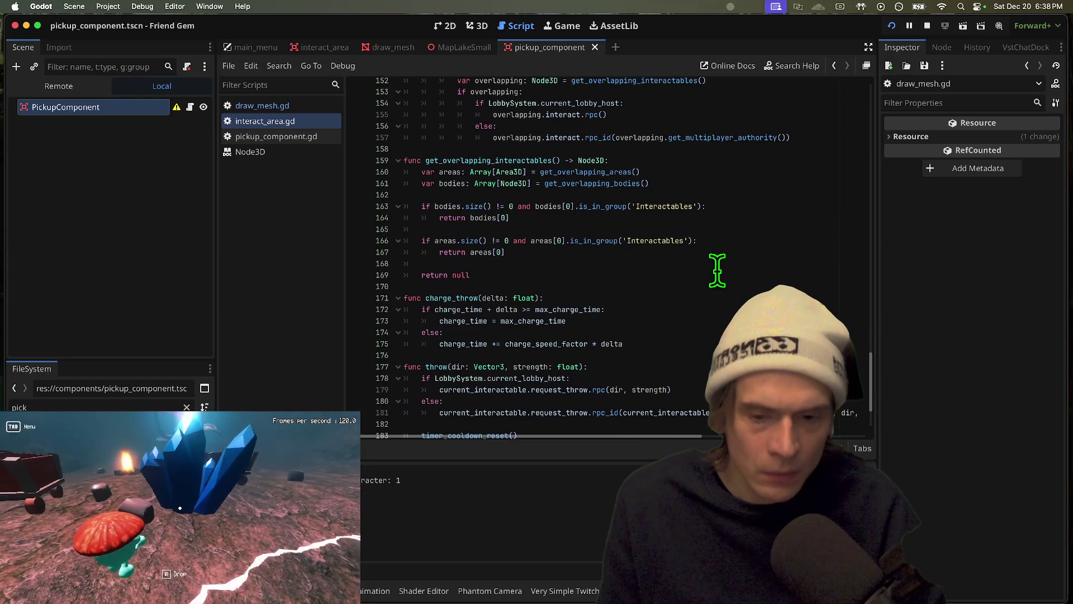
scroll(717, 271, up, 13)
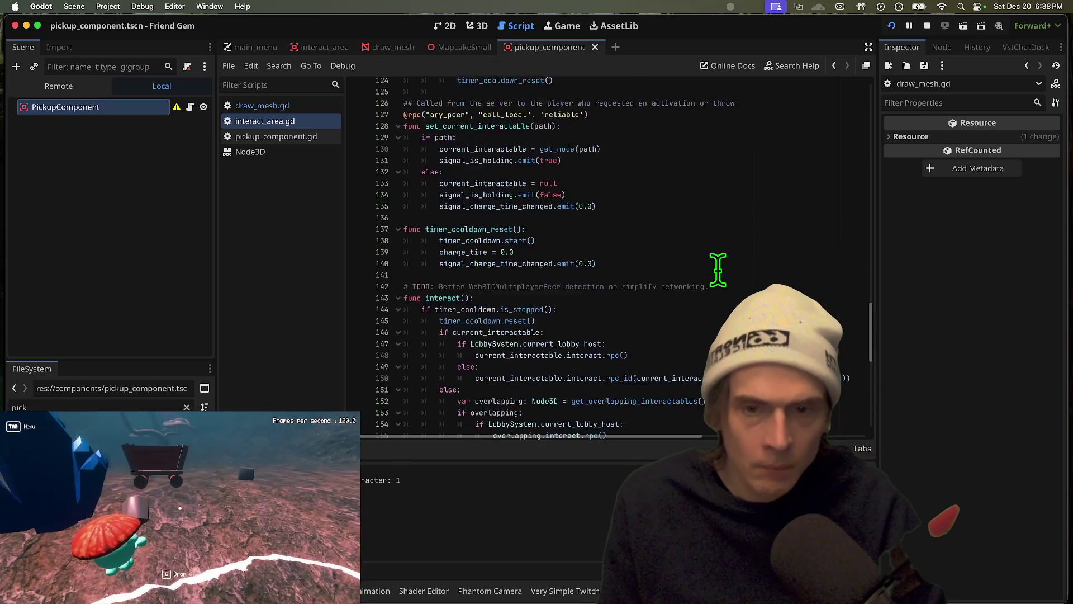
scroll(709, 274, up, 7)
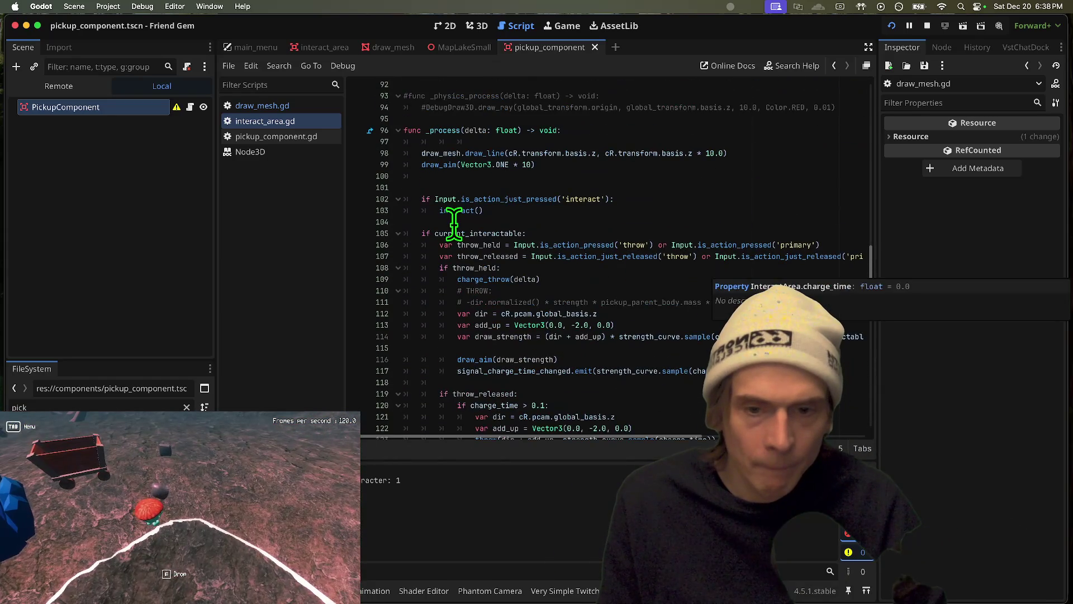
scroll(454, 223, down, 2)
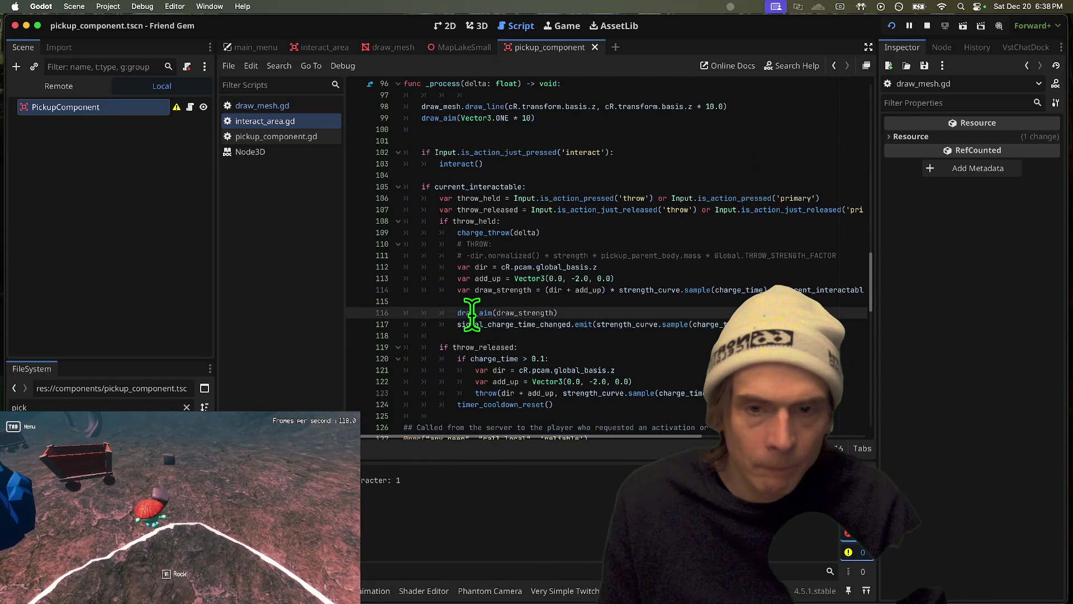
Track down the line in _process causing the draw_line error
double_click(471, 313)
scroll(531, 278, up, 2)
text(draw_line)
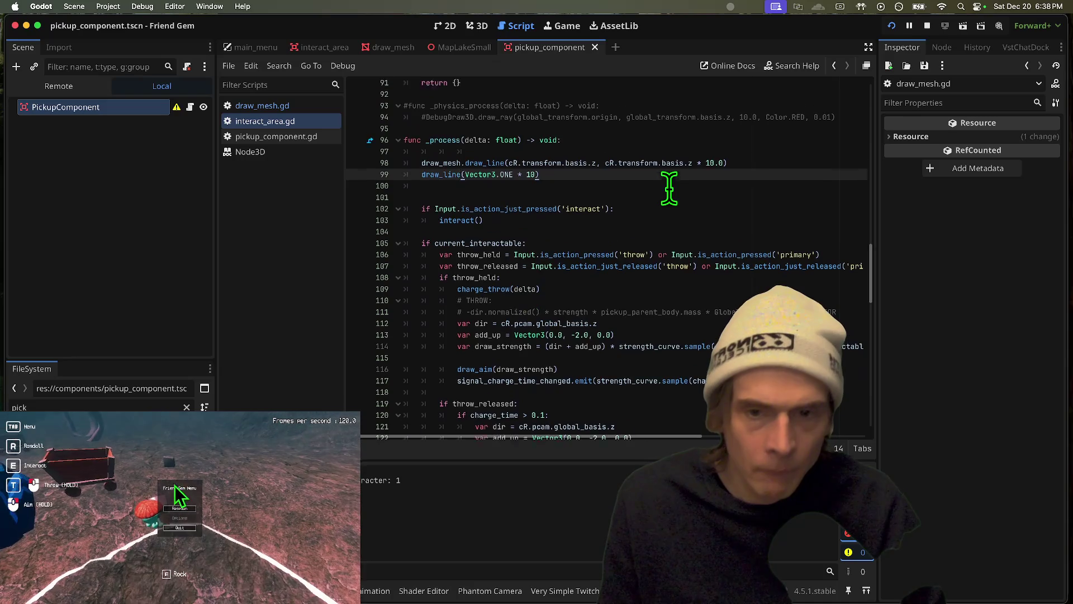
scroll(668, 192, up, 2)
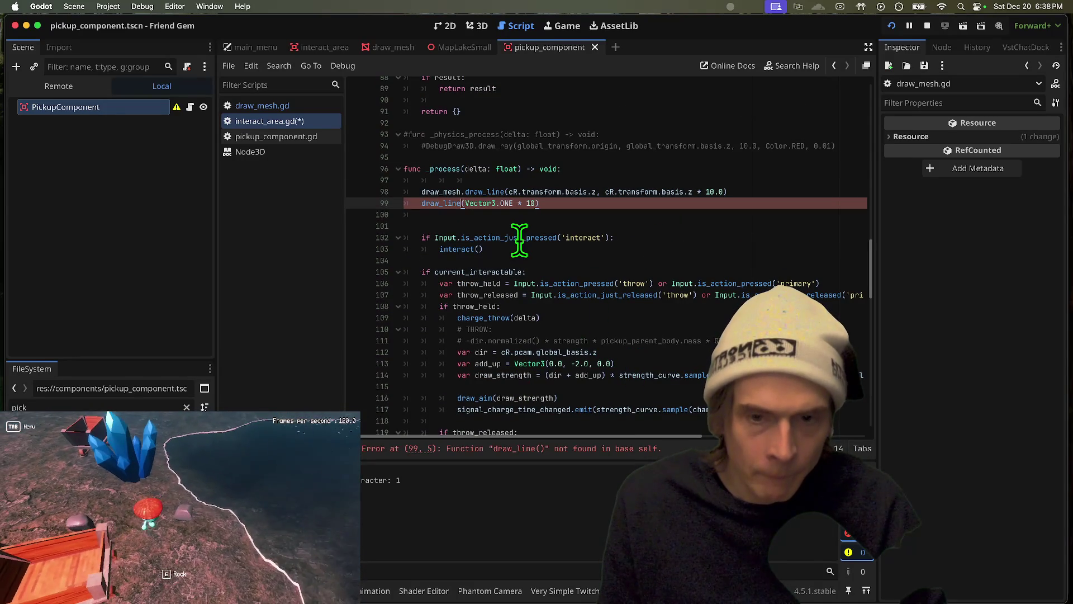
click(549, 452)
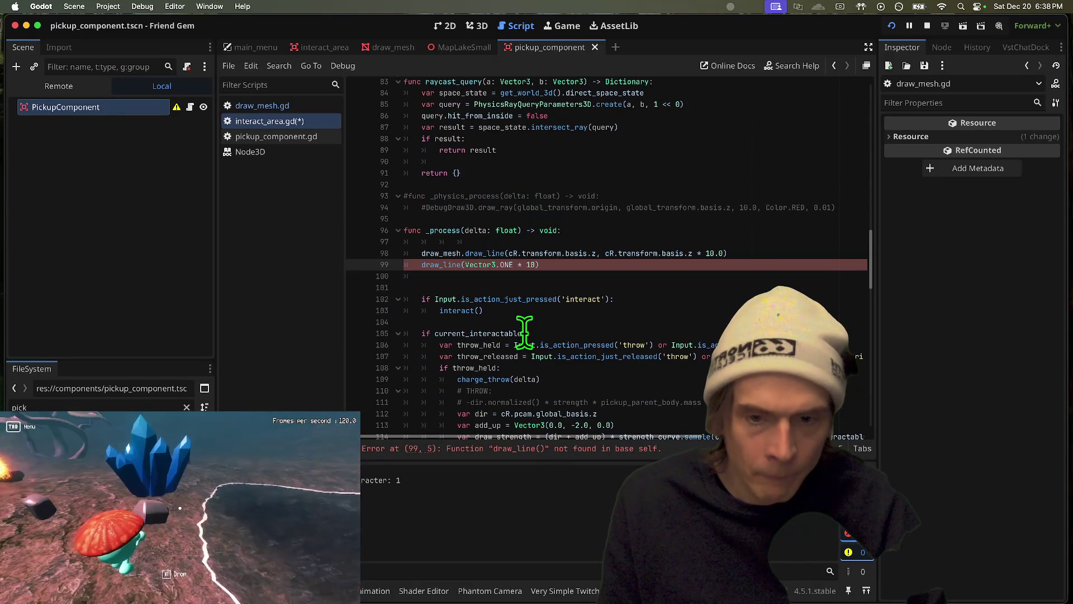
scroll(628, 311, up, 2)
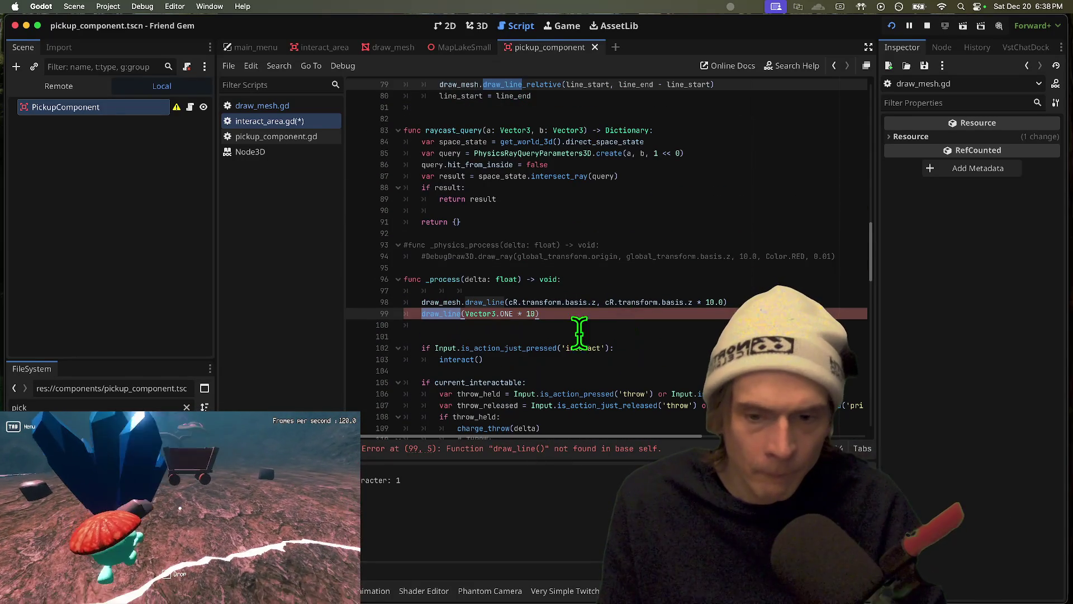
scroll(575, 334, down, 1)
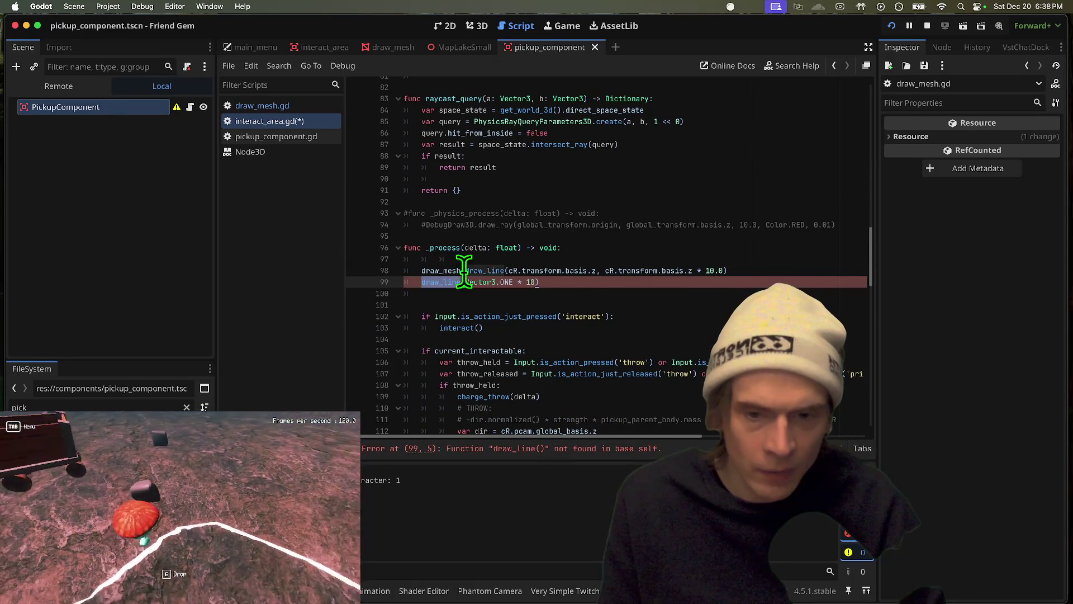
scroll(698, 339, down, 1)
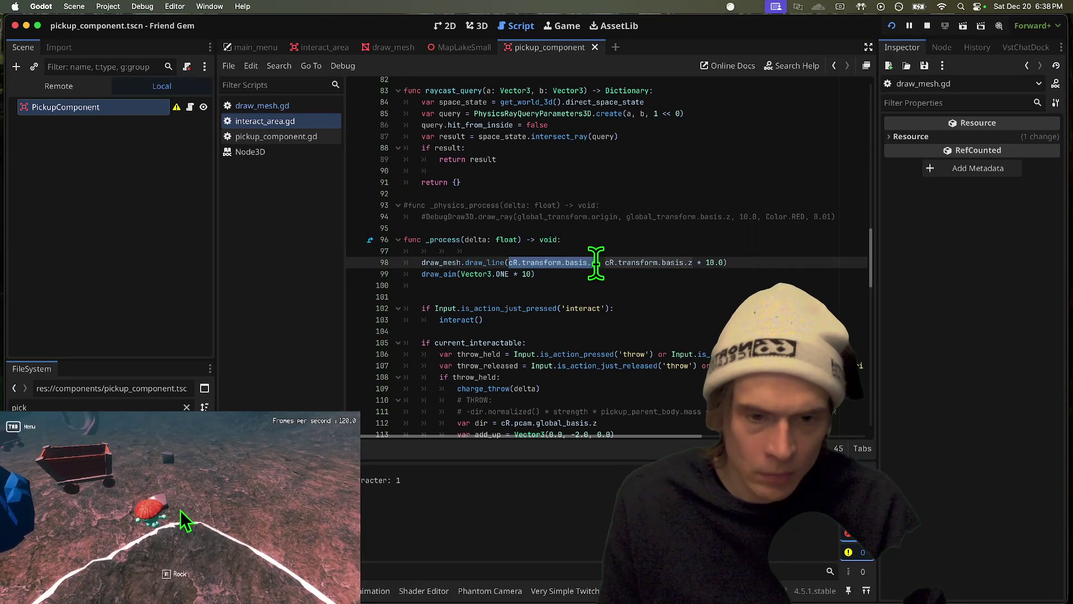
Replace Vector3.ONE * 10 on line 99 with cR.transform.basis.z * 10.0
drag(607, 262, 735, 263)
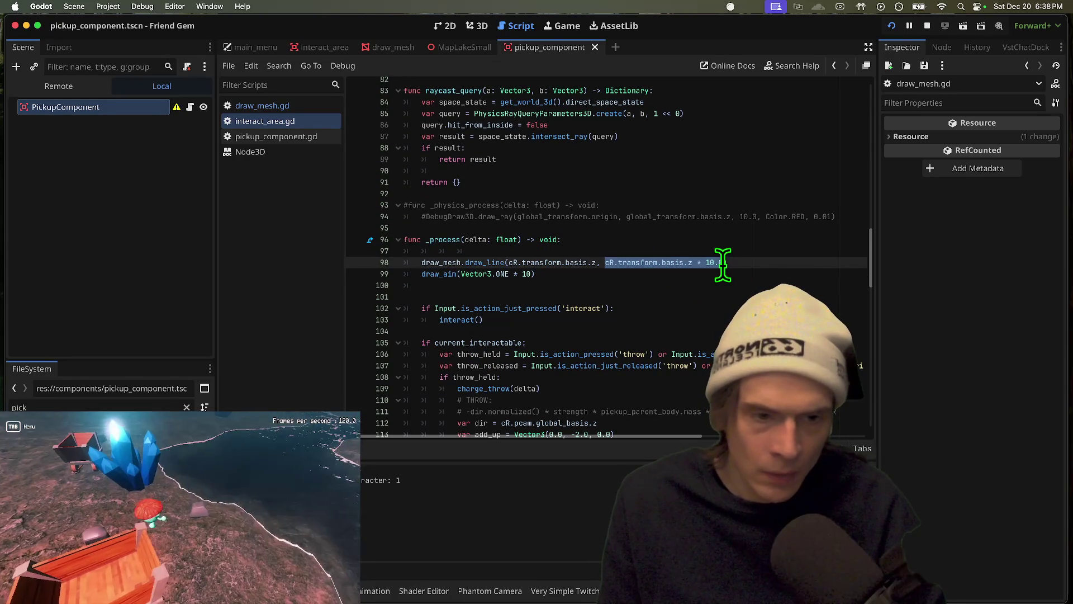
click(478, 273)
drag(461, 274, 536, 274)
text(cR.transform.basis.z * 10.0))
drag(606, 263, 693, 263)
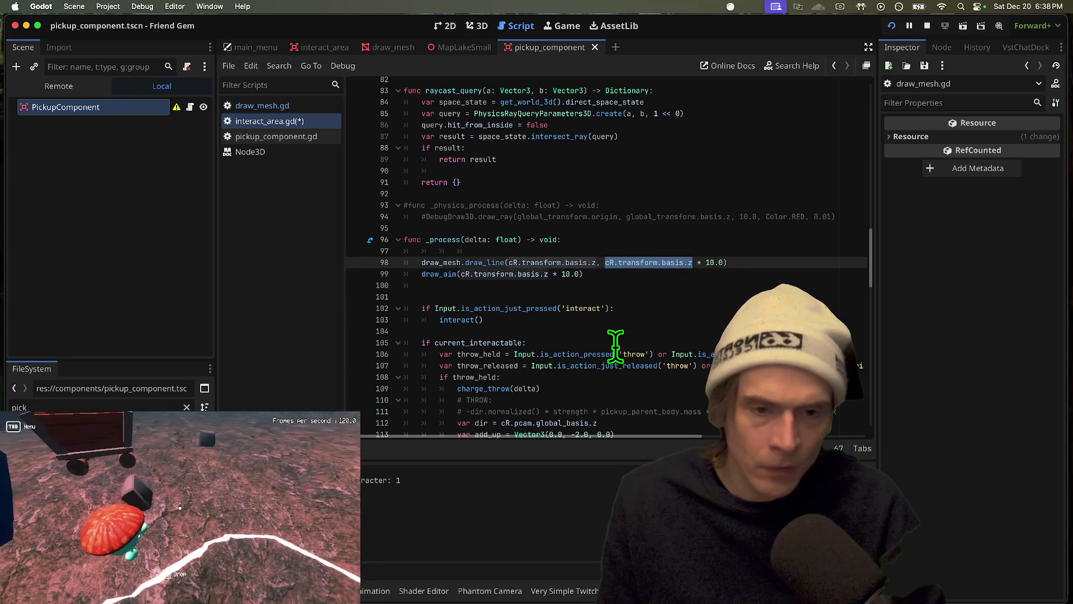
scroll(615, 347, down, 2)
scroll(612, 344, down, 4)
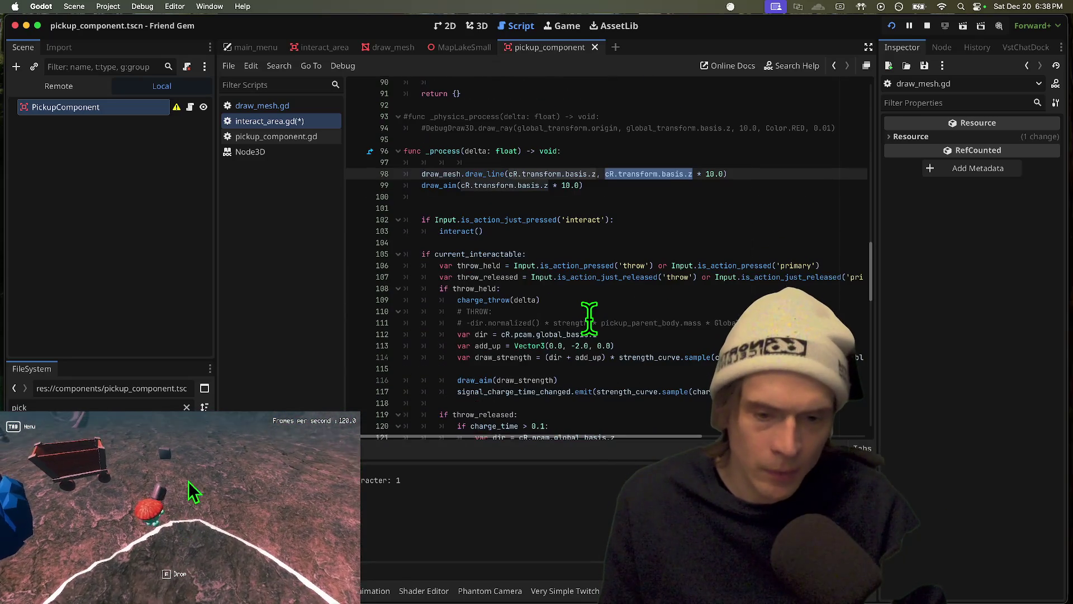
Run the game to test the aim, then stop it and save
key(super+b)
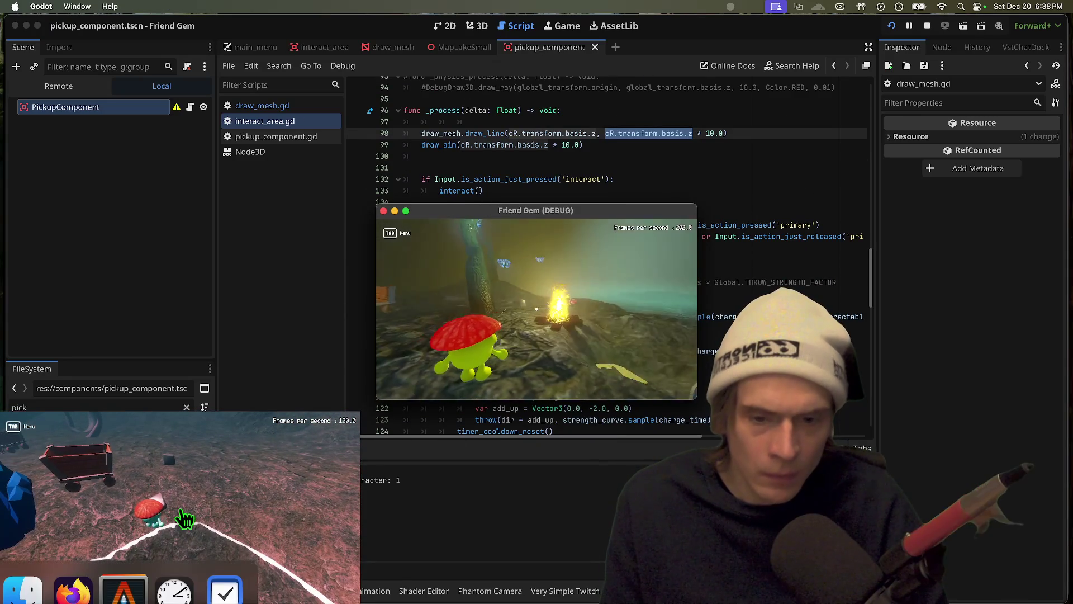
click(180, 513)
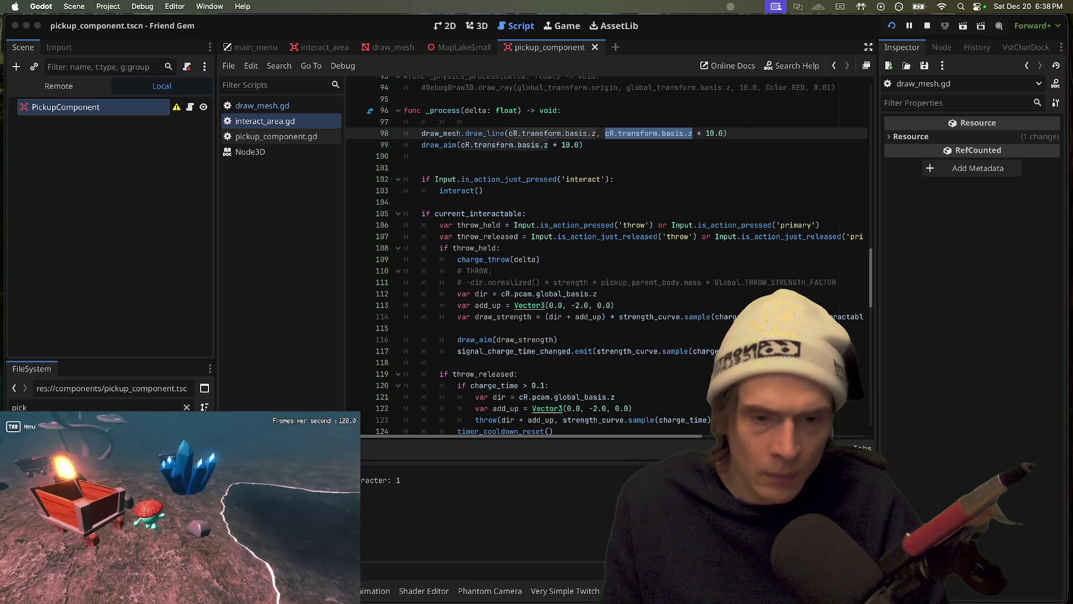
right_click(537, 312)
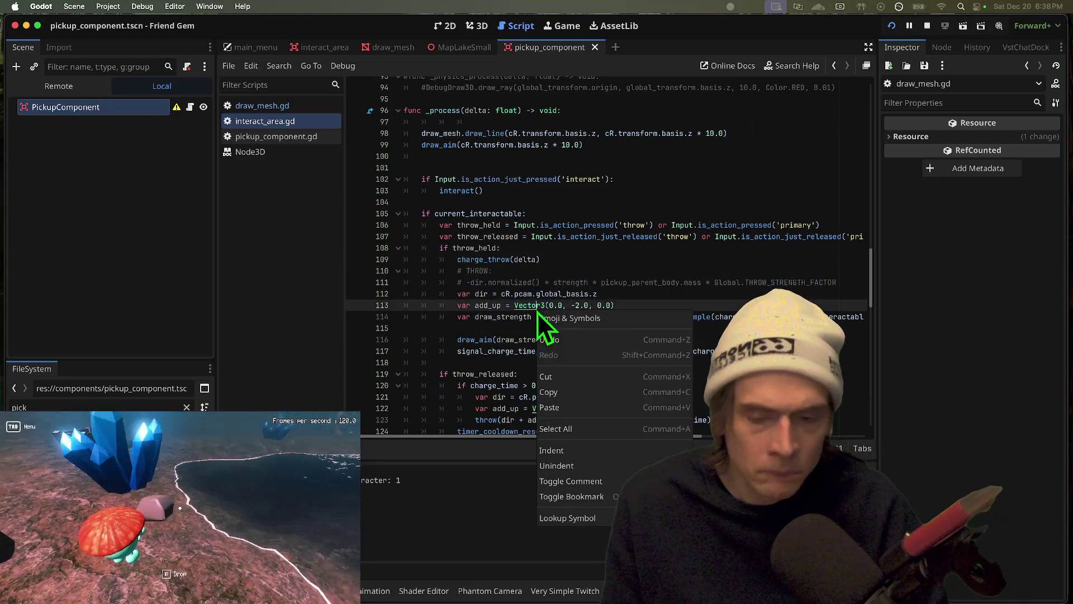
key(super+Tab)
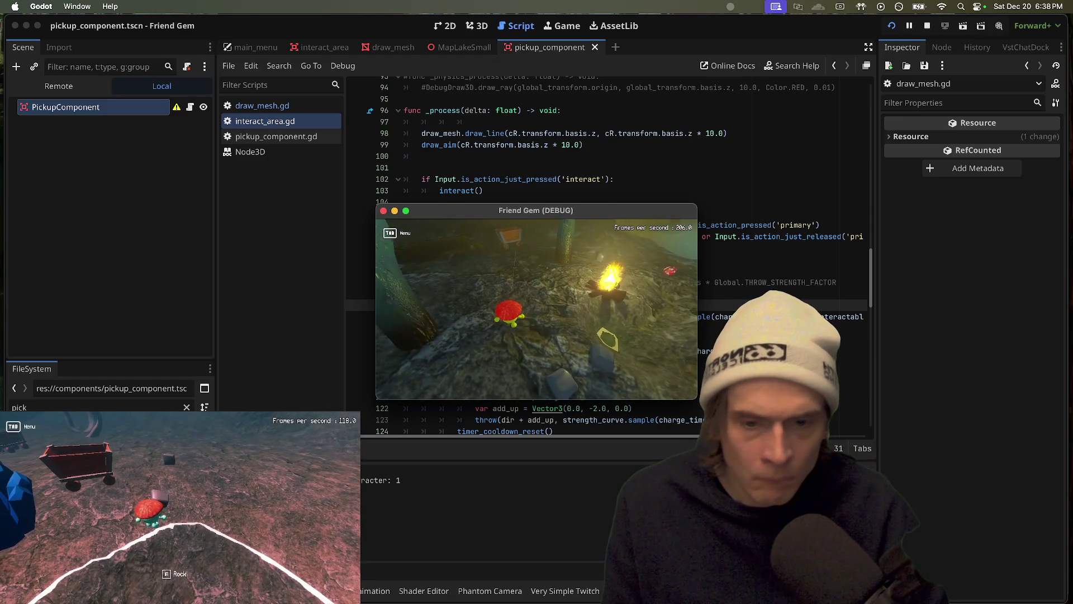
key(Escape)
key(super+s)
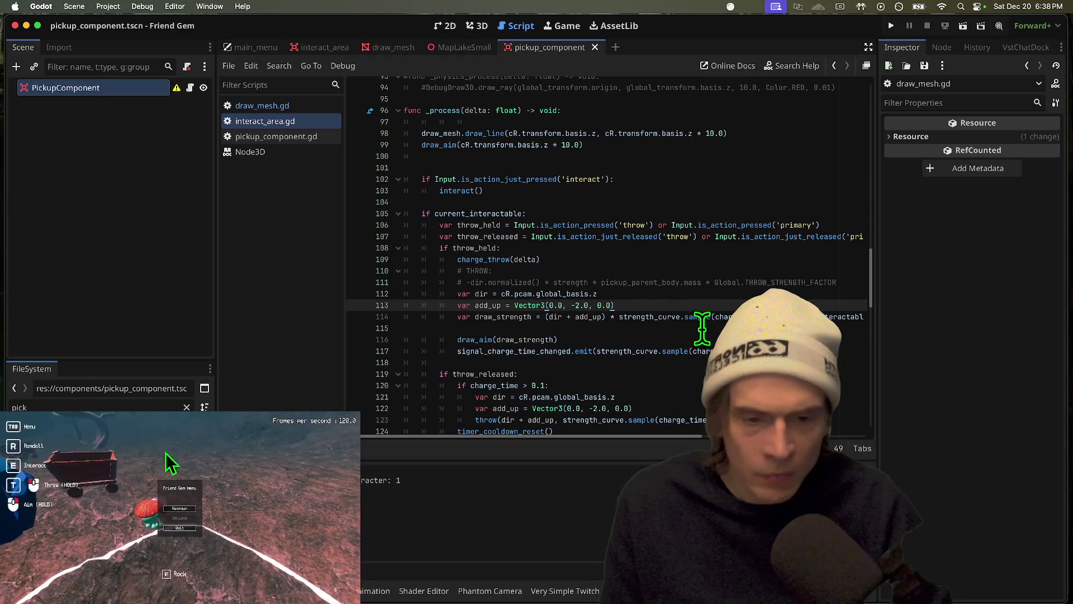
Delete the ')' after add_up and the '(' before dir on line 114, then save
scroll(559, 369, down, 1)
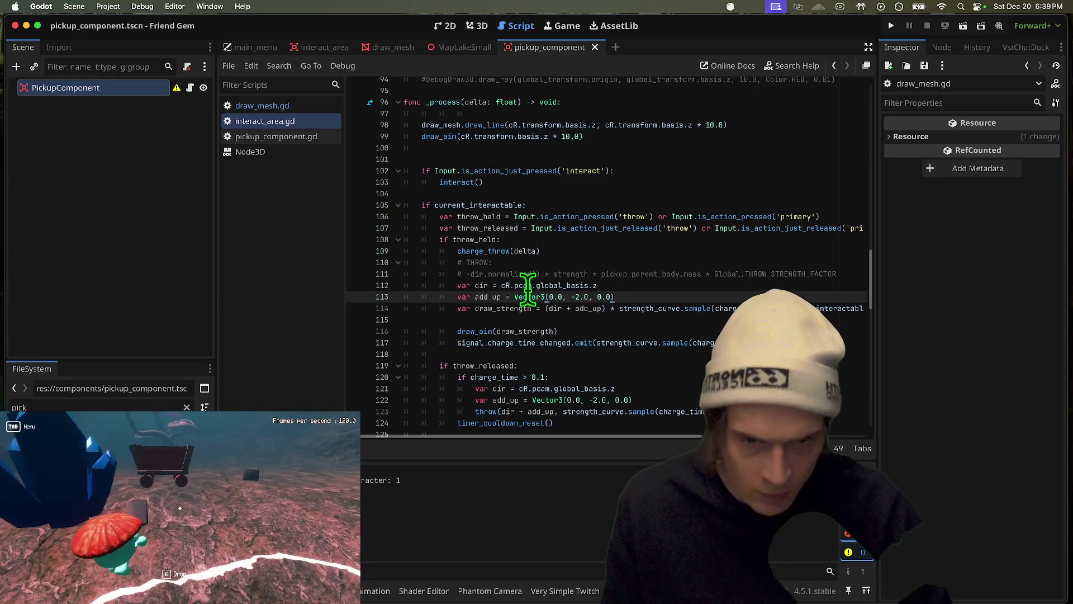
double_click(561, 285)
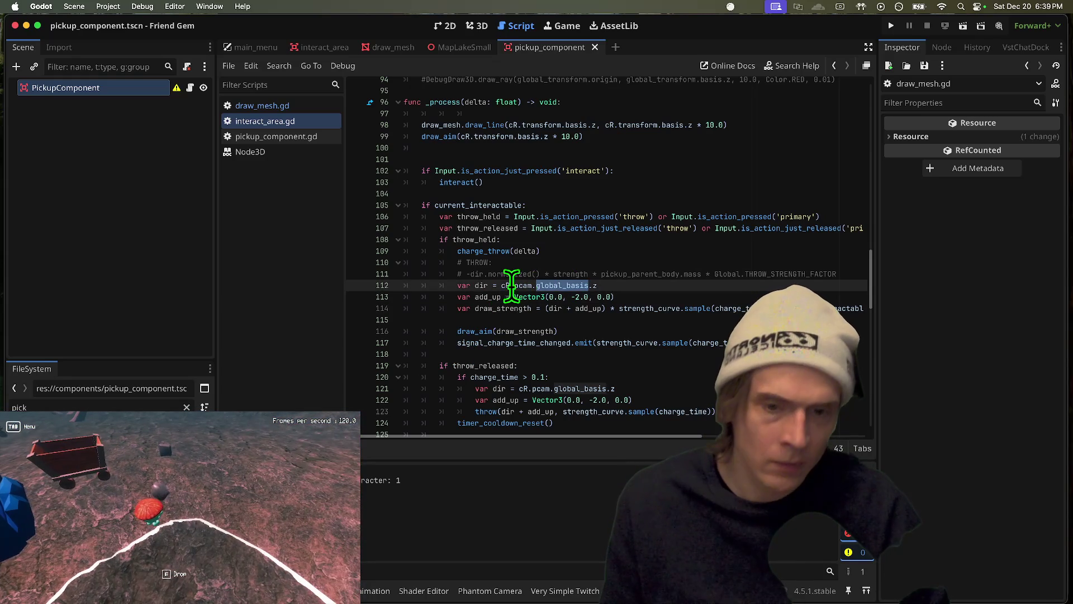
mouse_move(507, 285)
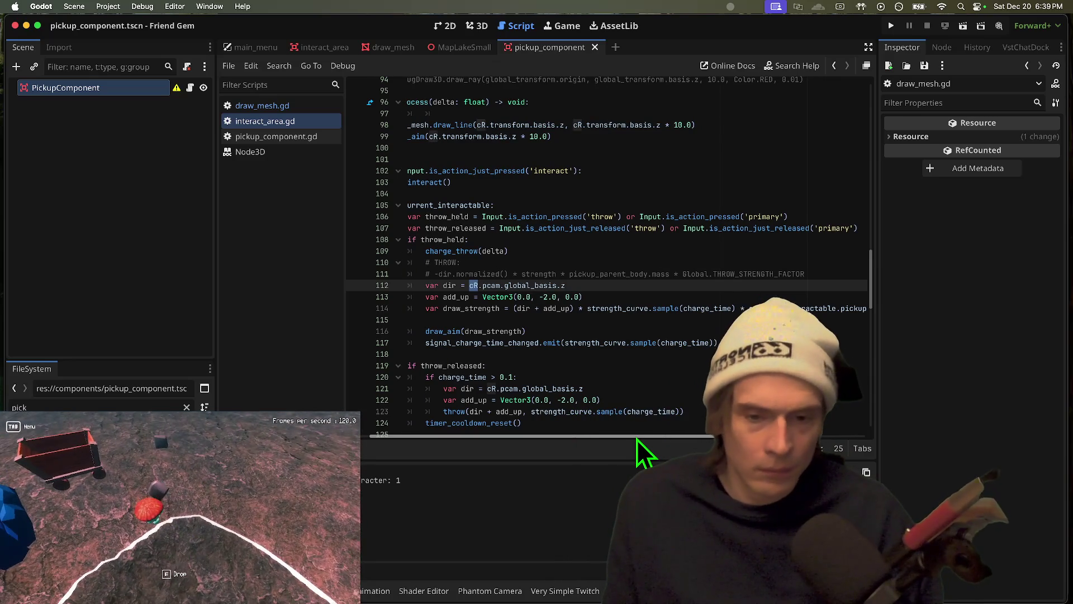
mouse_move(640, 438)
mouse_down()
mouse_move(707, 437)
mouse_move(581, 453)
mouse_up()
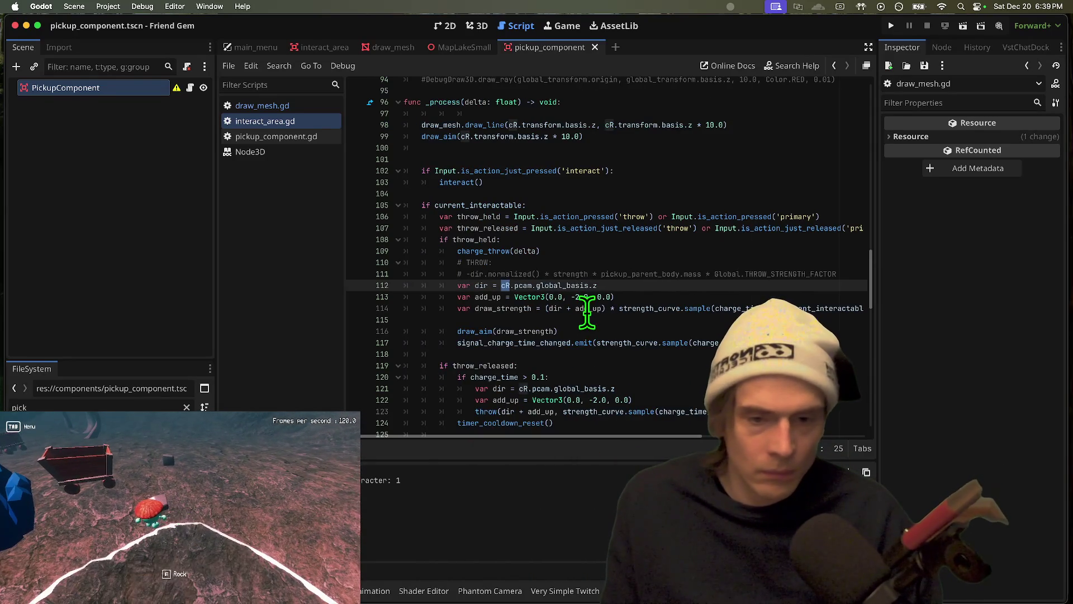
click(605, 308)
key(BackSpace)
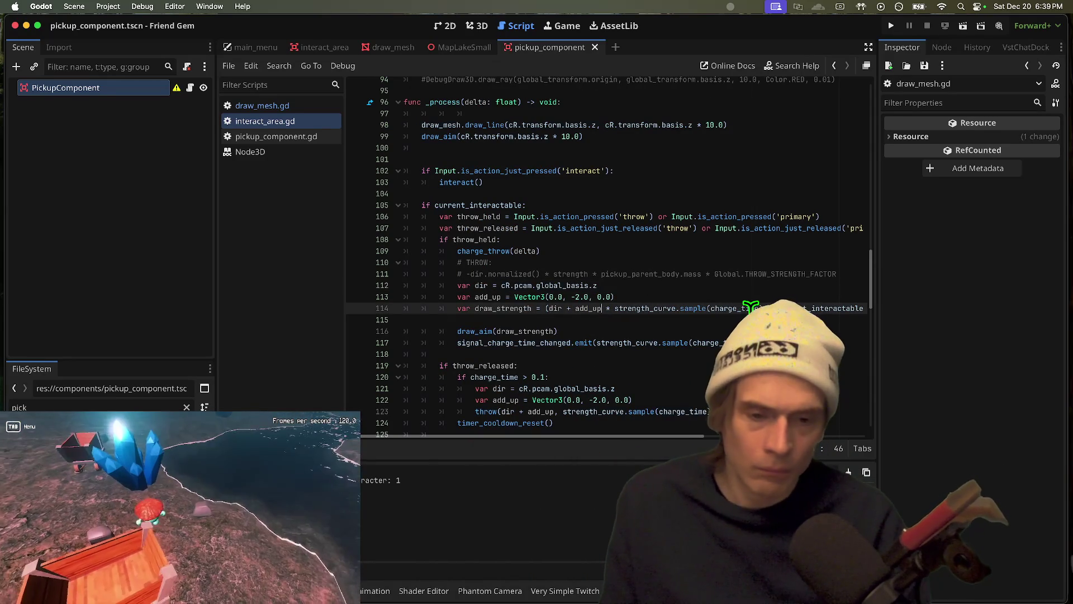
click(550, 308)
key(BackSpace)
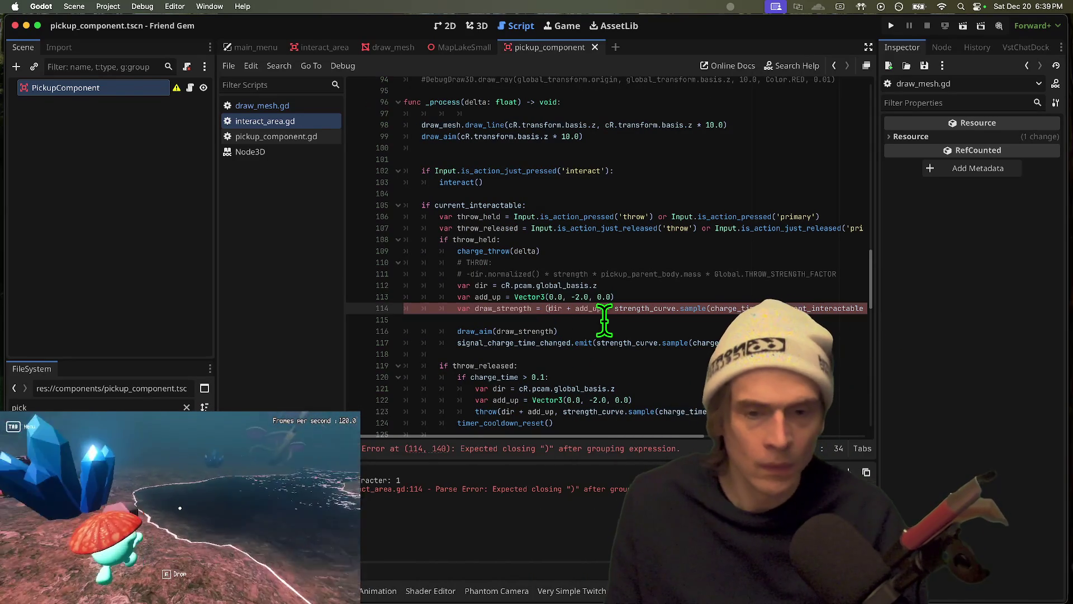
key(super+s)
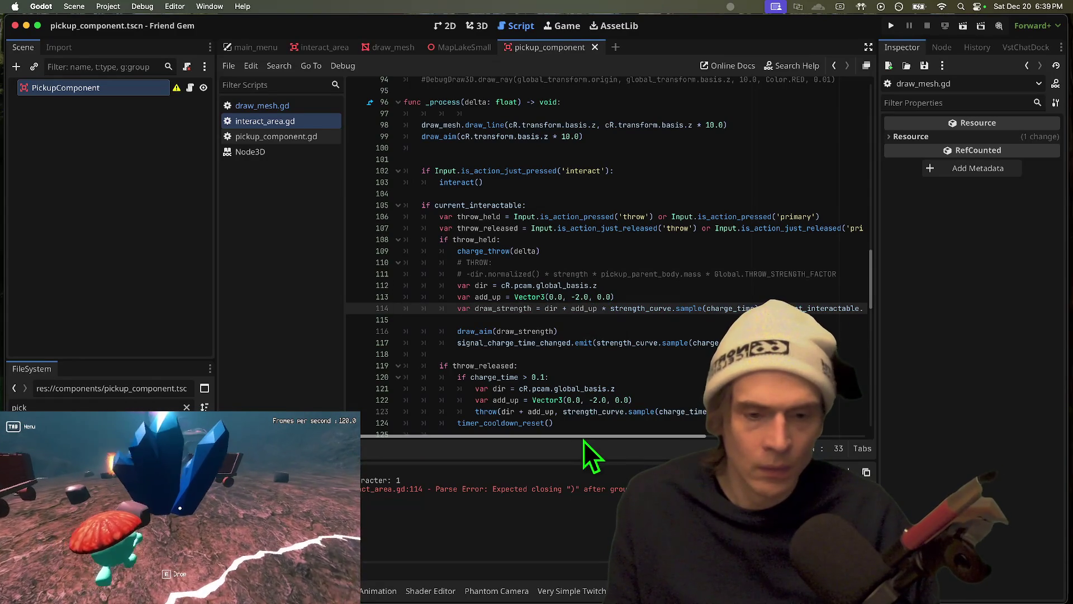
Run the game, pick up the rock to check the trajectory, then stop it
scroll(606, 453, right, 2)
scroll(606, 452, right, 3)
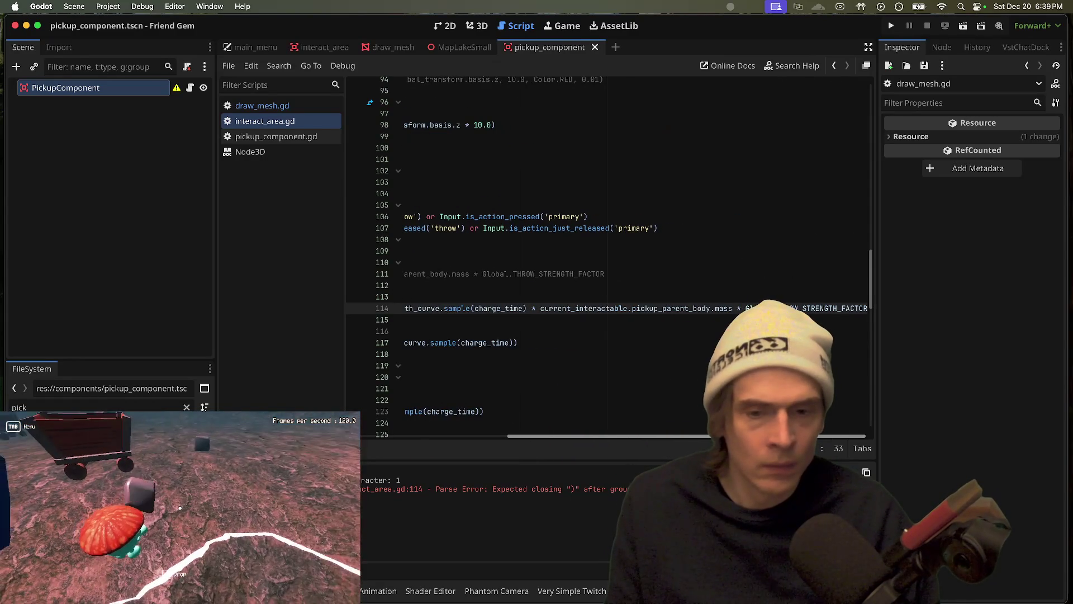
scroll(486, 397, left, 5)
key(super+b)
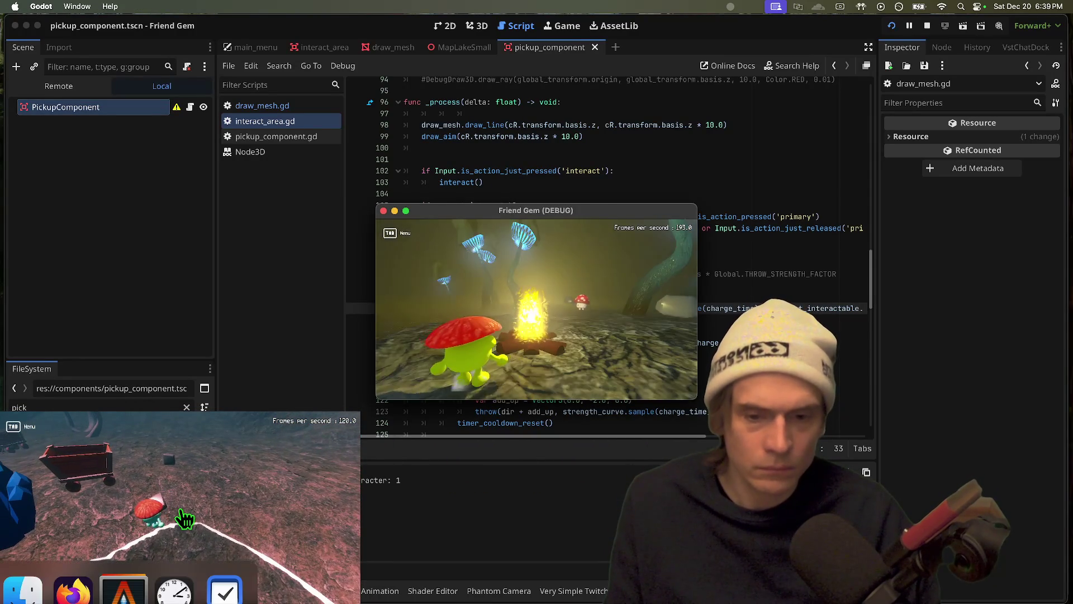
key(e)
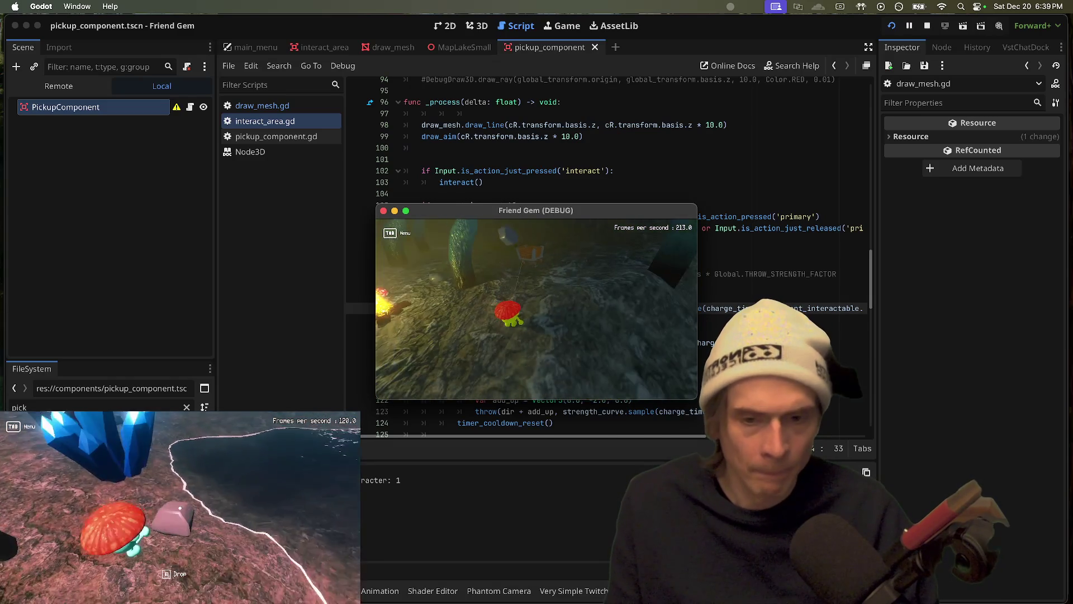
key(super+q)
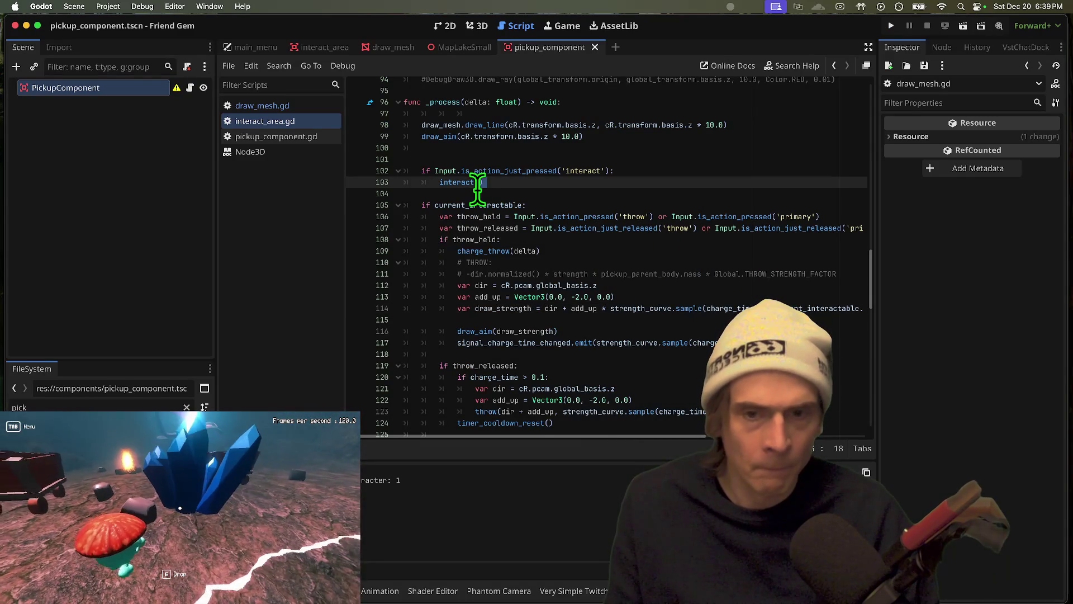
Delete the extra blank line 101 and return to draw_aim's start position
click(525, 149)
key(Delete)
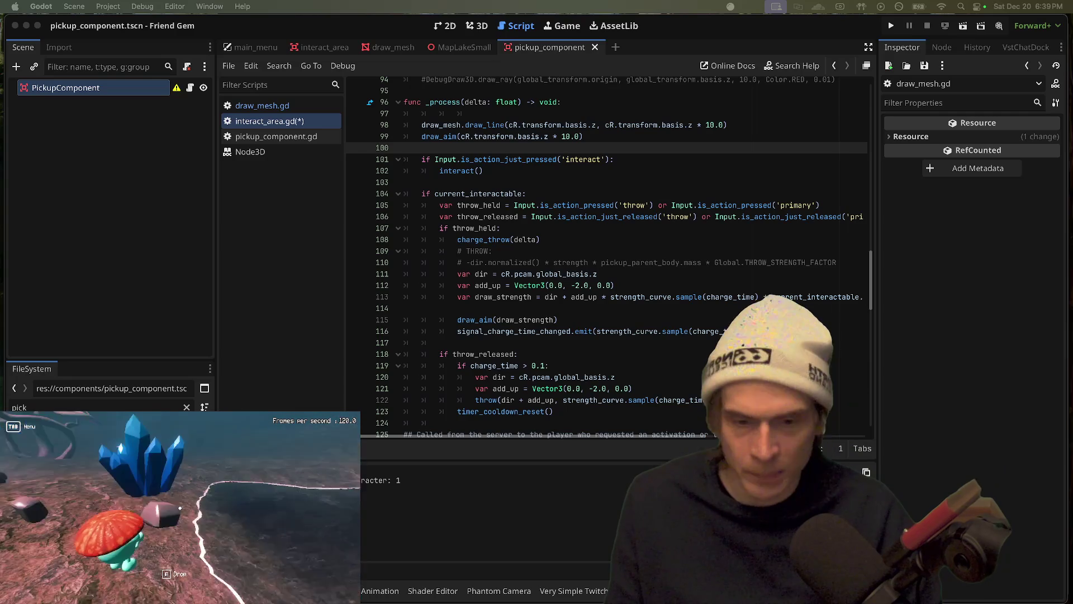
key(ctrl+z)
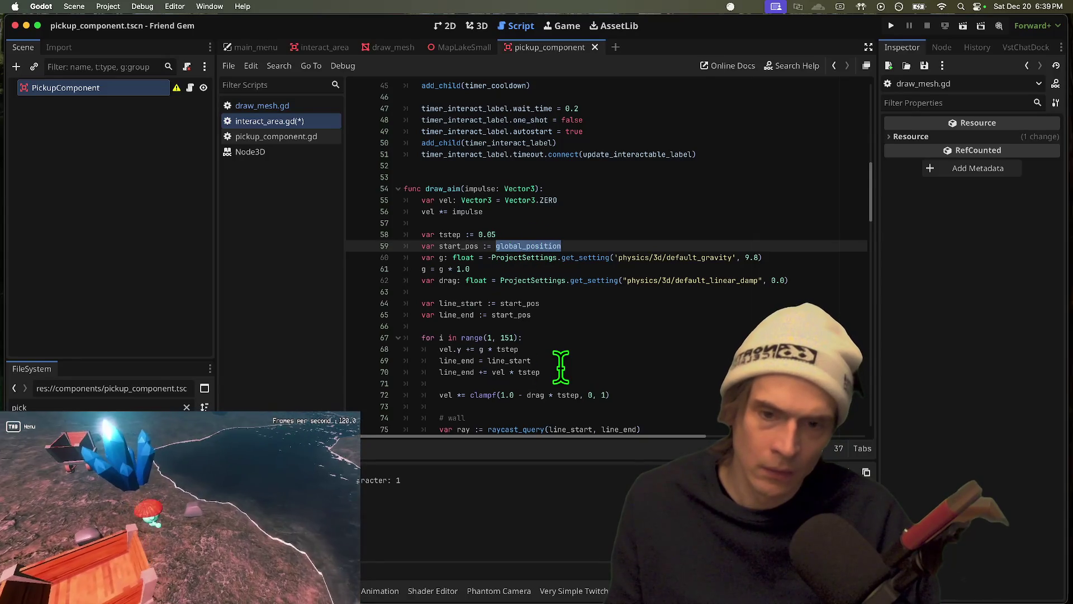
Prefix draw_aim's start global_position with cR. and open the surface_count error in draw_mesh.gd
text(Cr)
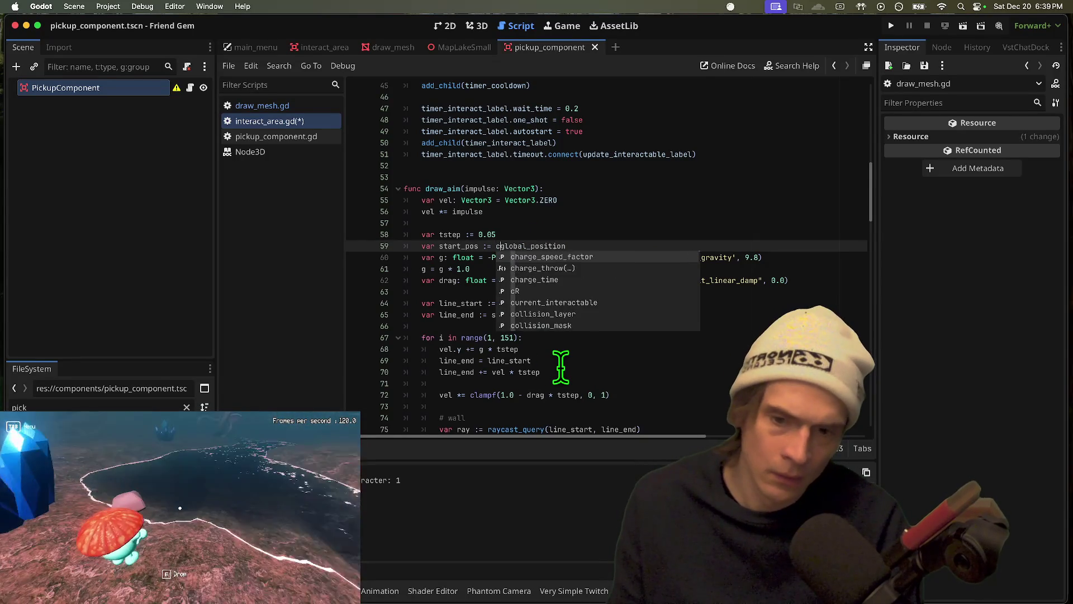
key(Escape)
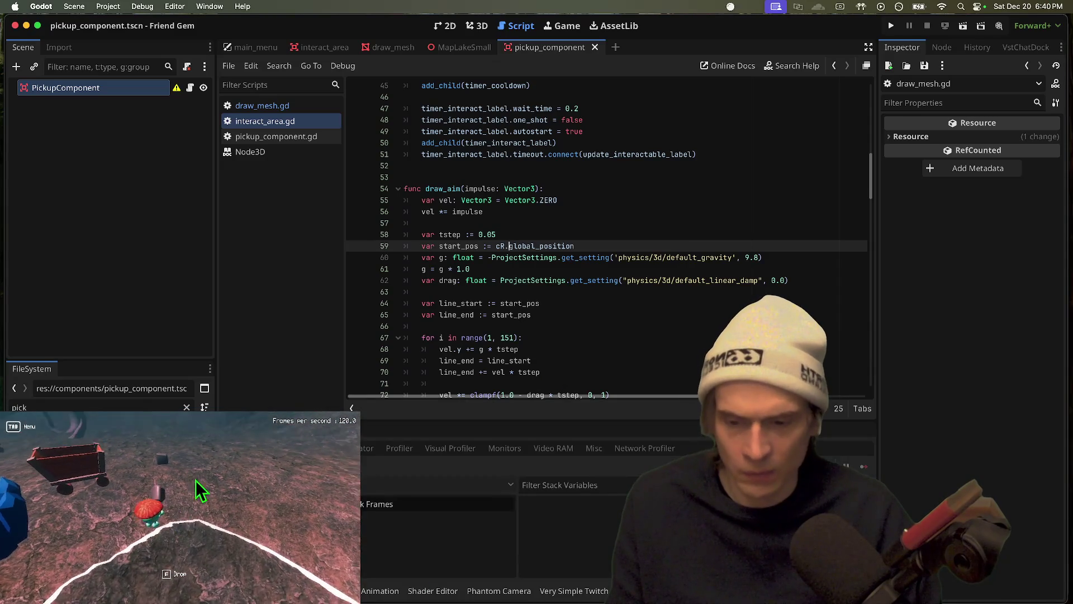
click(492, 536)
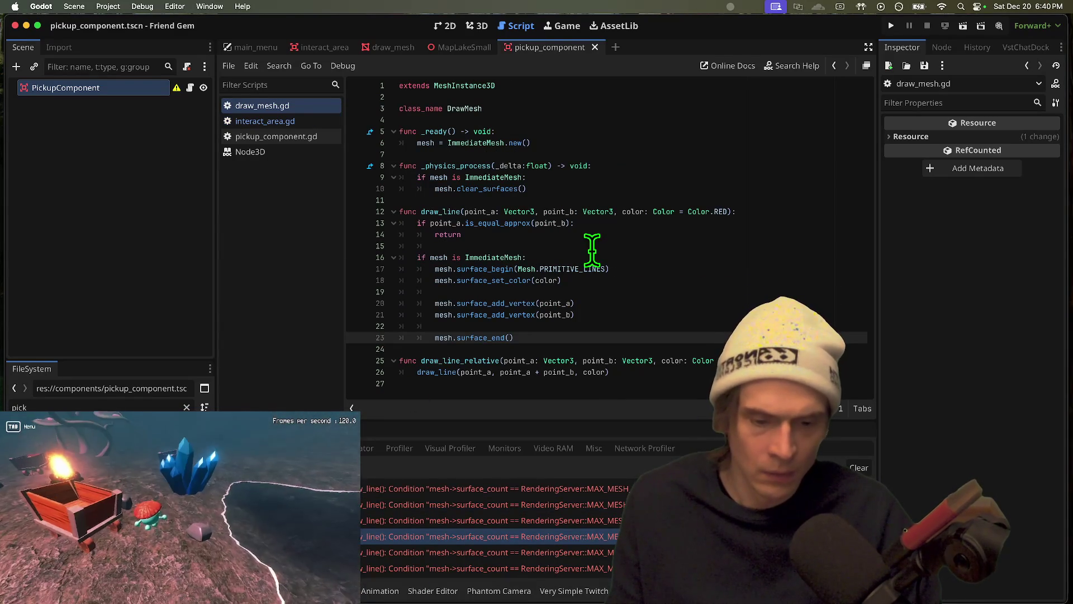
Review the draw_line code in draw_mesh.gd and run the project again
drag(615, 339, 376, 247)
click(597, 237)
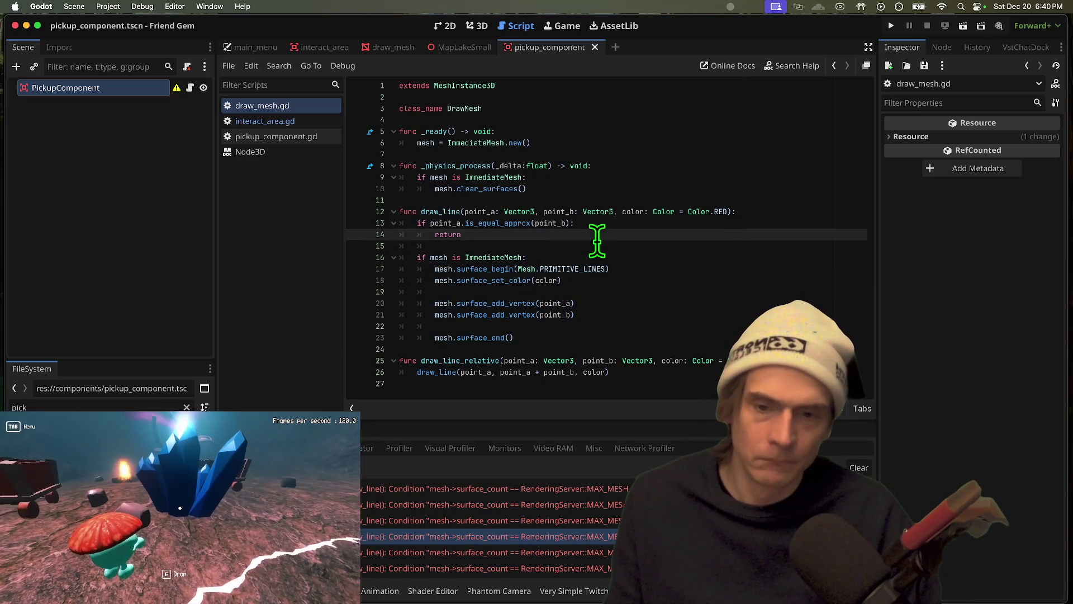
double_click(472, 361)
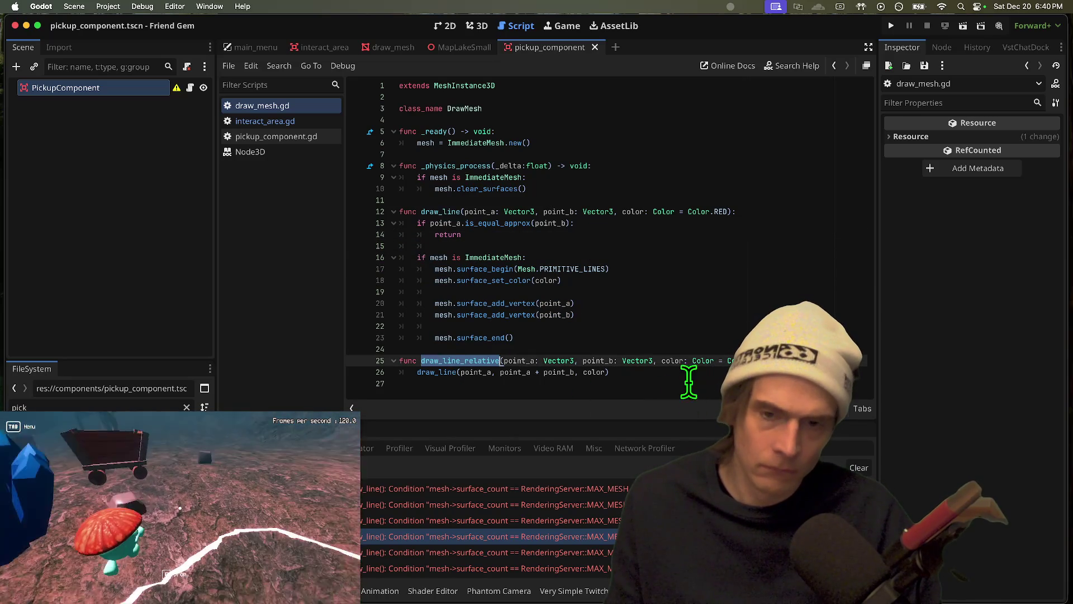
click(691, 324)
key(super+b)
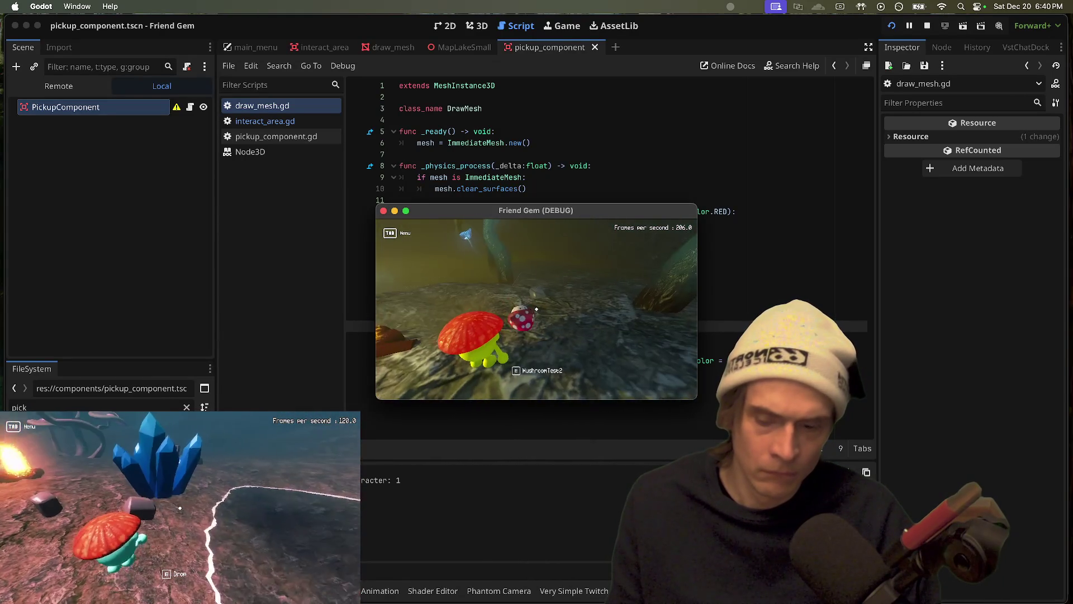
Stop the game and review the line-drawing block flagged by the error in draw_mesh.gd
key(super+q)
double_click(364, 539)
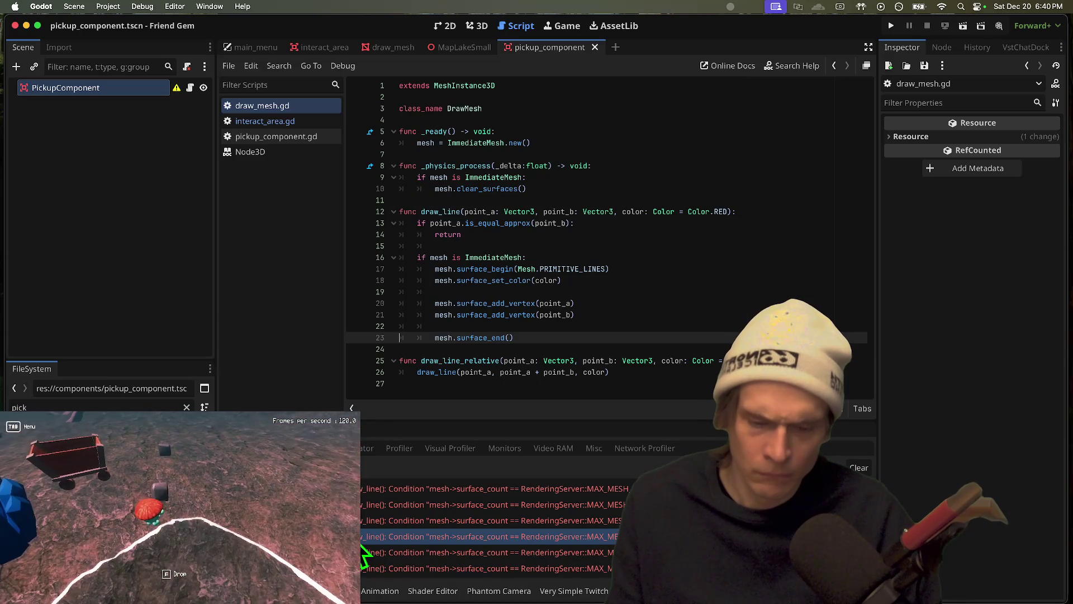
mouse_move(520, 338)
mouse_down()
mouse_move(407, 297)
mouse_move(417, 257)
mouse_up()
right_click(412, 284)
key(Escape)
shift+click(456, 303)
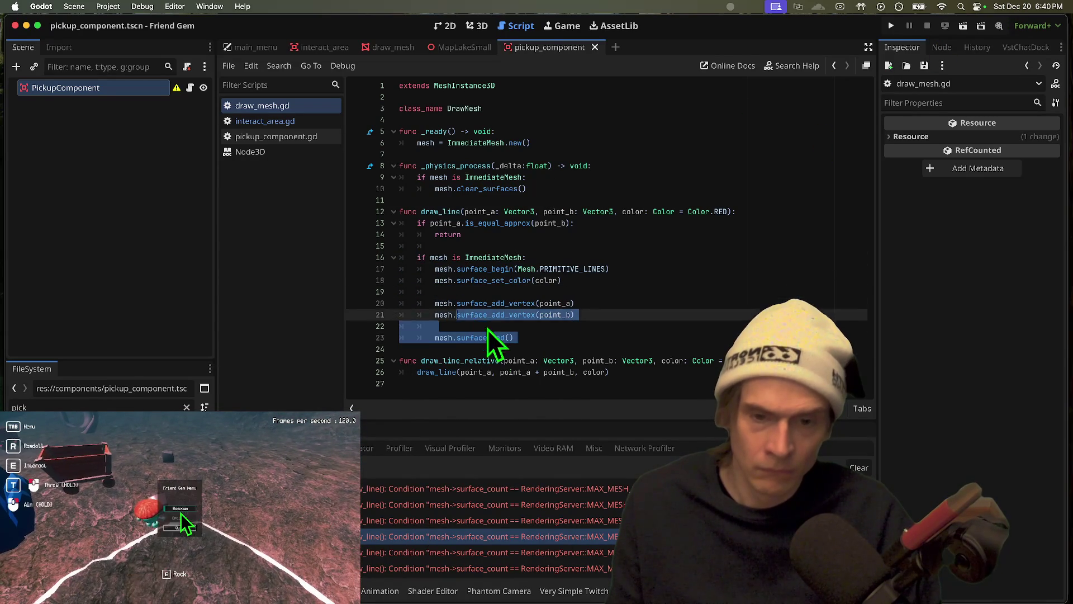
Try deleting the line-drawing lines in interact_area.gd, then restore them and save
click(289, 121)
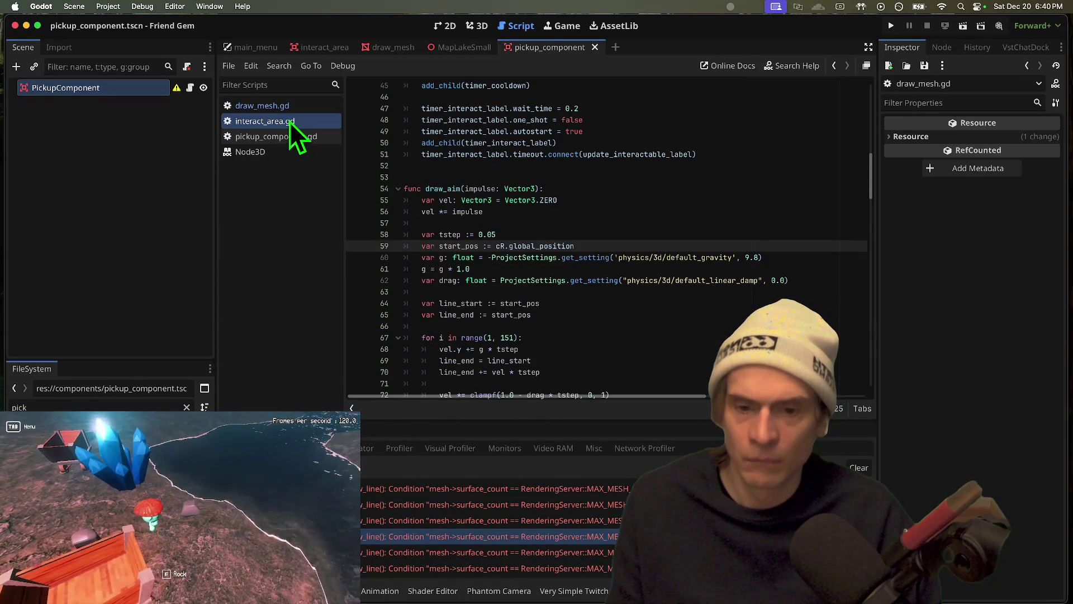
scroll(833, 302, down, 6)
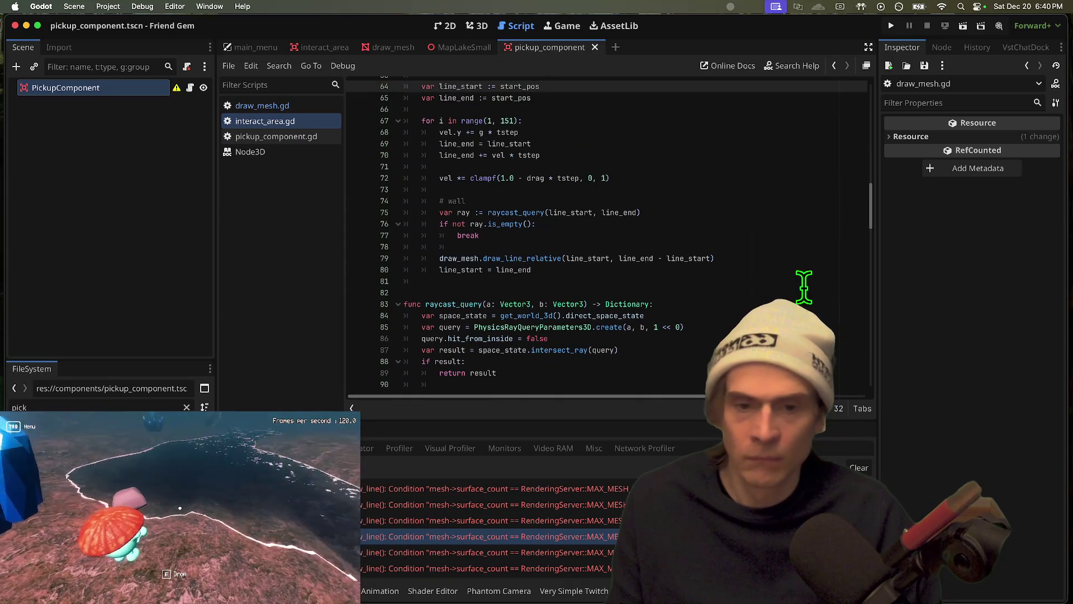
key(BackSpace)
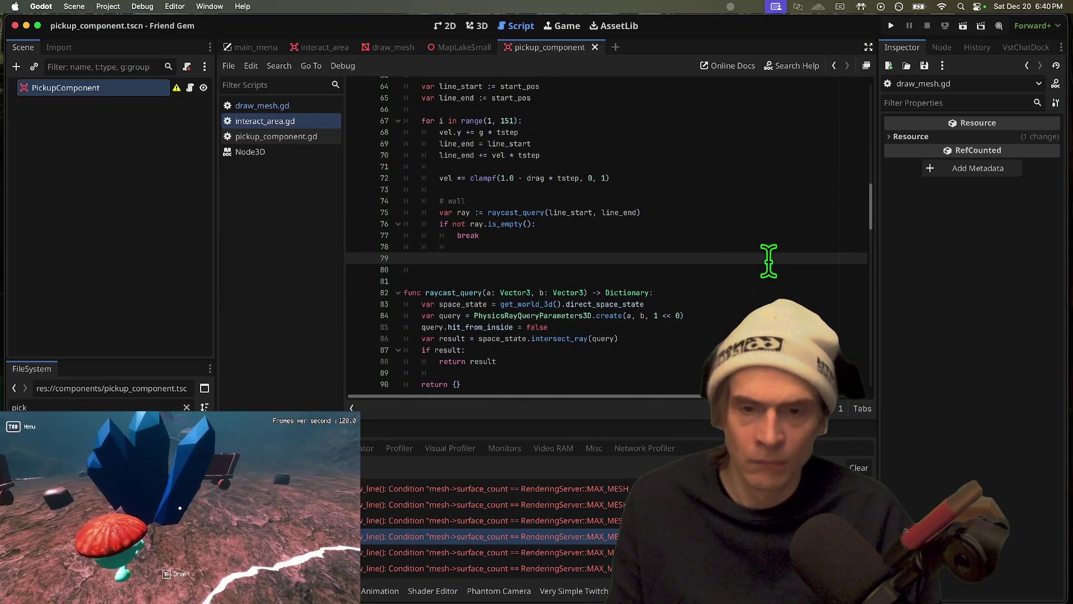
key(Delete)
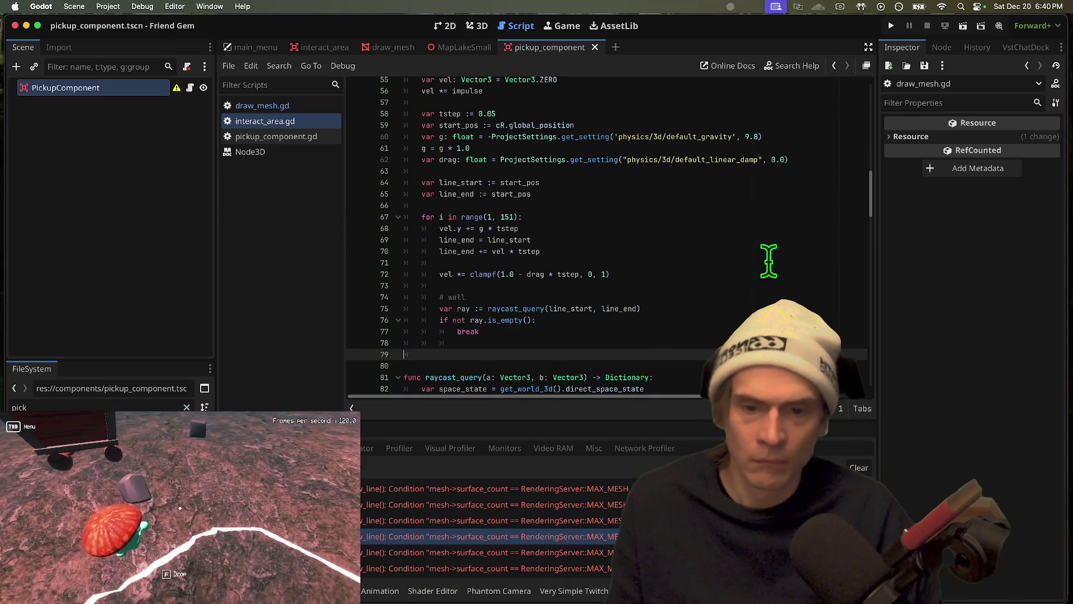
key(ctrl+shift+Return)
key(ctrl+s)
Replace draw_line_relative with draw_line on line 79 using autocomplete
scroll(769, 259, down, 2)
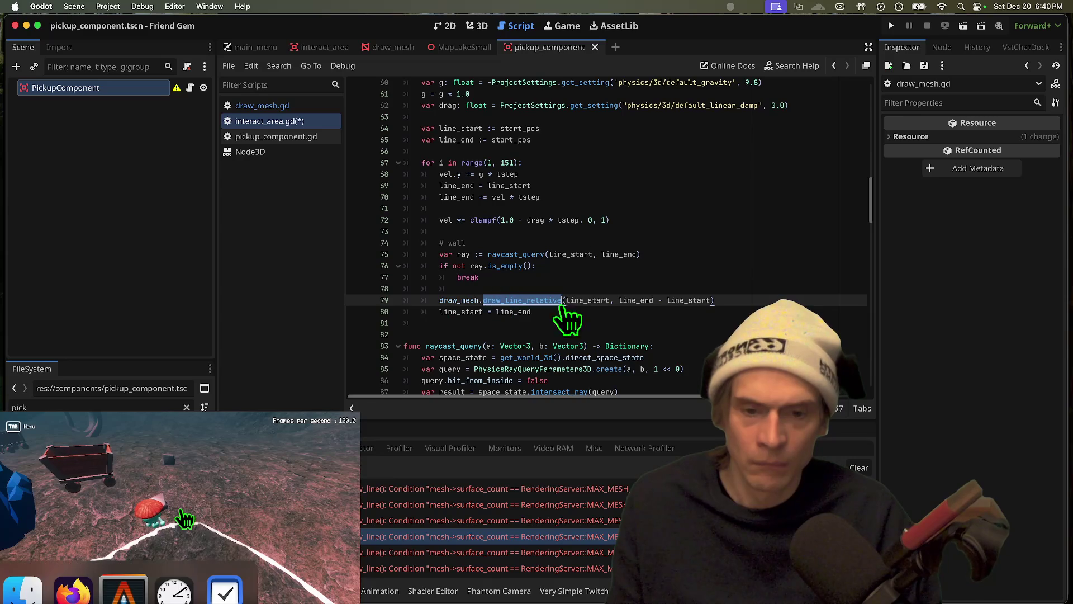
key(BackSpace)
text(draw_)
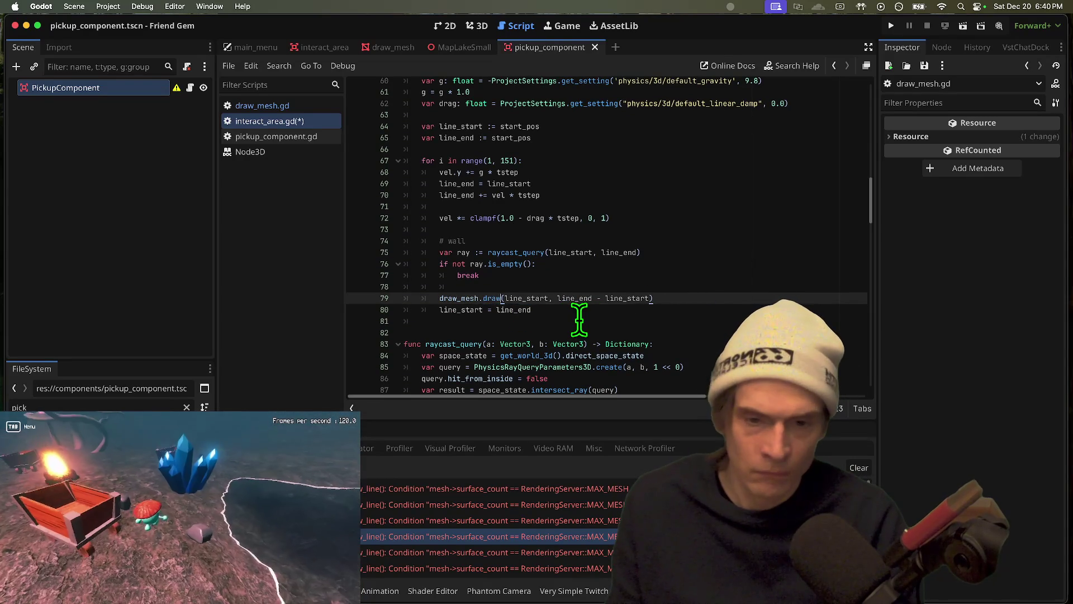
key(Return)
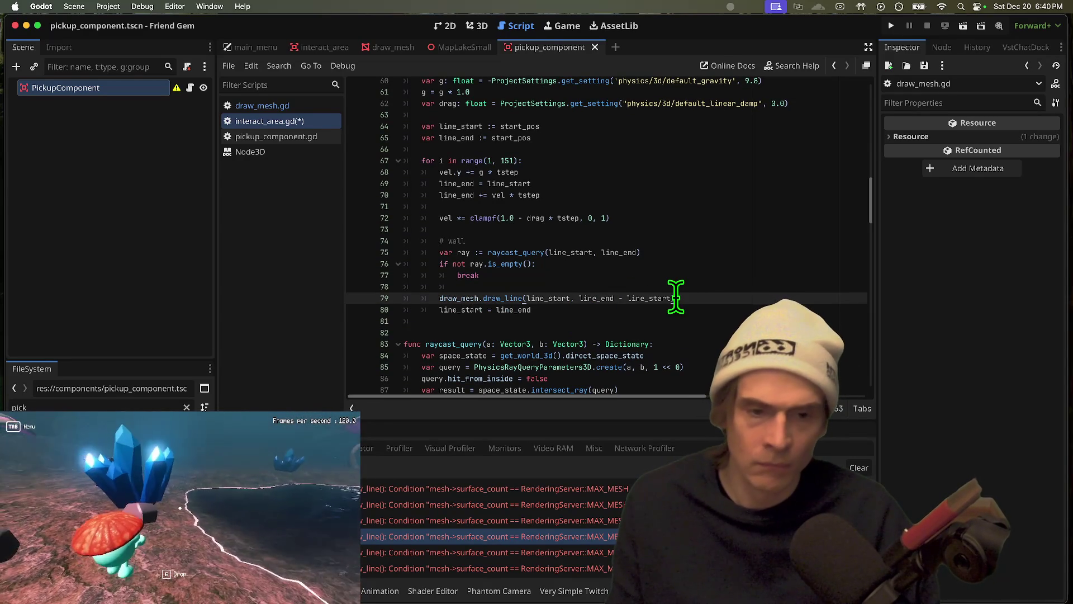
scroll(737, 297, up, 4)
scroll(736, 296, up, 4)
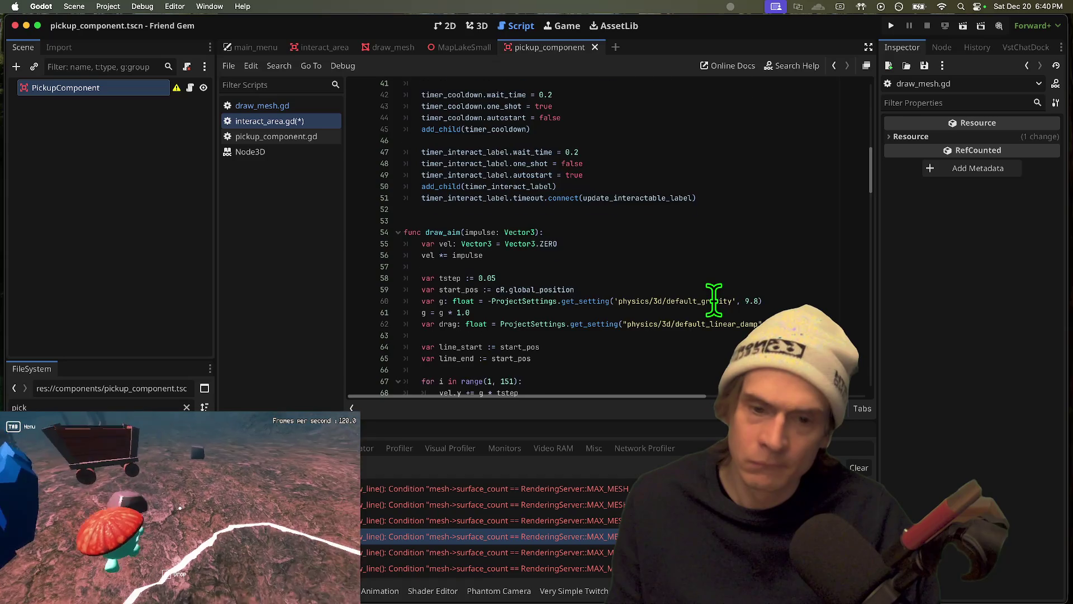
scroll(743, 269, down, 5)
scroll(745, 265, down, 10)
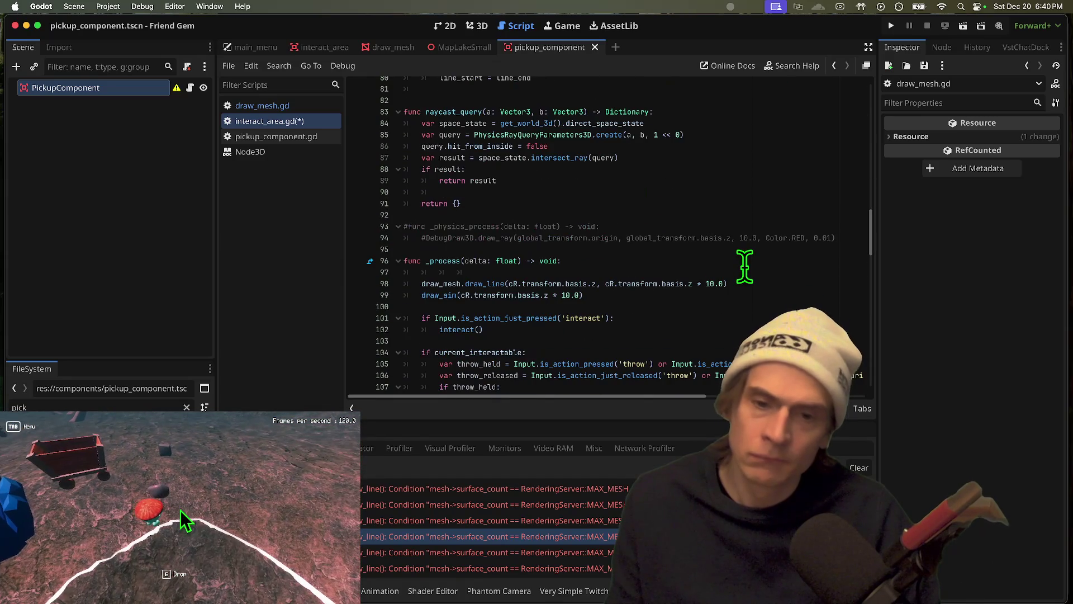
scroll(745, 266, up, 7)
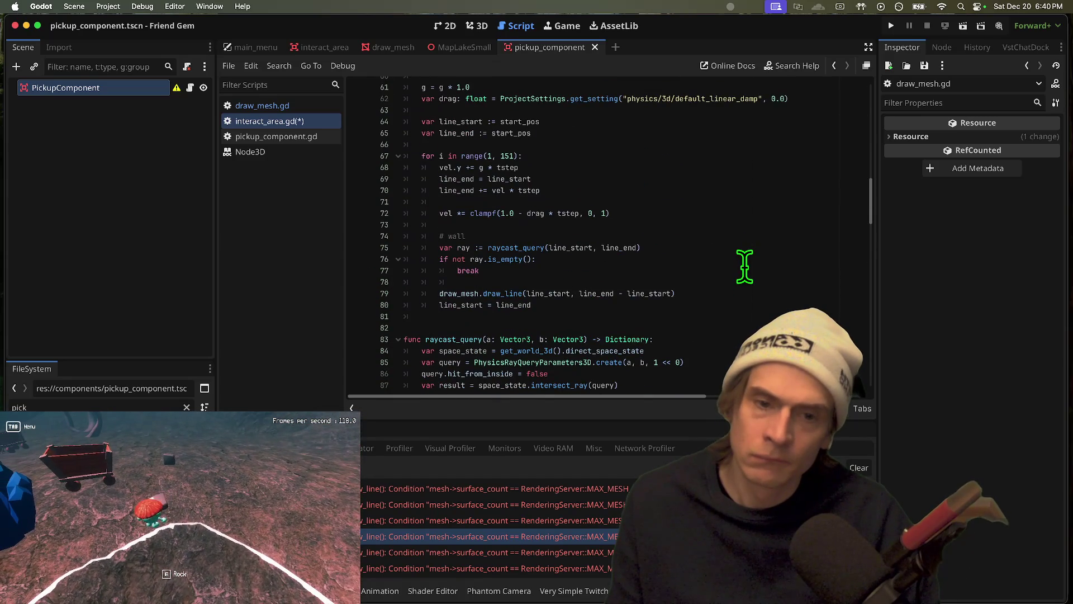
click(306, 108)
Comment out the _physics_process function (lines 8–10) and test-run the game
click(575, 167)
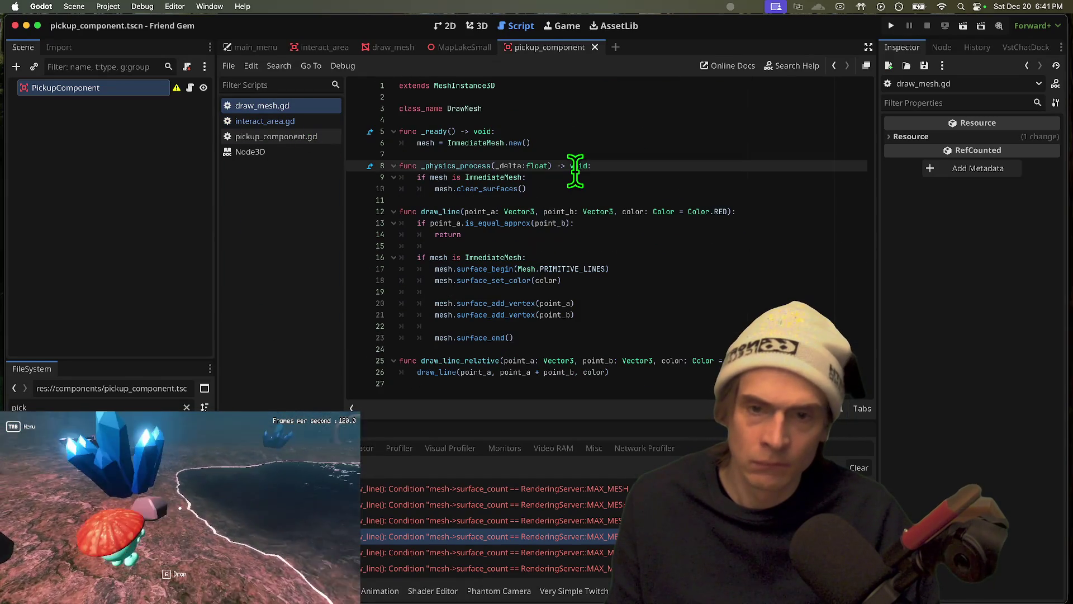
drag(575, 200, 368, 176)
key(super+k)
key(super+b)
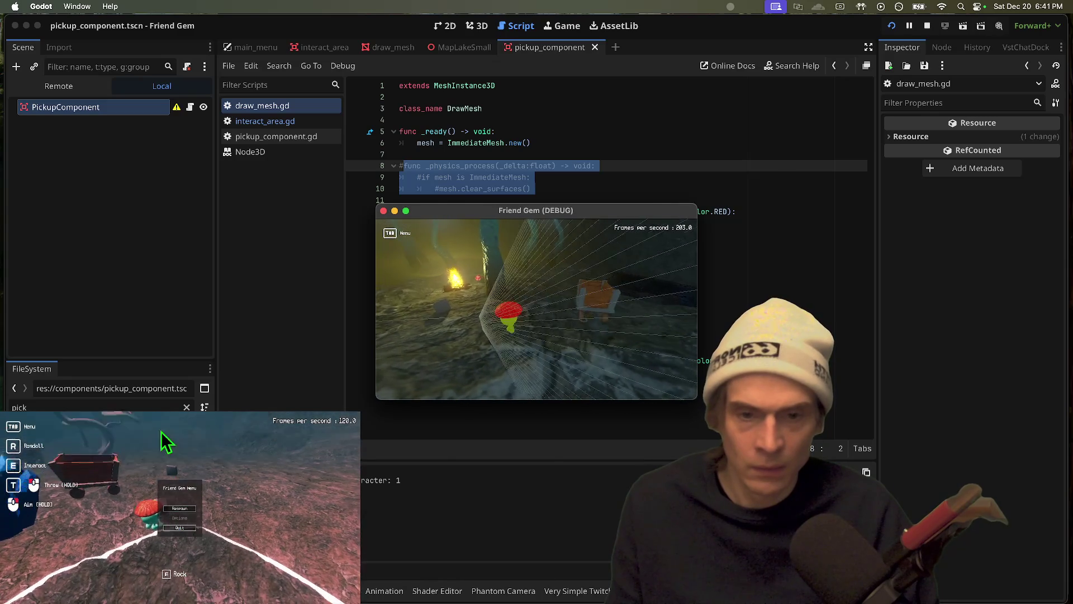
key(super+period)
Compare draw_line and draw_line_relative in draw_mesh.gd with the draw call on line 79
click(500, 223)
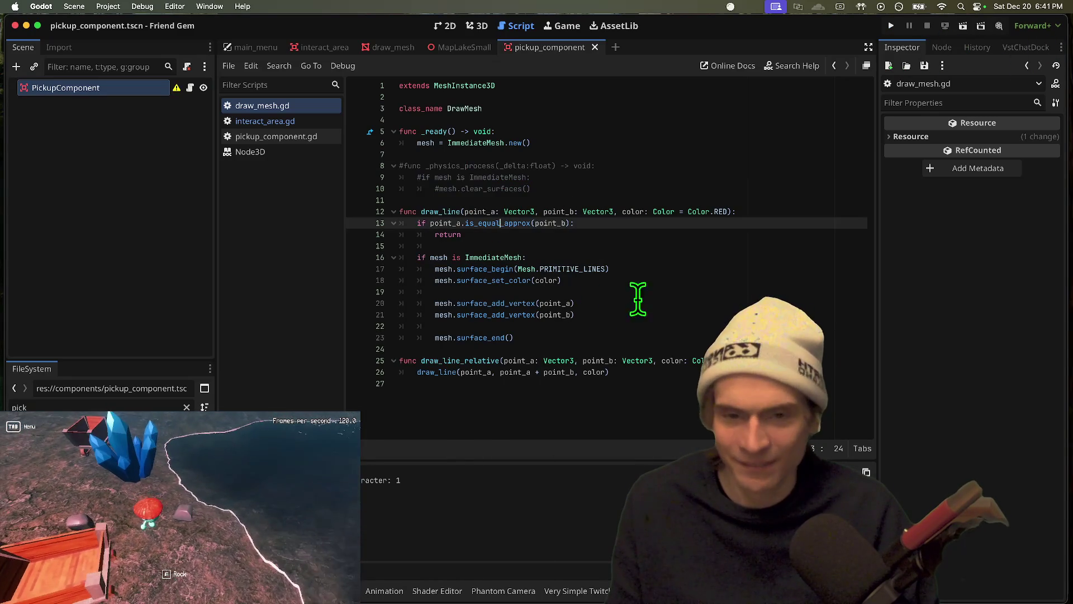
click(647, 337)
double_click(431, 372)
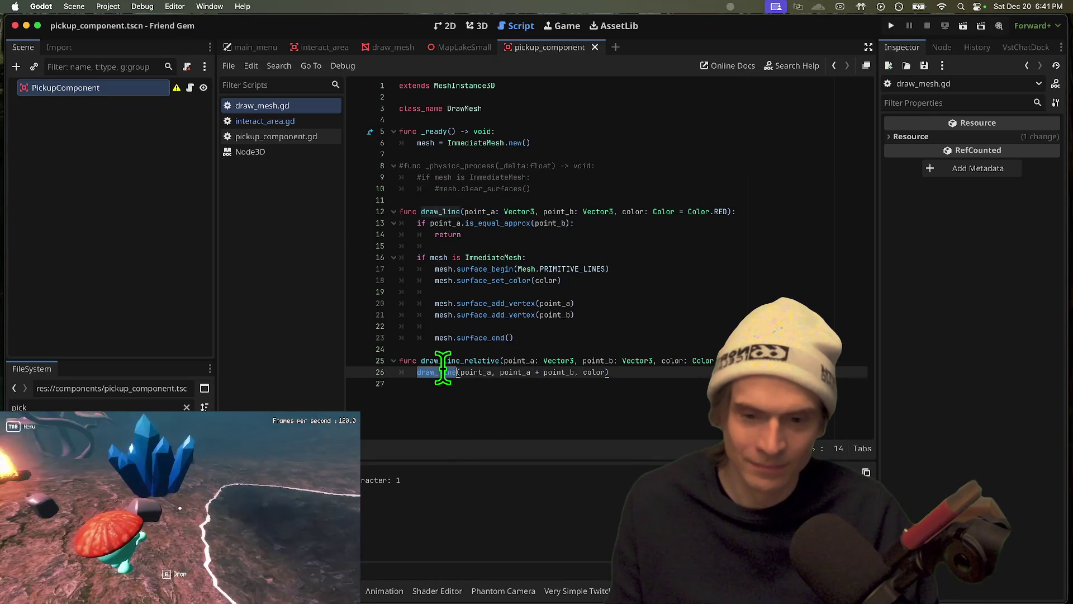
click(446, 360)
double_click(446, 360)
click(314, 125)
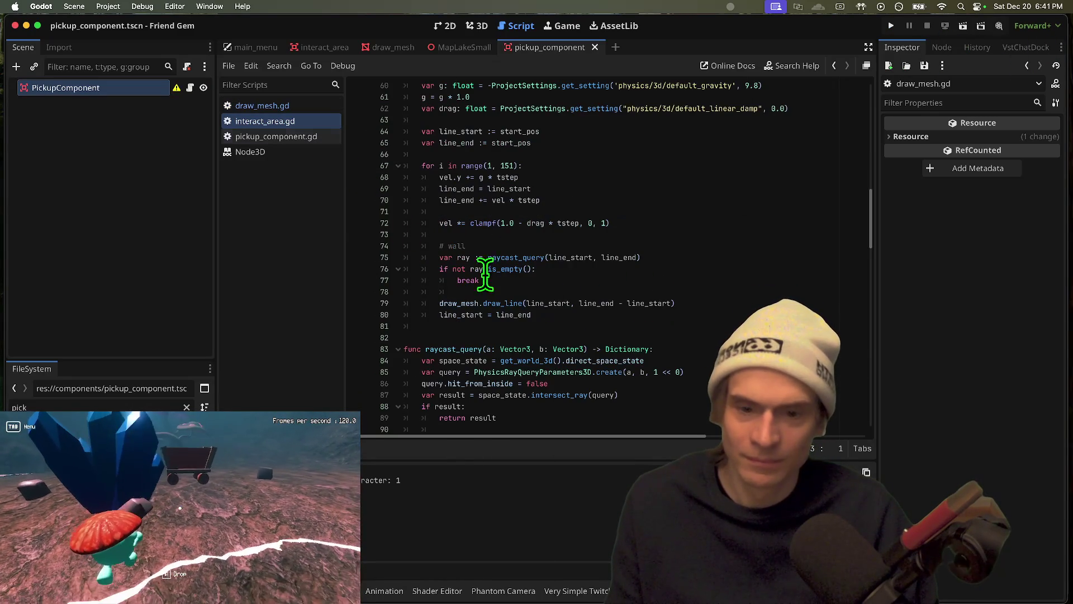
click(655, 303)
double_click(503, 303)
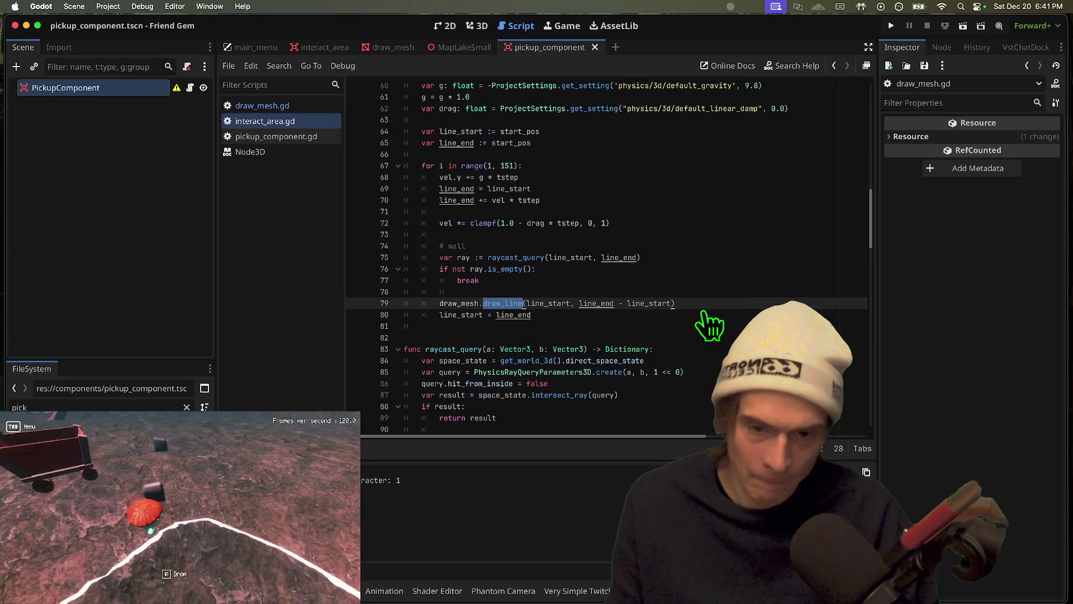
Launch the game, respawn the player, and change the 9.8 gravity fallback to -9.8
click(890, 26)
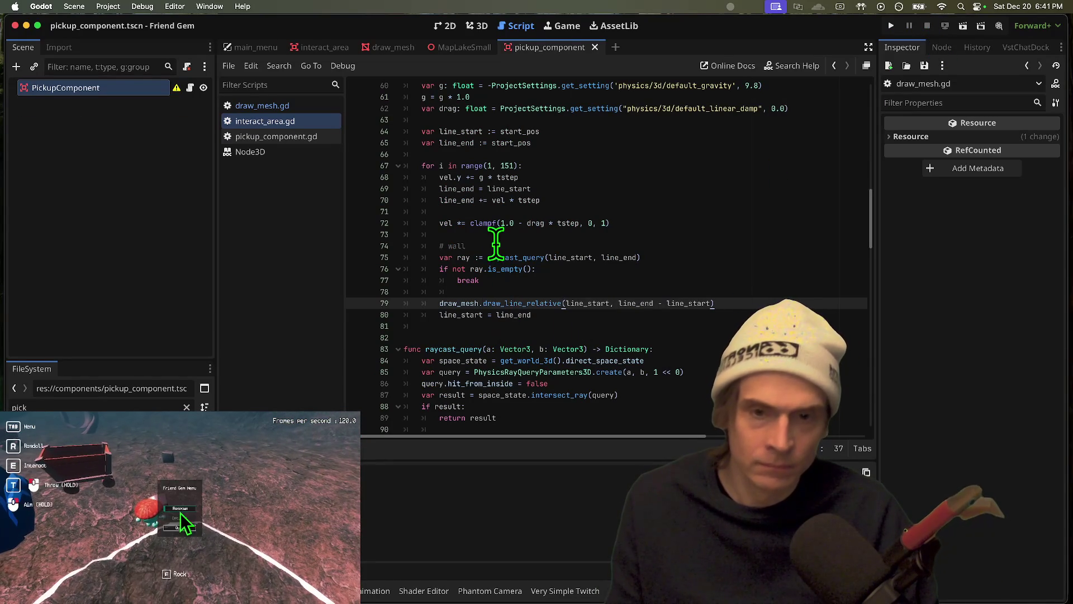
click(180, 511)
scroll(503, 195, up, 2)
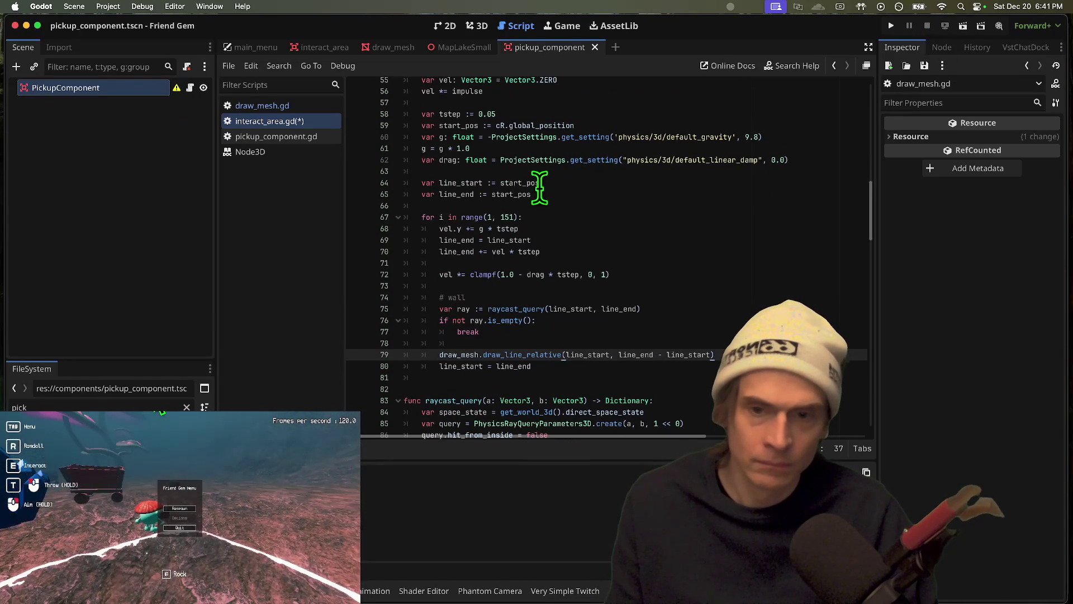
click(441, 148)
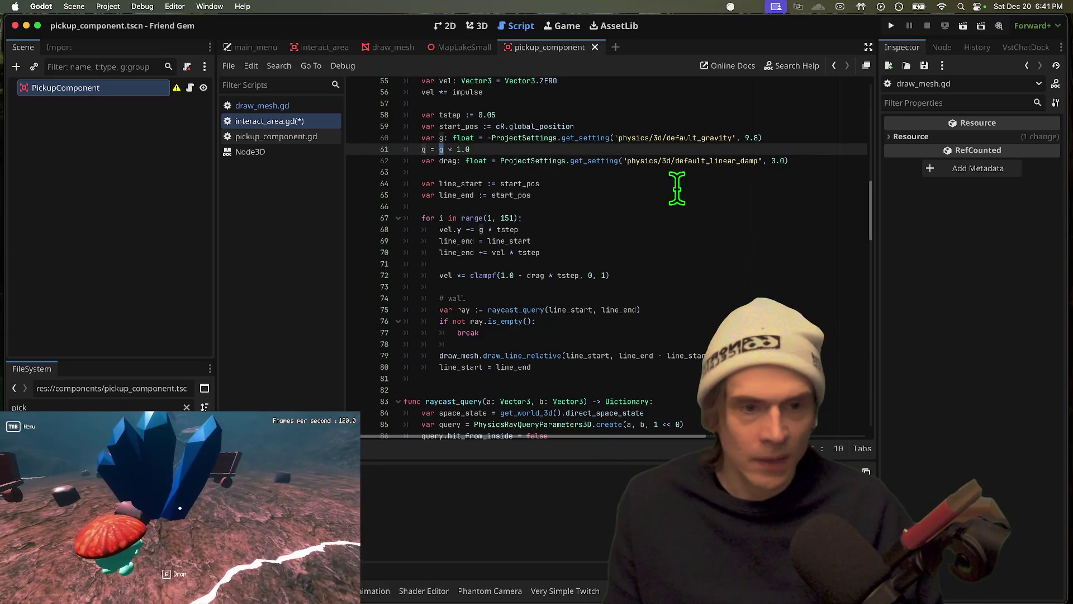
click(744, 137)
text(-)
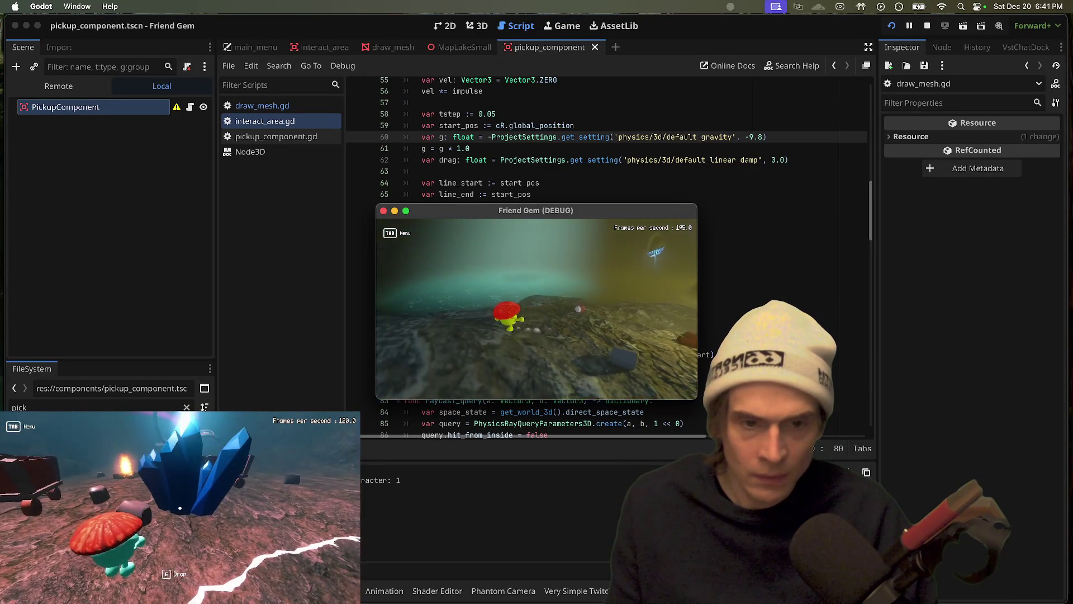
Stop the game, show MapLakeWithIsland in MapLakeSmall, collapse LakeOffset, and save the scene
key(super+q)
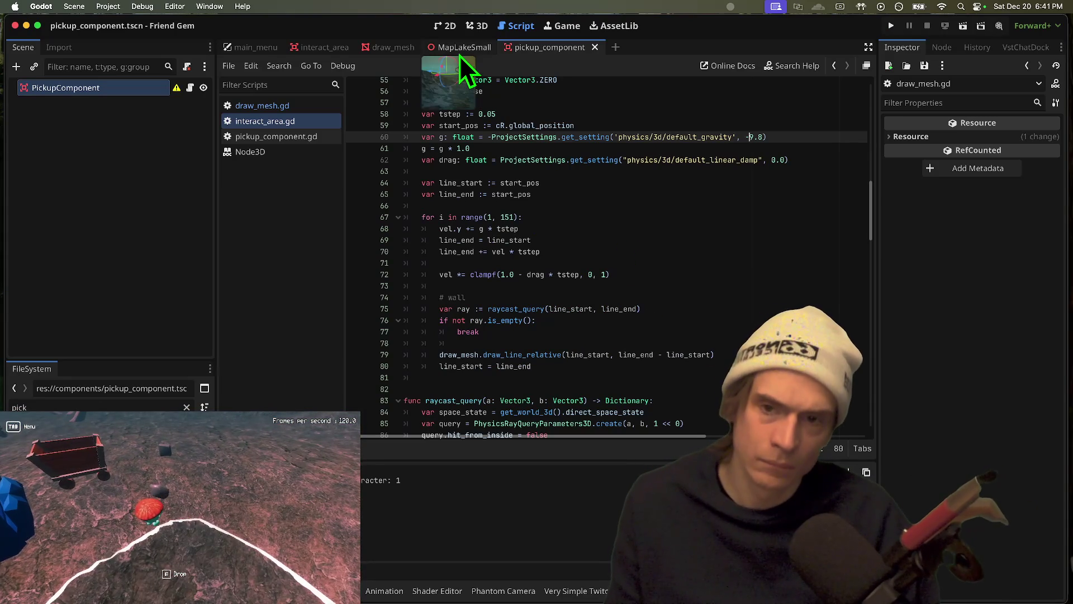
click(459, 55)
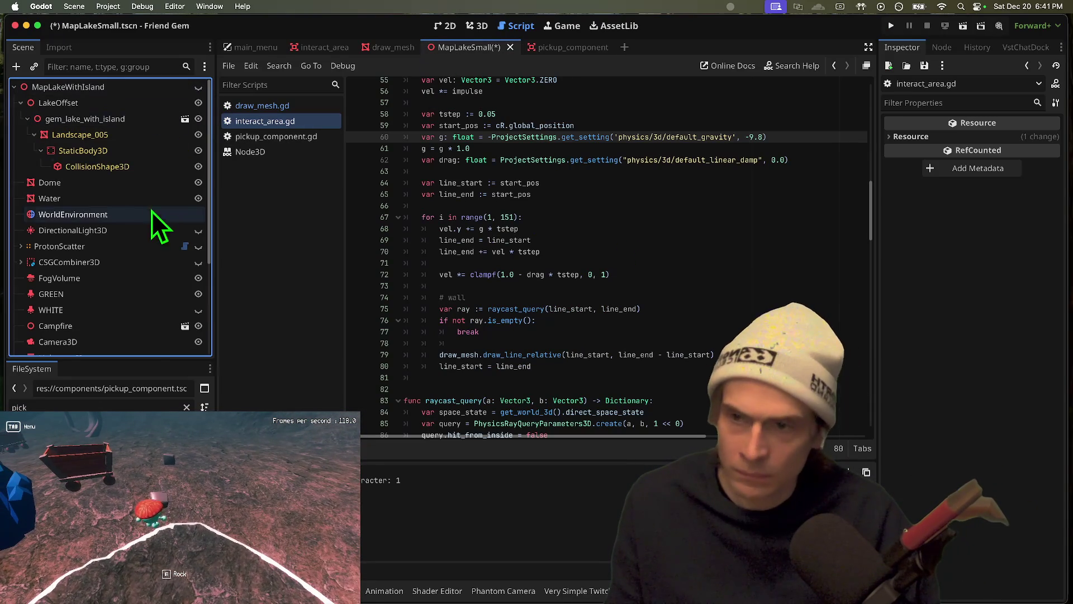
click(202, 86)
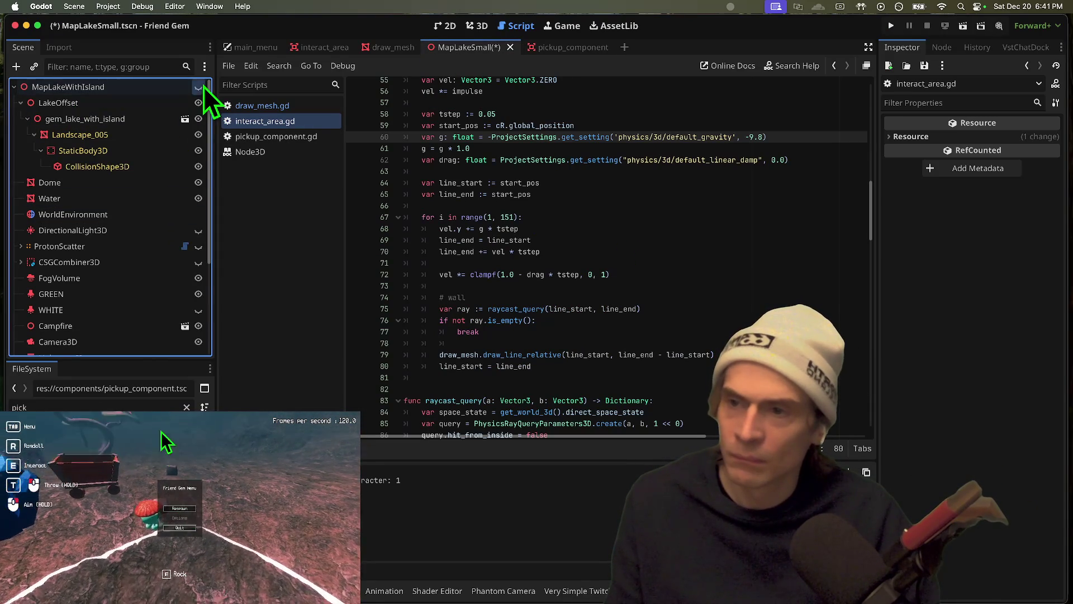
click(24, 106)
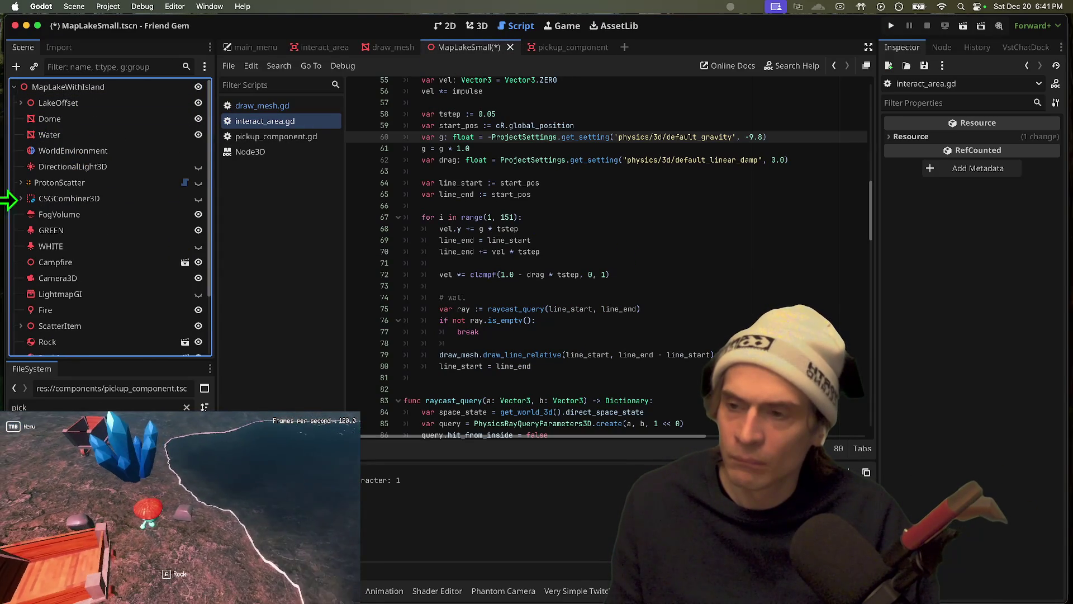
key(ctrl+s)
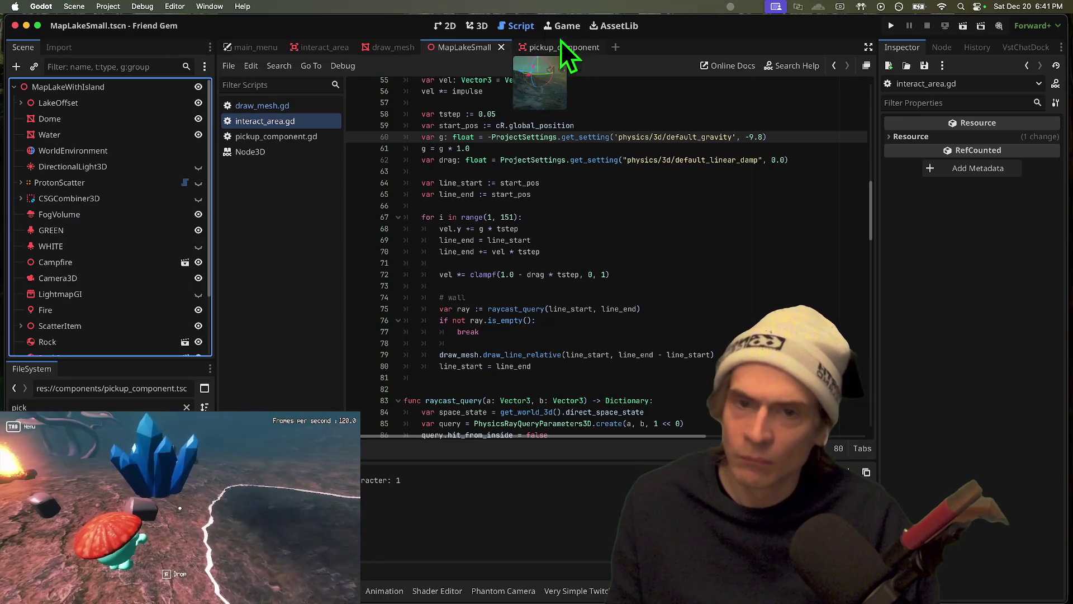
Fly the 3D camera toward the tree and mushrooms, then return to the script editor
click(482, 26)
drag(511, 190, 506, 178)
click(513, 29)
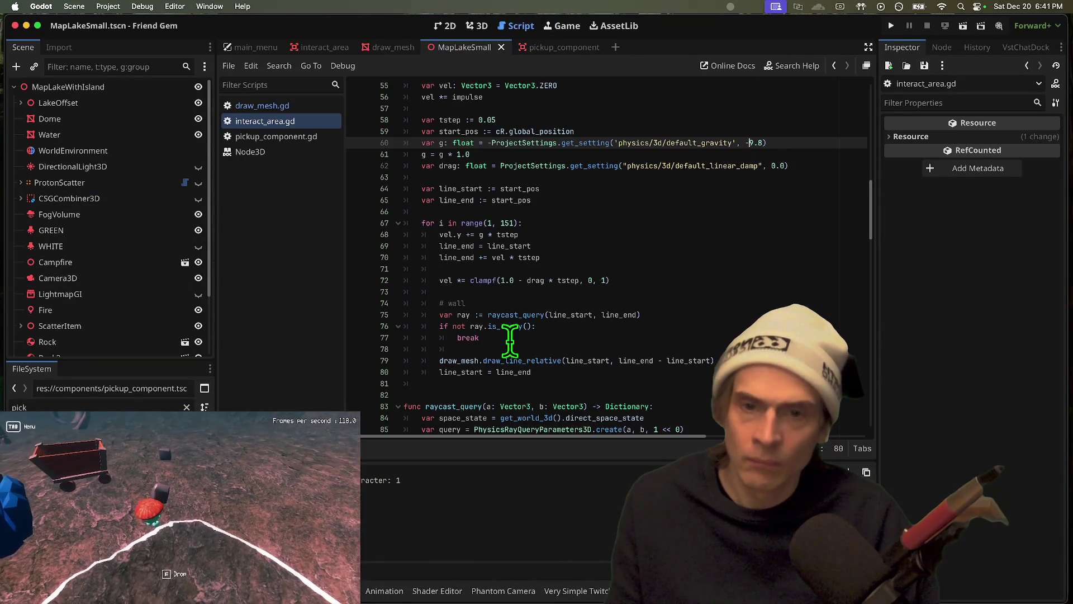
click(312, 105)
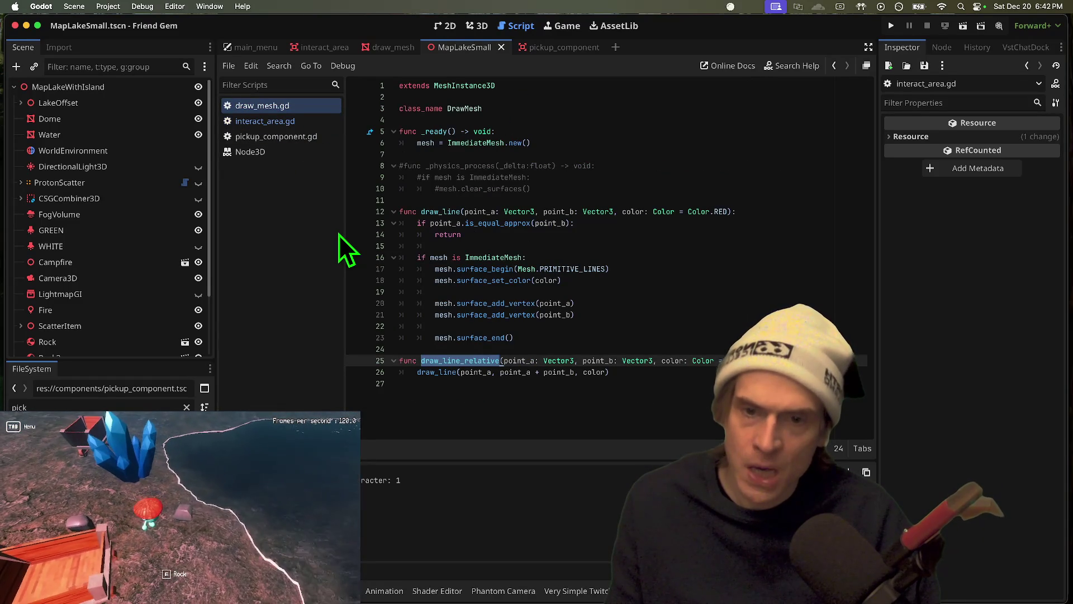
Change the aim loop in interact_area.gd from range(1, 151) to range(1, 5)
click(532, 422)
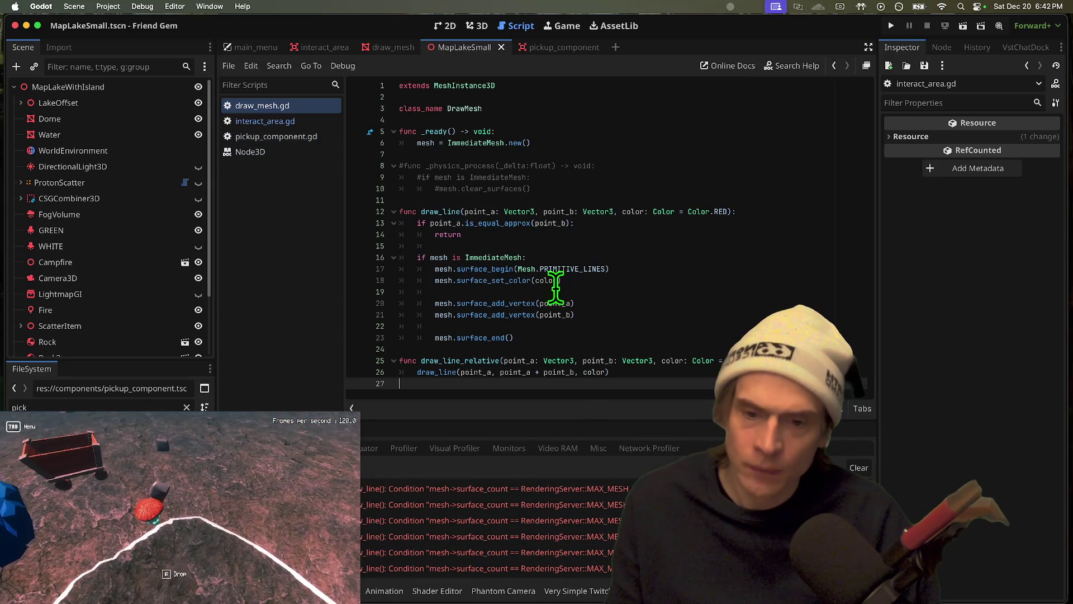
click(305, 120)
scroll(619, 307, up, 8)
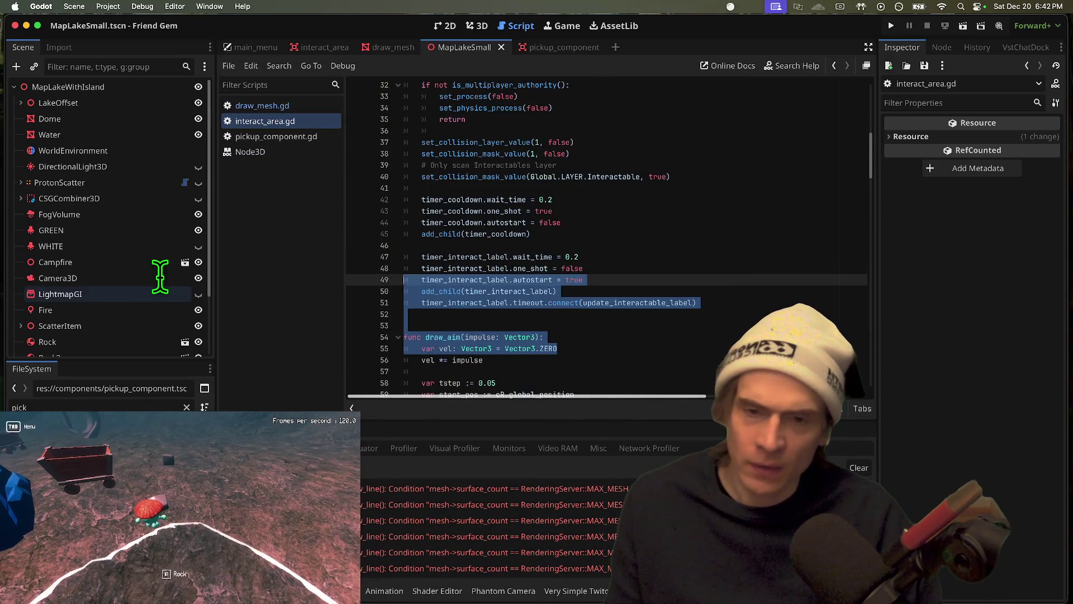
scroll(774, 256, down, 3)
scroll(774, 259, up, 4)
scroll(774, 259, down, 8)
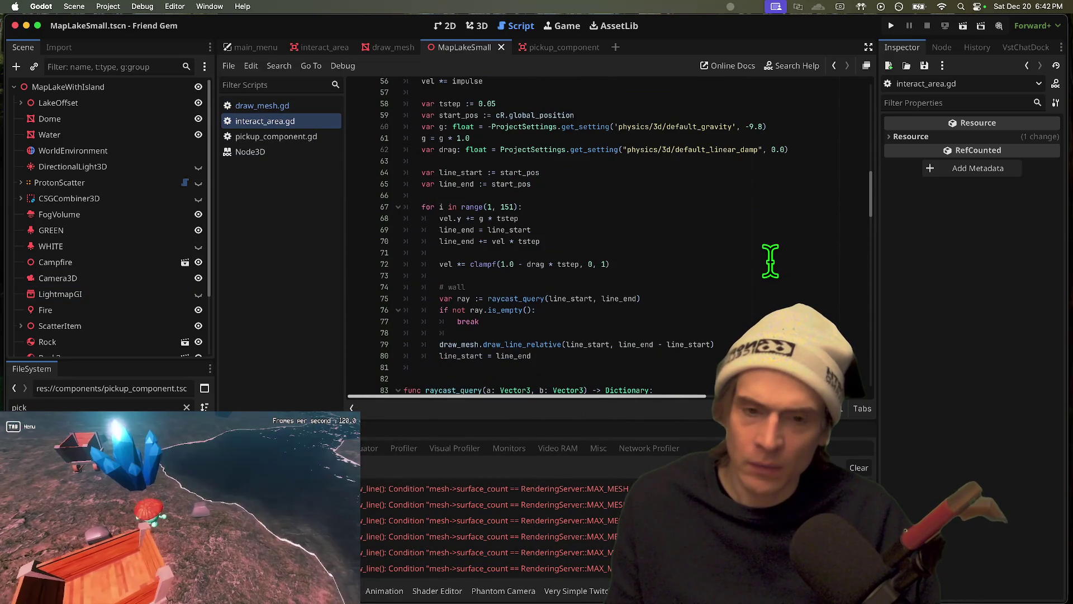
click(673, 208)
key(Left)
key(BackSpace)
key(BackSpace)
key(BackSpace)
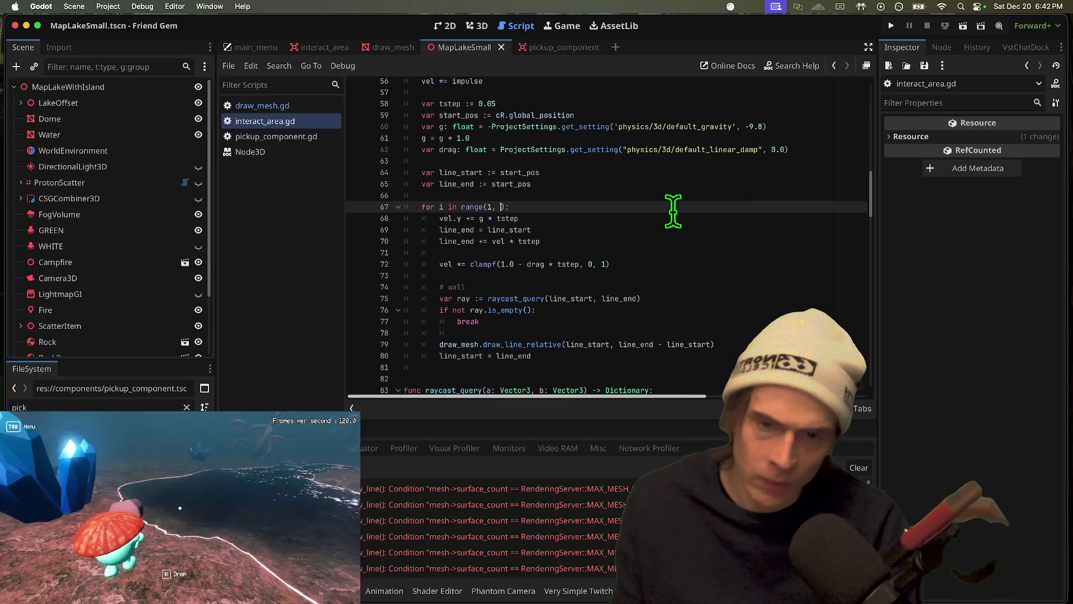
text(5)
Run the game to test the shorter aim line, then stop it
key(super+b)
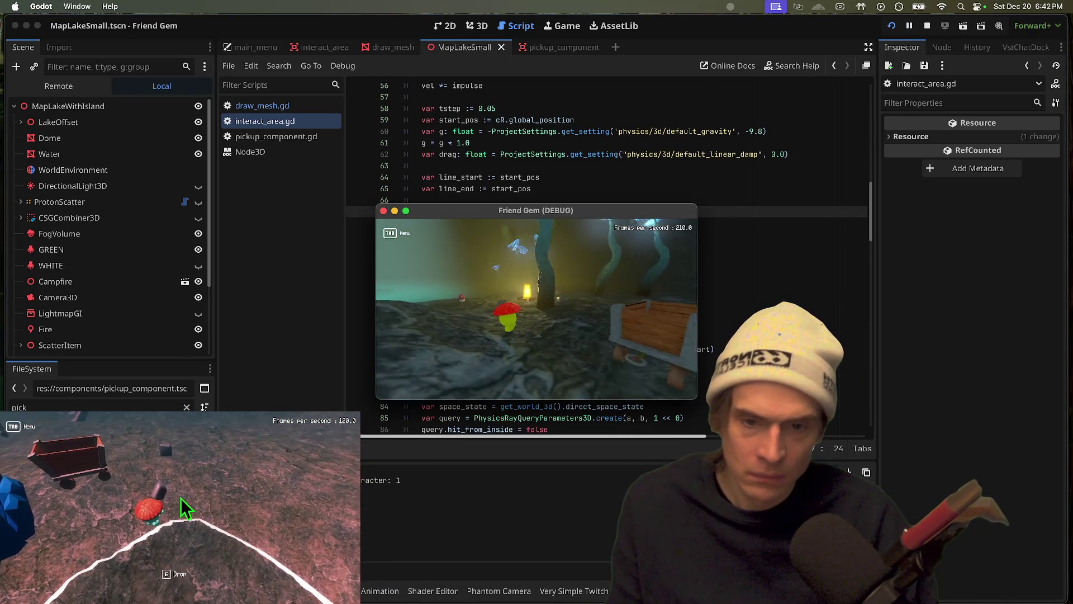
key(super+period)
scroll(623, 179, up, 3)
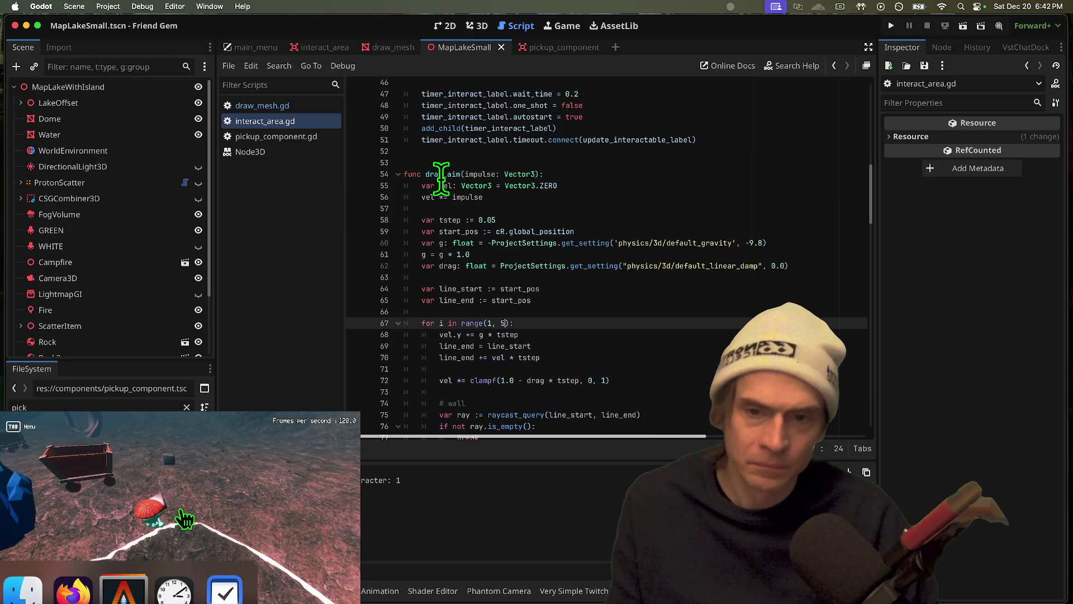
scroll(542, 167, down, 10)
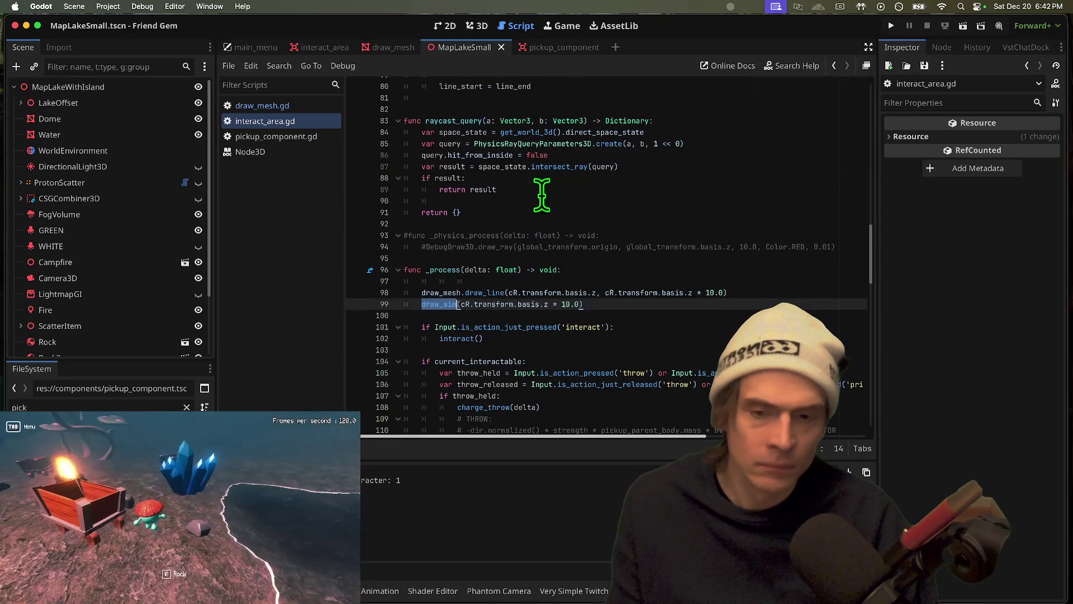
Check the draw_aim definition, then comment out the test draw_line and draw_aim calls and run
key(super+g)
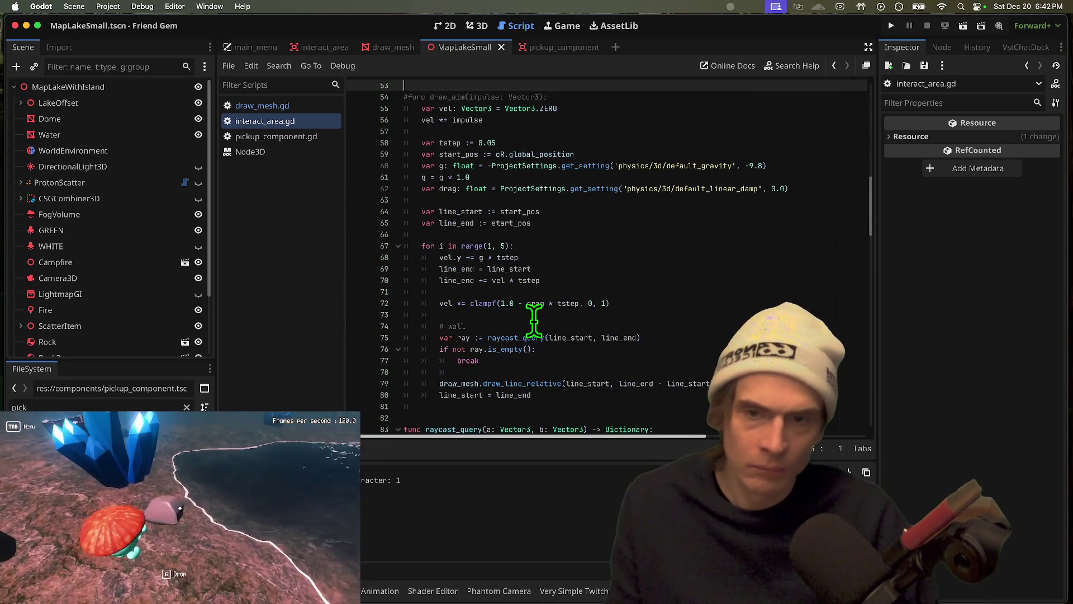
key(alt+Left)
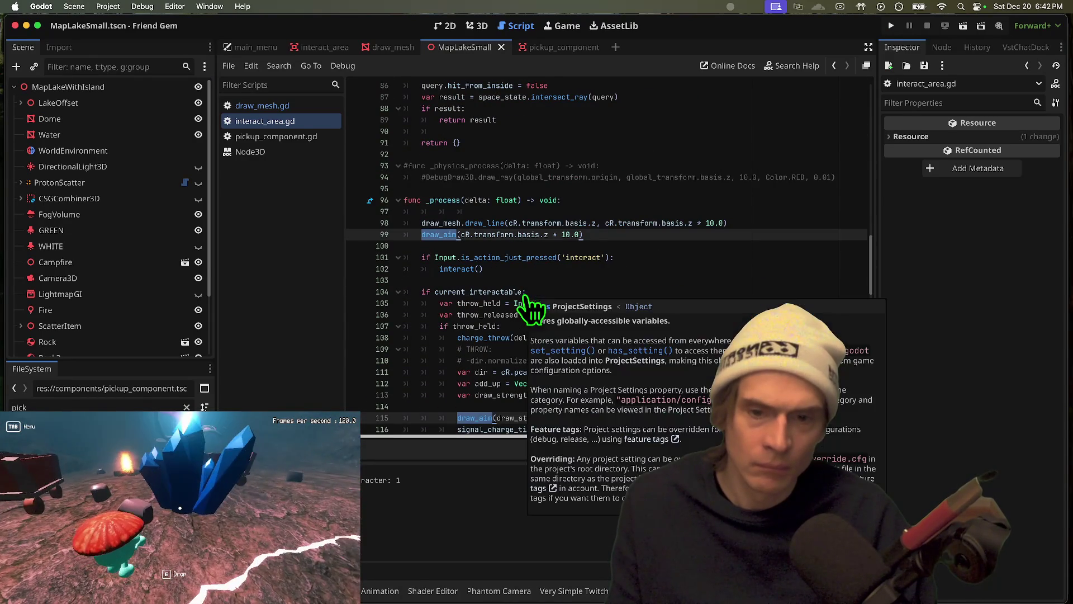
shift+click(647, 232)
key(super+k)
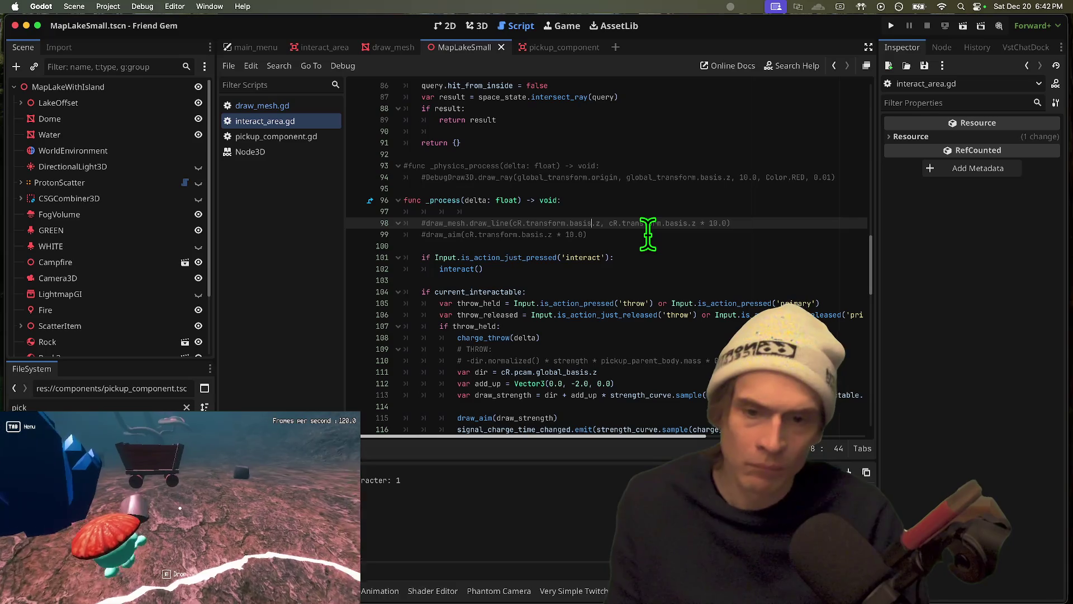
key(super+s)
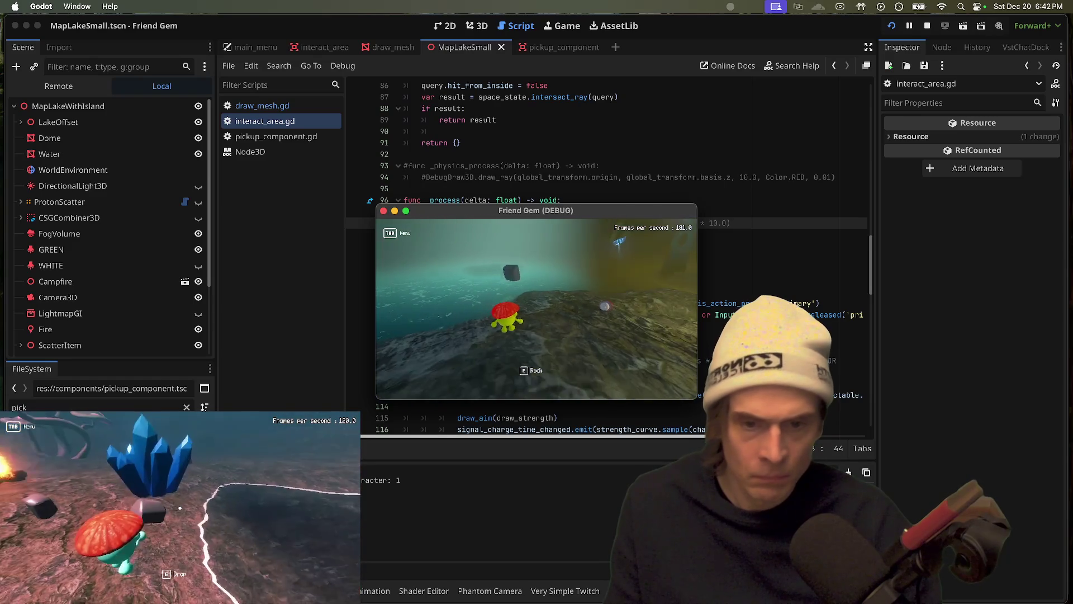
Hide LakeOffset, Water and FogVolume, show DirectionalLight3D, and inspect the WHITE spotlight
key(Escape)
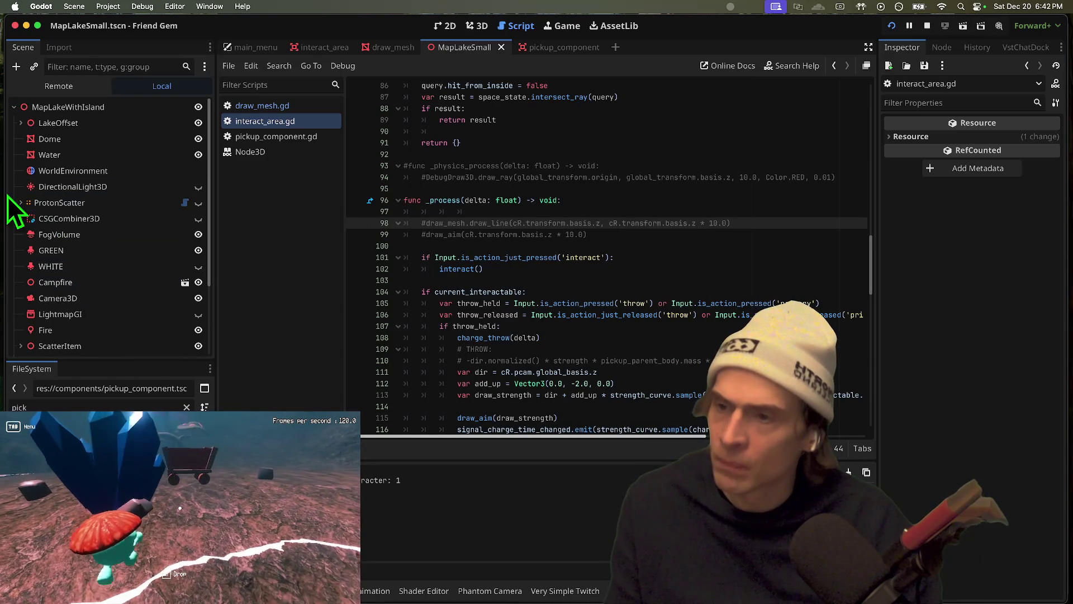
click(21, 218)
click(199, 123)
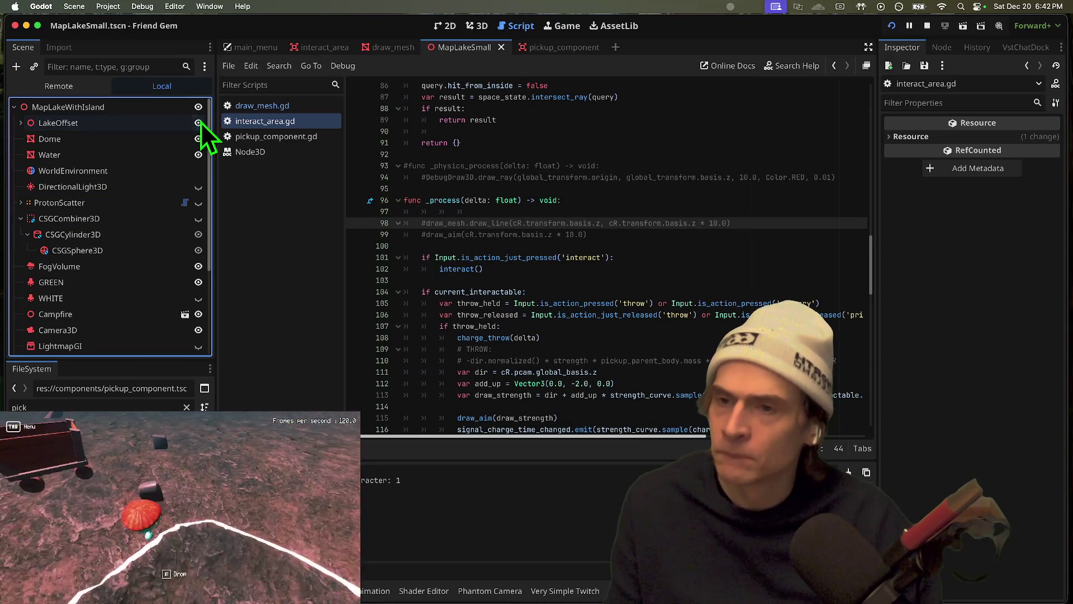
click(198, 155)
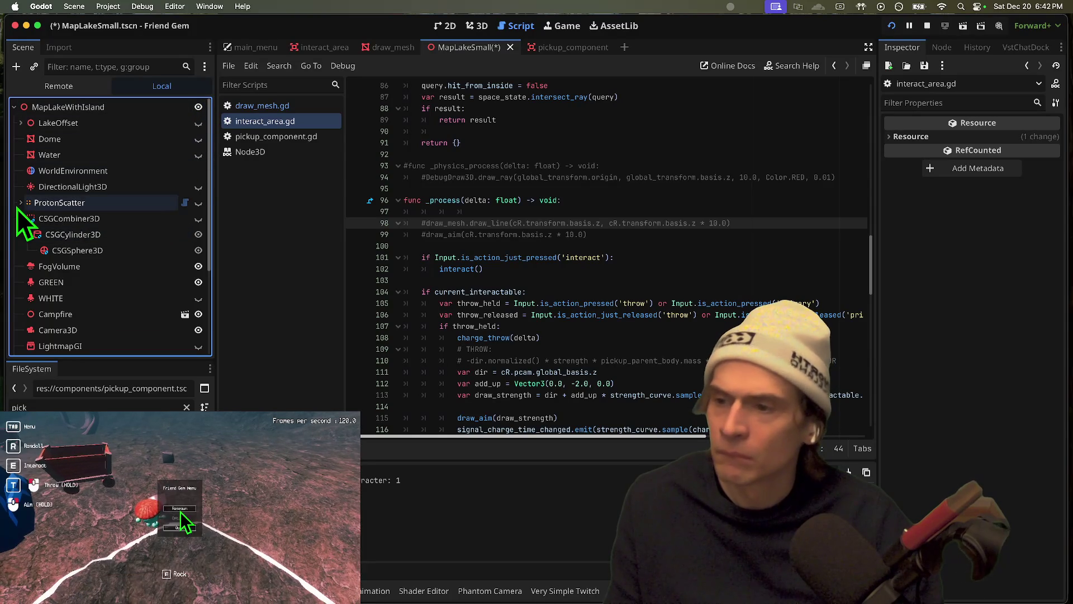
click(198, 266)
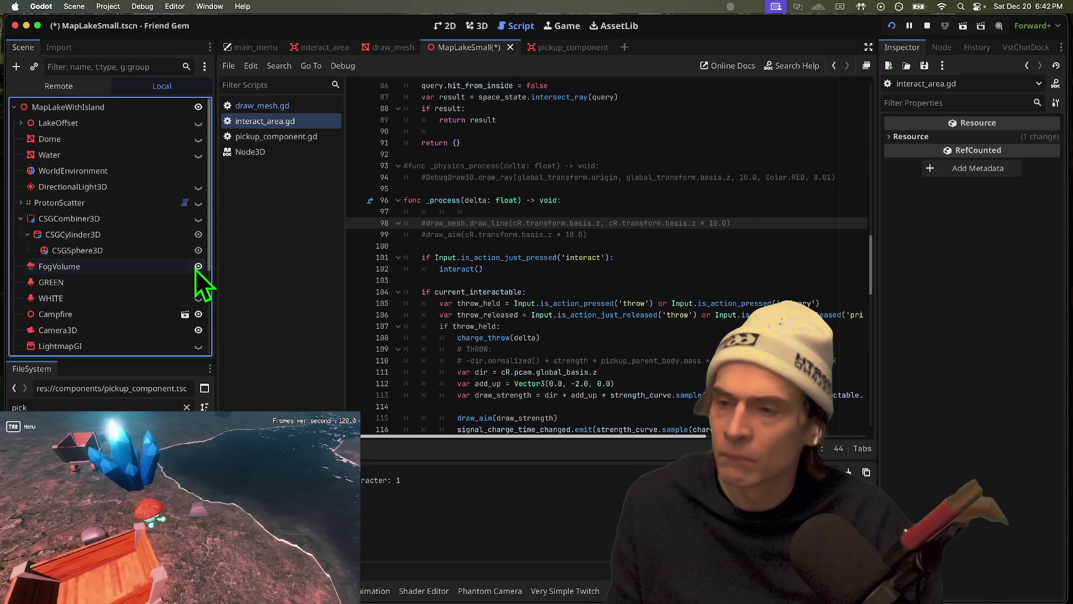
click(198, 266)
click(146, 298)
scroll(159, 345, down, 5)
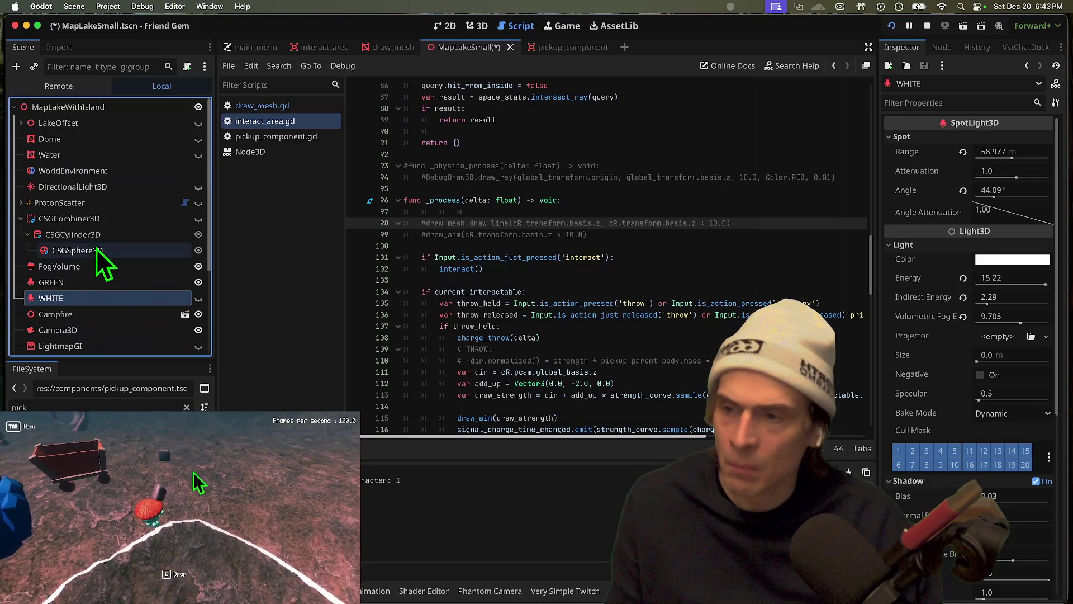
click(202, 266)
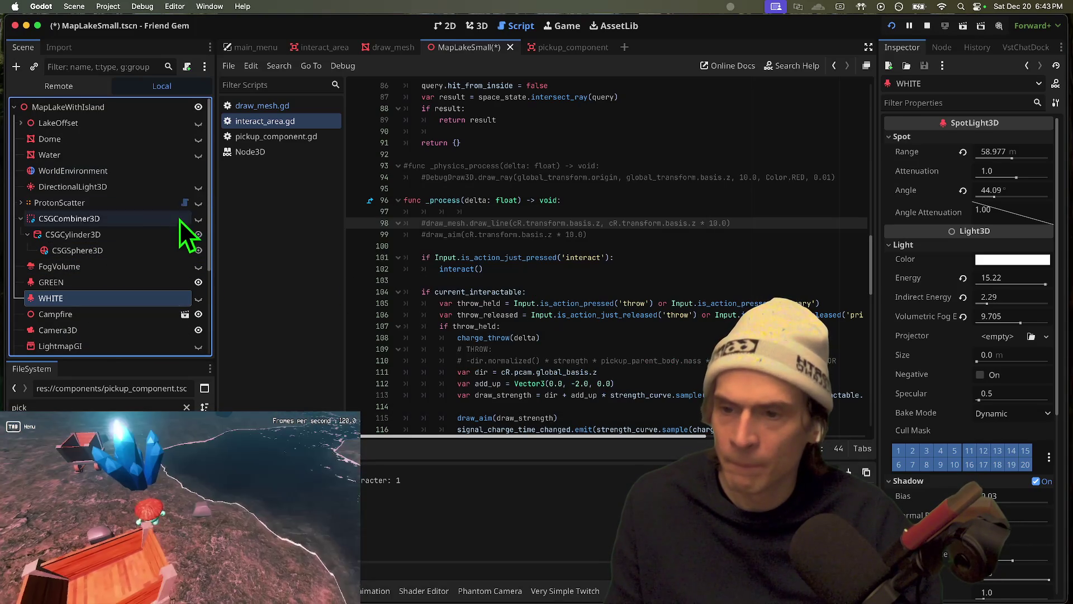
click(198, 186)
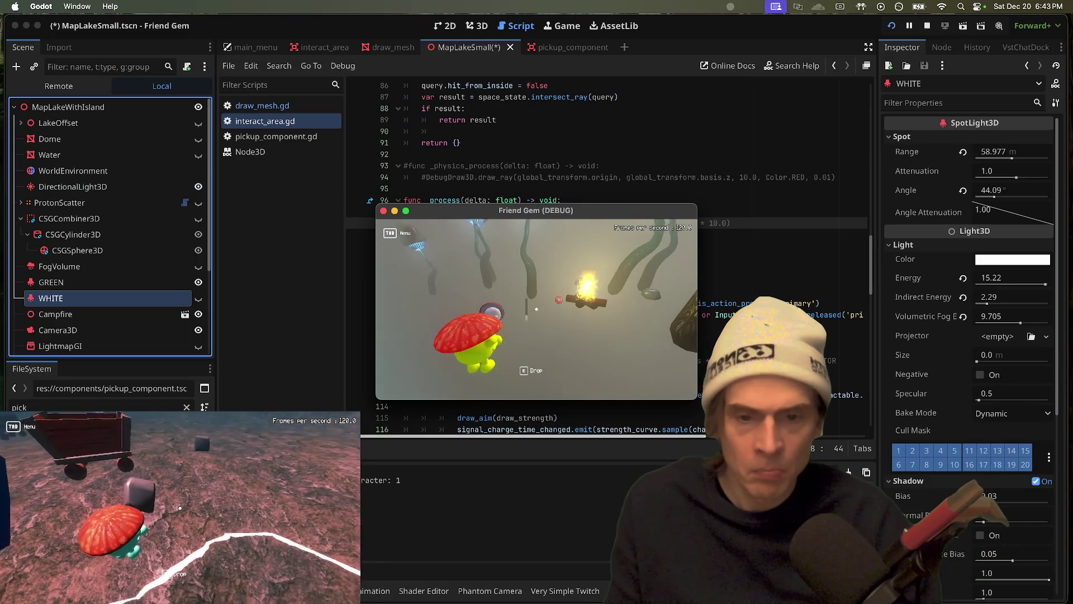
key(super+period)
Remove a stray character on line 113 and save the draw_strength changes in interact_area.gd
right_click(591, 223)
click(451, 241)
scroll(571, 363, down, 1)
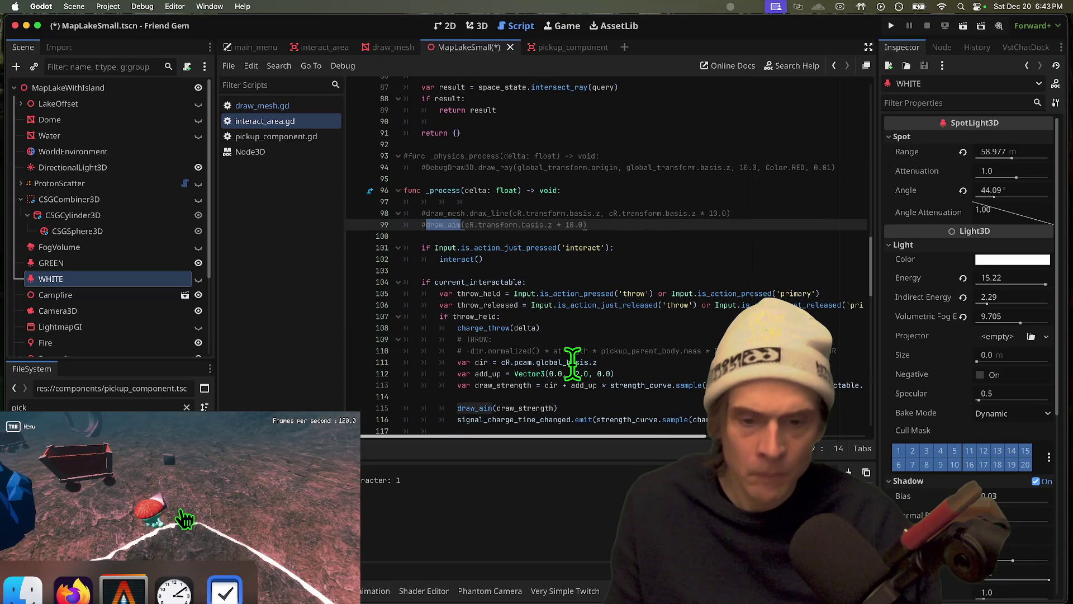
scroll(570, 363, down, 4)
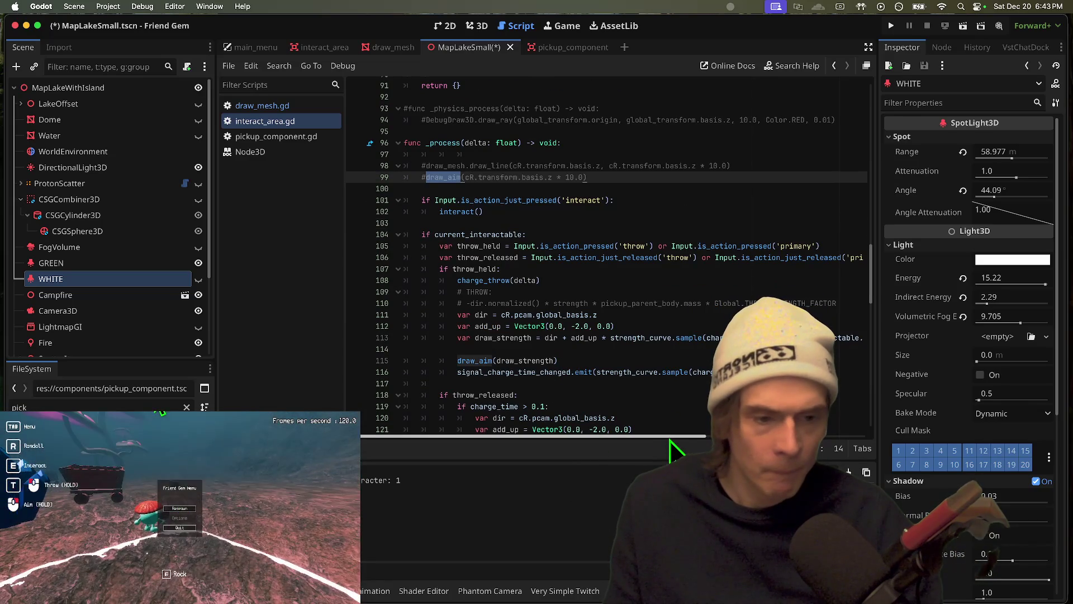
drag(678, 442, 722, 442)
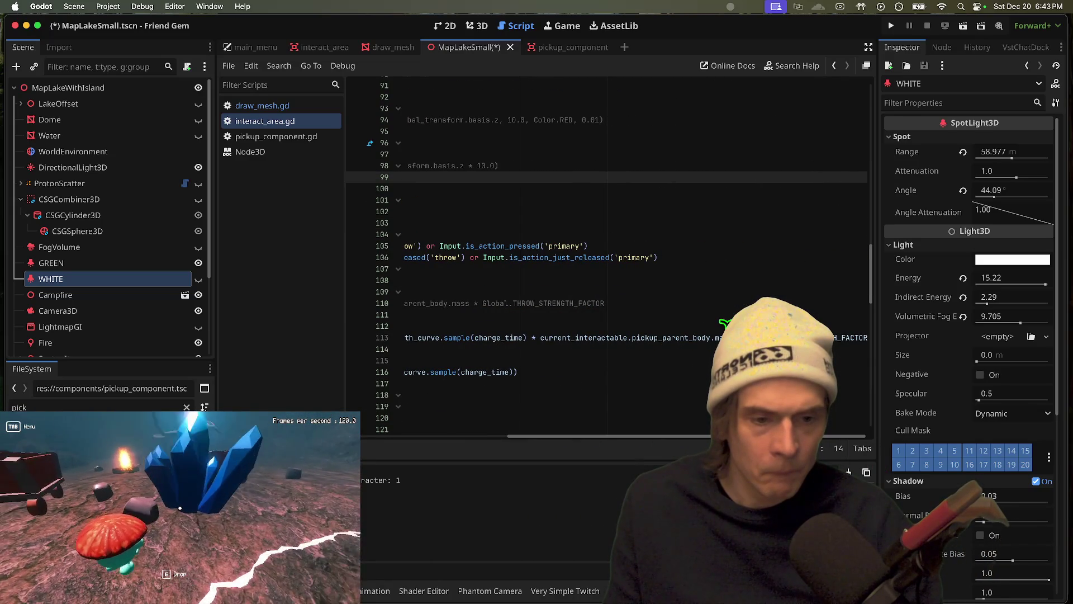
scroll(566, 333, left, 5)
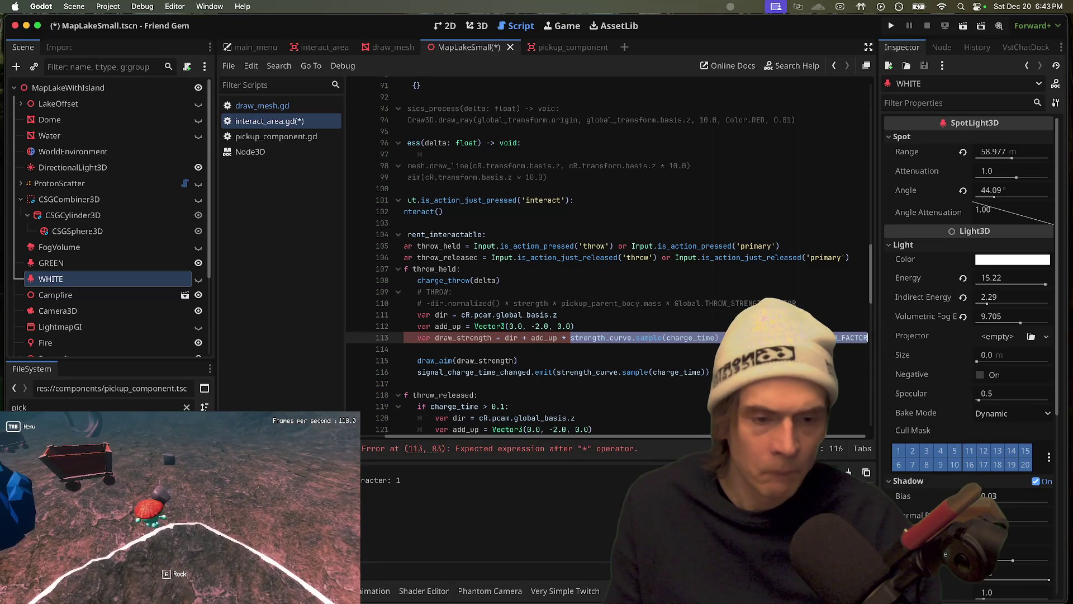
key(BackSpace)
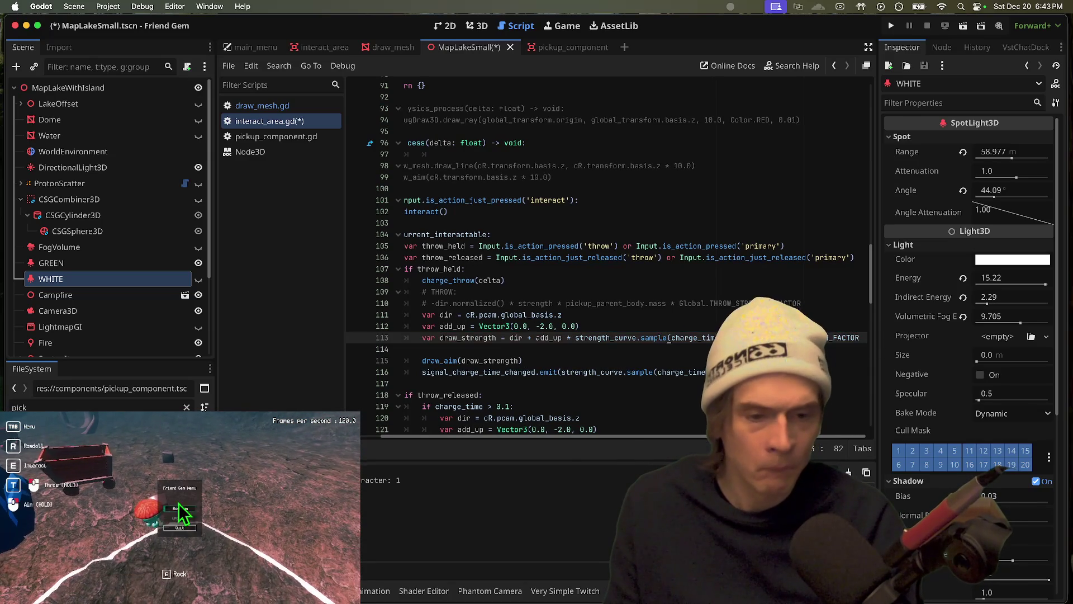
key(Down)
key(super+s)
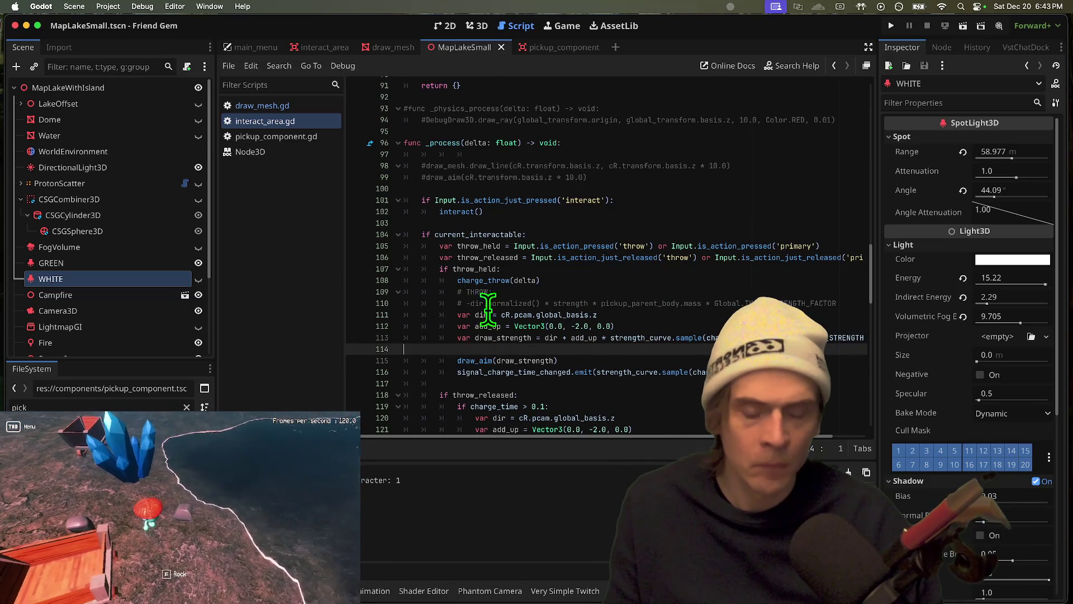
ctrl+click(482, 360)
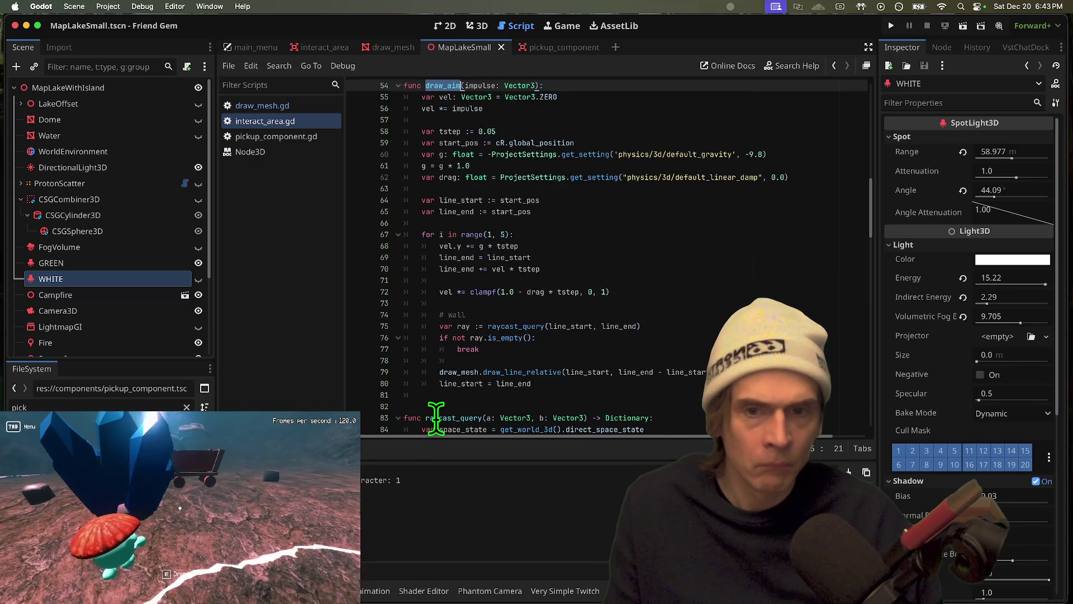
Add print(impulse) on a new line 58 in draw_aim and test-run the game
scroll(433, 413, up, 3)
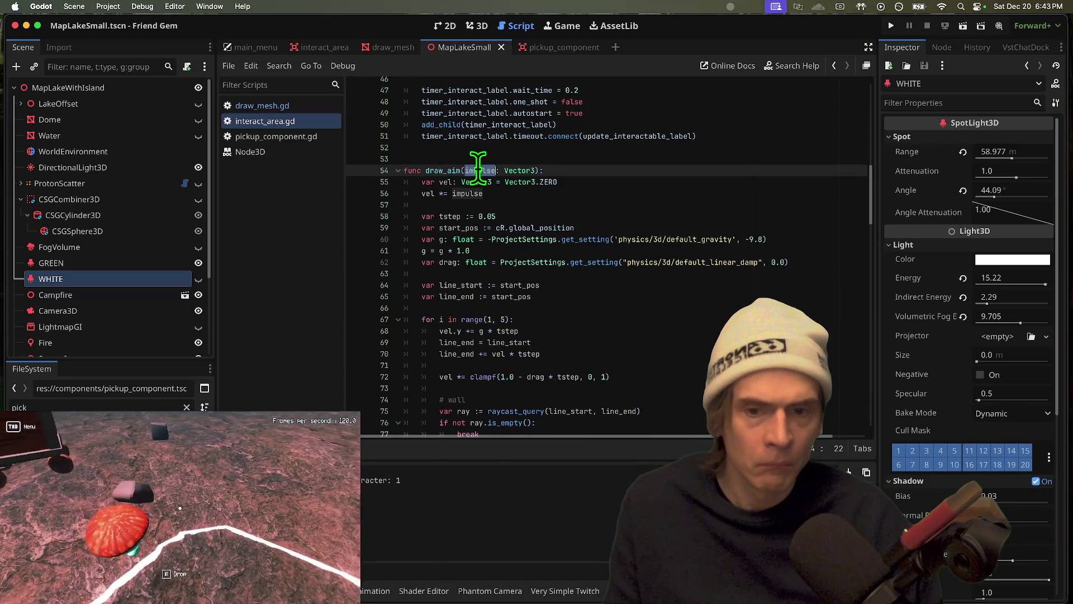
click(441, 182)
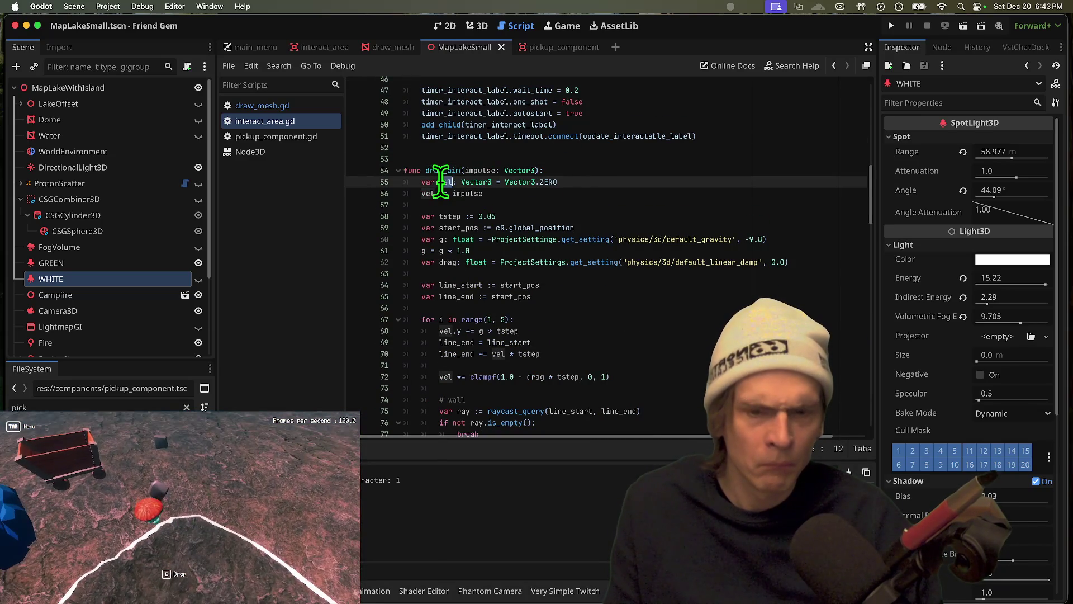
click(716, 206)
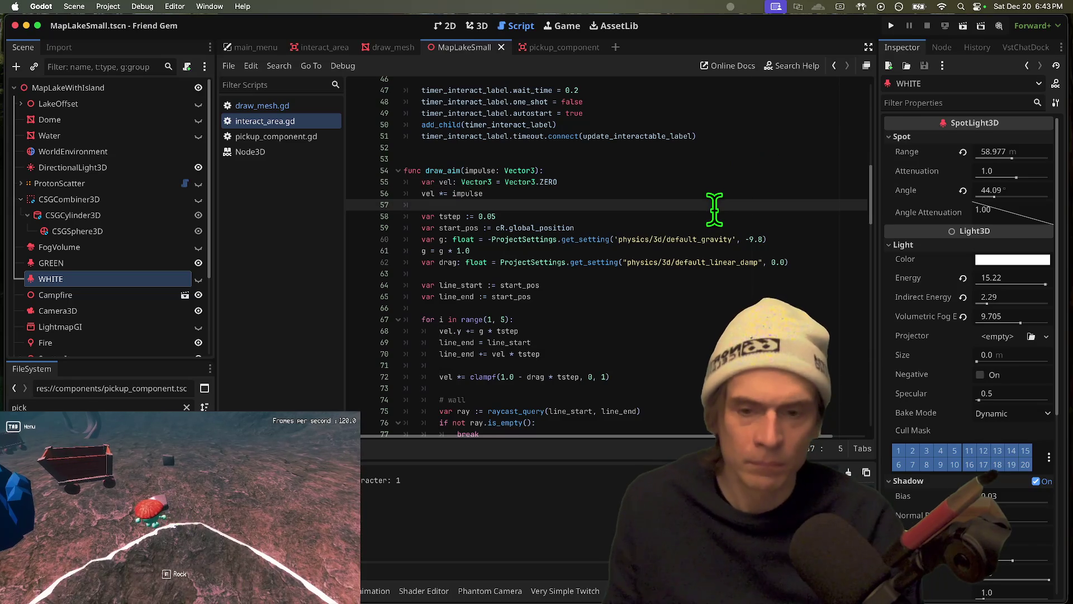
key(Return)
text(print(impulse)
key(Return)
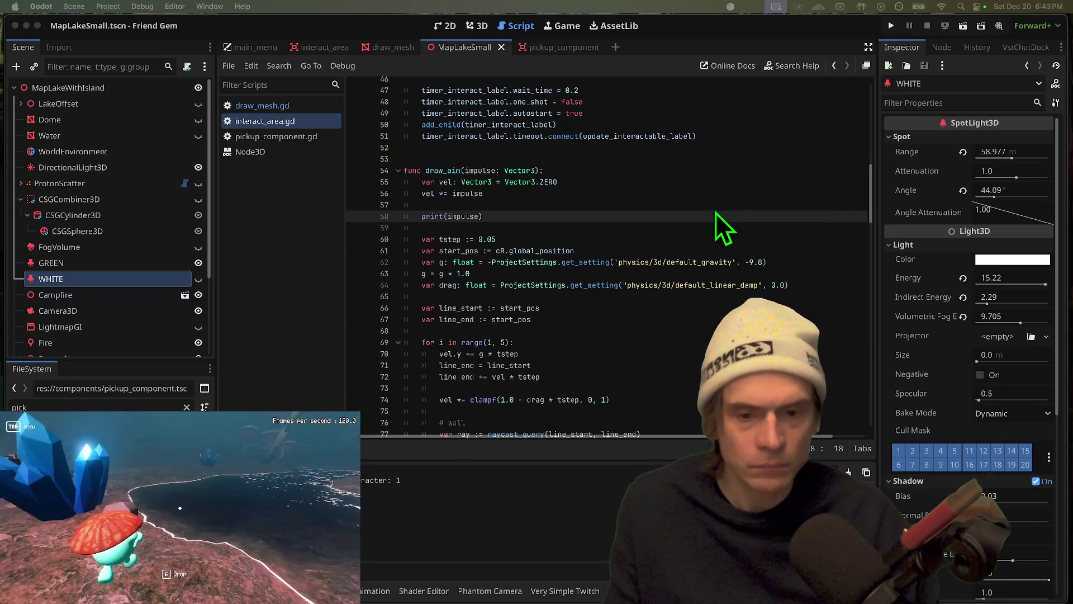
key(super+Tab)
key(super+Tab)
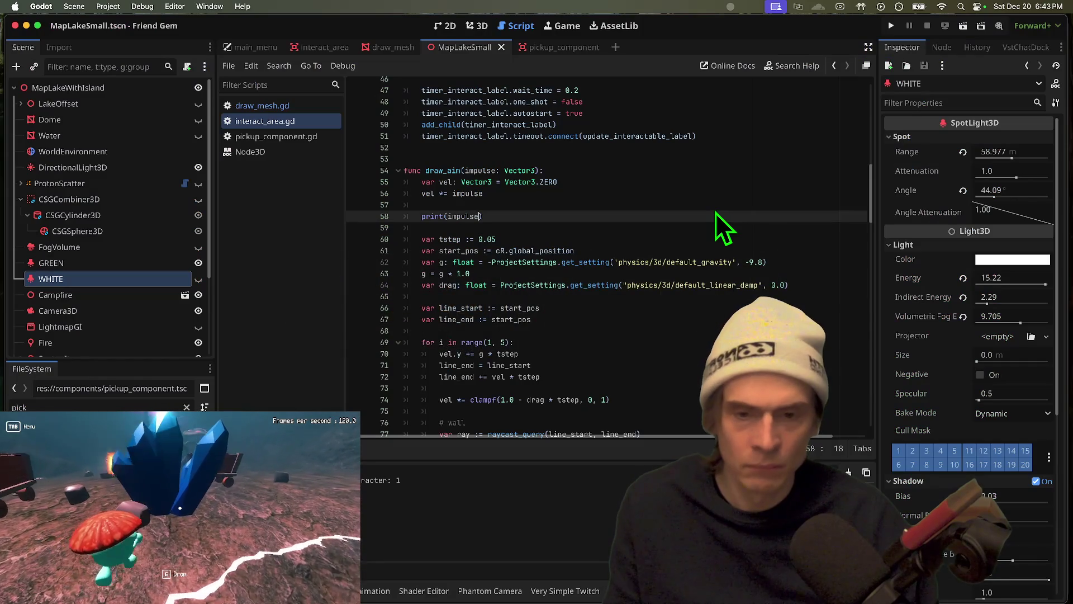
key(super+b)
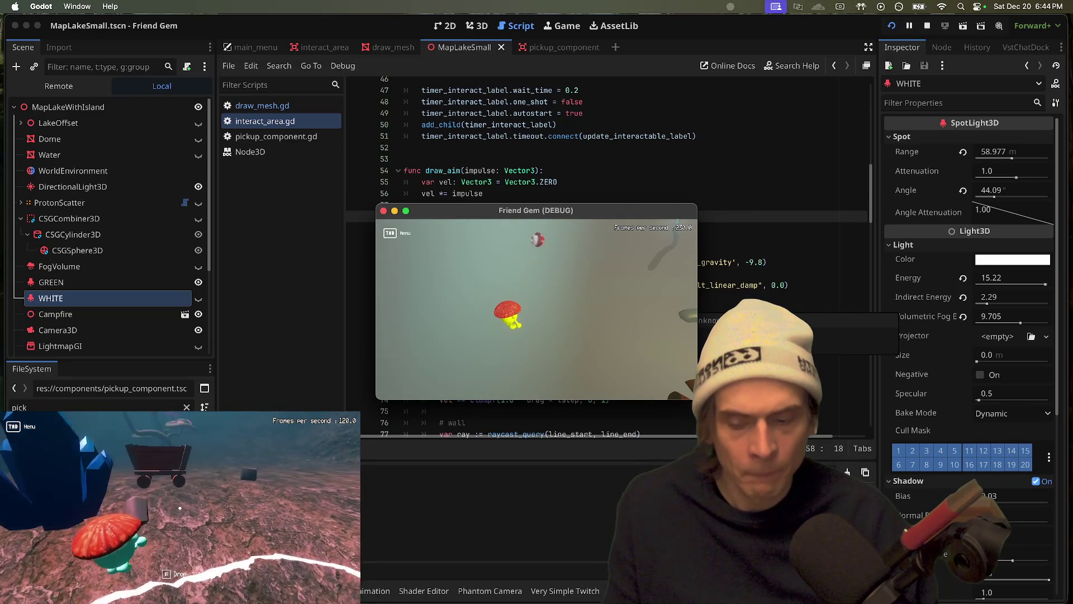
key(Escape)
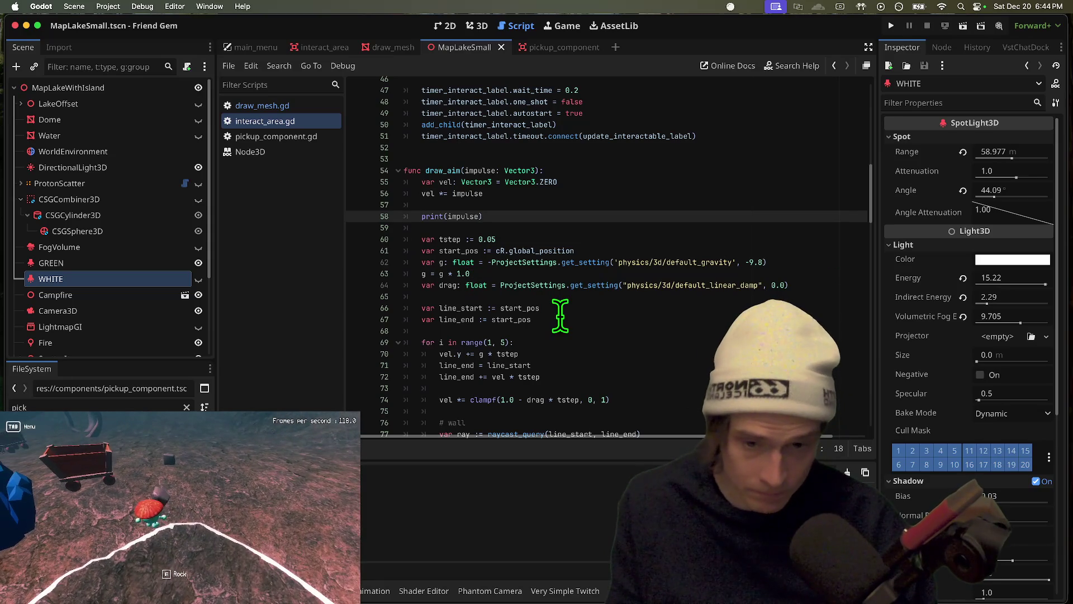
Review the cR.global_position usage and line 56 in draw_aim
mouse_move(184, 517)
drag(558, 250, 497, 250)
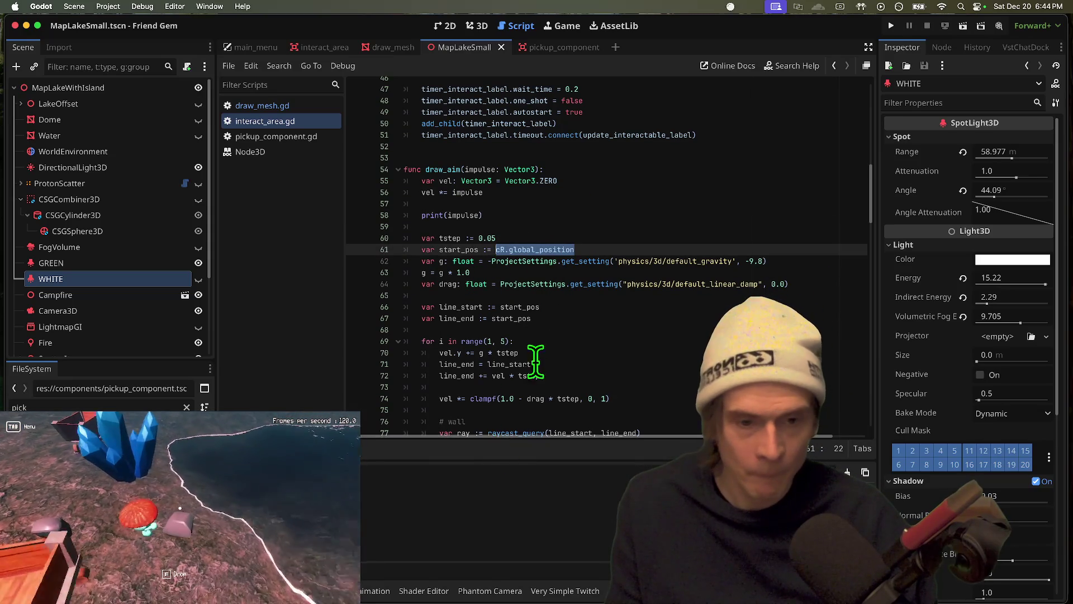
scroll(579, 331, down, 9)
scroll(663, 322, up, 8)
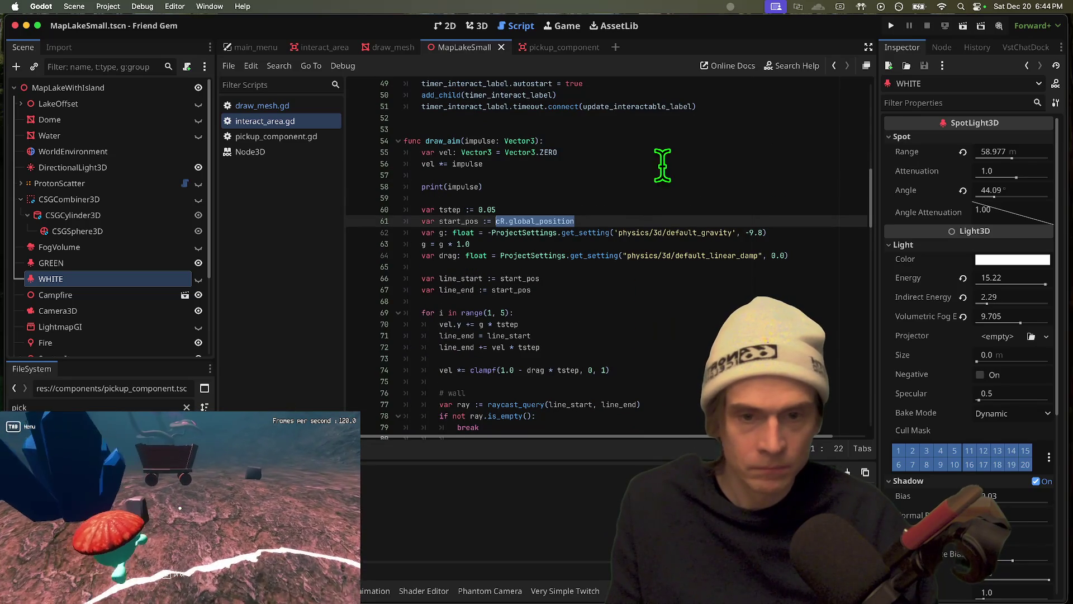
click(660, 164)
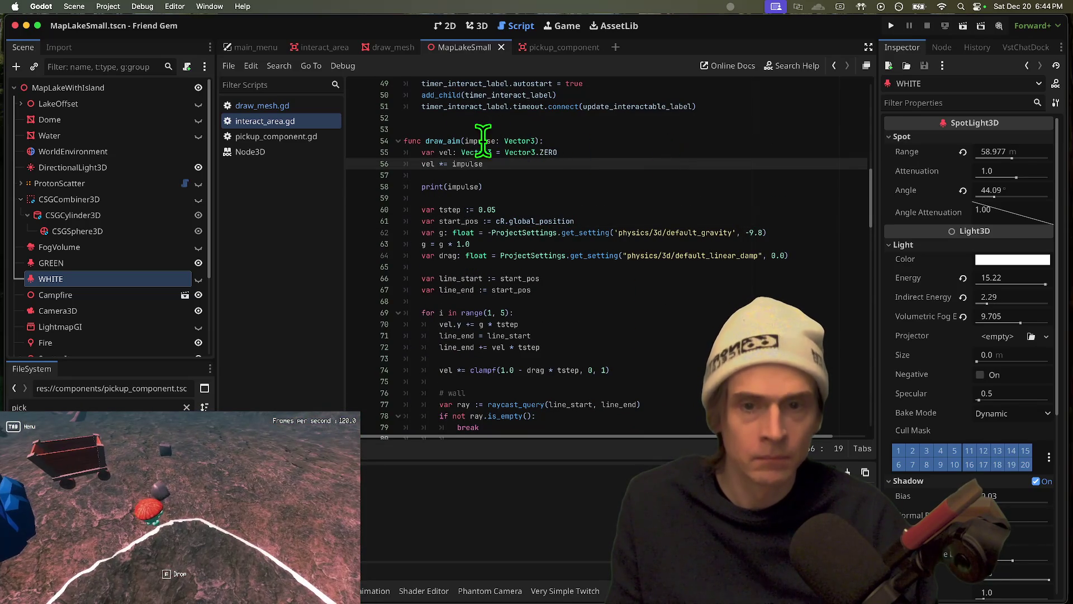
Set draw_strength to dir * Global.THROW_STRENGTH_FACTOR on line 115 and test-run the game
key(super+g)
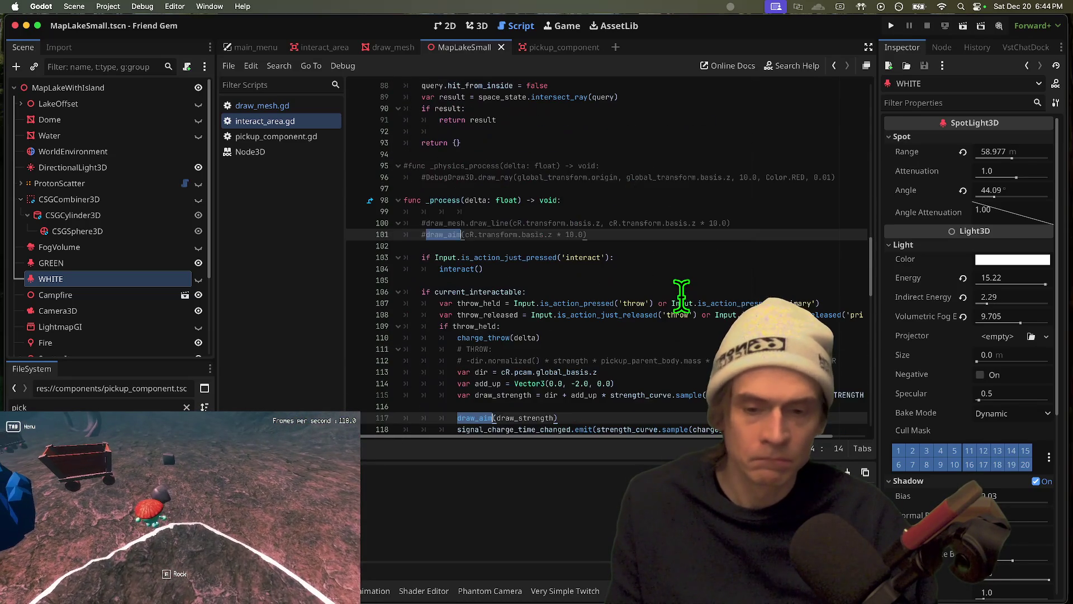
scroll(681, 296, down, 3)
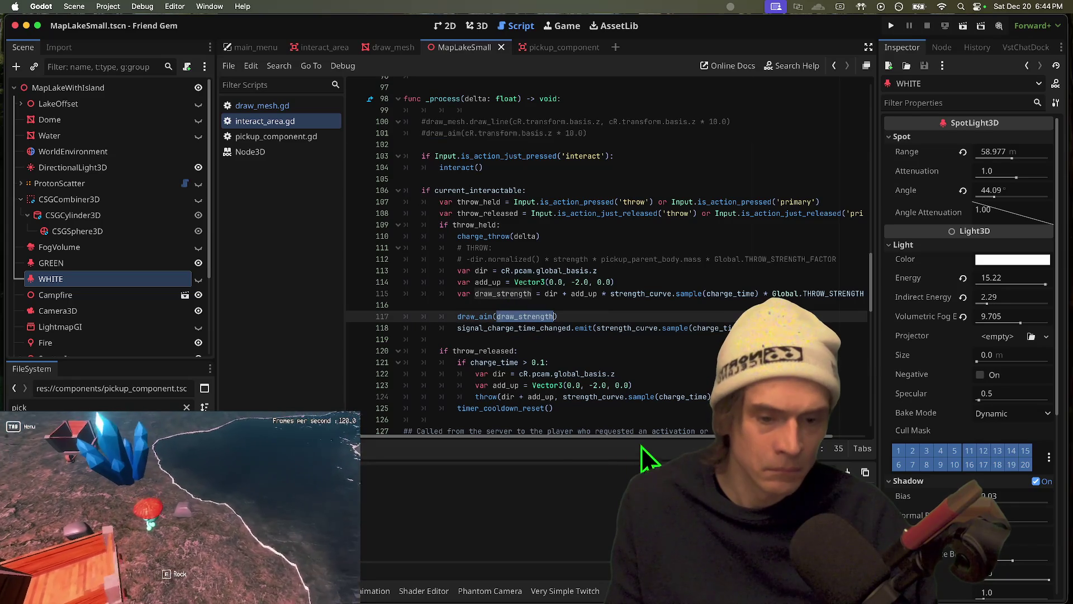
drag(655, 440, 686, 440)
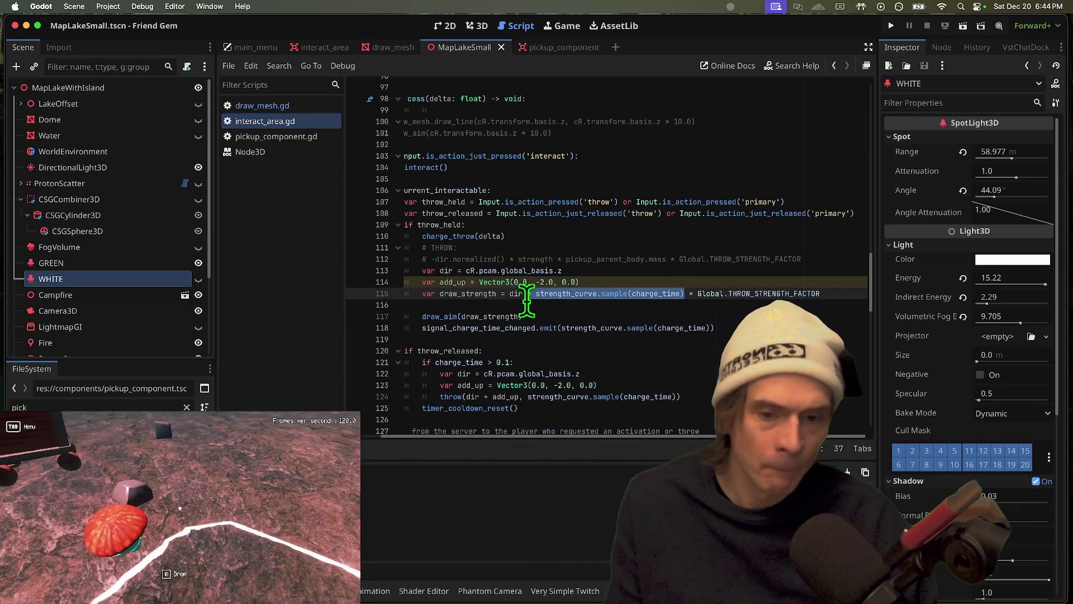
key(super+b)
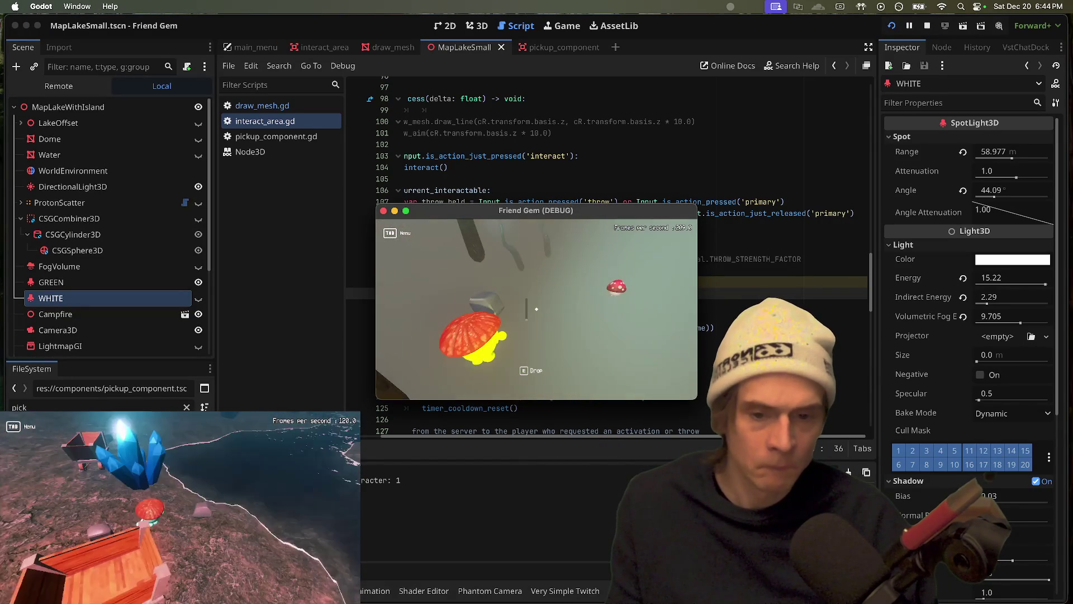
key(super+Tab)
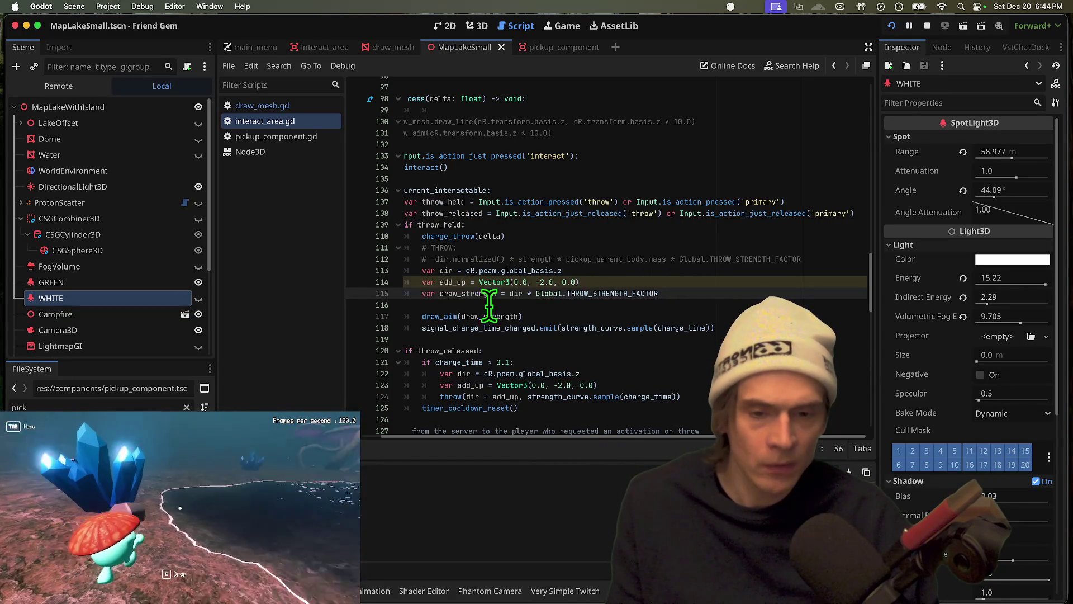
ctrl+click(447, 318)
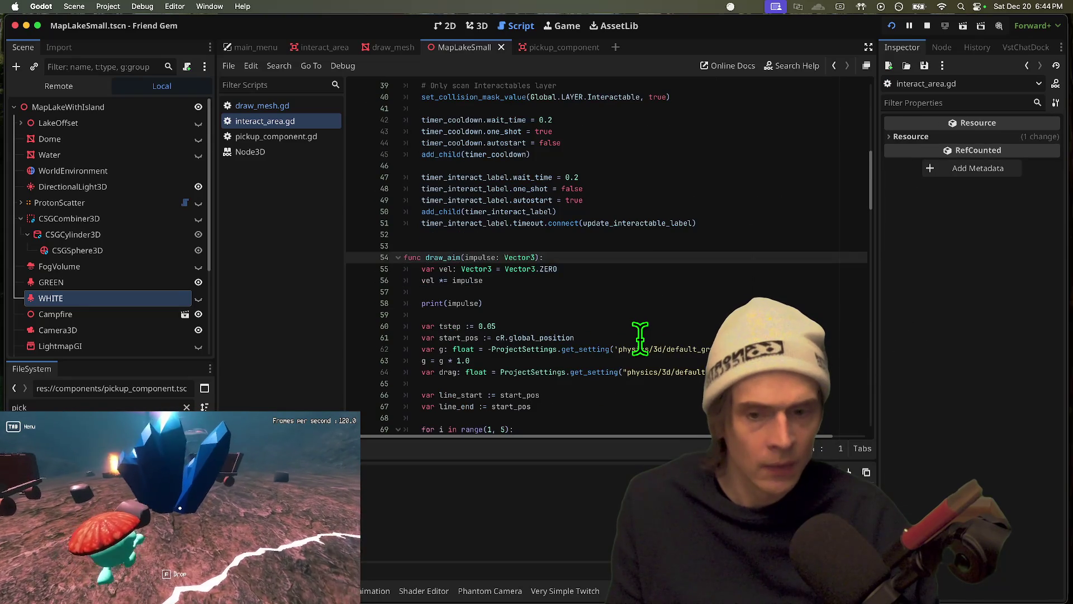
Remove the leftover comment line in the wall raycast block of draw_aim and save
scroll(640, 337, down, 7)
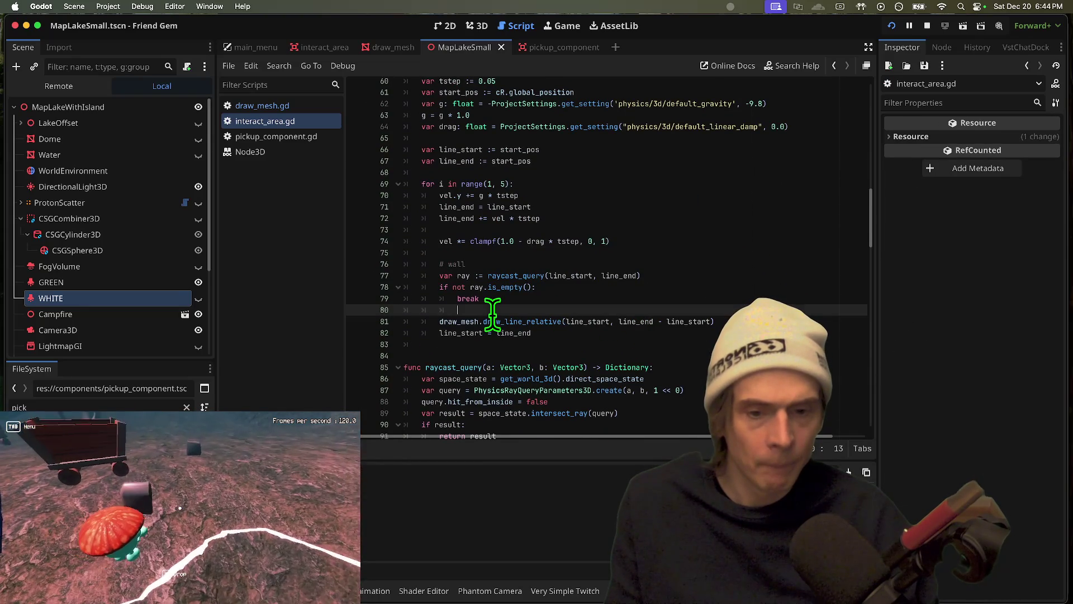
drag(536, 310, 381, 276)
scroll(543, 295, down, 1)
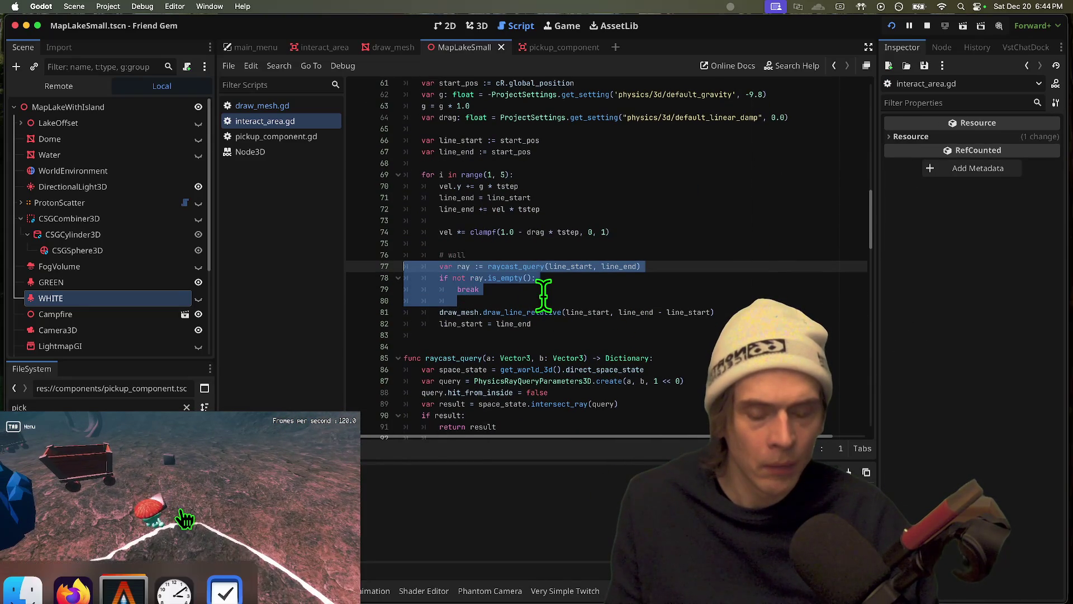
click(583, 300)
key(BackSpace)
click(632, 325)
key(Up)
key(Up)
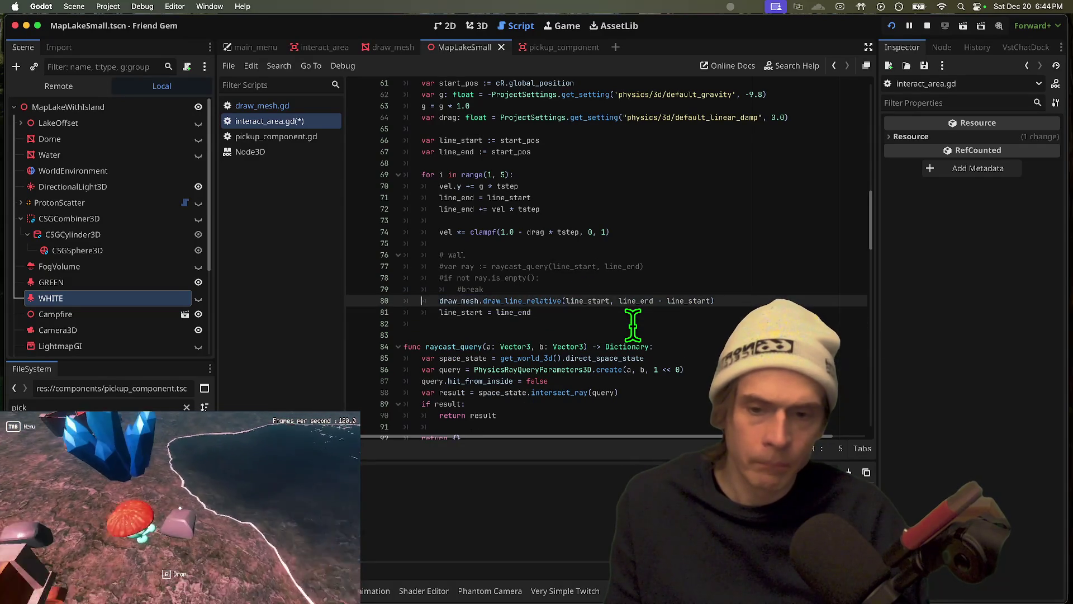
key(Return)
key(ctrl+s)
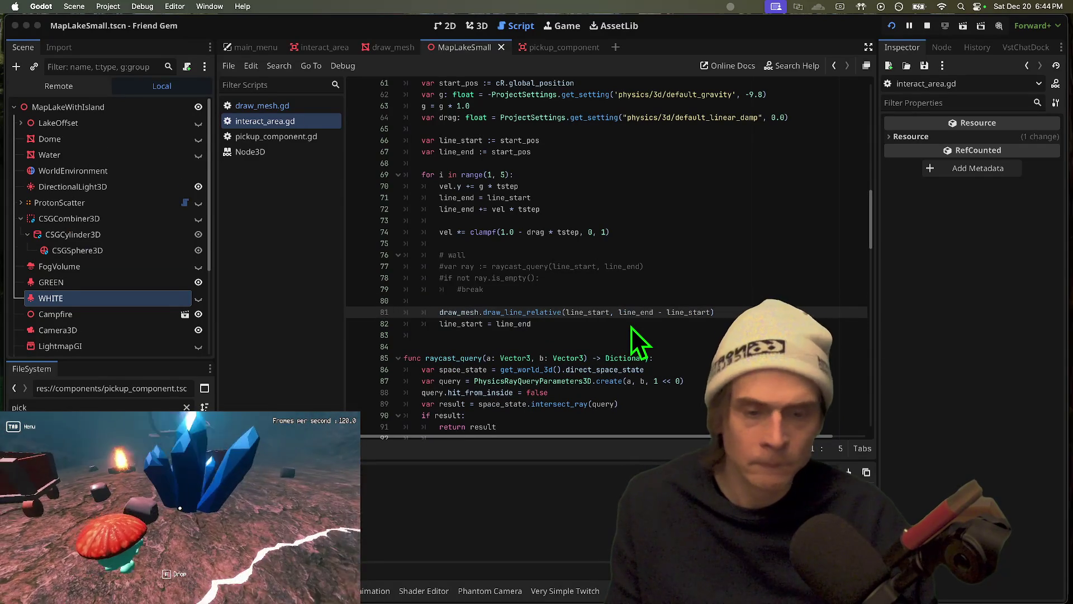
Test-run the trajectory, drop the held rock, and stop the game
key(super+b)
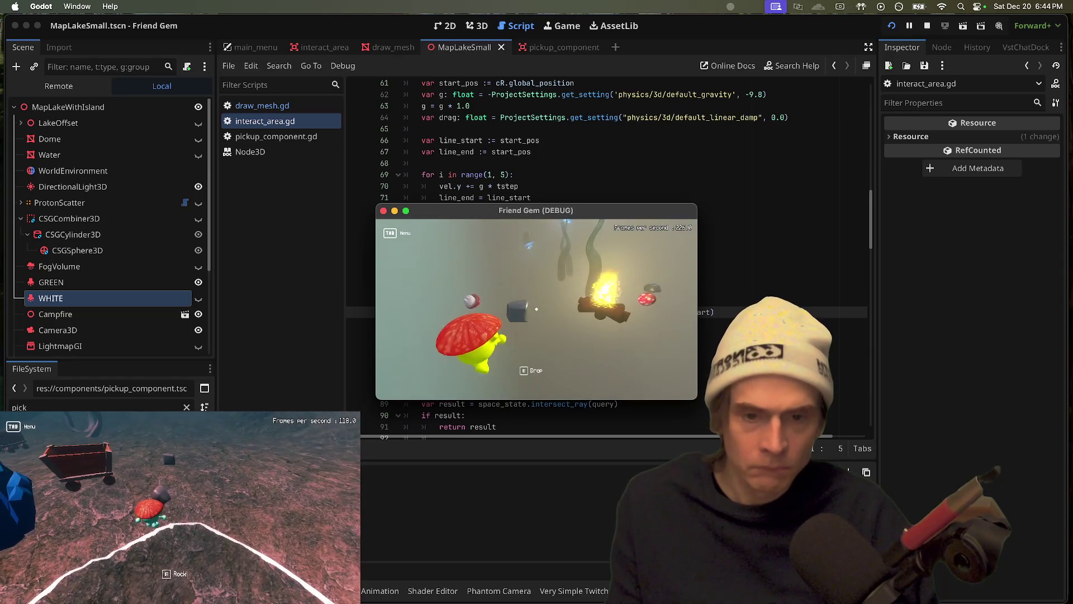
key(e)
key(super+q)
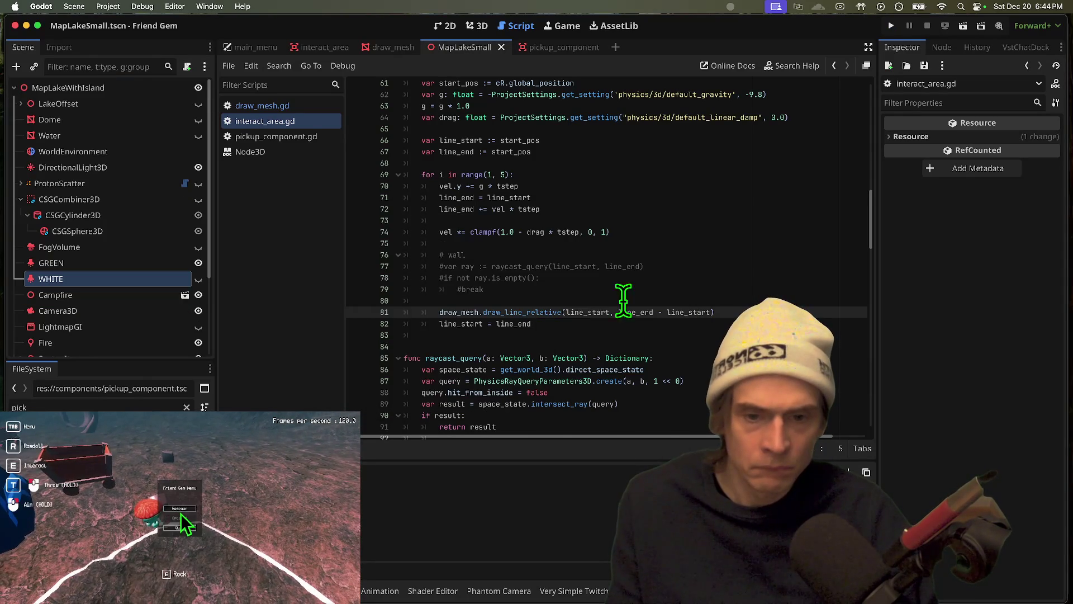
click(678, 340)
right_click(678, 340)
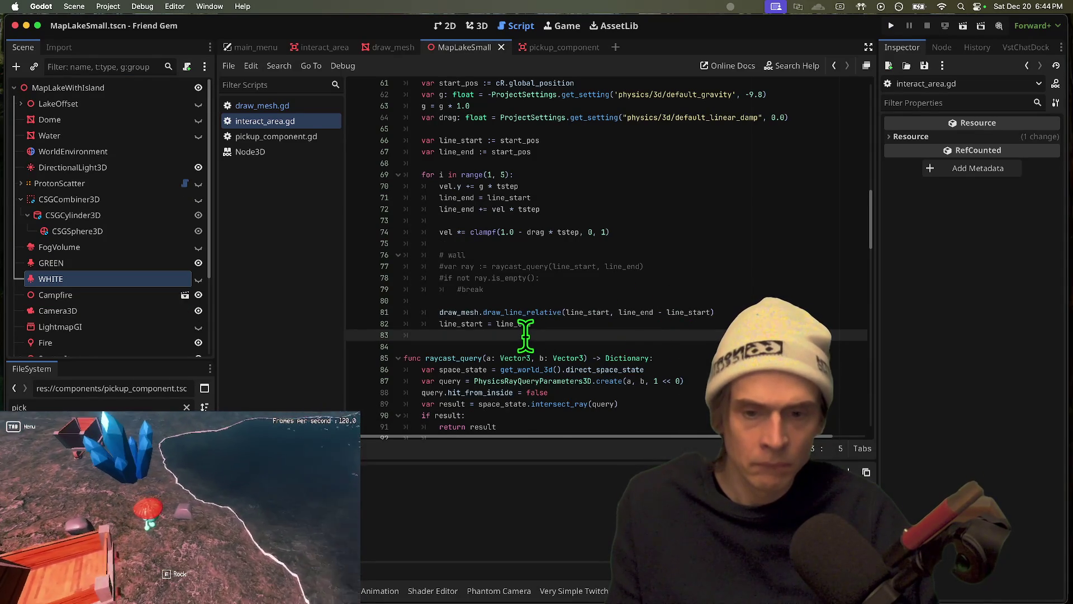
Replace draw_line_relative with draw_line in line 81's draw_mesh call
double_click(516, 311)
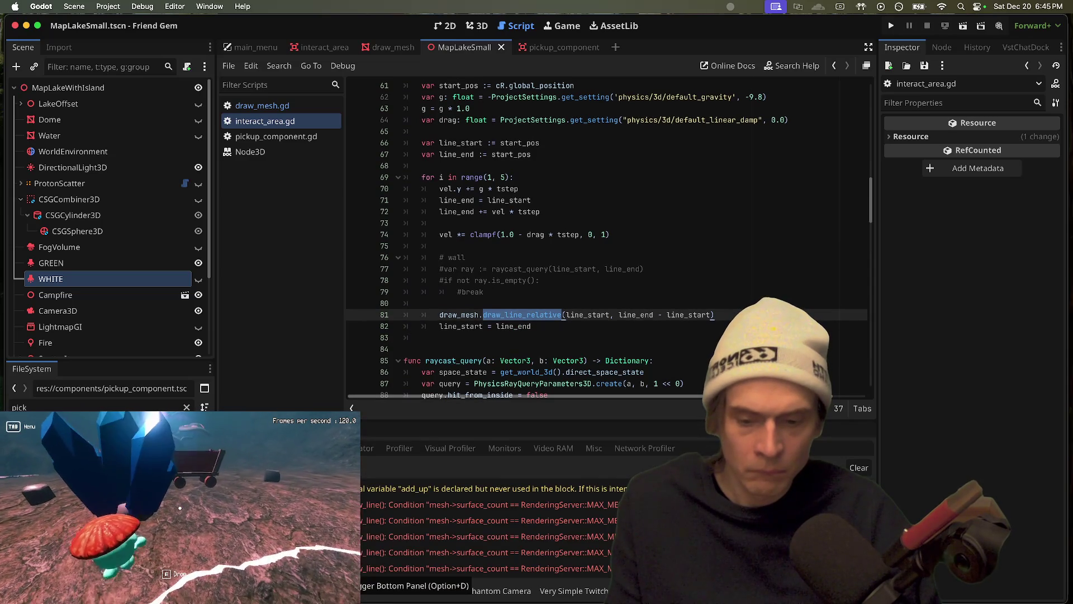
click(599, 338)
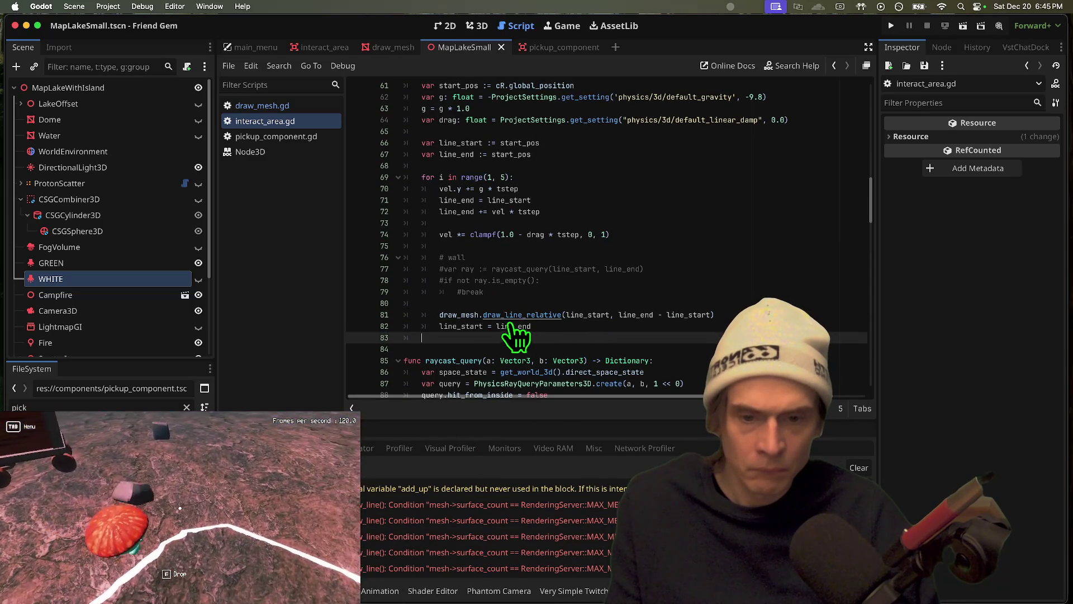
key(Return)
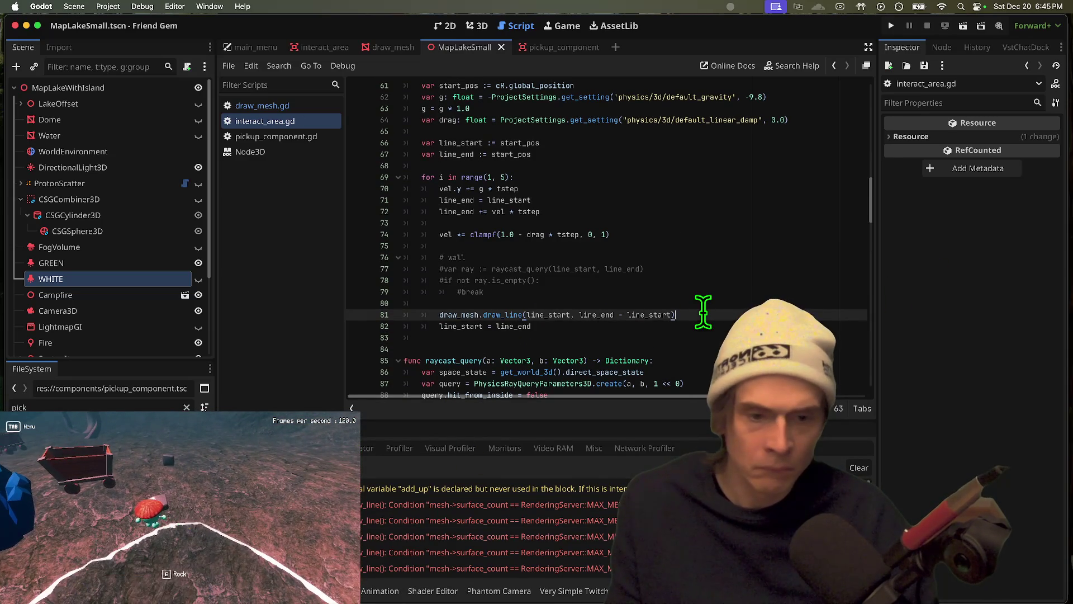
Test-run the game, pick up MushroomTest2, then stop the game
key(super+b)
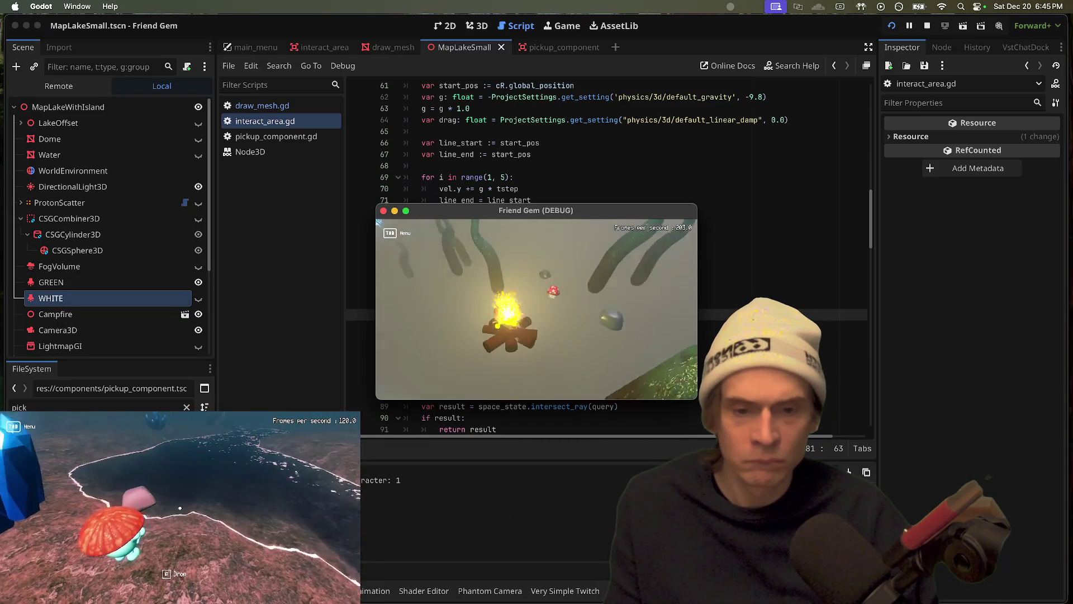
key(e)
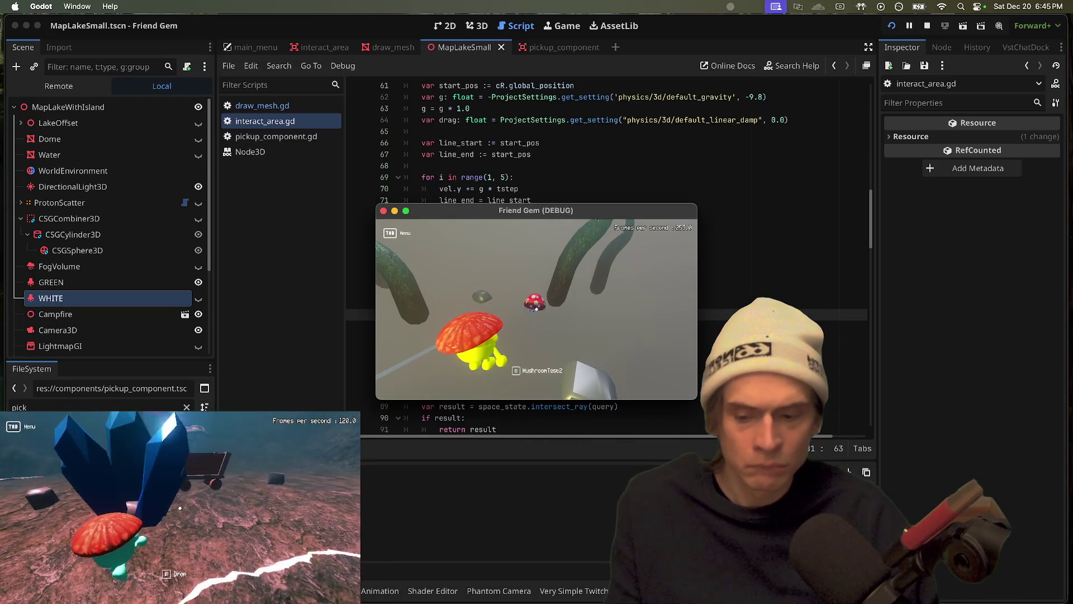
key(super+period)
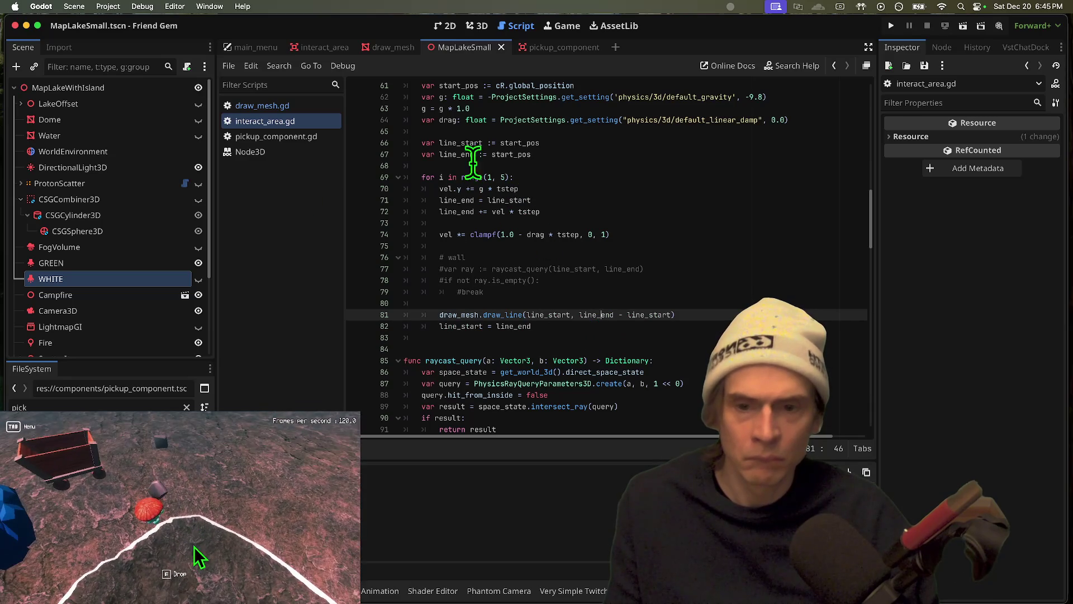
Uncomment lines 8–10 of draw_mesh.gd's _physics_process so it clears mesh surfaces each frame
click(246, 105)
key(shift+Up)
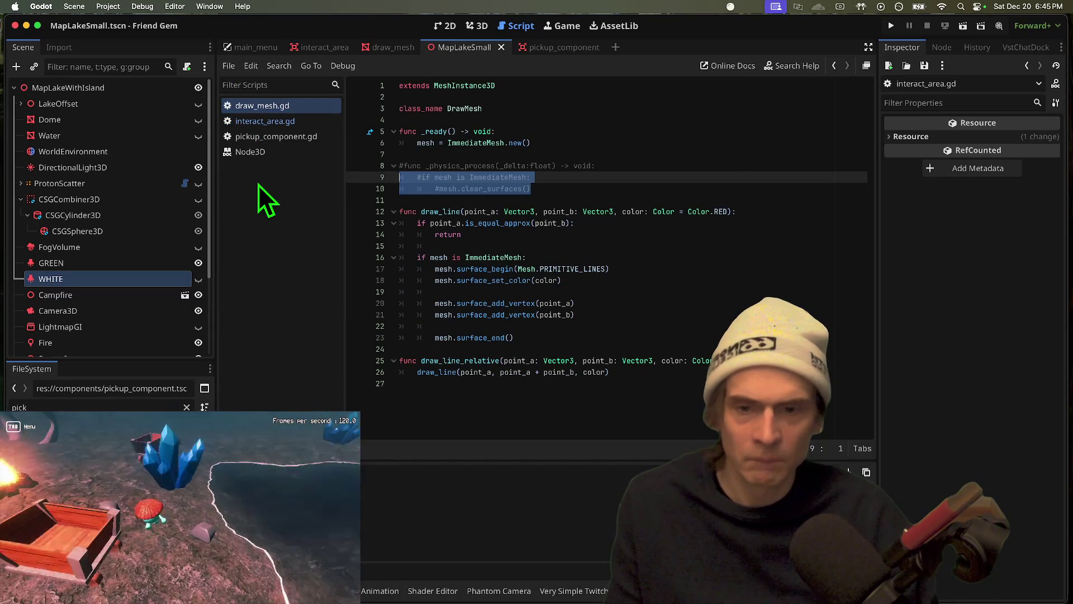
key(super+k)
key(Up)
key(super+k)
Save, test-run and close the game, then return to interact_area.gd
key(super+s)
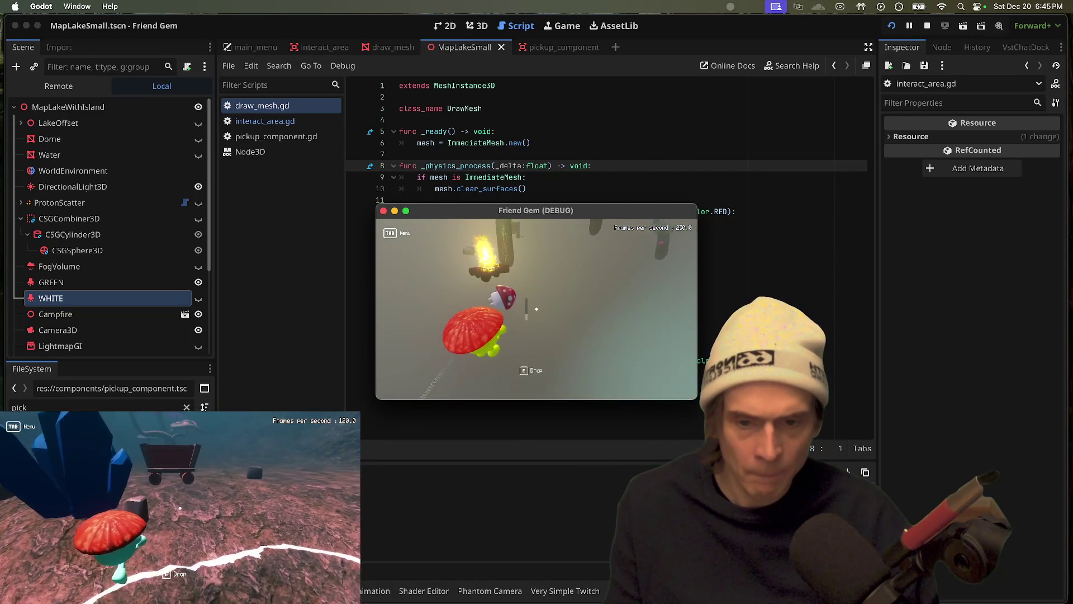
key(super+q)
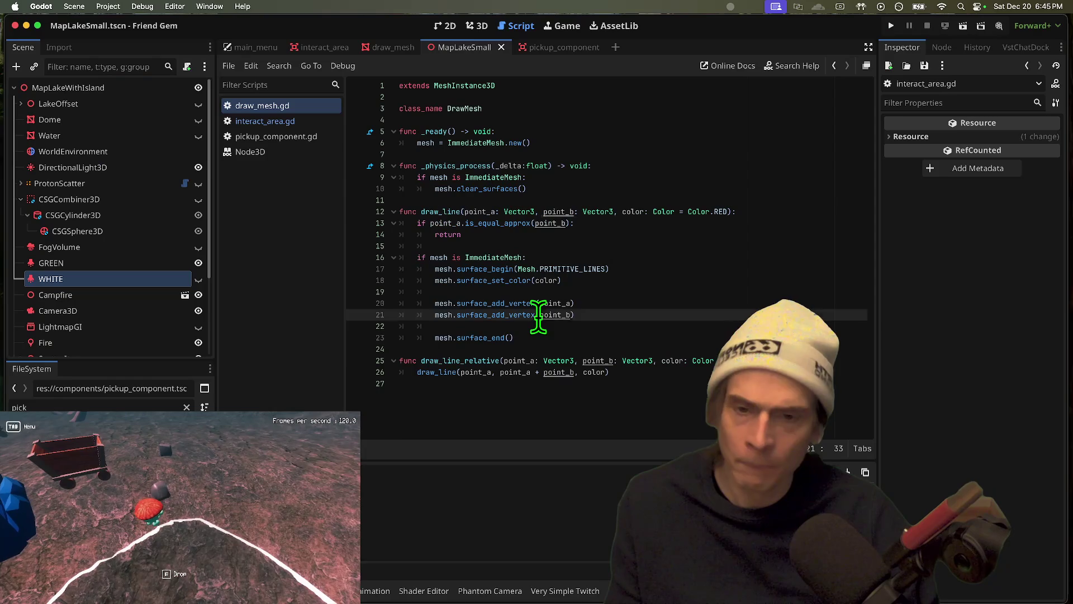
click(237, 122)
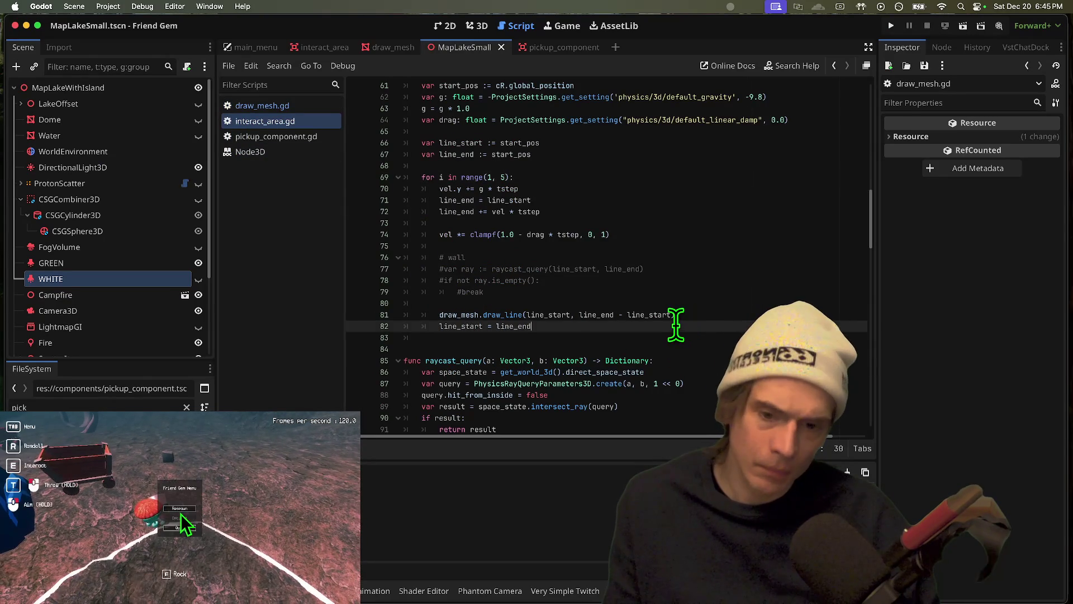
Switch line 81's call back from draw_line to draw_line_relative
scroll(676, 324, up, 3)
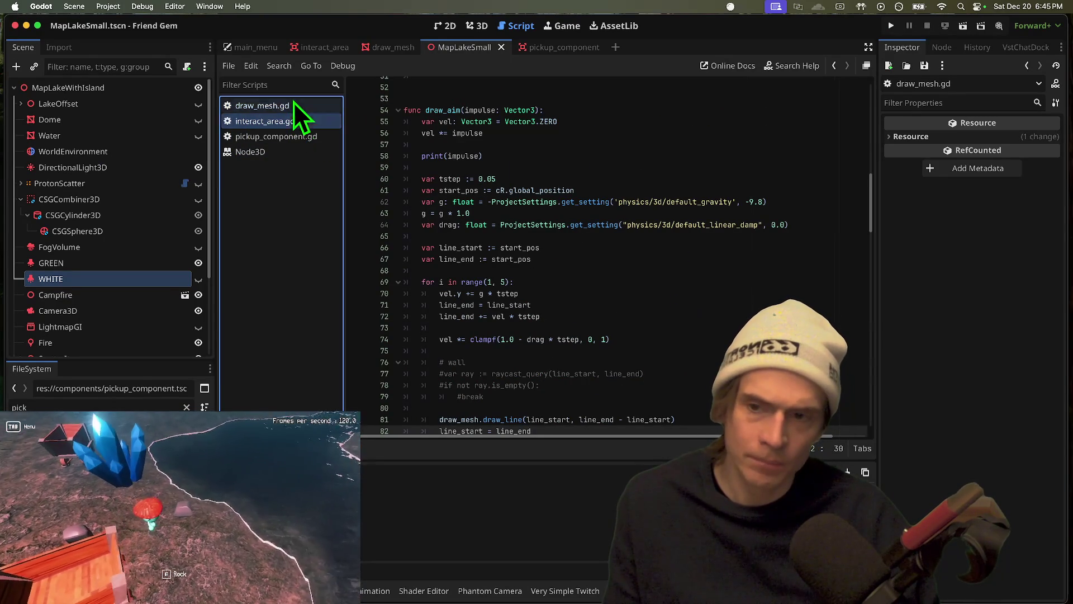
click(294, 103)
click(270, 122)
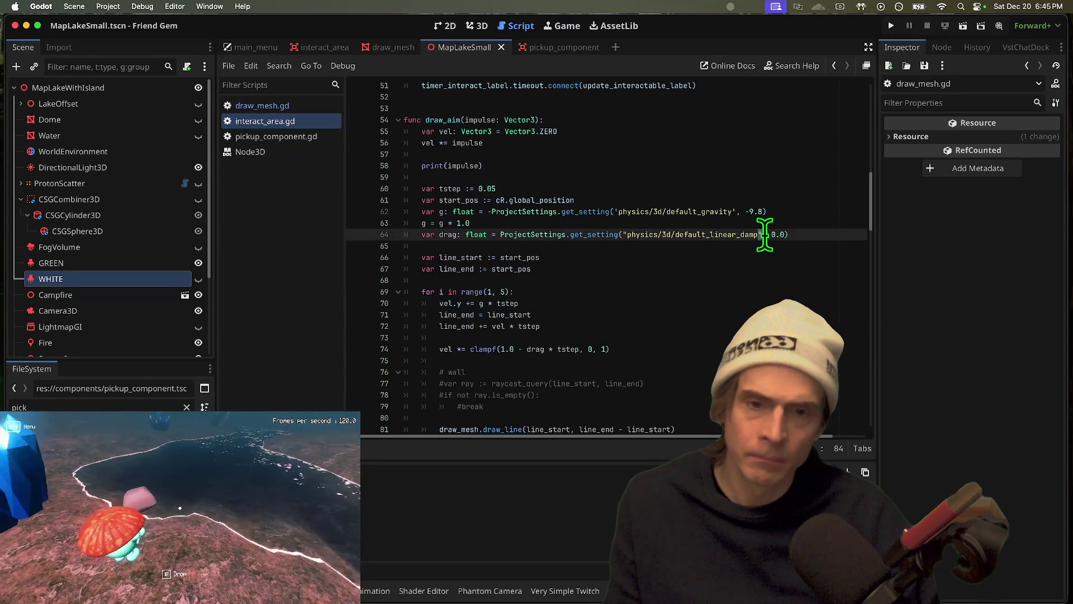
scroll(671, 307, down, 3)
click(665, 323)
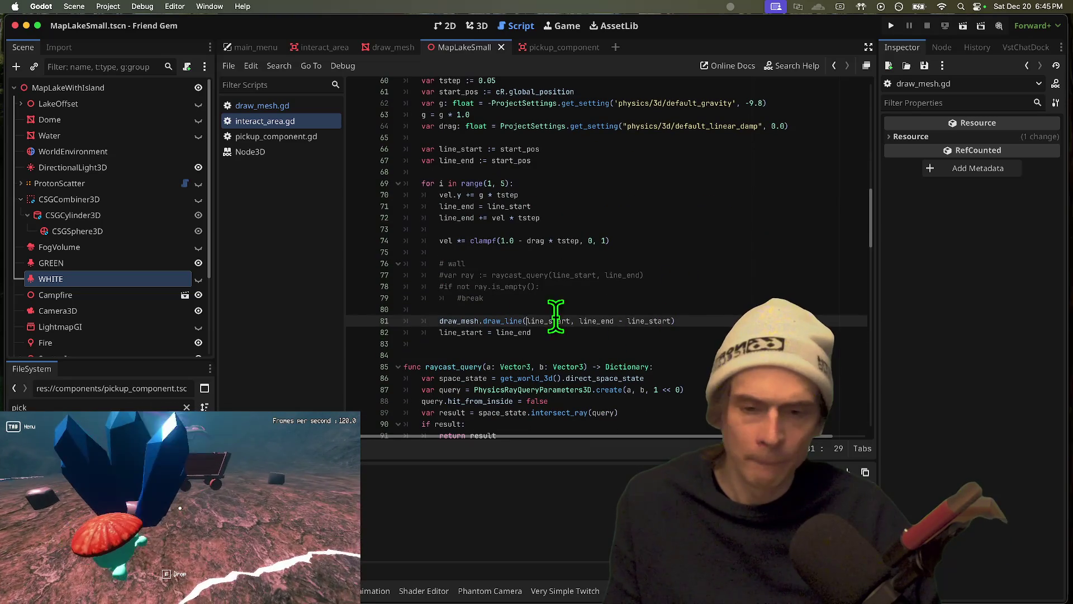
key(Down)
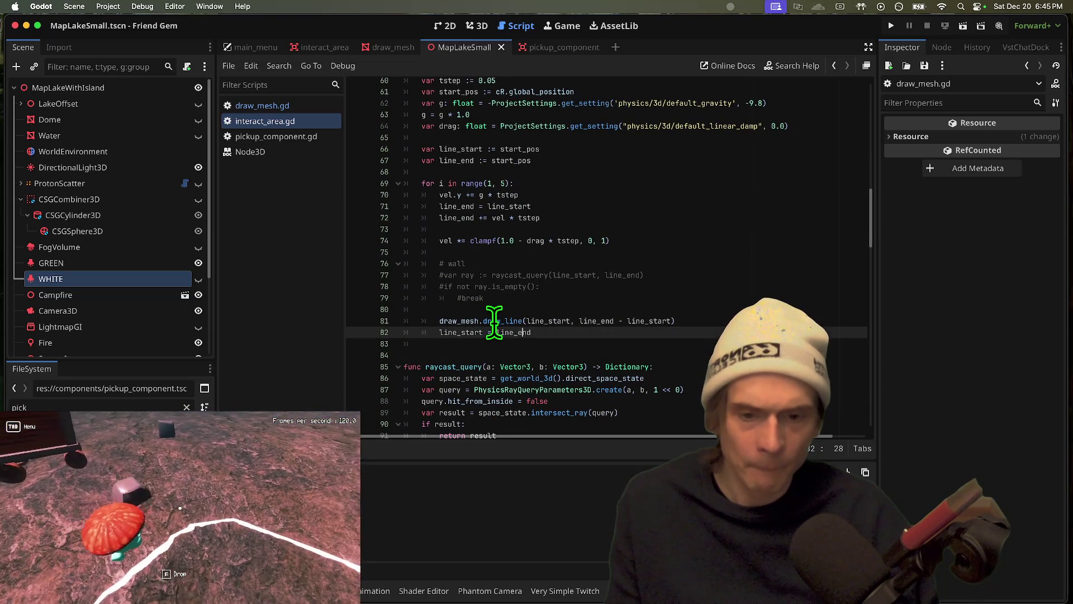
text(e_relativ)
key(Return)
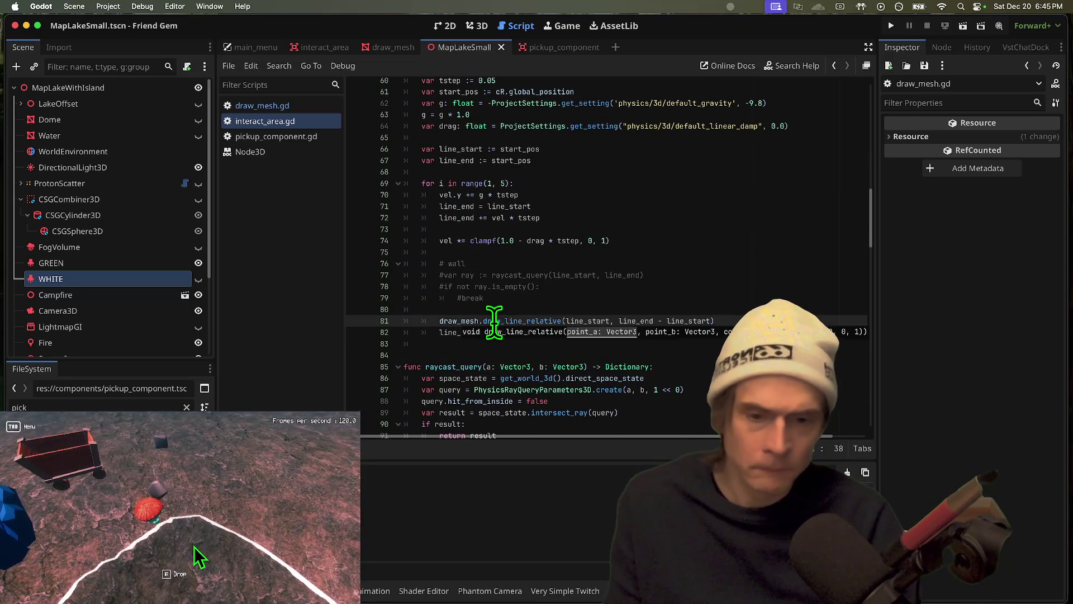
Test-run the game, picking up and dropping objects including the grey rock, then stop
key(super+b)
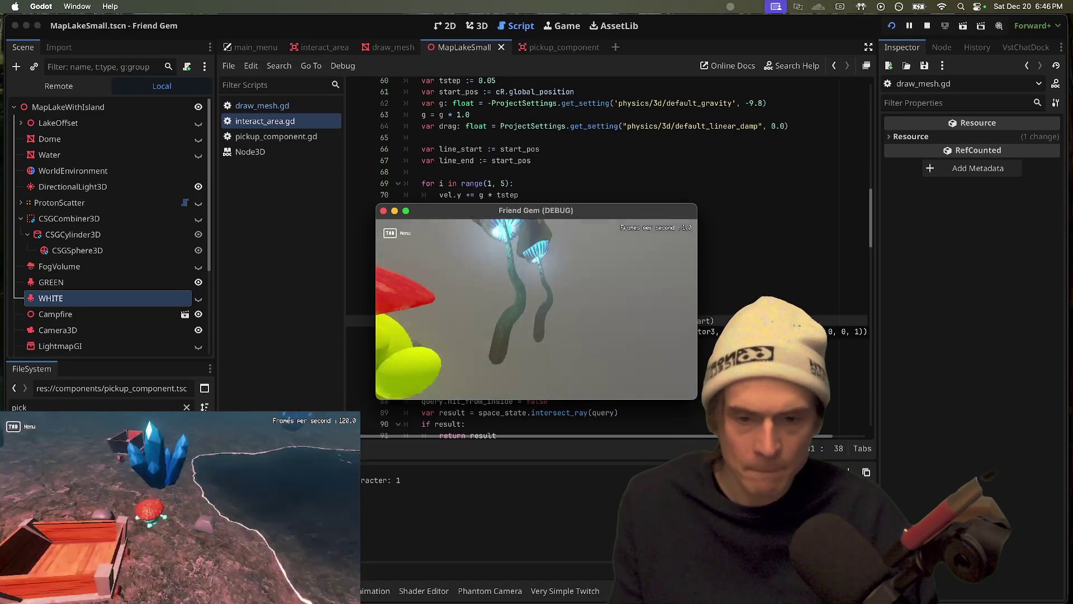
key(e)
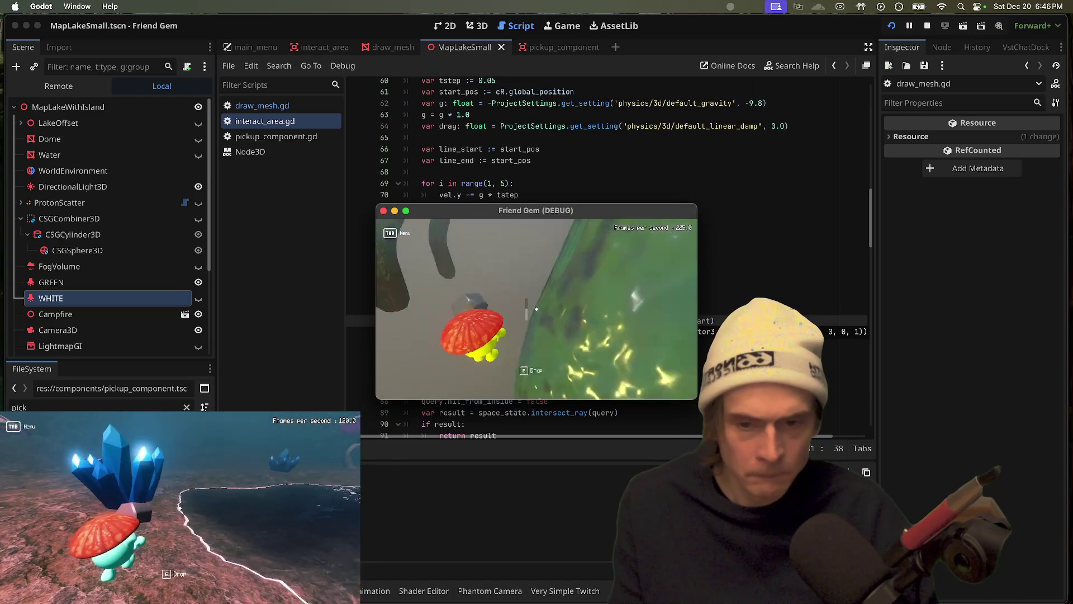
key(e)
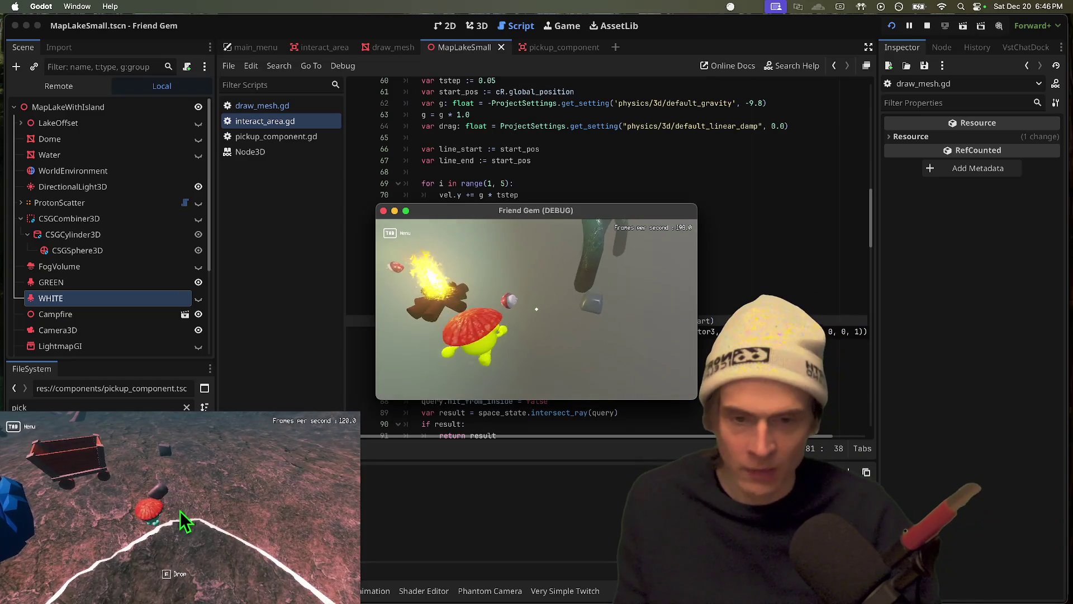
key(e)
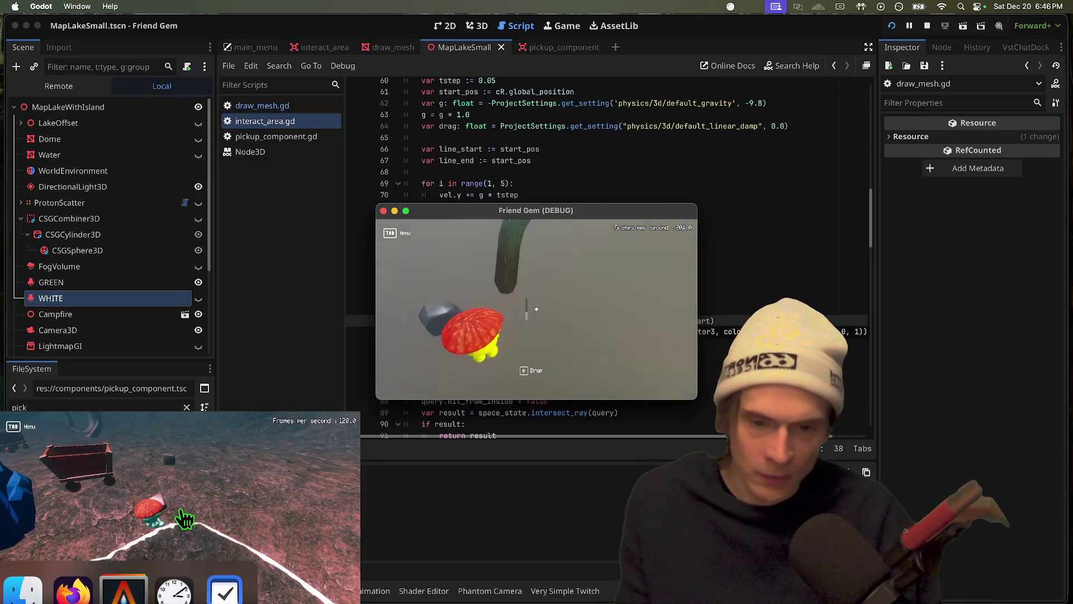
key(e)
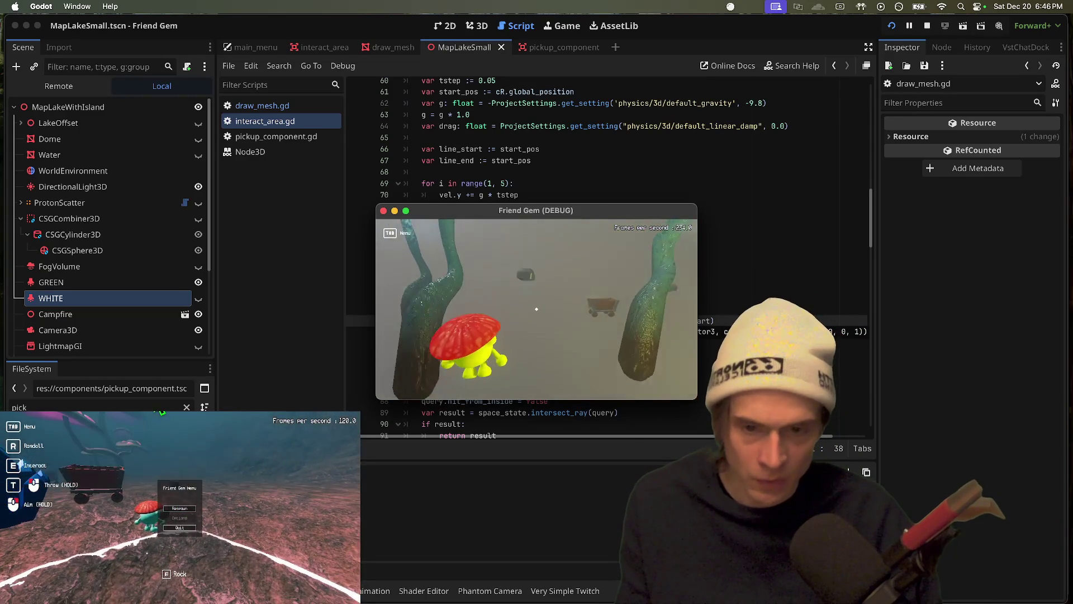
key(super+period)
click(608, 286)
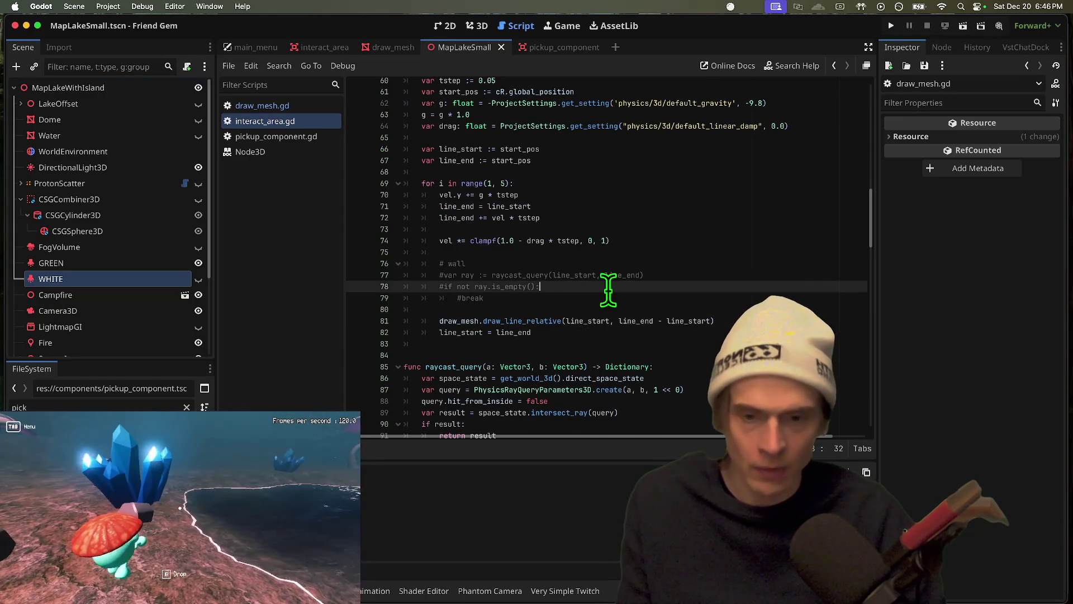
Select the draw_line_relative call on line 81 after checking it in draw_mesh.gd
key(Down)
key(Down)
key(Down)
click(498, 321)
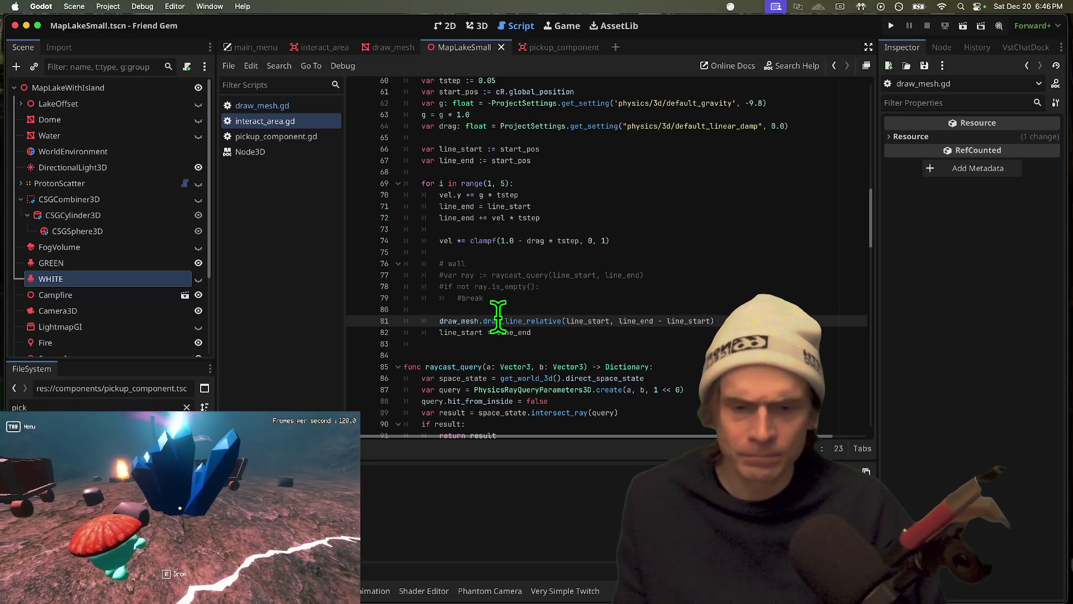
double_click(498, 321)
scroll(447, 252, up, 10)
click(235, 105)
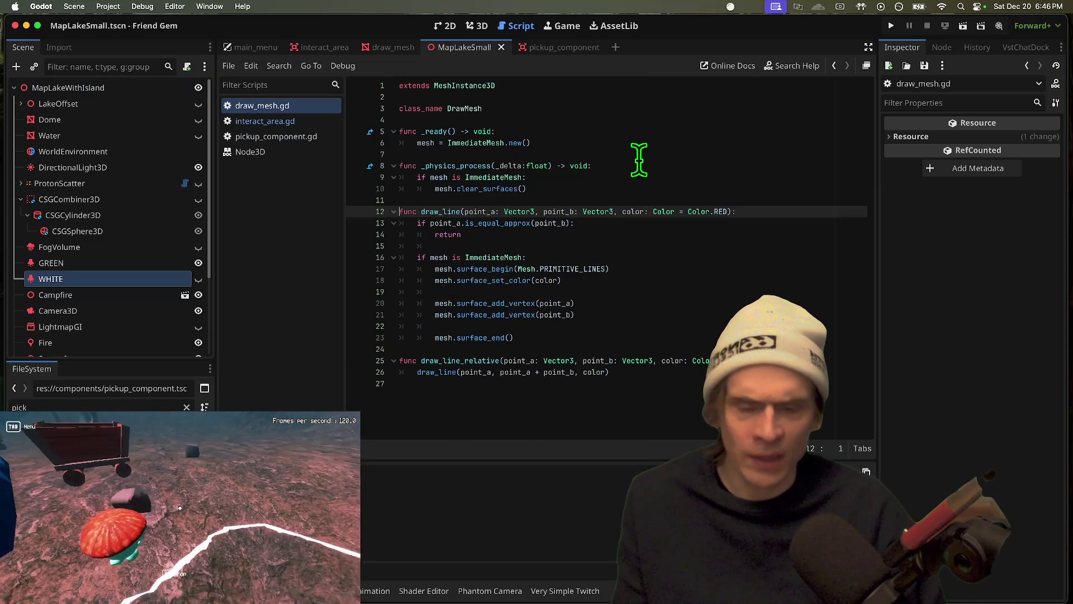
click(236, 121)
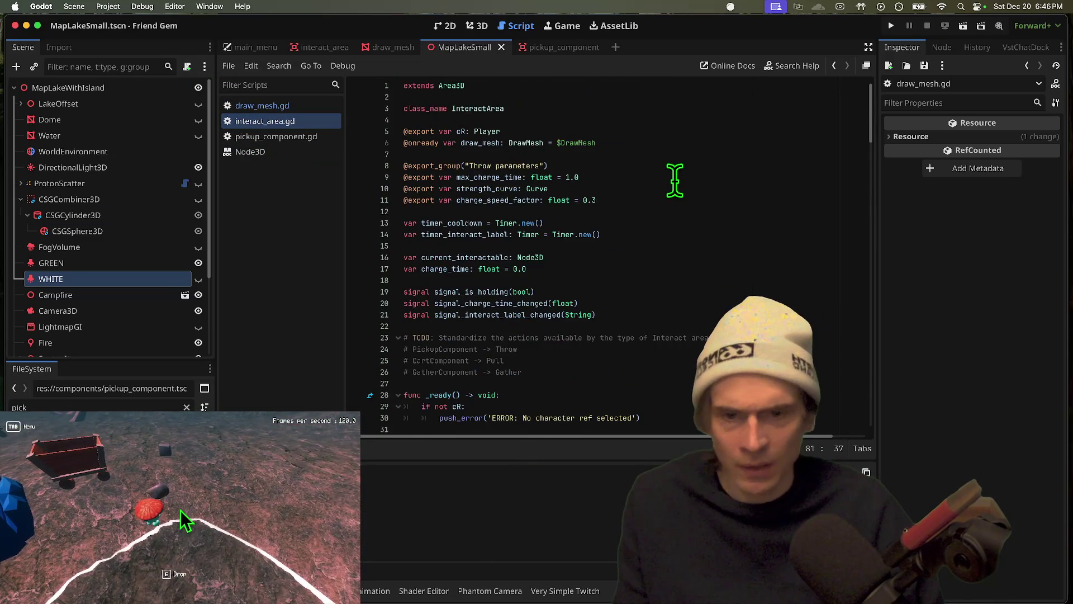
scroll(674, 180, down, 15)
scroll(568, 302, down, 10)
scroll(566, 300, down, 2)
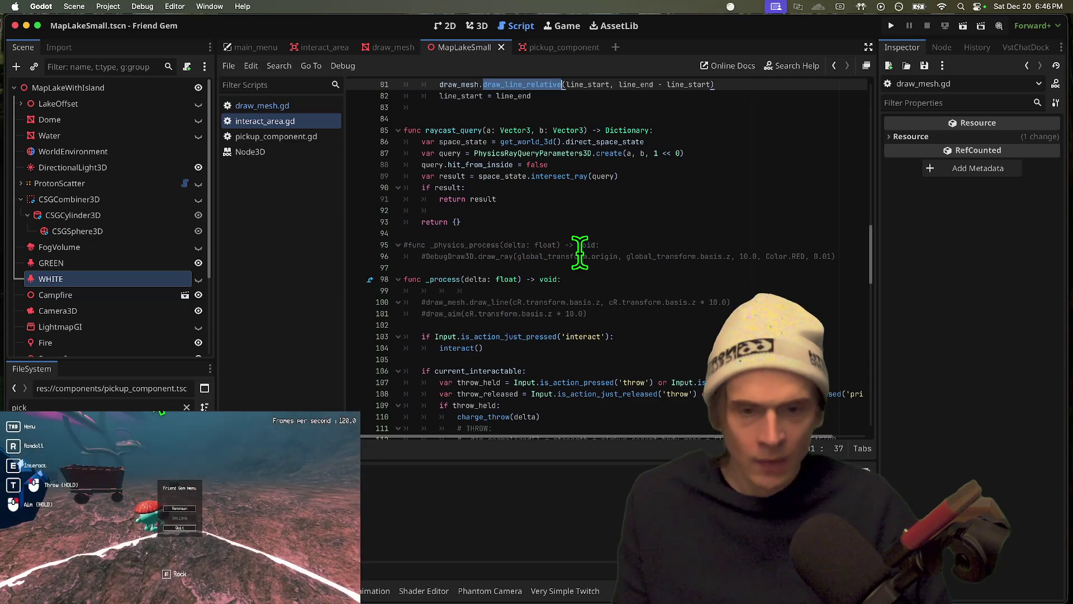
Cut the commented DebugDraw3D.draw_ray line, undoing a stray paste near line 117
key(BackSpace)
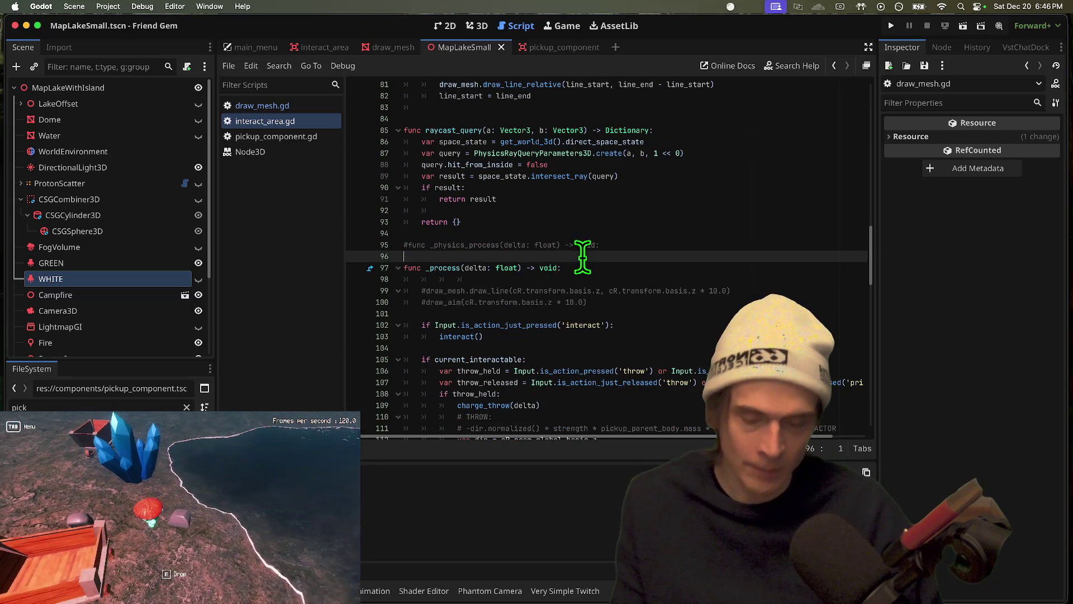
scroll(583, 257, down, 6)
scroll(583, 257, down, 3)
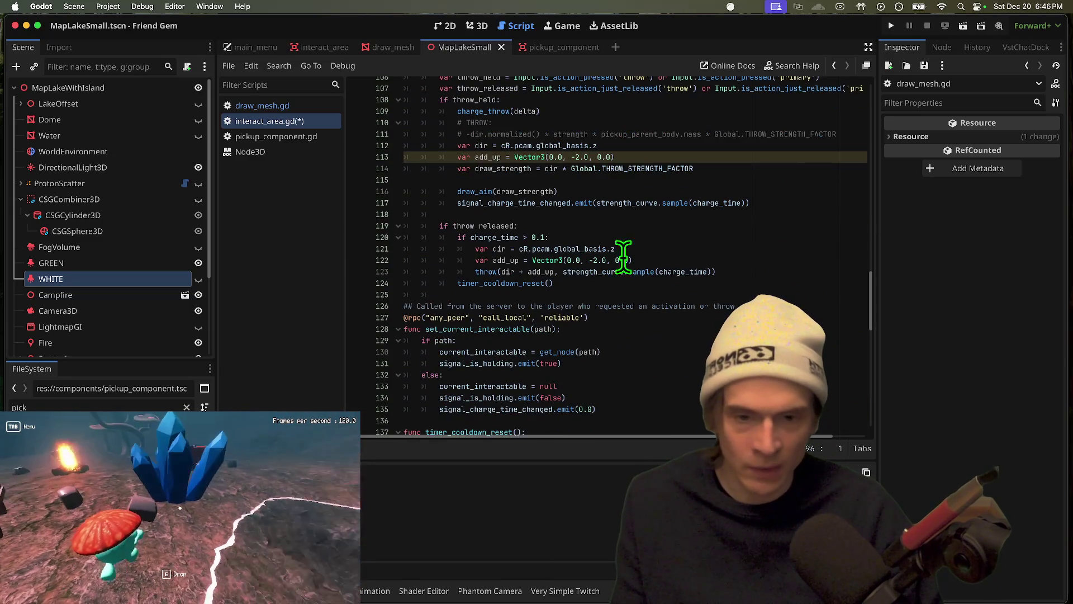
click(305, 104)
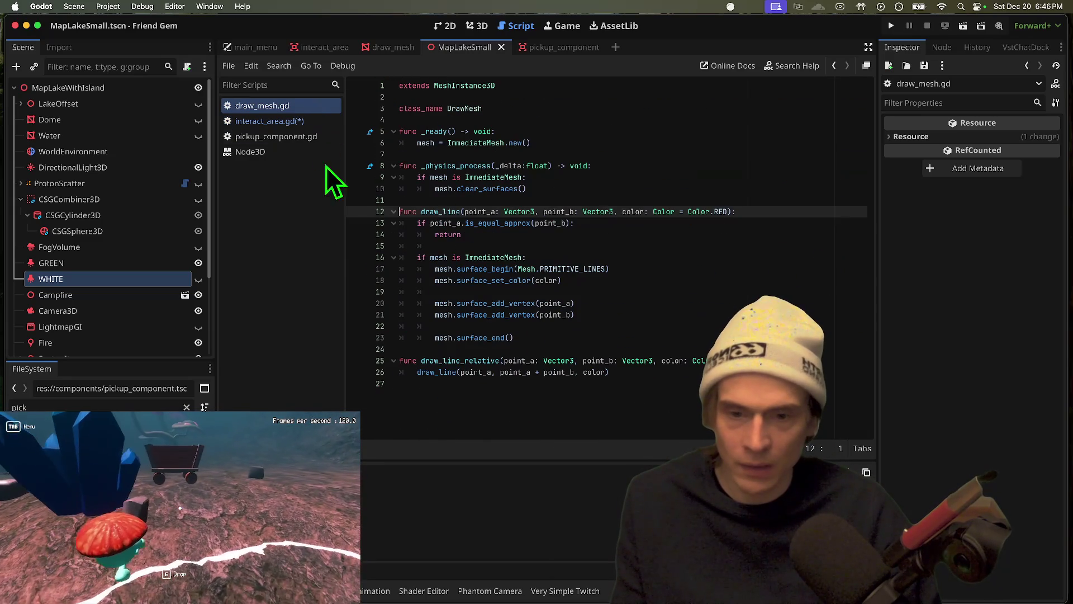
click(260, 121)
click(260, 121)
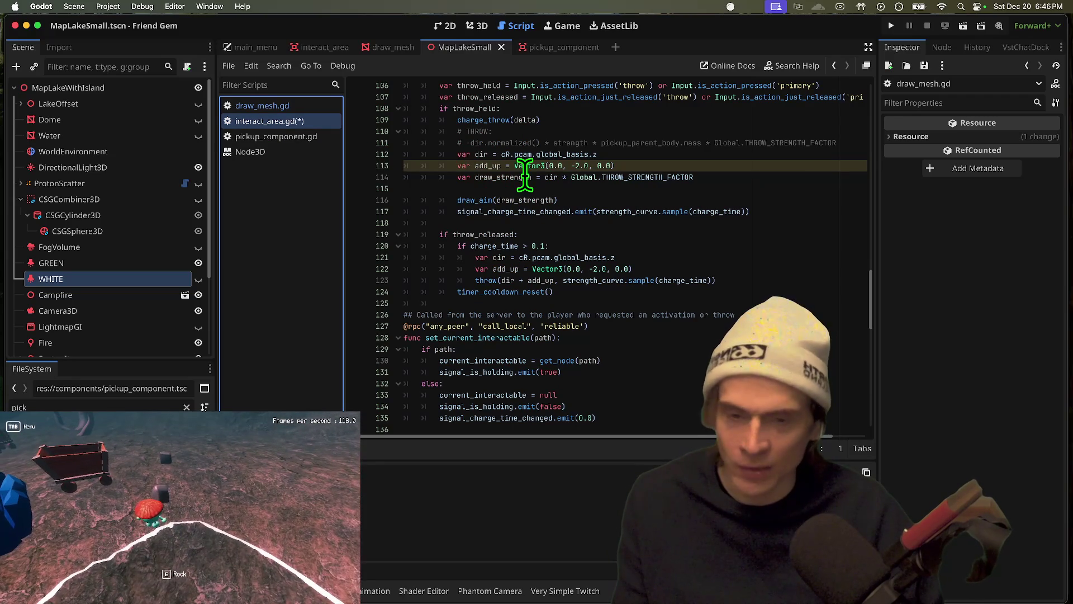
scroll(544, 241, down, 1)
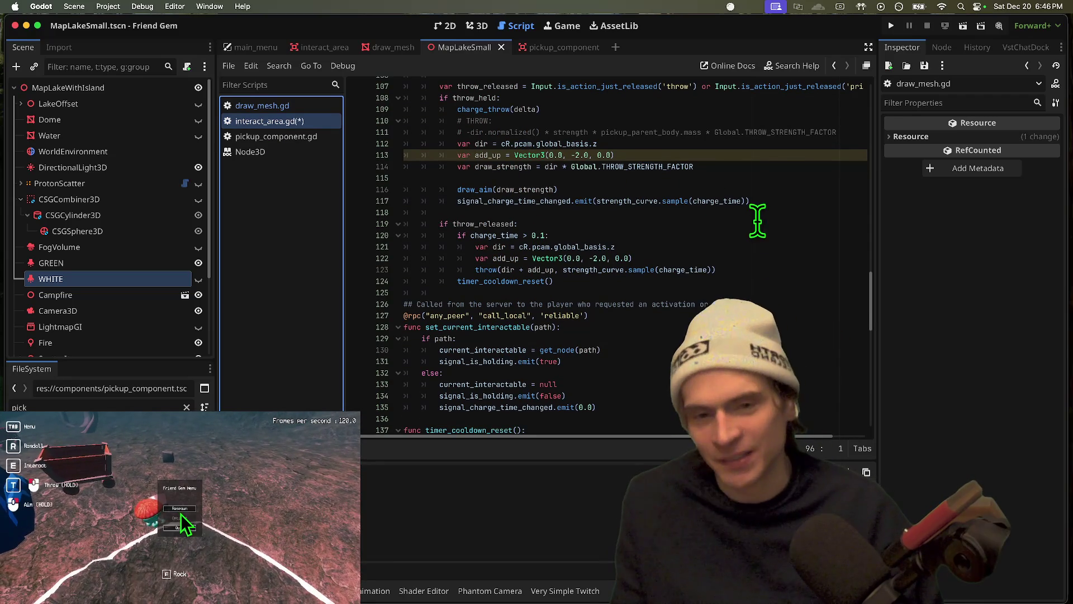
scroll(657, 263, up, 2)
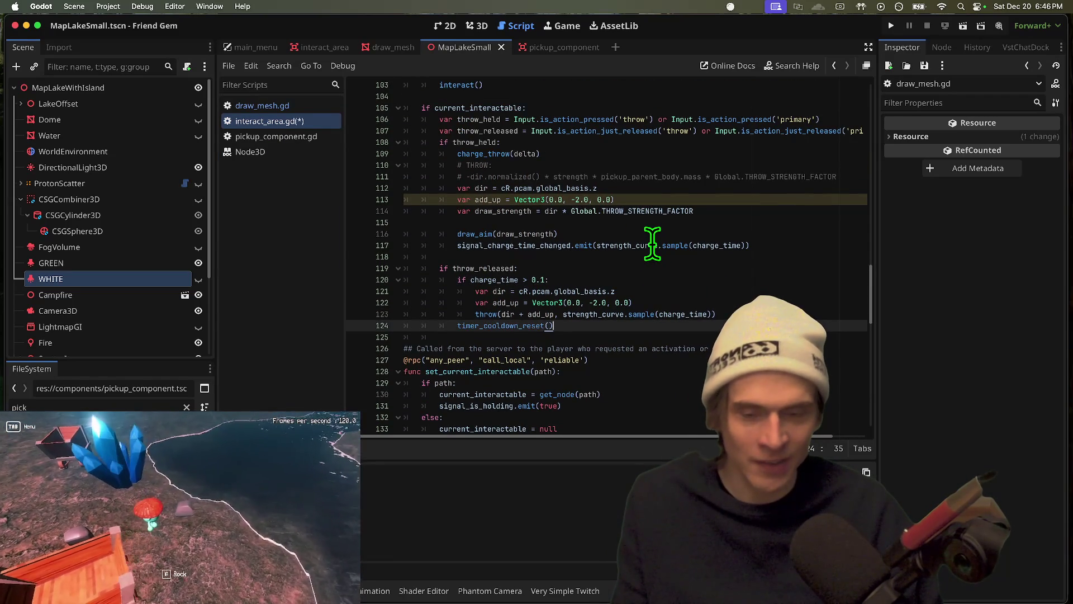
click(450, 247)
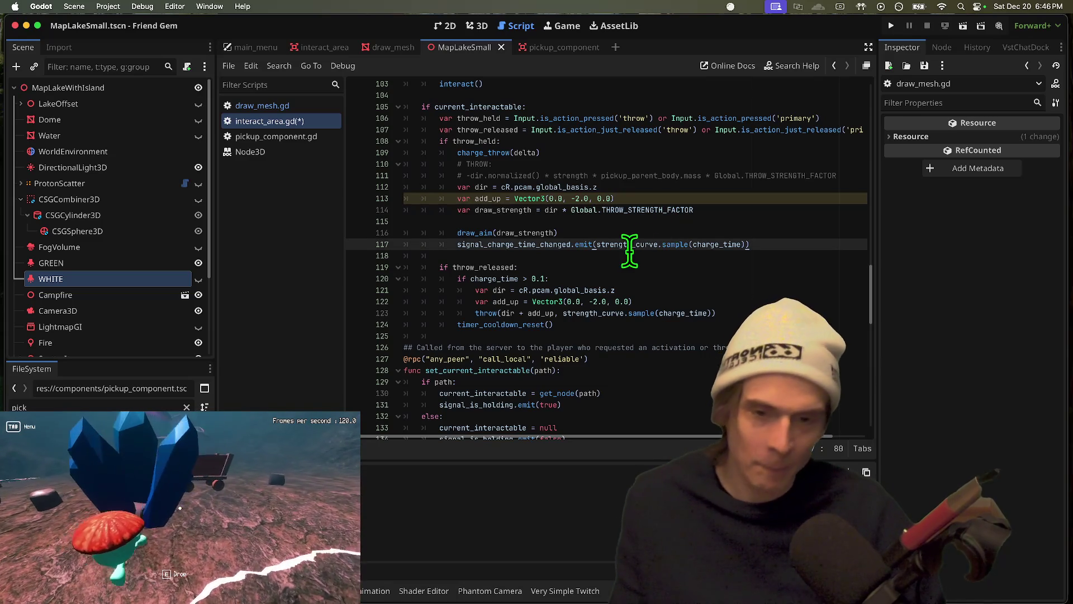
key(super+v)
key(super+z)
Return to the draw_aim trajectory loop at line 81 to place the draw_ray line
scroll(726, 310, up, 10)
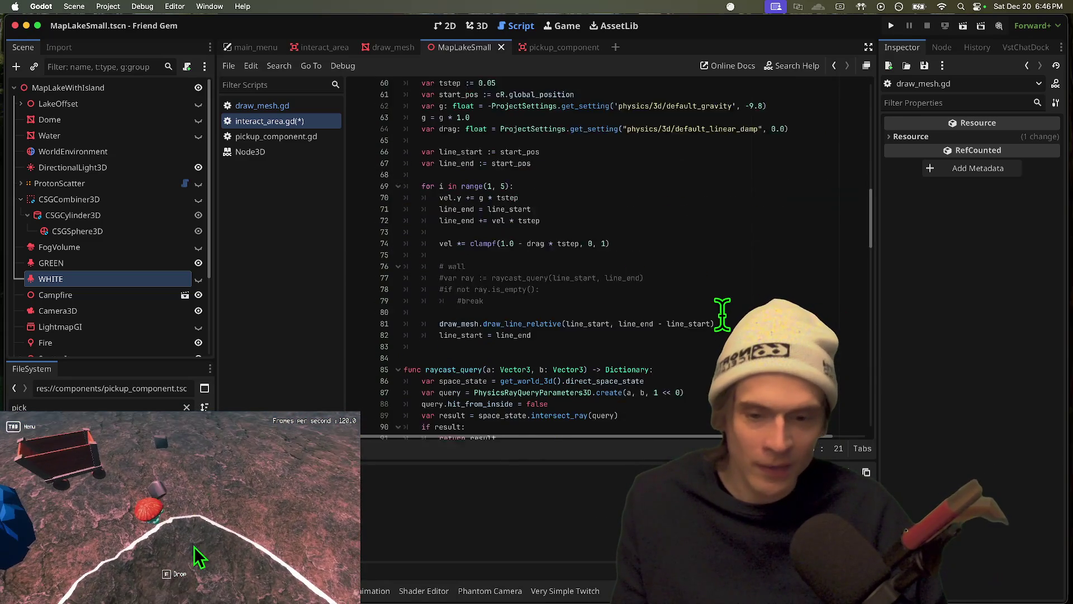
scroll(715, 314, down, 4)
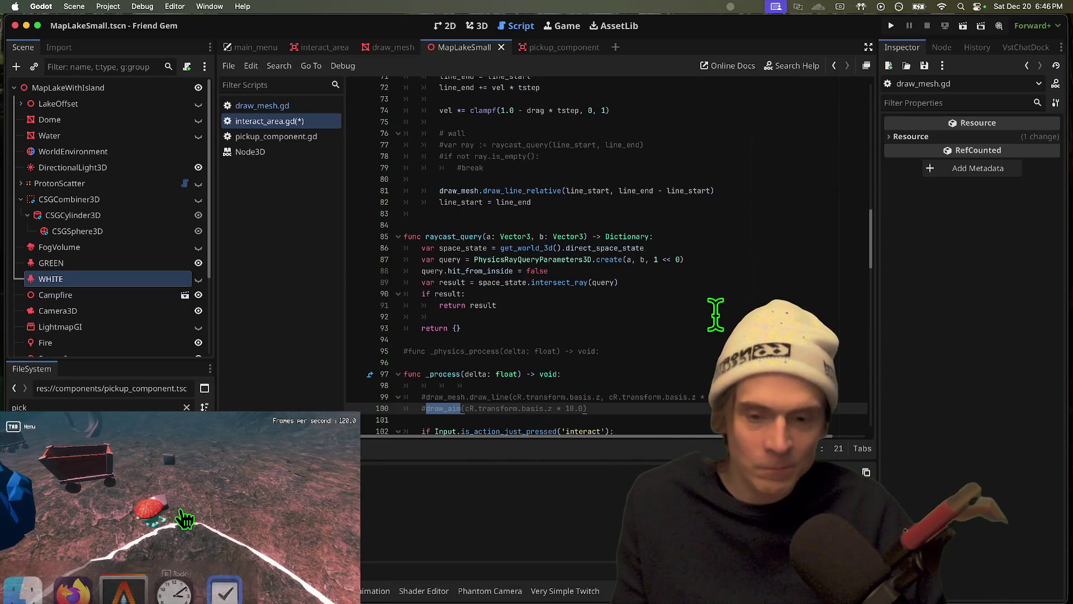
scroll(695, 367, down, 5)
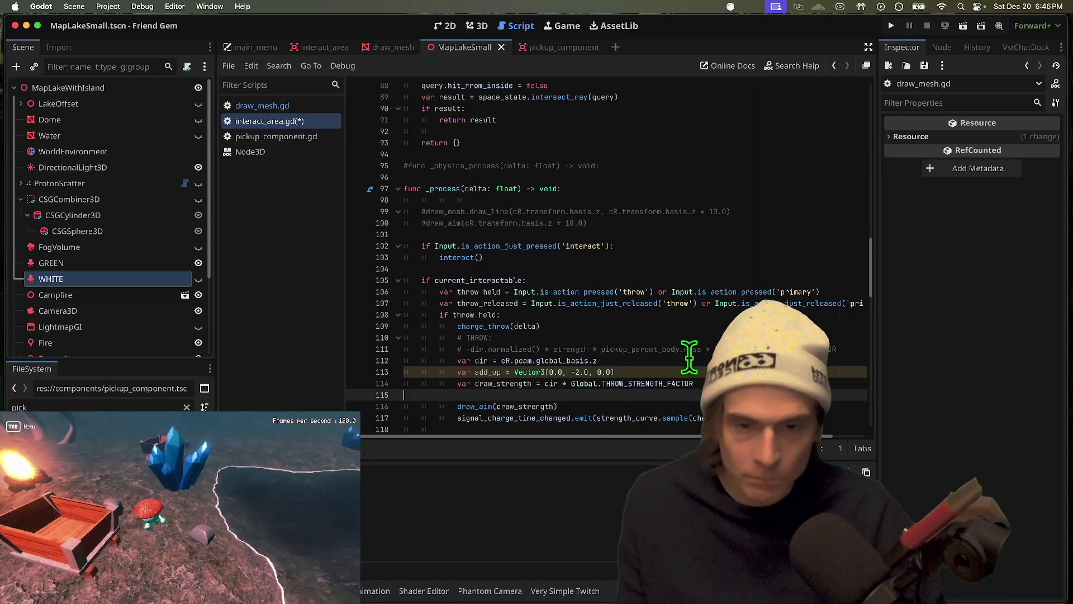
scroll(432, 275, down, 1)
scroll(532, 244, up, 3)
scroll(605, 278, down, 6)
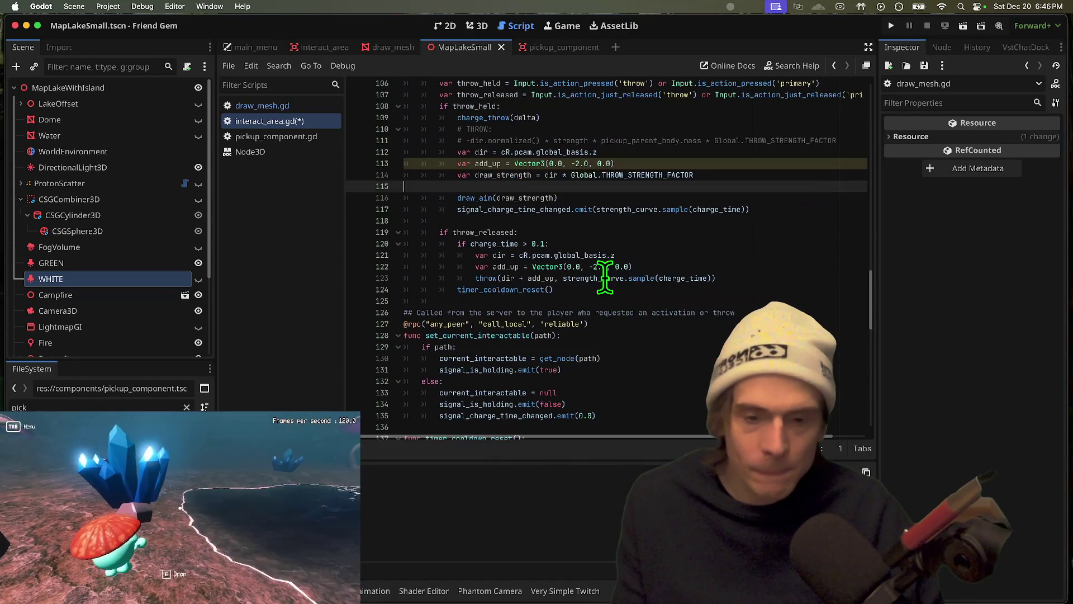
scroll(605, 278, down, 1)
key(Down)
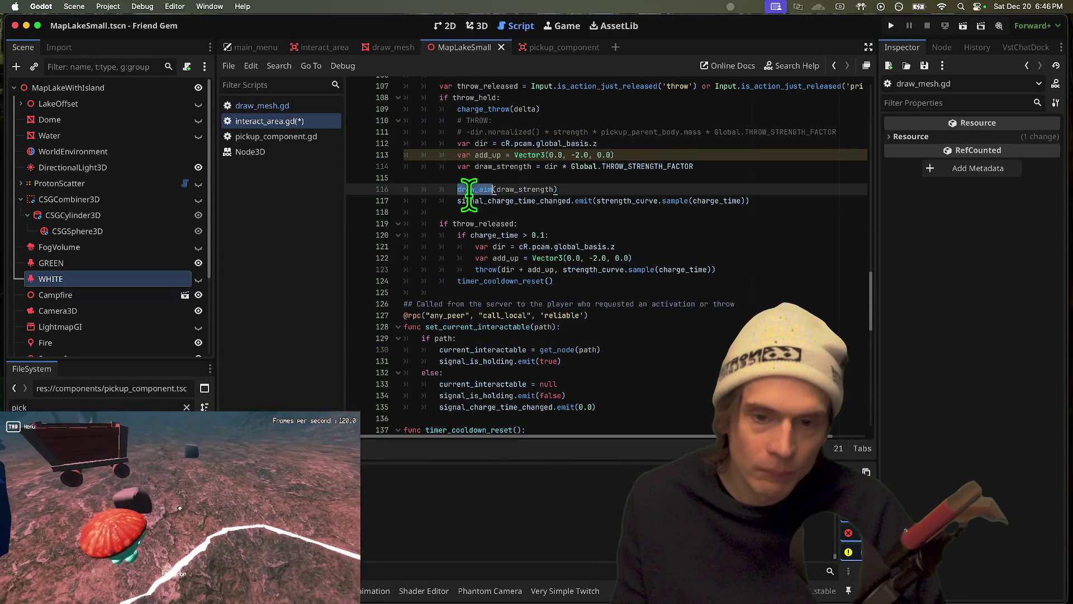
scroll(666, 352, up, 16)
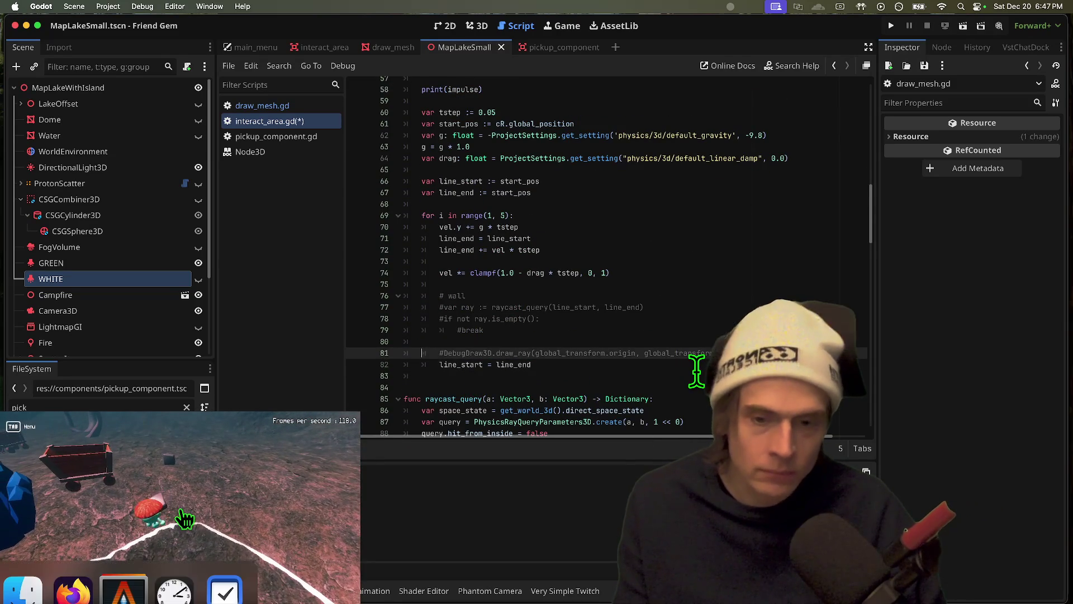
Replace global_transform.origin with line_start as the draw_ray start argument
key(Down)
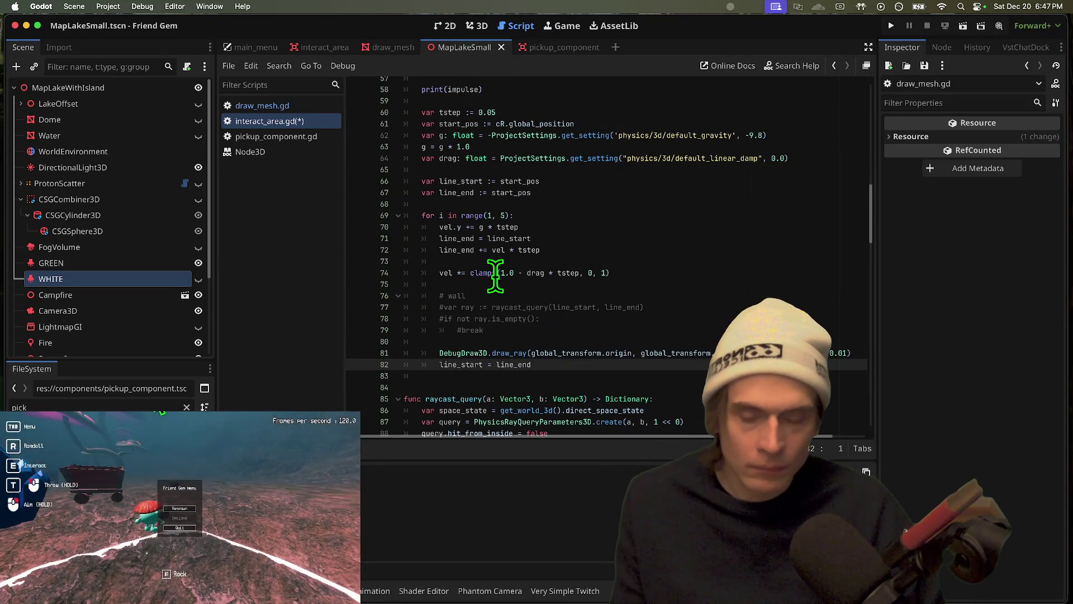
double_click(483, 273)
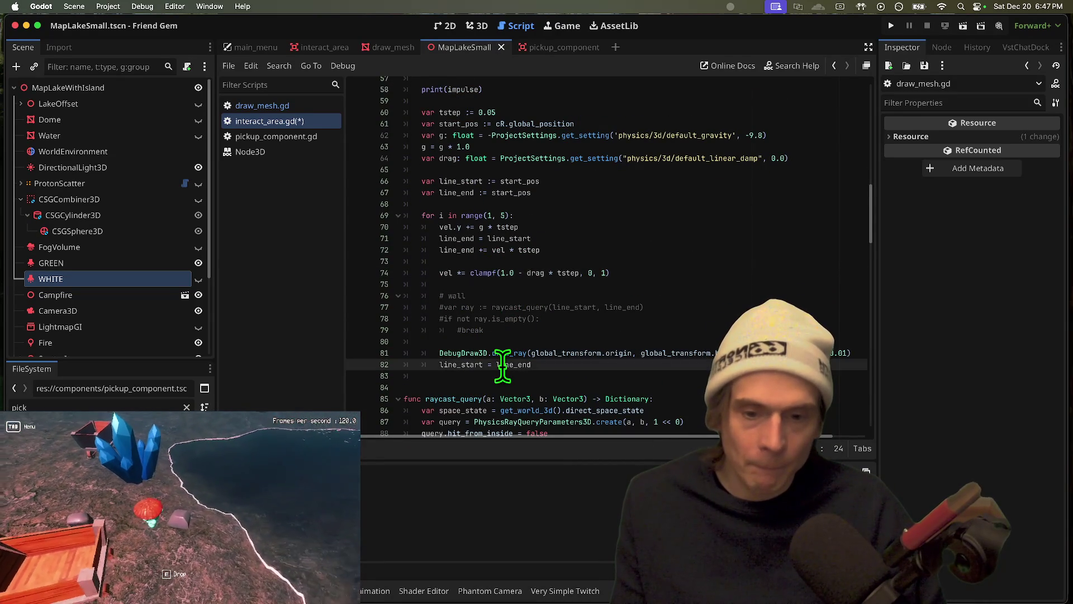
double_click(513, 365)
double_click(459, 364)
key(ctrl+c)
drag(531, 353, 693, 353)
key(ctrl+v)
key(shift+Left)
key(super+c)
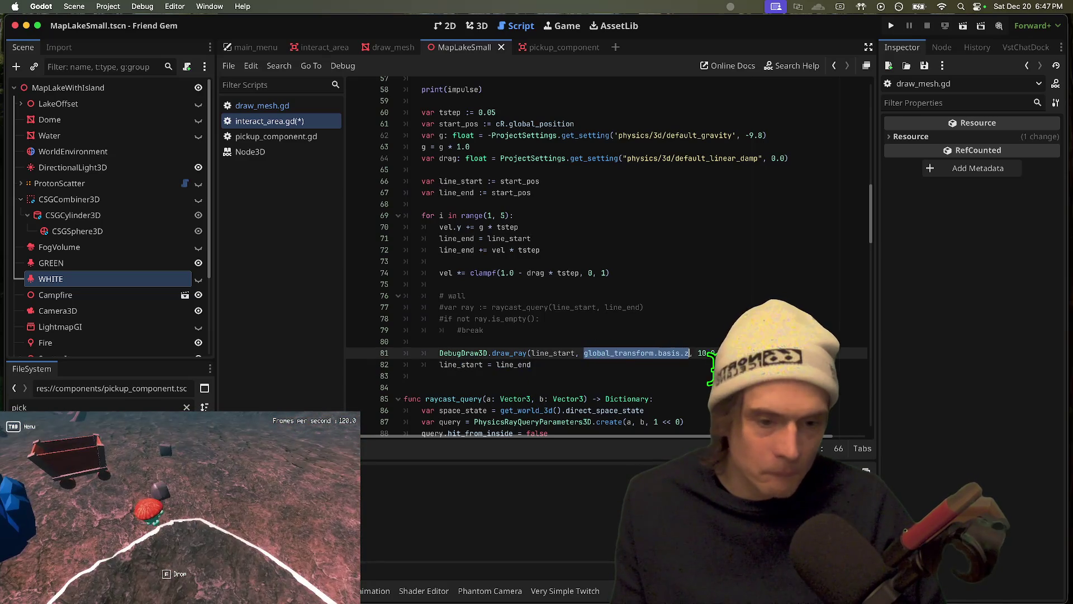
Save interact_area.gd, run the game with F5 and pick up the rock
key(ctrl+s)
key(F5)
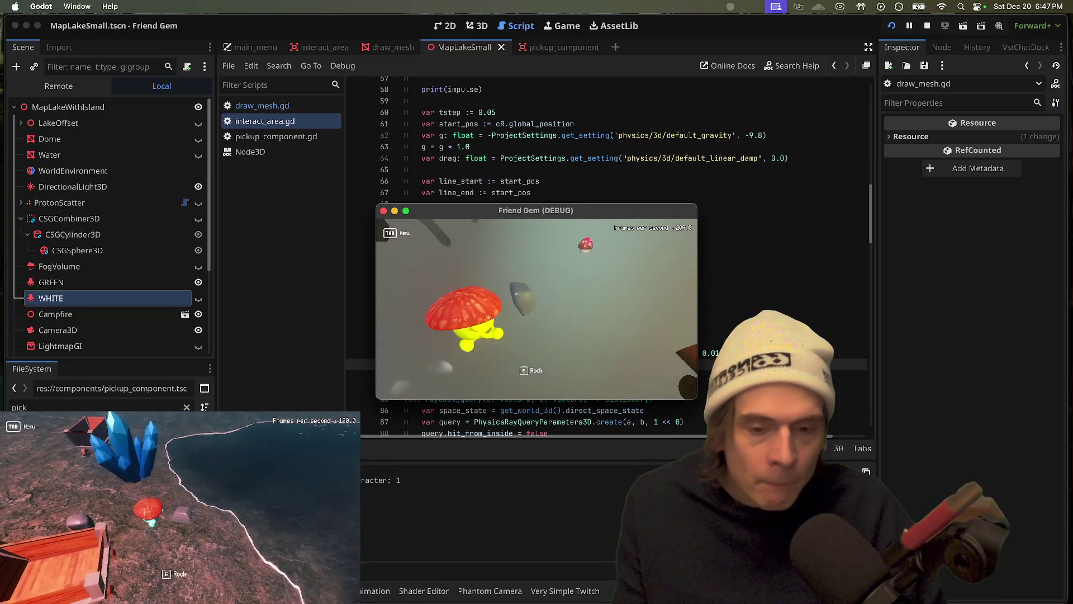
key(e)
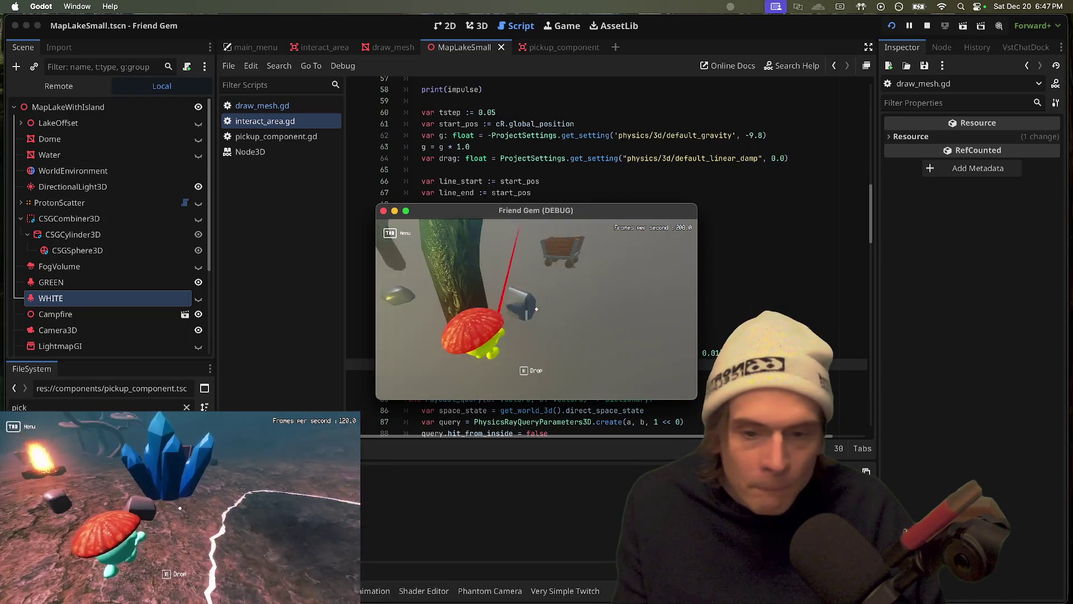
click(692, 345)
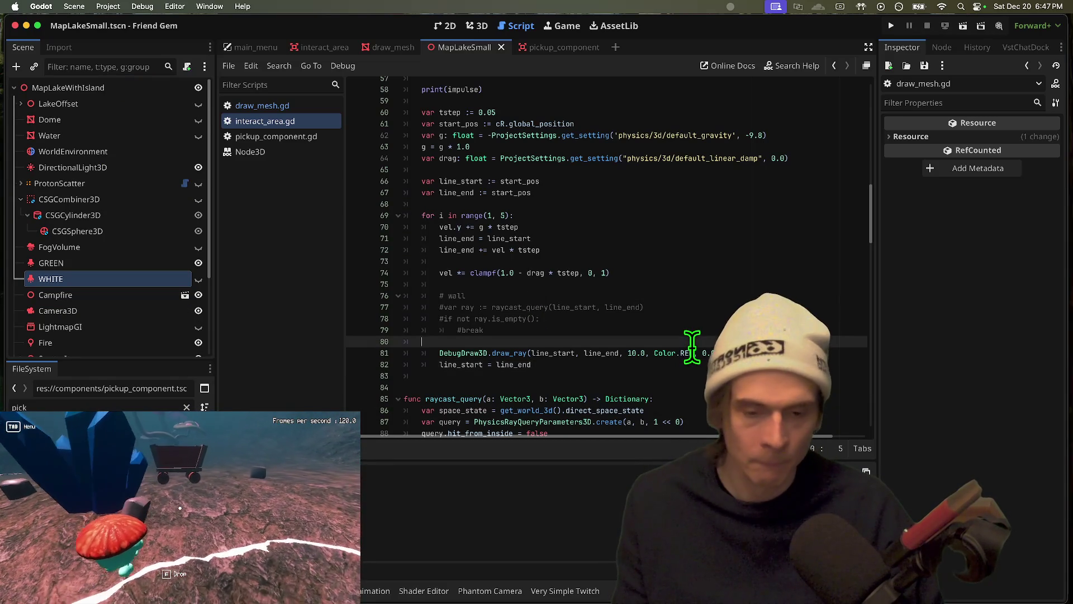
Restore line_start and line_end as the draw_ray arguments and inspect the line_end variable
double_click(601, 353)
key(super+v)
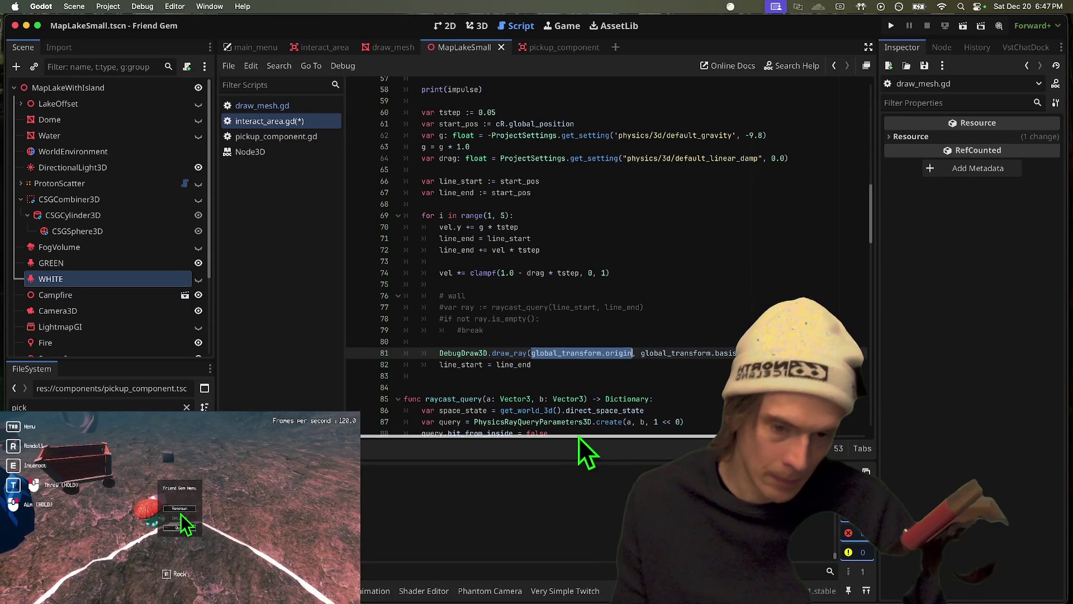
drag(578, 436, 586, 442)
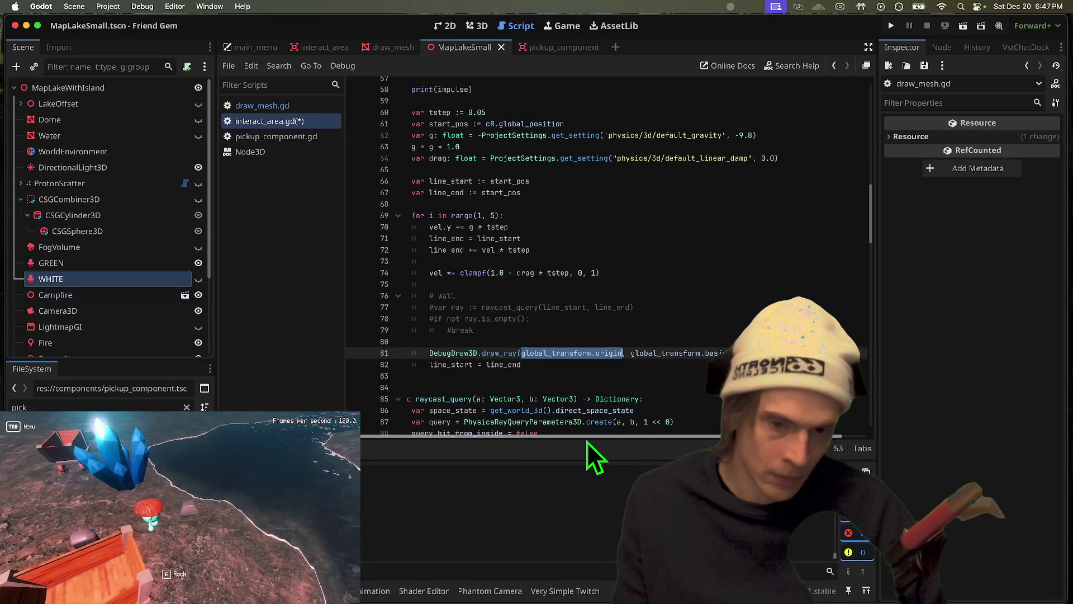
key(super+z)
key(super+z)
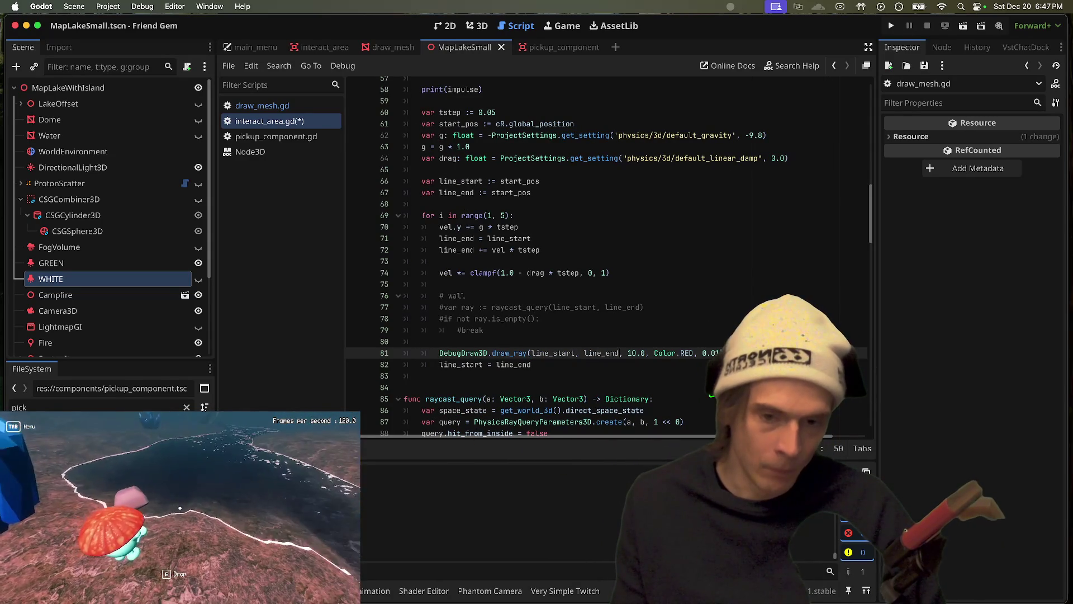
double_click(450, 239)
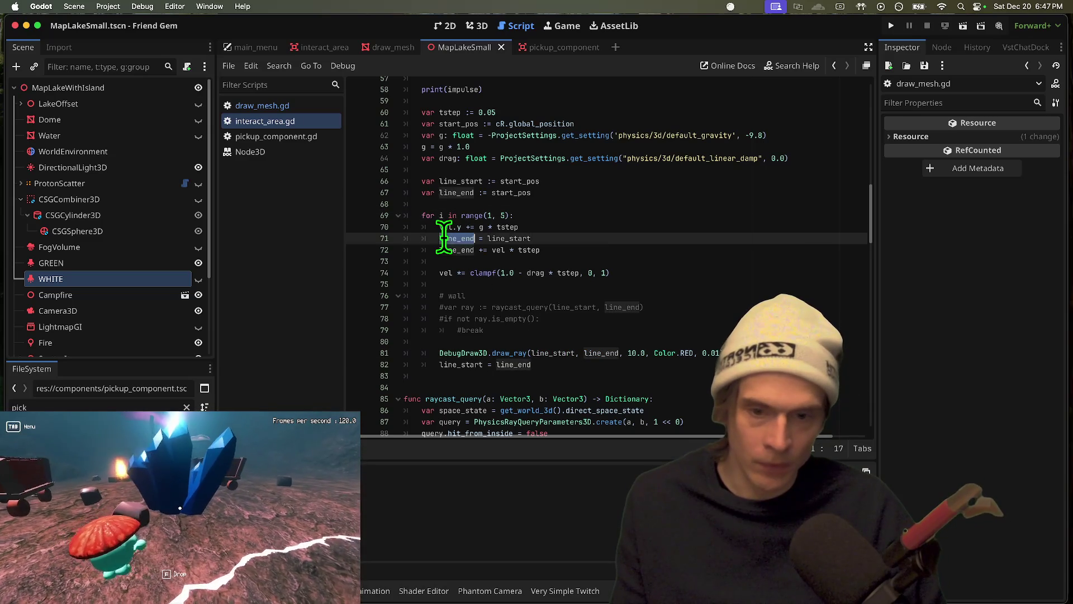
click(480, 238)
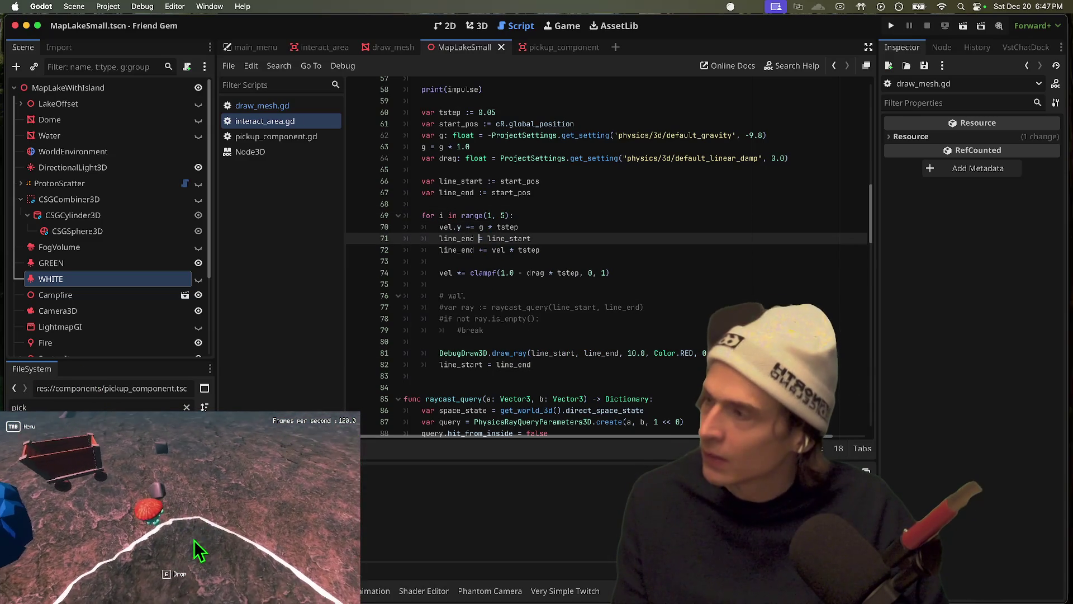
click(180, 509)
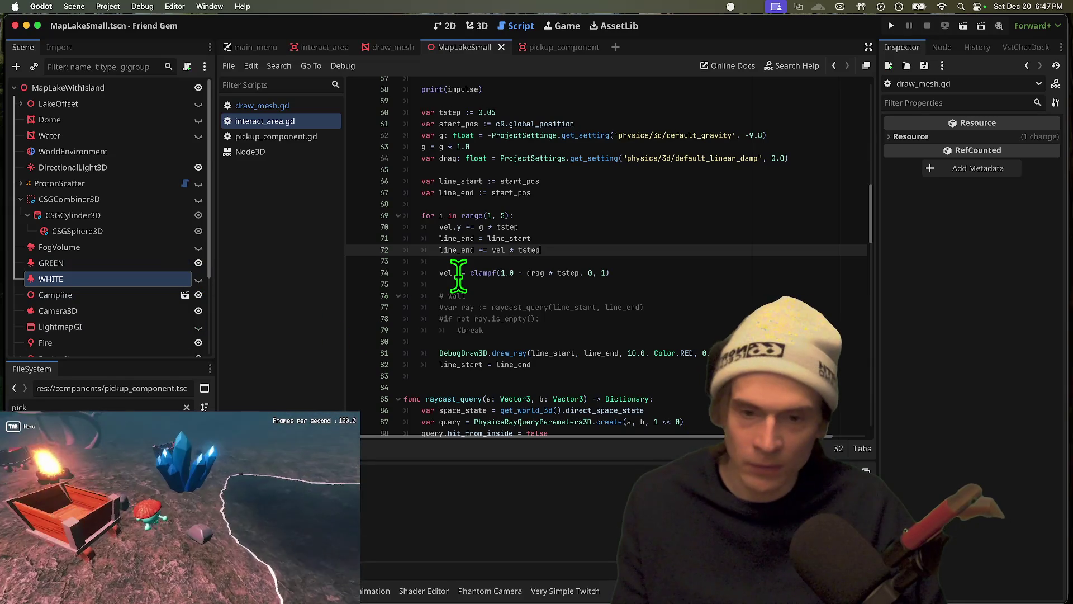
Check the range(1, 151) loop header and read the range() documentation
click(493, 276)
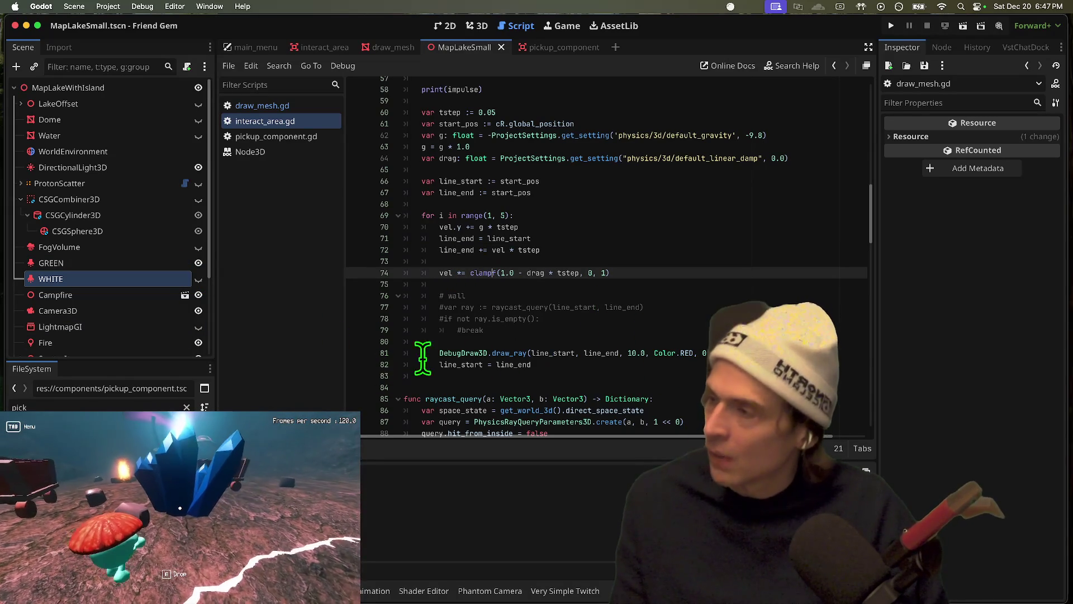
text(f)
drag(484, 330, 355, 322)
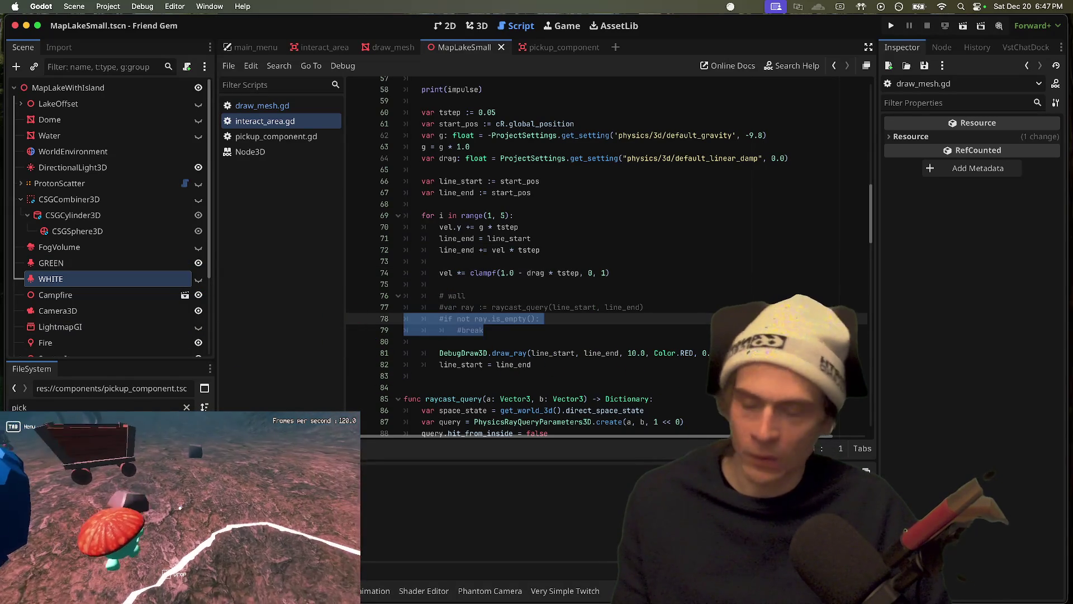
click(613, 216)
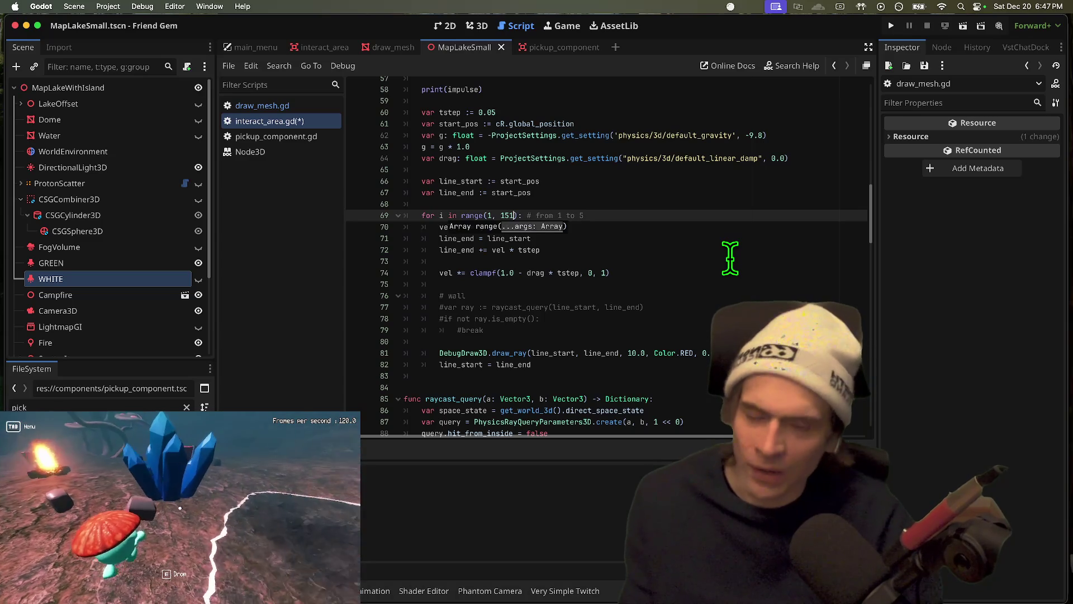
super+click(473, 217)
drag(374, 116, 741, 168)
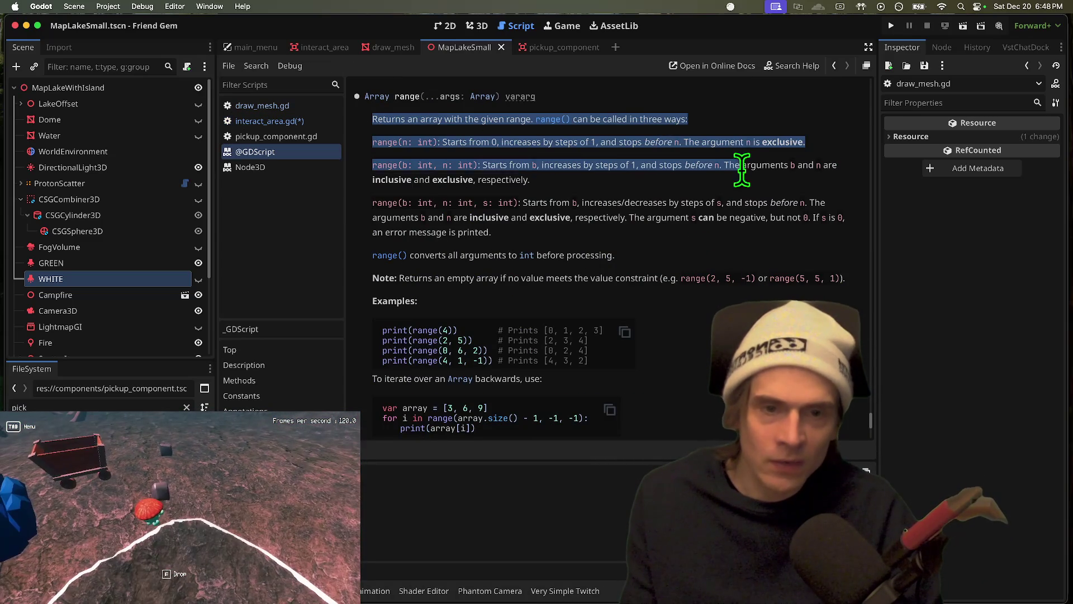
key(alt+Left)
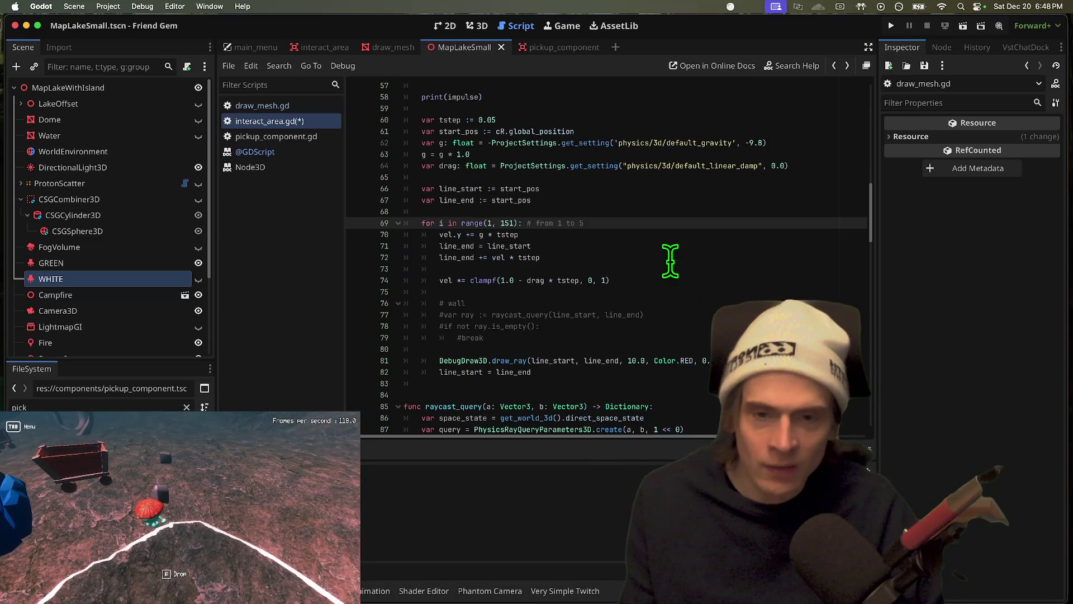
Review the 1.0 gravity multiplier on line 63 while respawning the player in the running game
right_click(671, 259)
key(Tab)
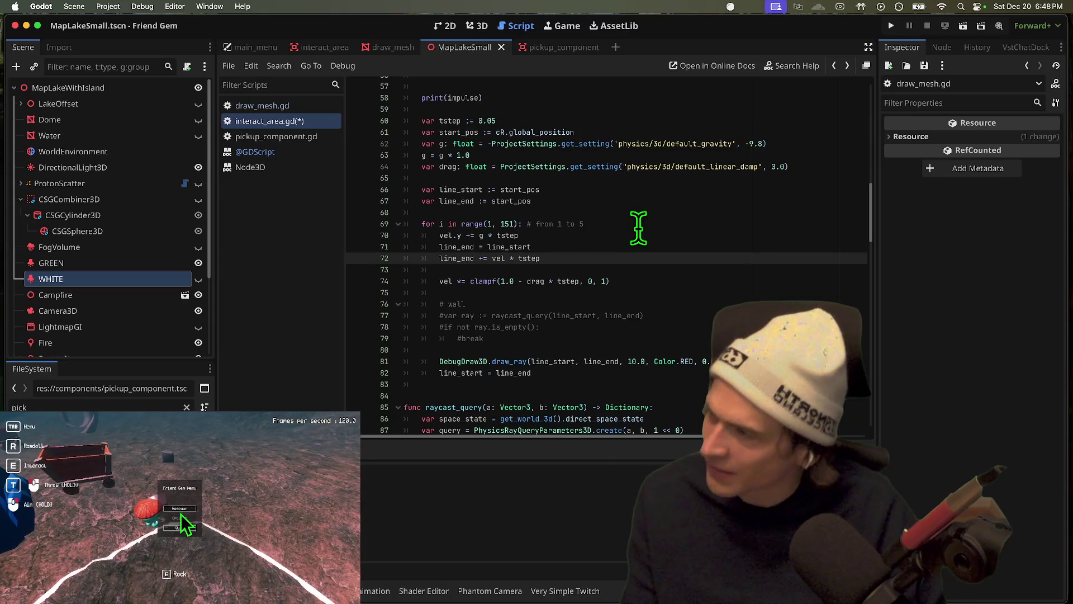
scroll(641, 226, up, 2)
key(Tab)
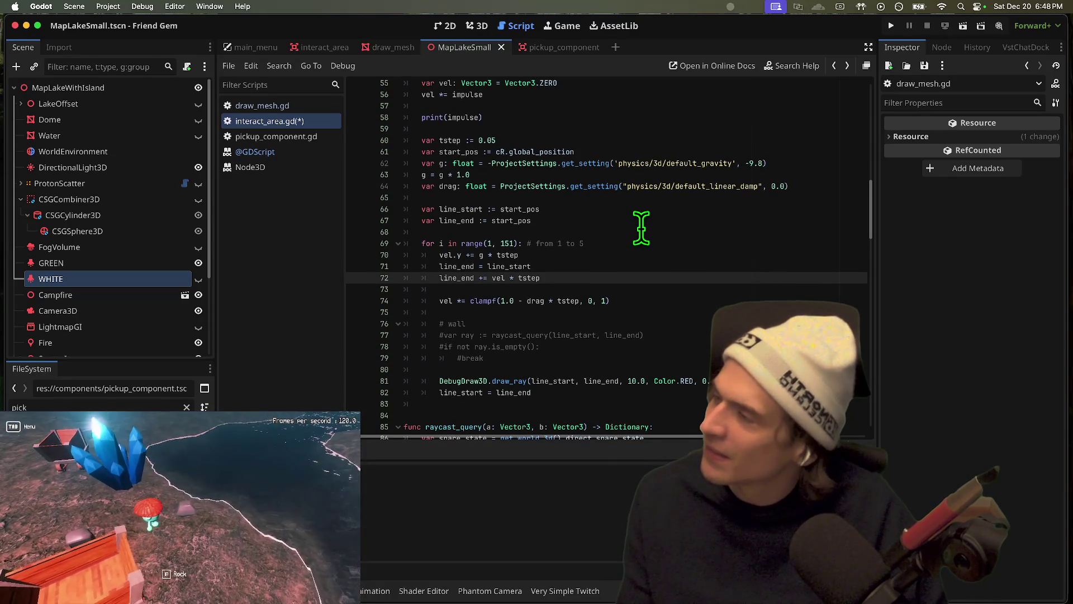
scroll(642, 226, up, 3)
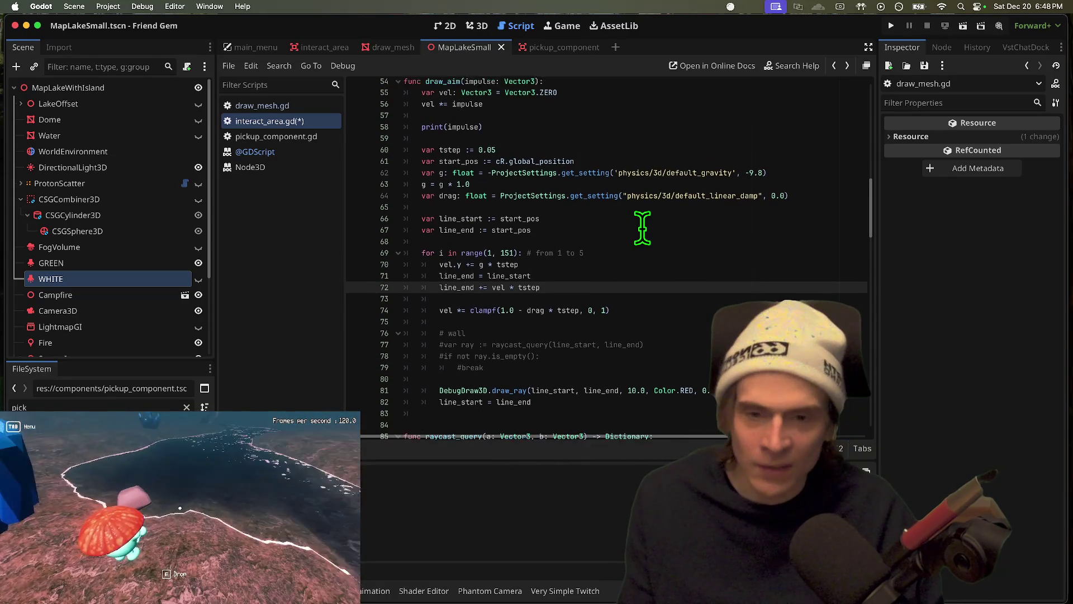
double_click(467, 208)
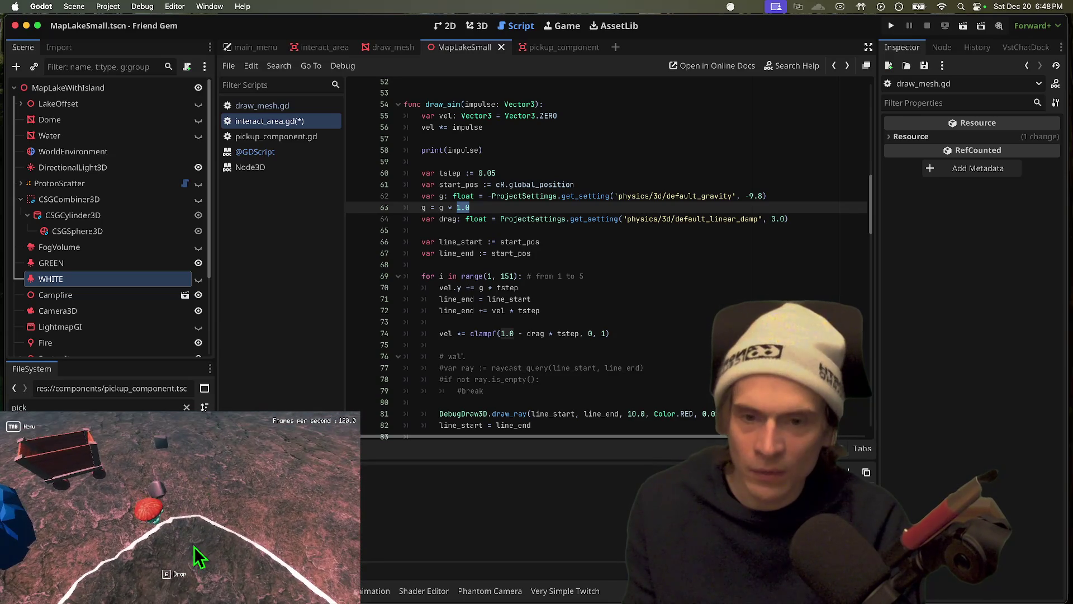
click(181, 509)
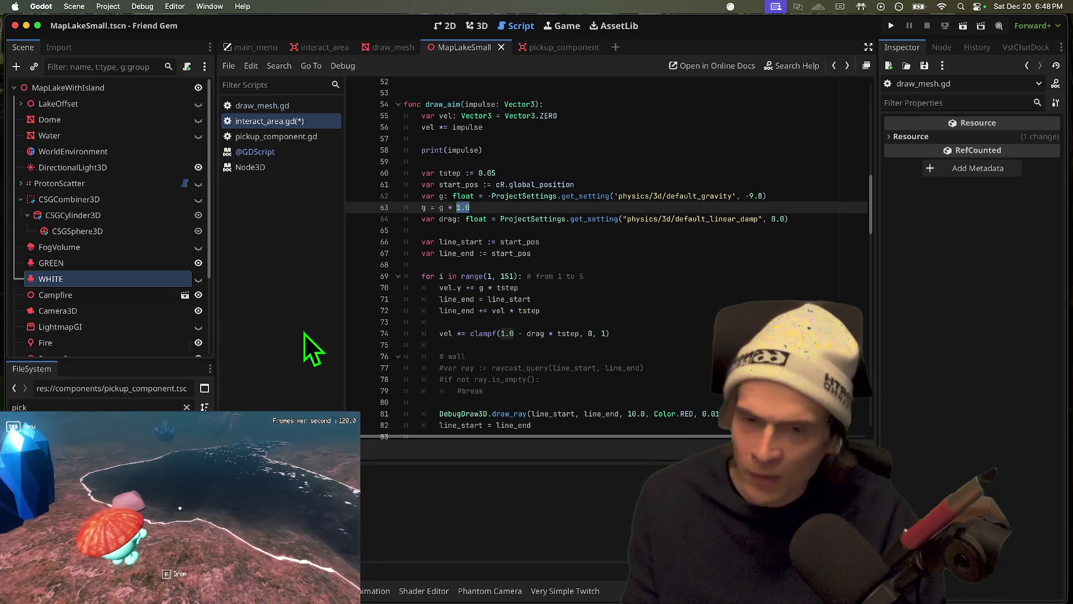
click(696, 206)
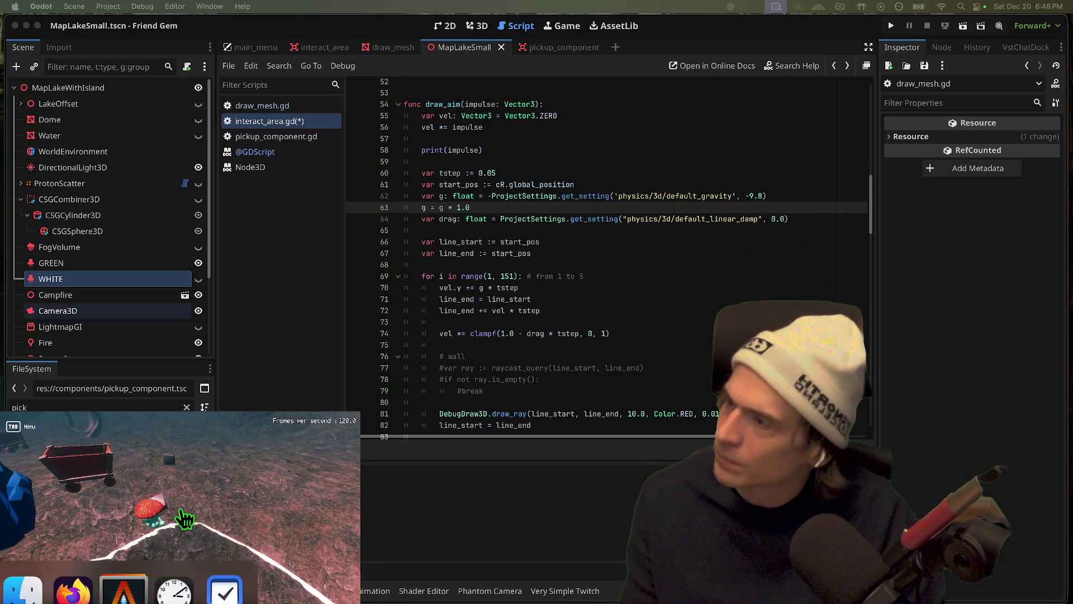
key(Tab)
click(180, 508)
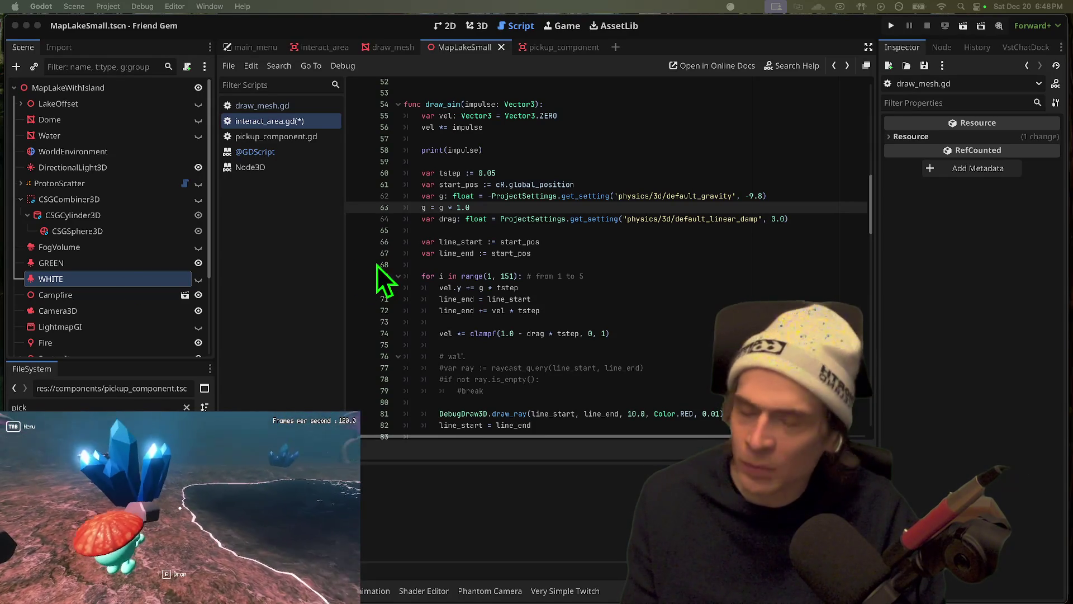
Inspect the vel and impulse declarations, then select draw_aim to find its calls
click(539, 118)
double_click(539, 117)
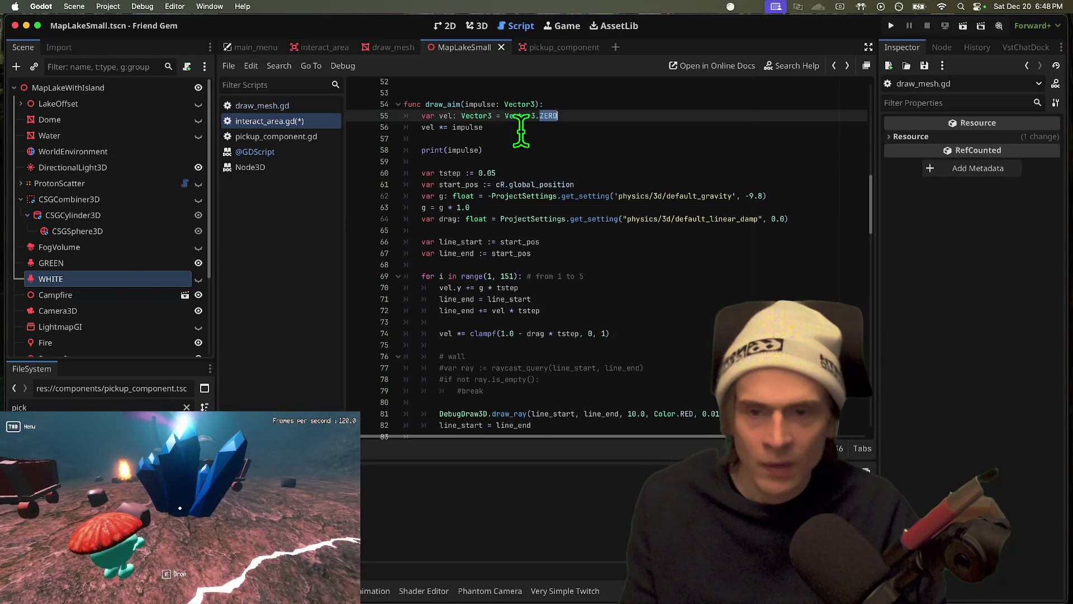
double_click(520, 133)
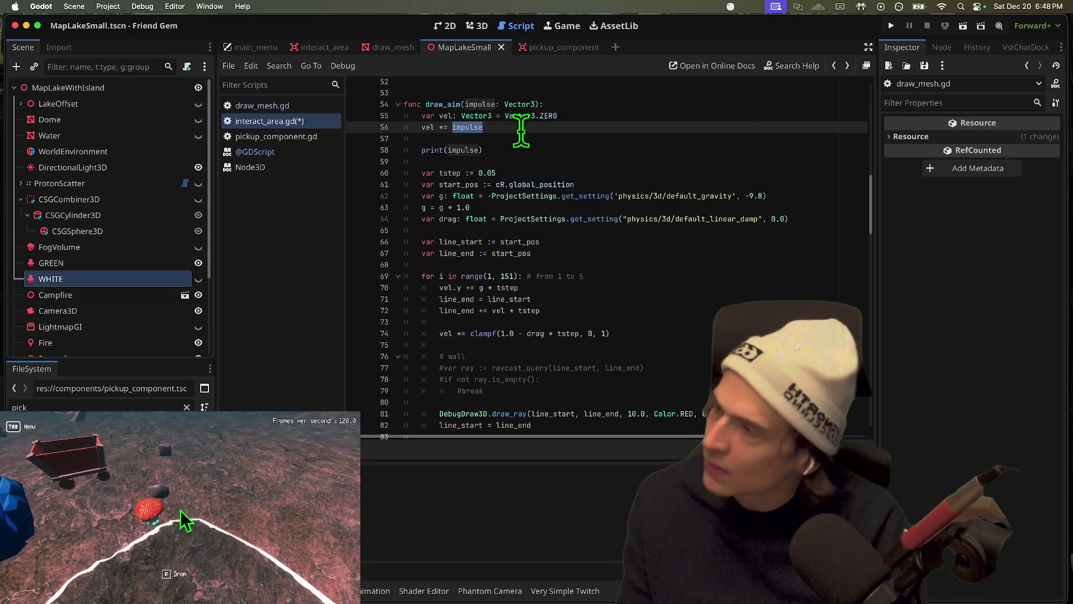
text(Vec)
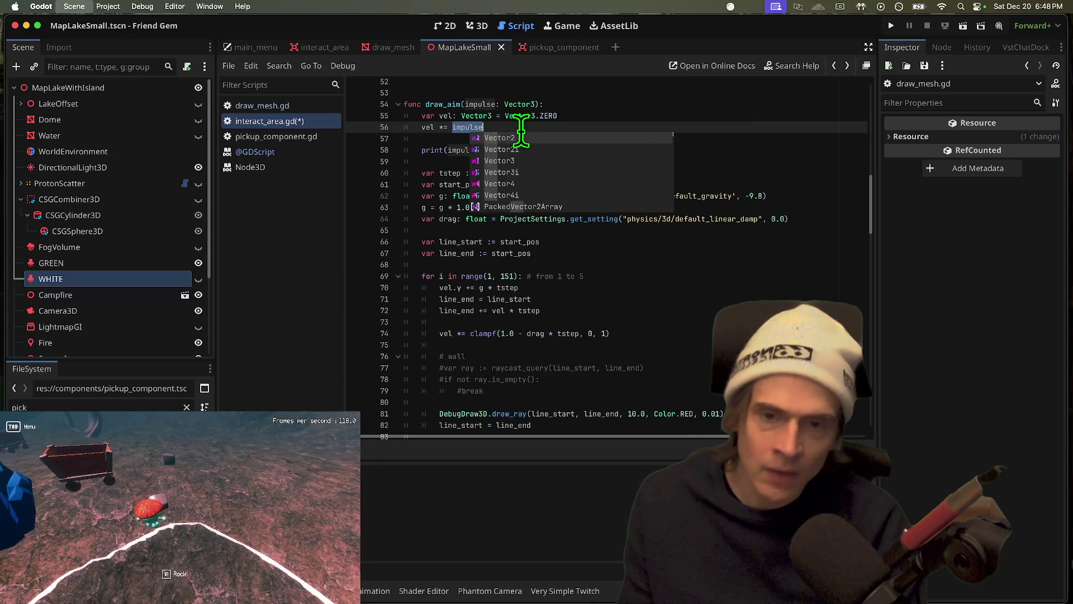
click(521, 133)
double_click(441, 104)
scroll(474, 115, down, 4)
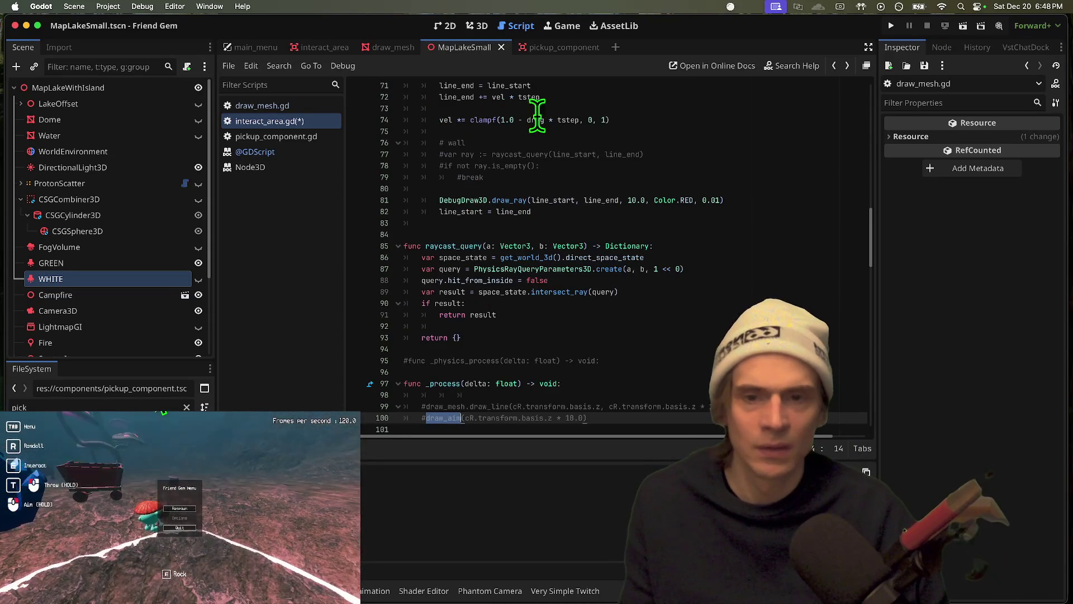
Locate the draw_aim calls and negate dir in line 114's draw strength expression
key(super+d)
key(super+d)
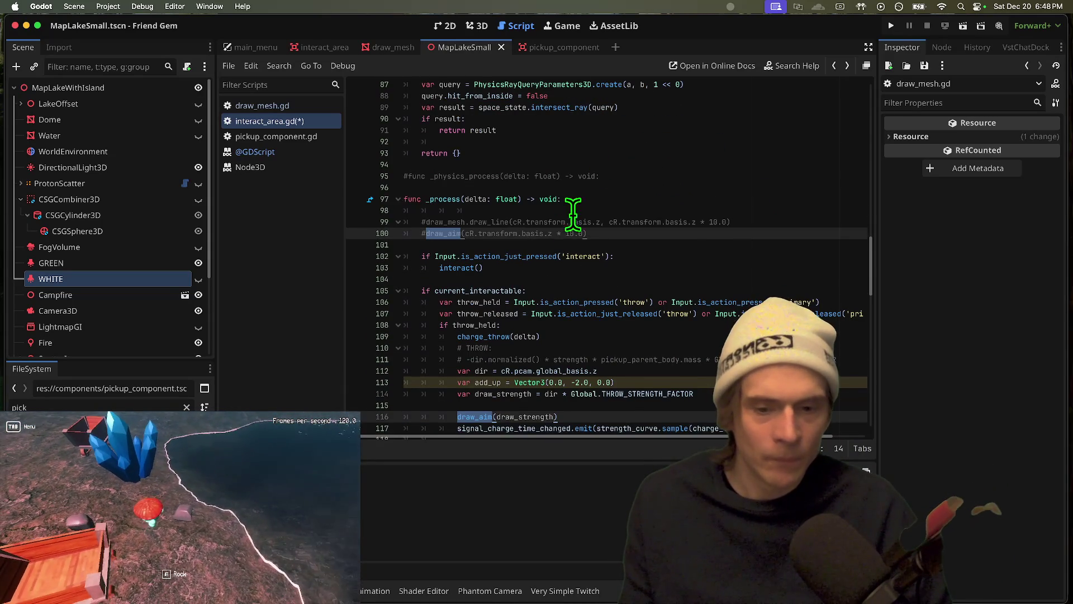
scroll(587, 184, down, 2)
drag(544, 346, 701, 344)
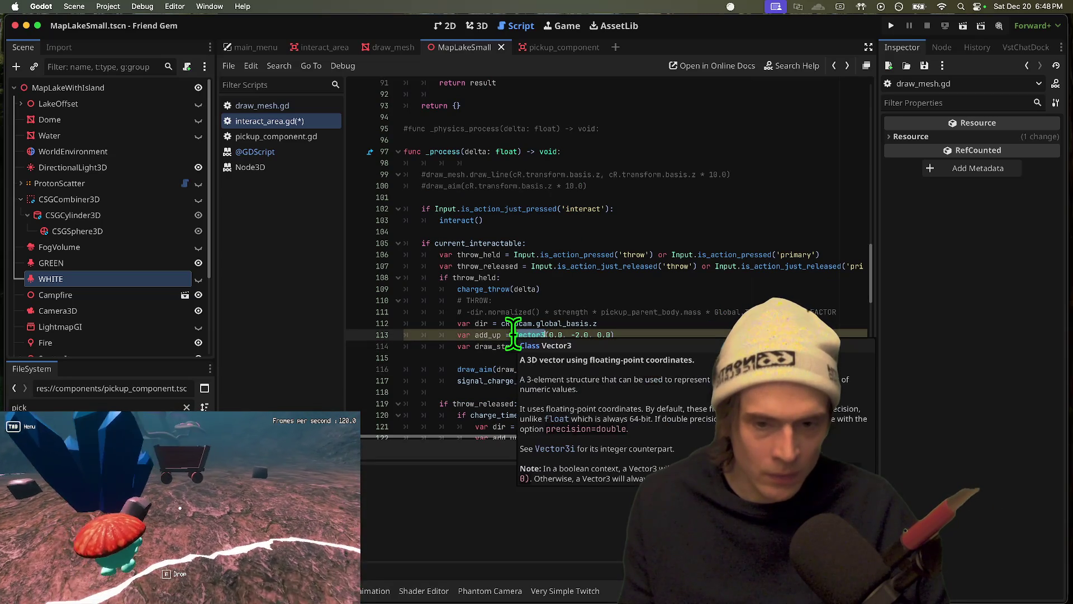
double_click(505, 323)
shift+click(607, 323)
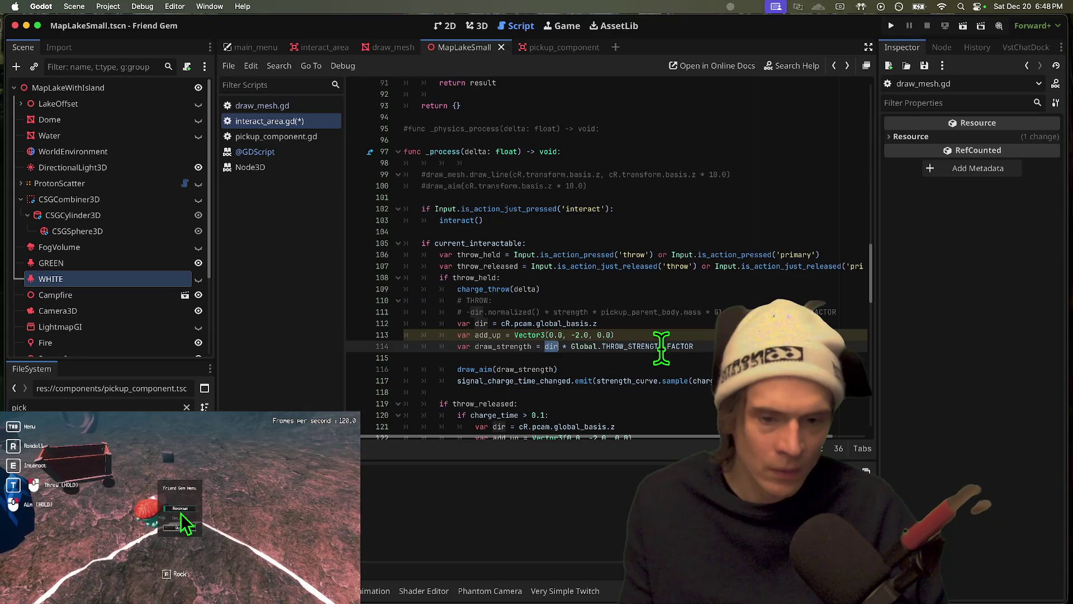
click(545, 346)
text(-)
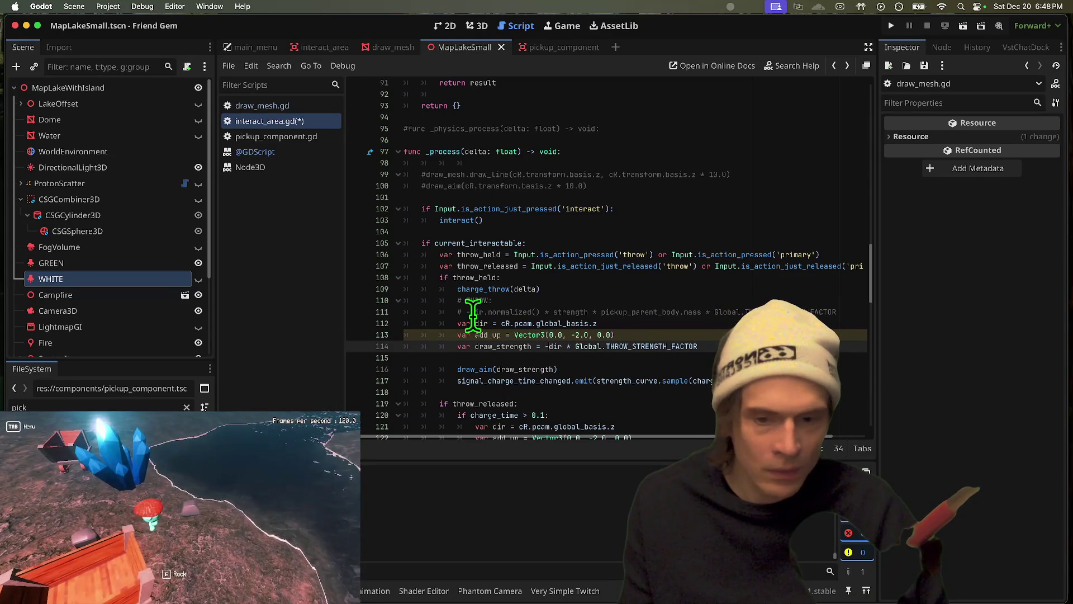
Append .normalized() after -dir on line 114 and review the strength factor
click(472, 312)
click(561, 346)
text(.normalize)
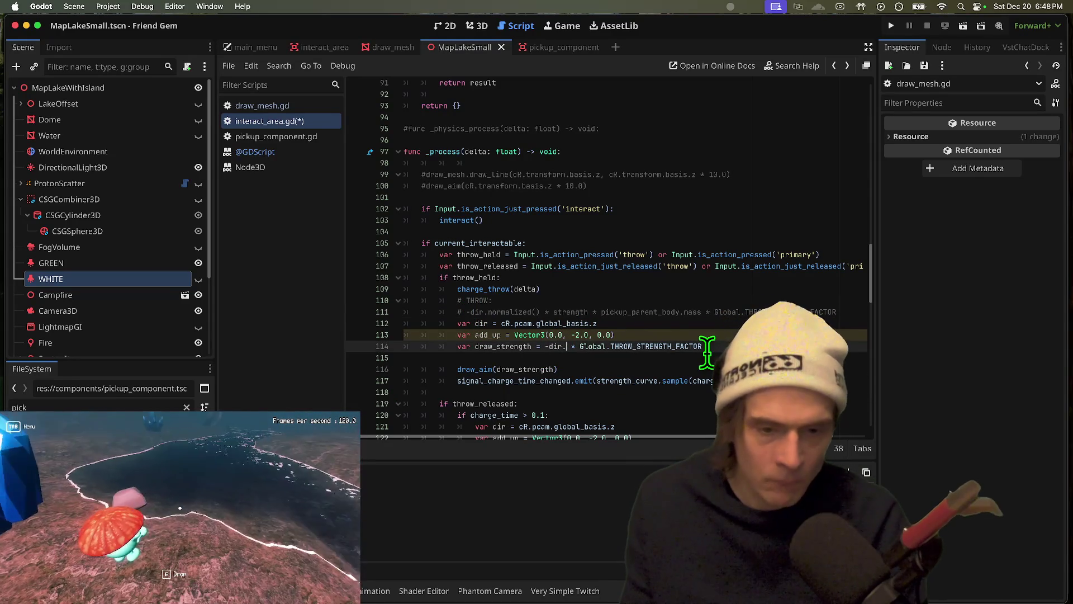
text(d())
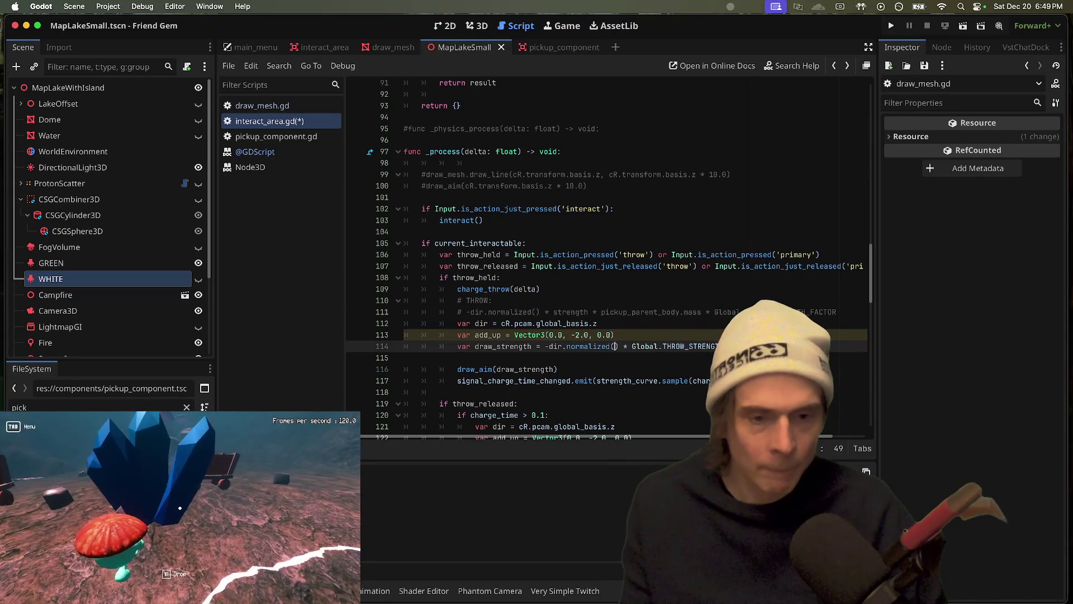
drag(623, 345, 688, 346)
double_click(578, 312)
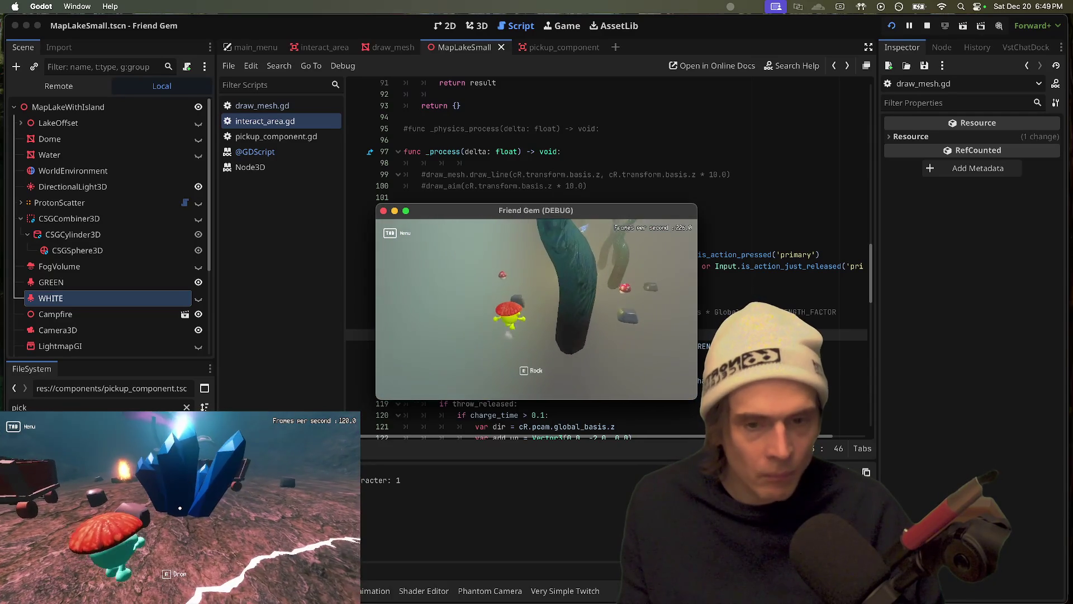
Test the throw aim by picking up, aiming and dropping the rock twice, then stop
key(e)
drag(536, 309, 537, 309)
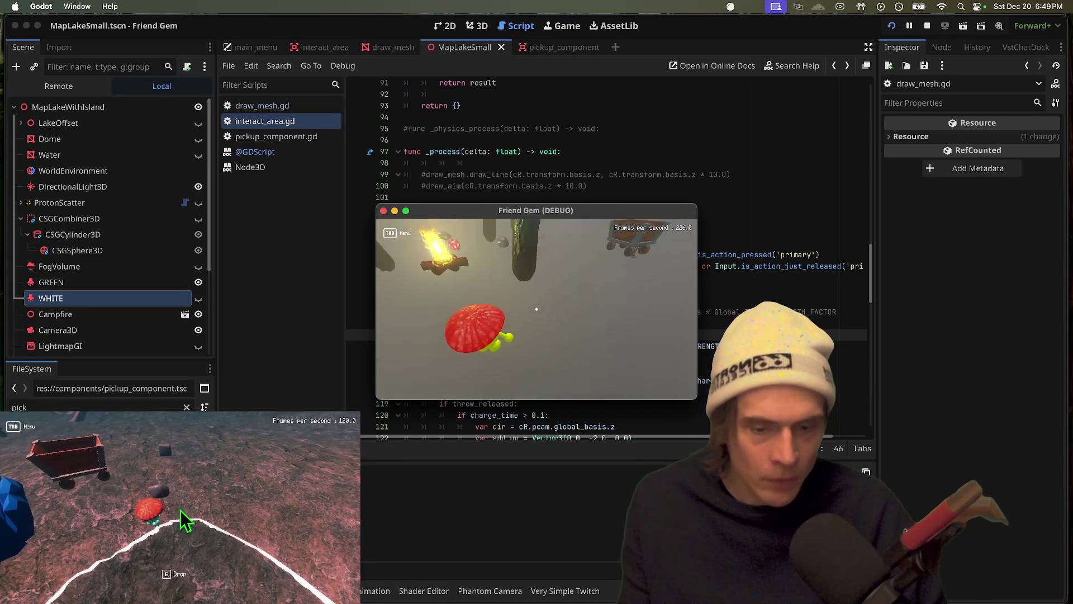
key(e)
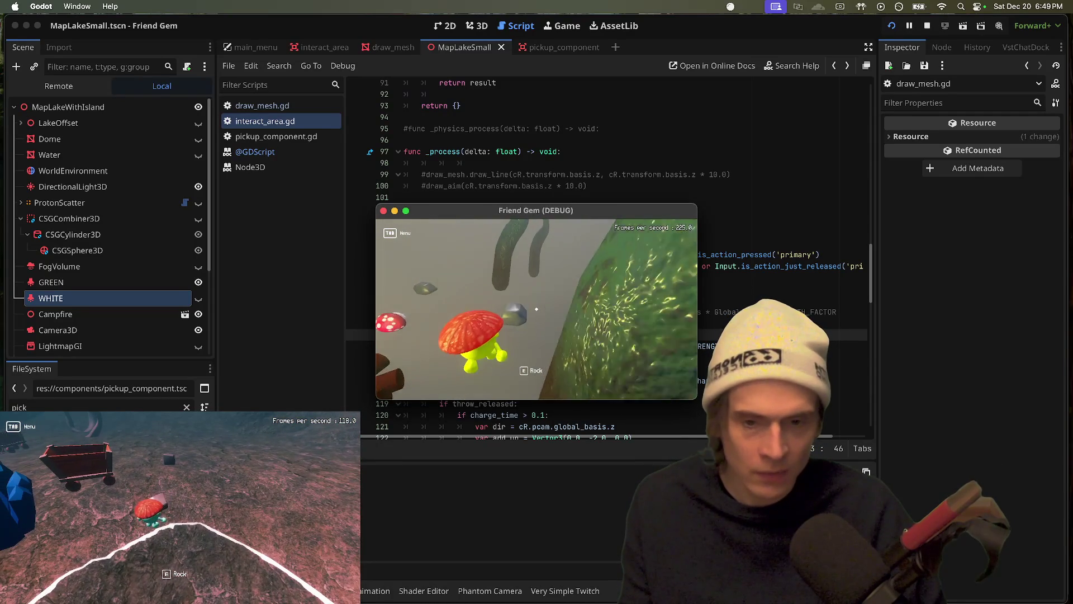
key(e)
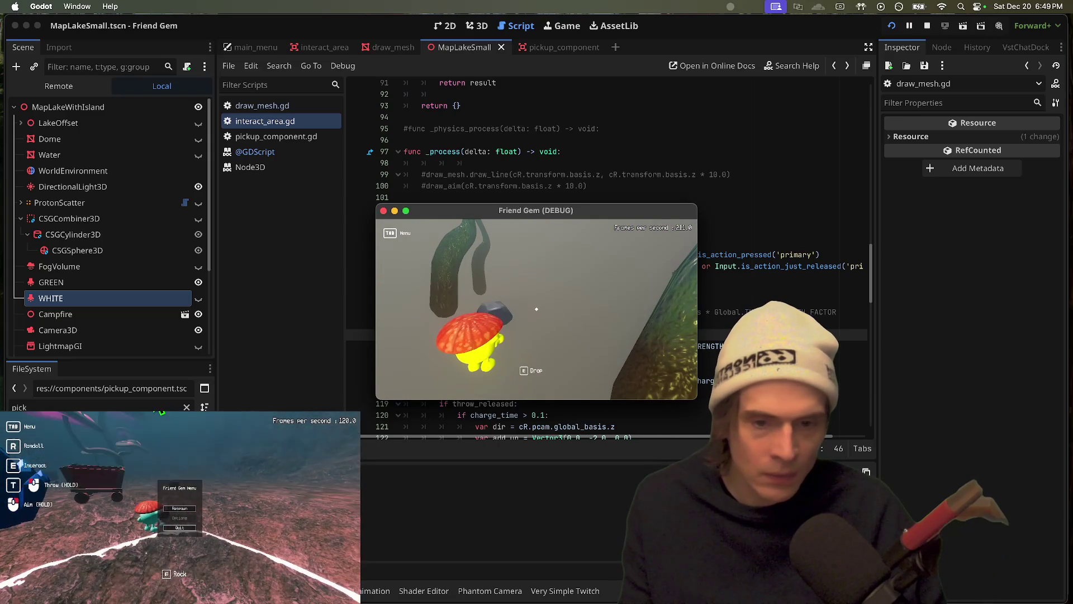
key(e)
key(super+q)
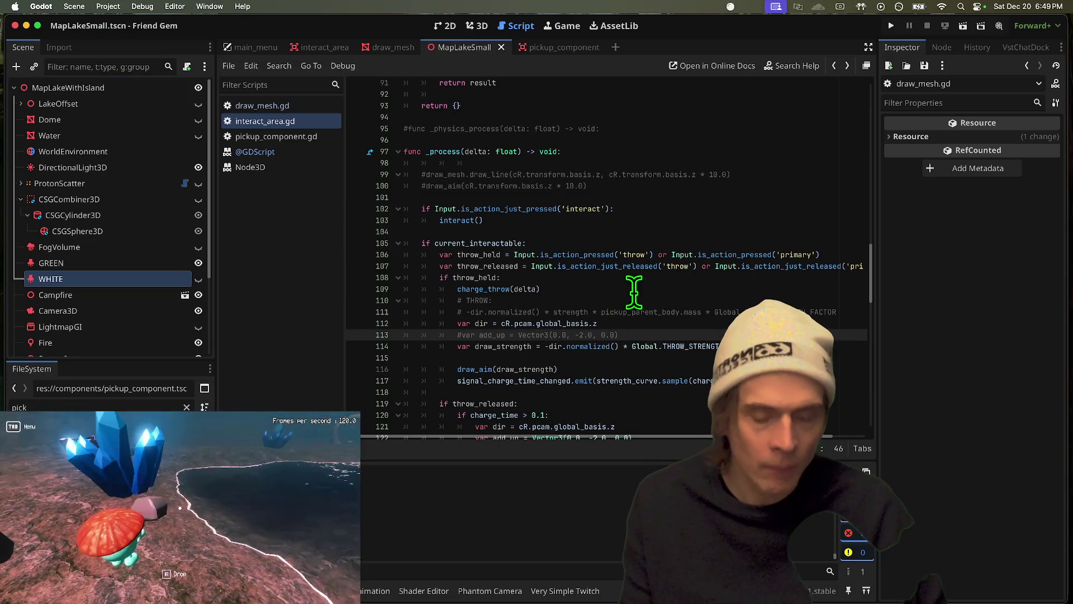
Scale line 114's draw strength by the pasted strength_curve.sample(charge_time)
double_click(618, 370)
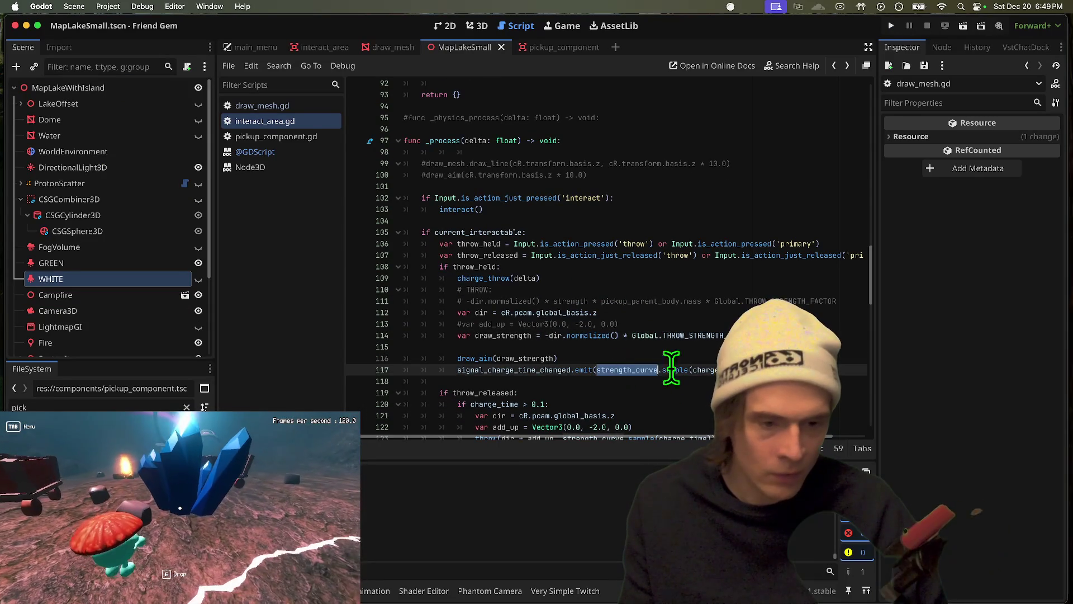
click(619, 335)
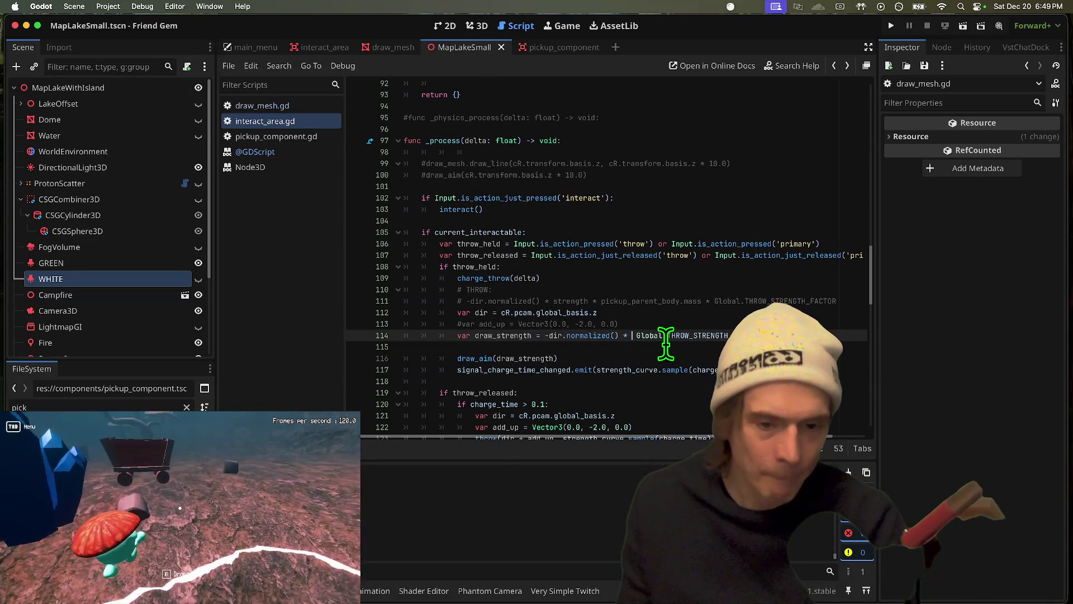
key(ctrl+v)
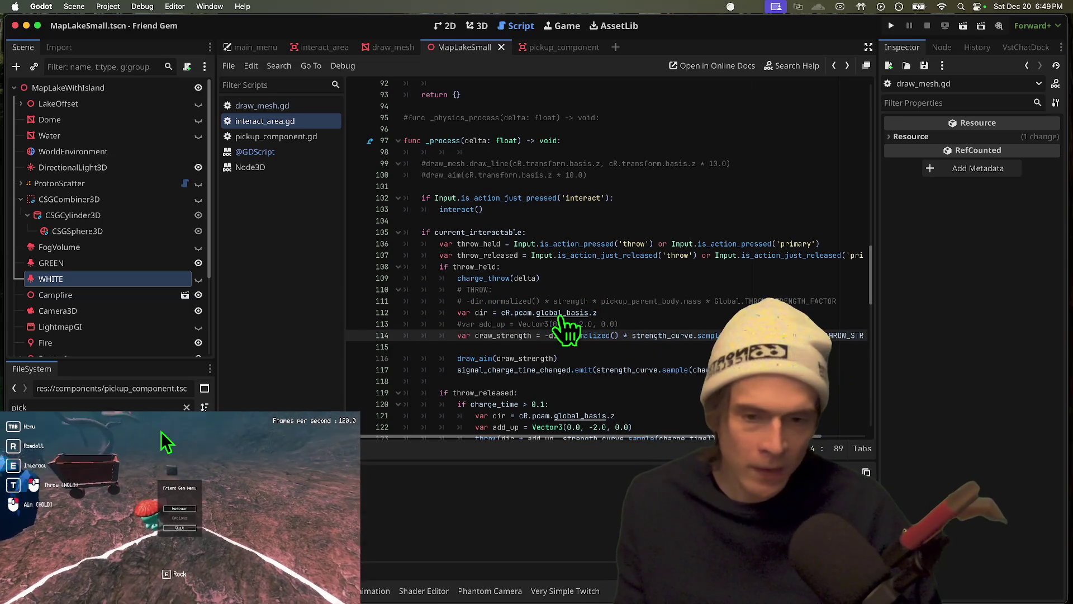
double_click(513, 335)
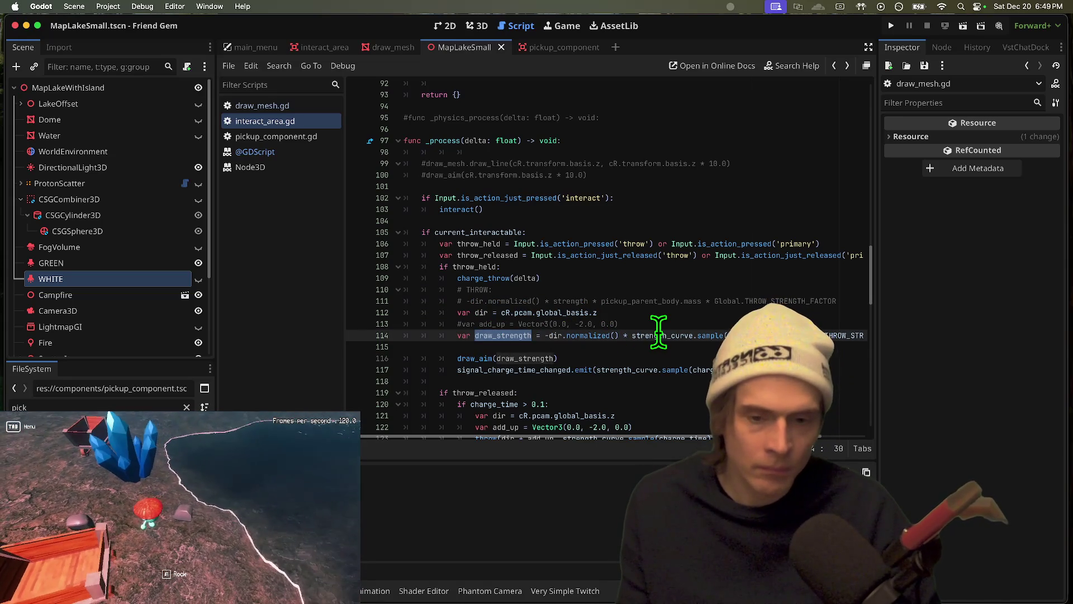
Check draw_aim's definition, then test-run the game picking up the rock and stop
super+click(479, 359)
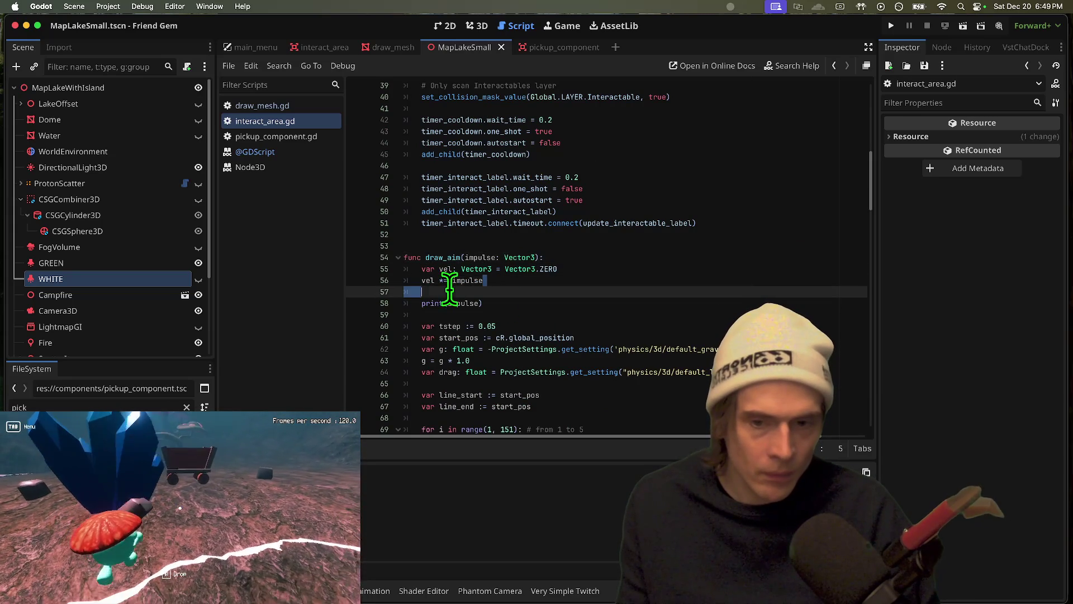
double_click(464, 280)
key(super+b)
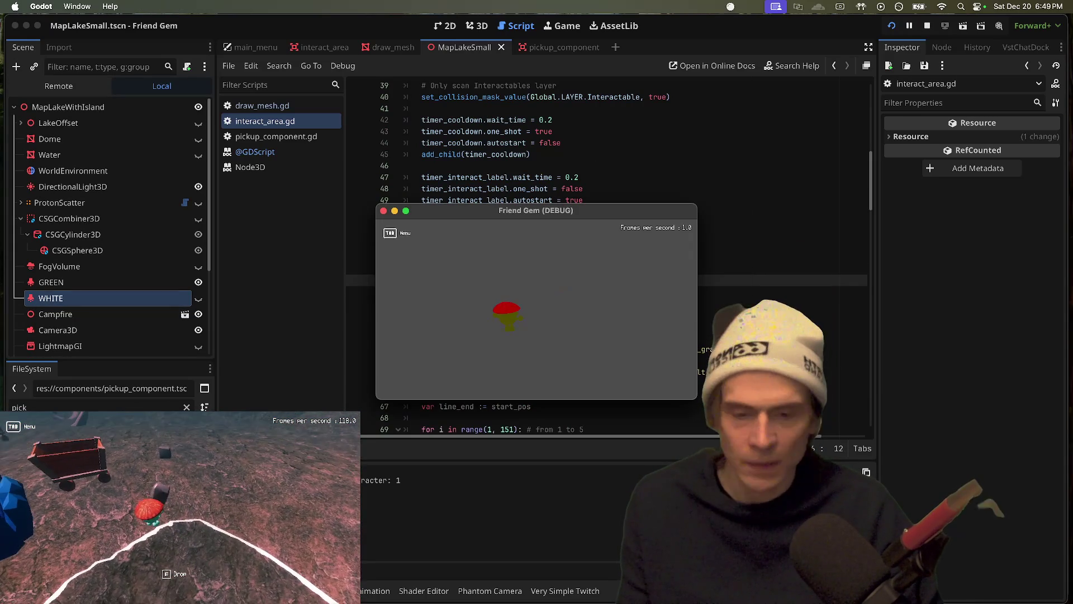
key(e)
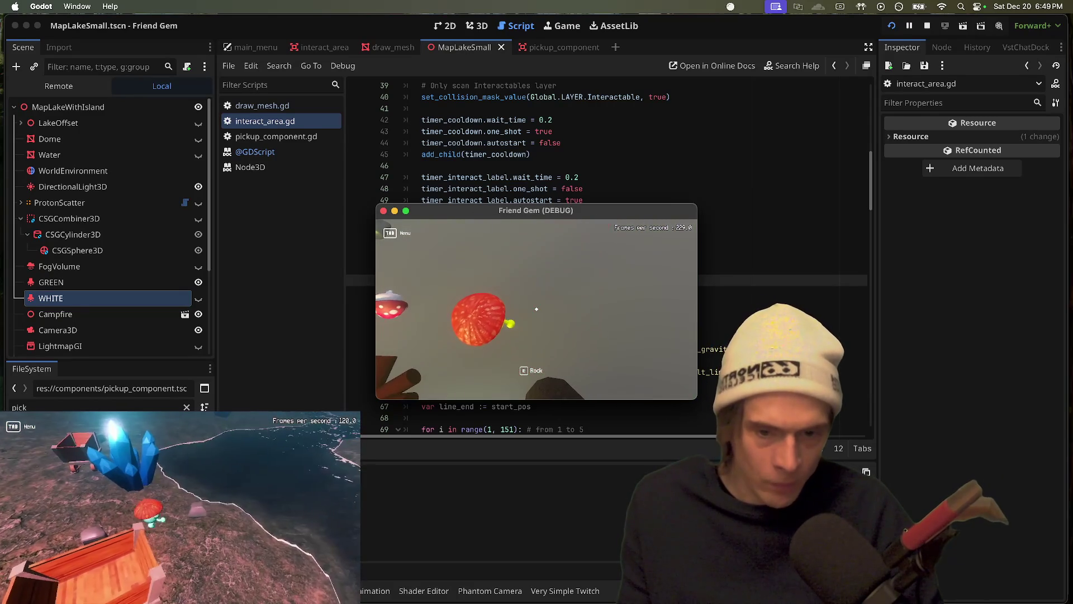
key(super+period)
key(Down)
key(Down)
key(Down)
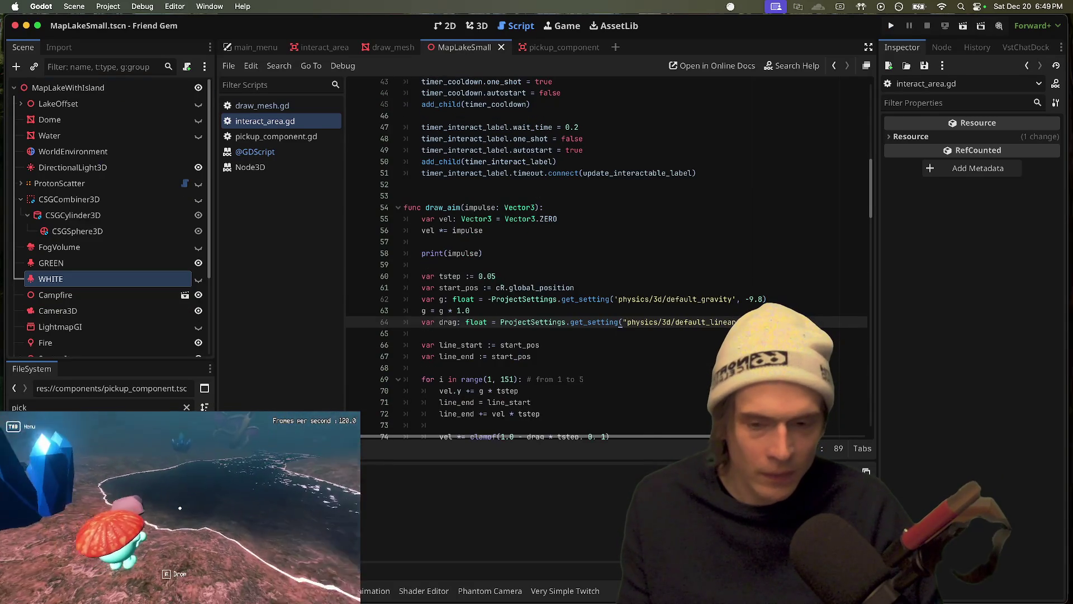
Locate the leftover commented draw_mesh and draw_aim lines above _process in interact_area.gd
scroll(615, 251, right, 2)
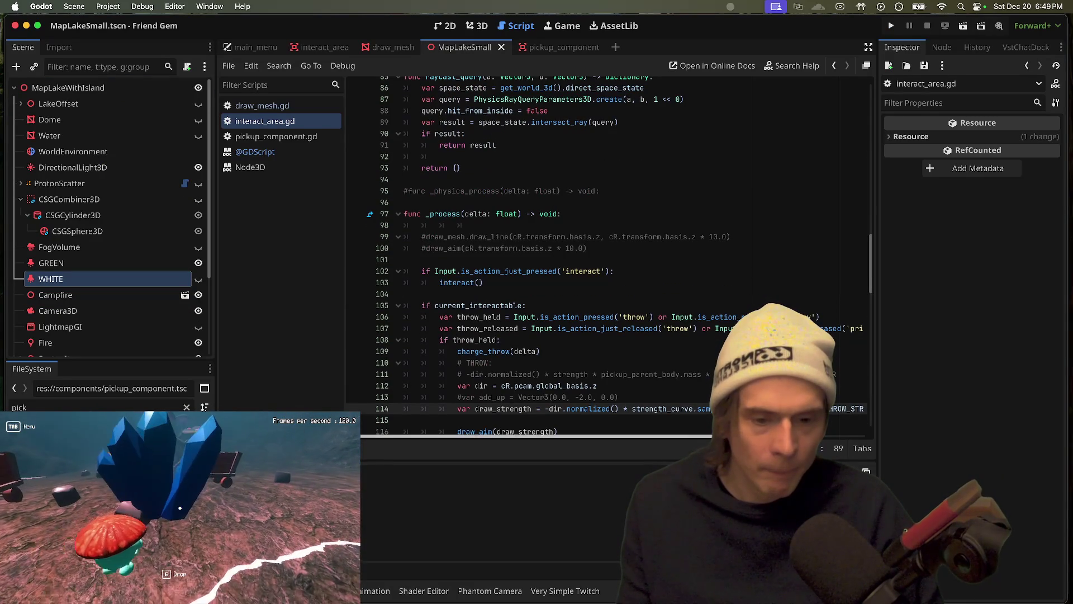
scroll(522, 359, left, 2)
scroll(522, 359, down, 9)
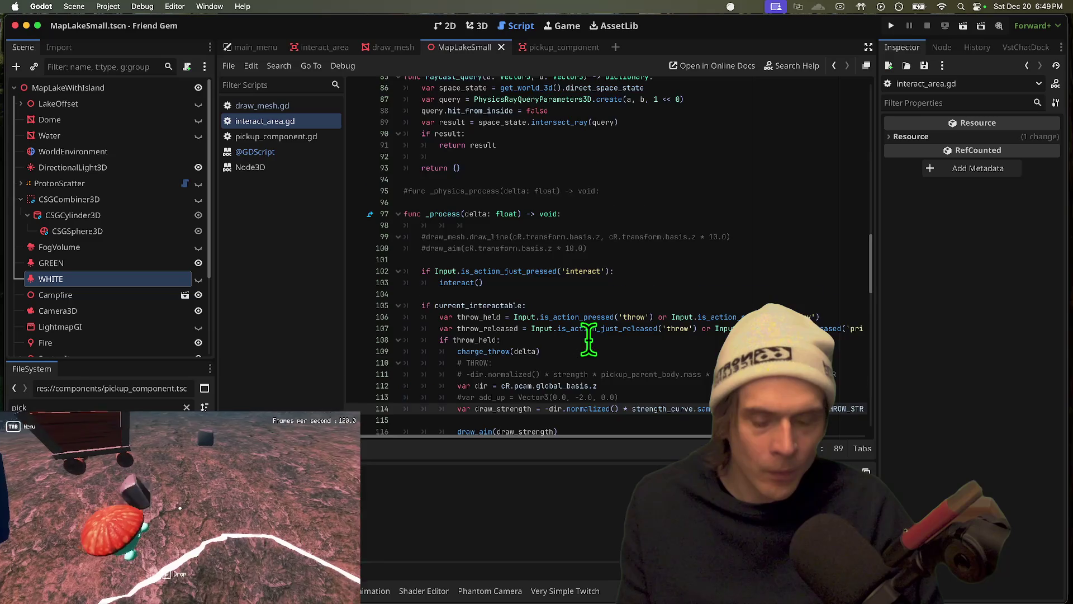
scroll(597, 338, up, 7)
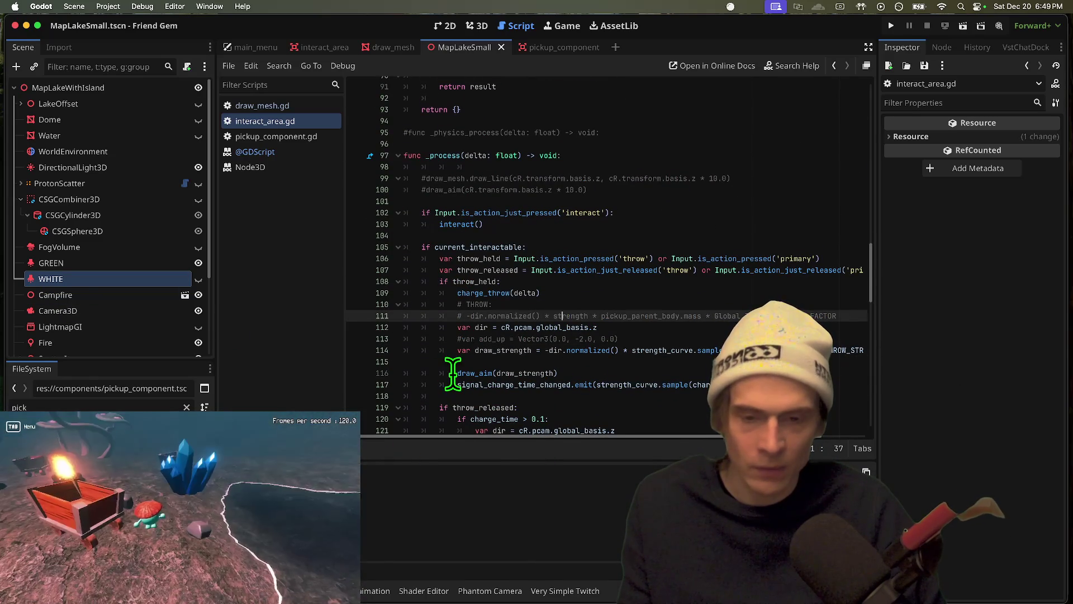
scroll(452, 246, down, 2)
double_click(493, 304)
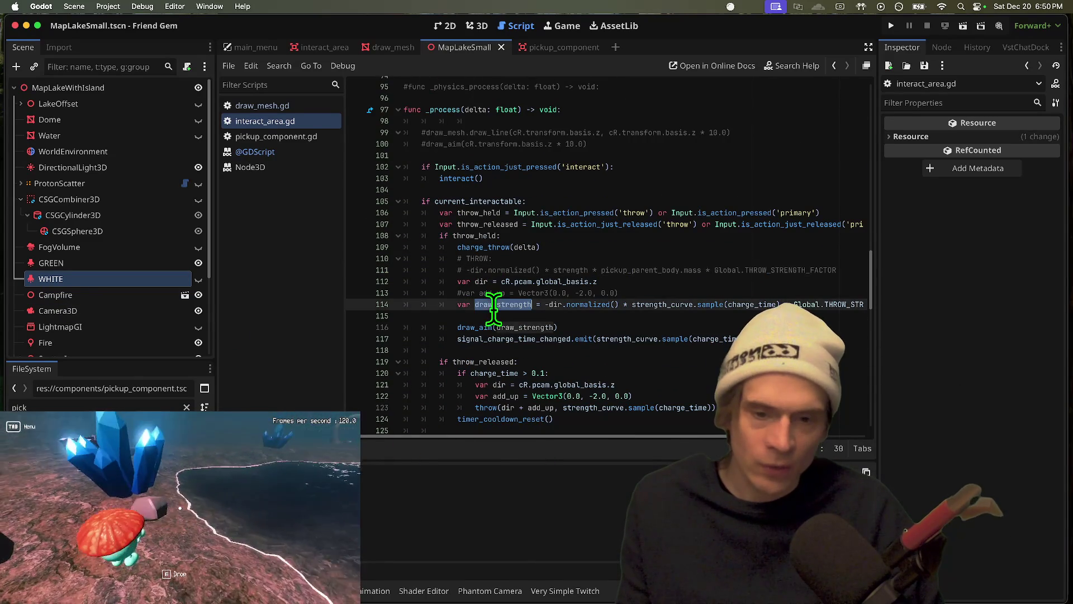
click(478, 337)
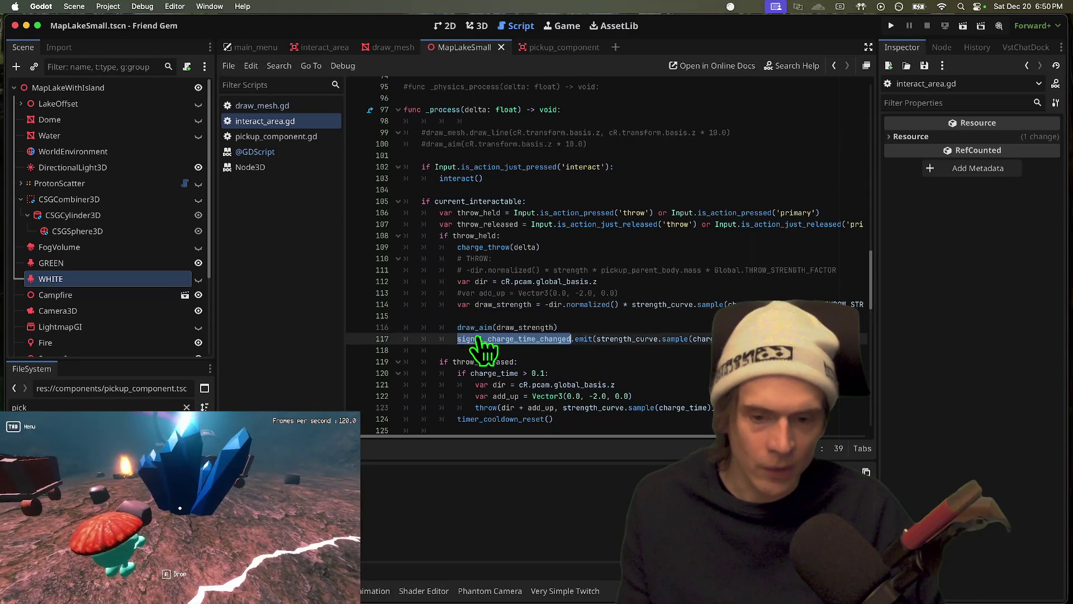
scroll(475, 330, down, 5)
double_click(476, 200)
scroll(565, 304, down, 5)
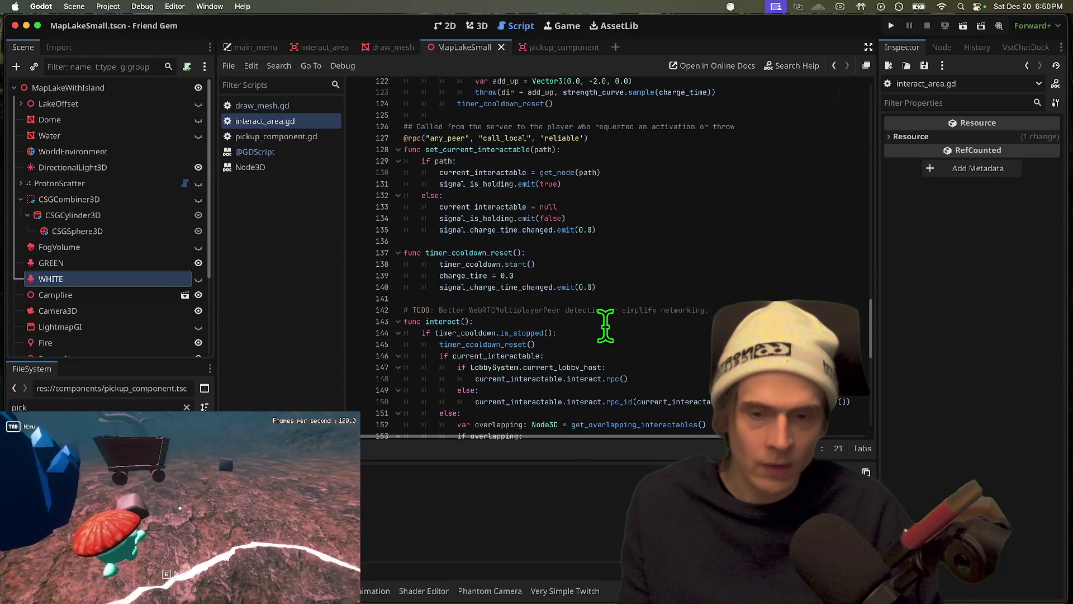
key(super+d)
scroll(605, 325, down, 5)
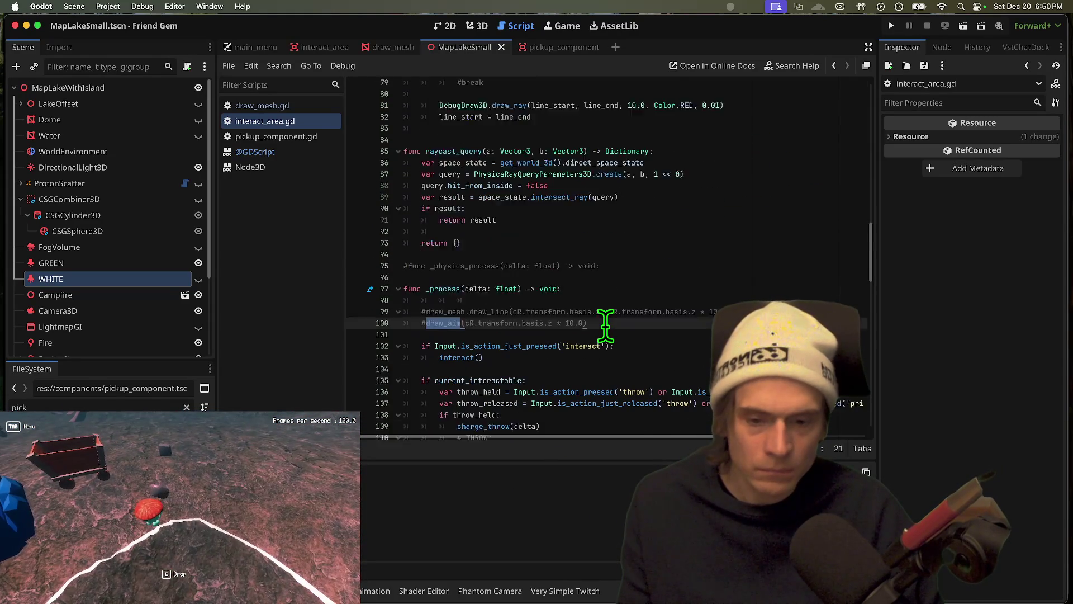
Delete the commented draw_mesh/draw_aim lines, the commented _physics_process stub and the extra blank line
drag(520, 303, 581, 278)
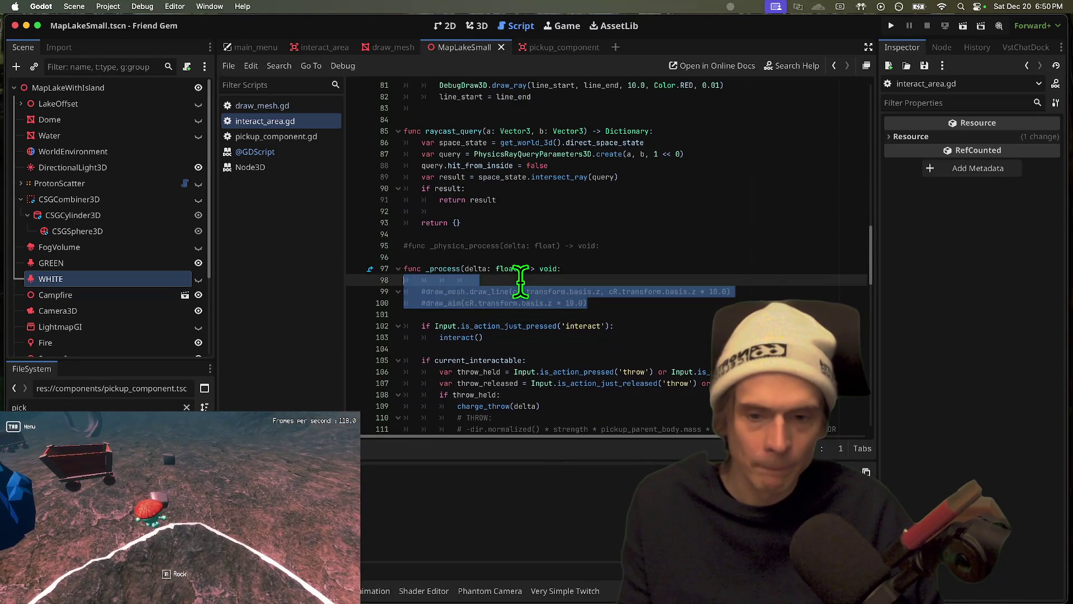
key(BackSpace)
key(super+shift+k)
key(super+shift+k)
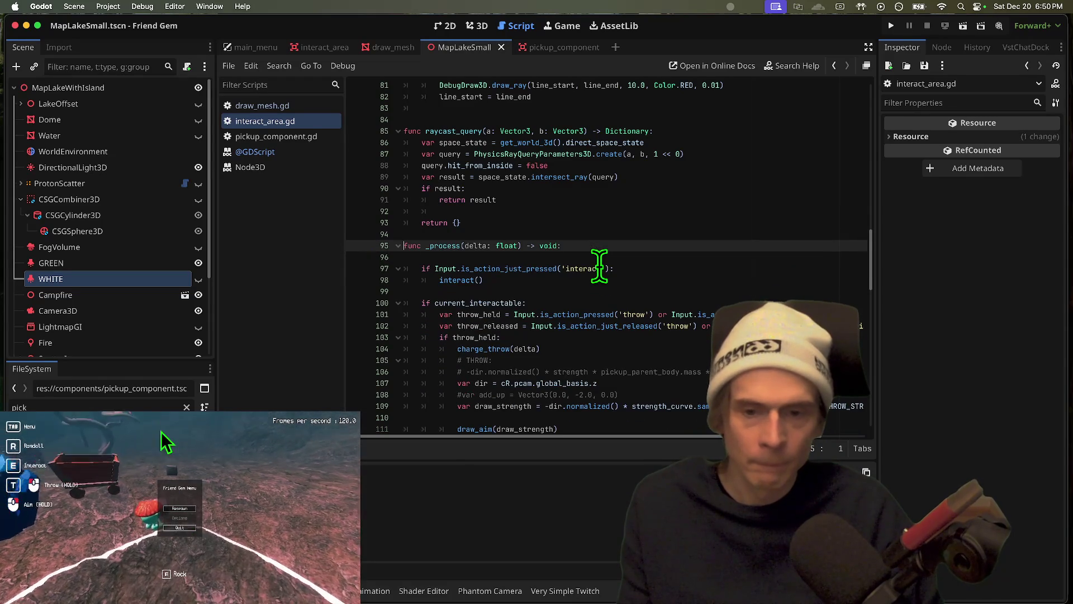
key(Down)
key(super+shift+k)
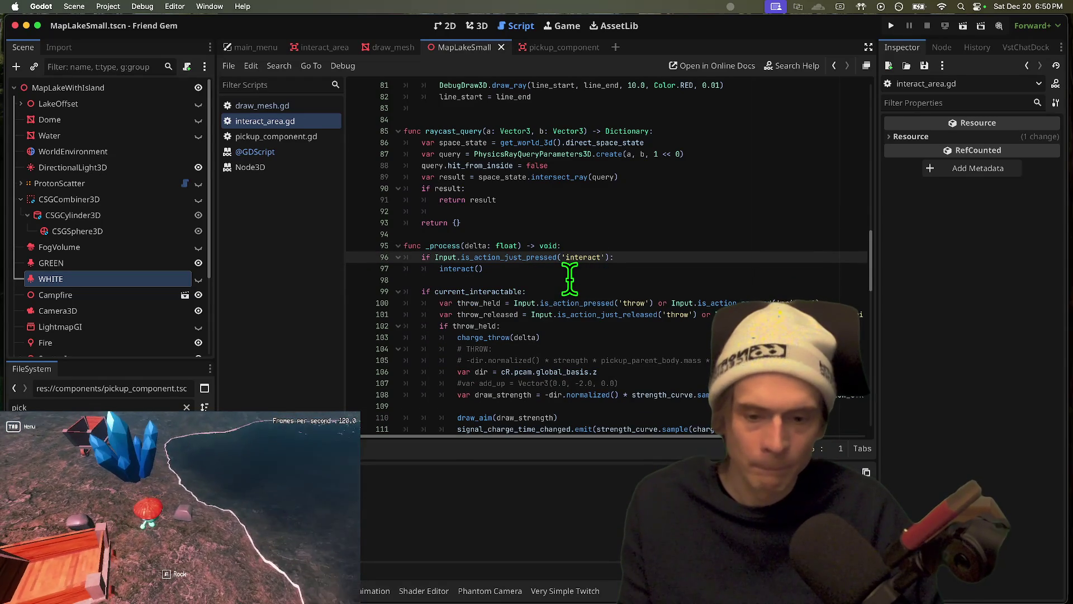
In draw_aim, change the gravity get_setting fallback on line 62 from -9.8 to 9.8
double_click(503, 416)
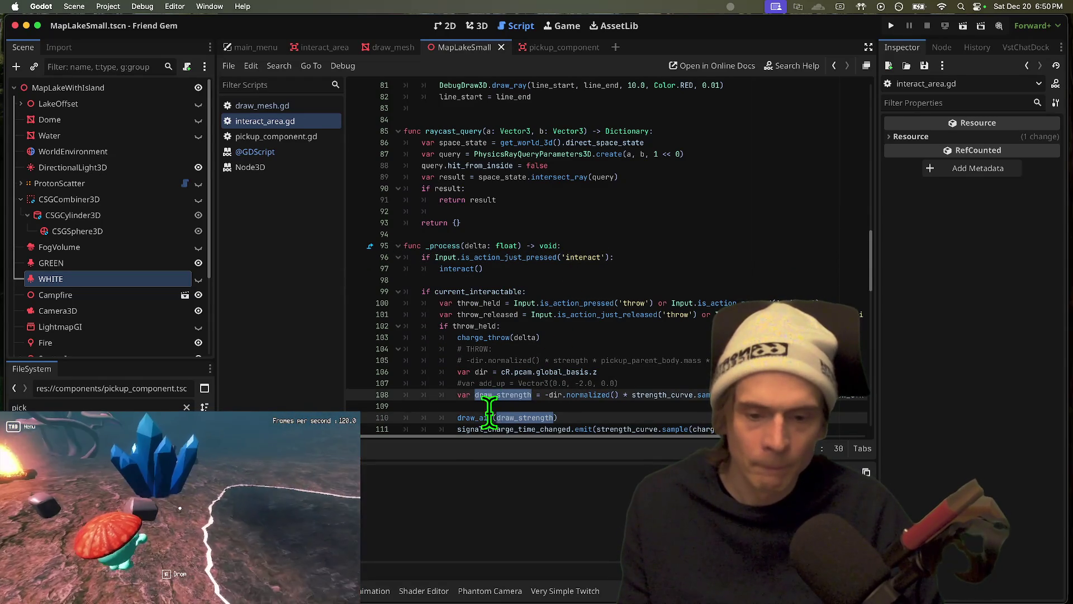
super+click(477, 417)
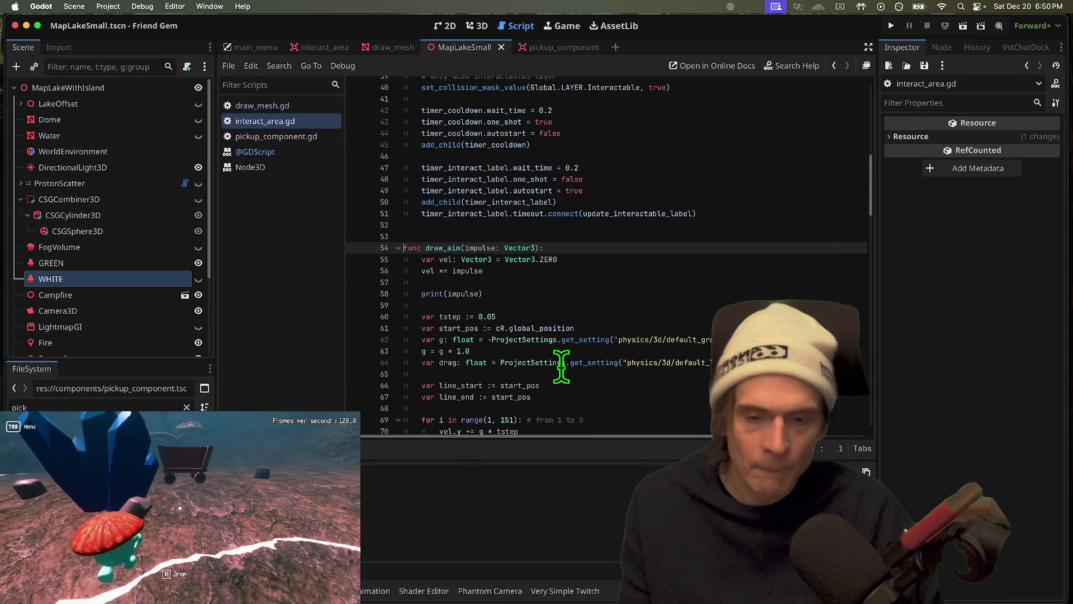
scroll(558, 369, down, 2)
triple_click(557, 250)
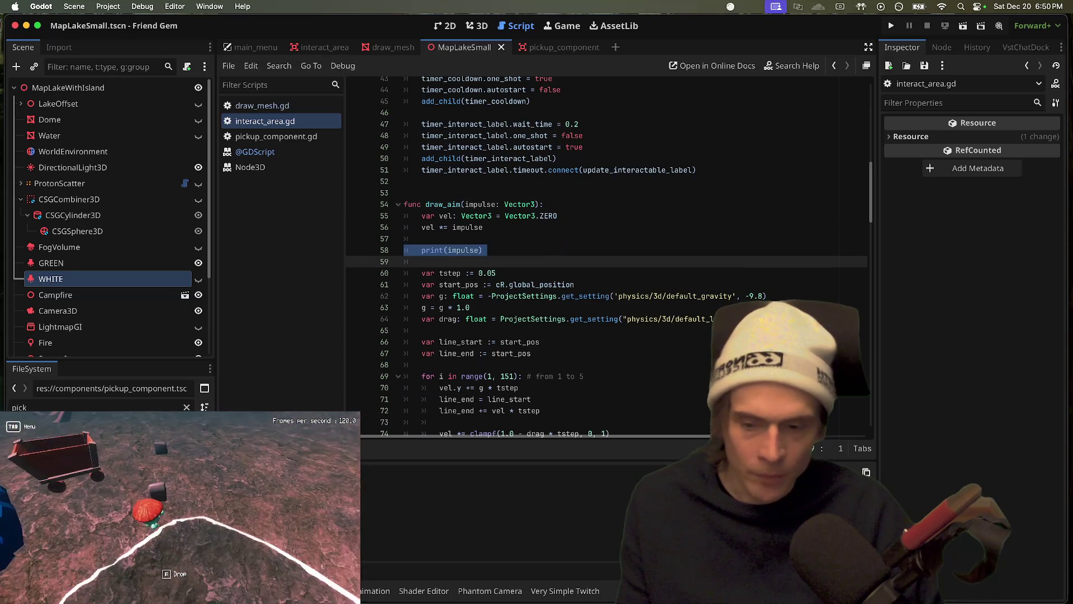
scroll(627, 355, down, 2)
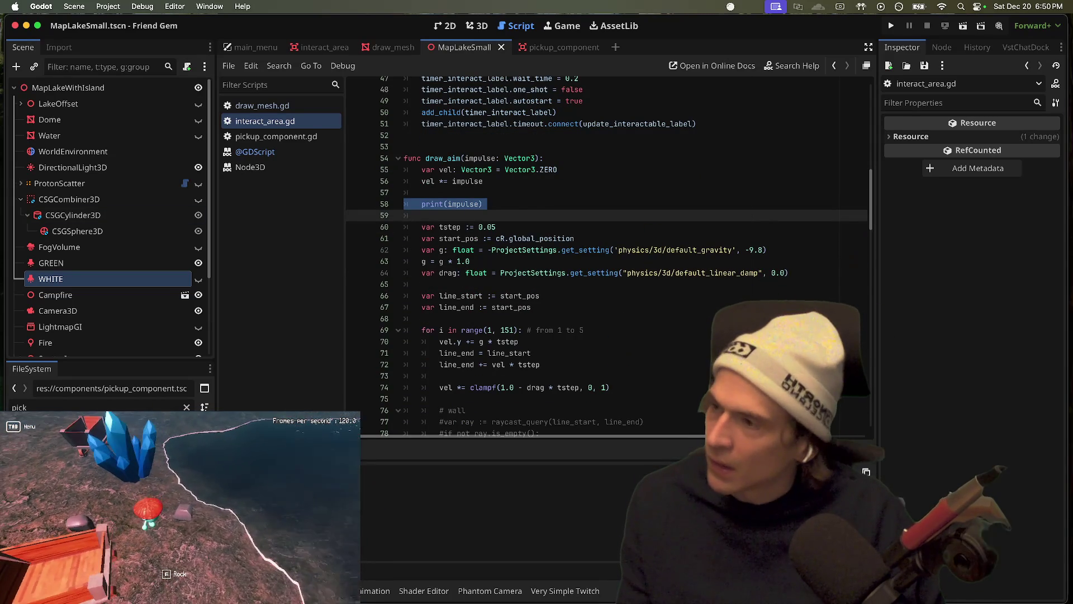
click(816, 249)
key(Left)
key(Left)
key(Left)
key(BackSpace)
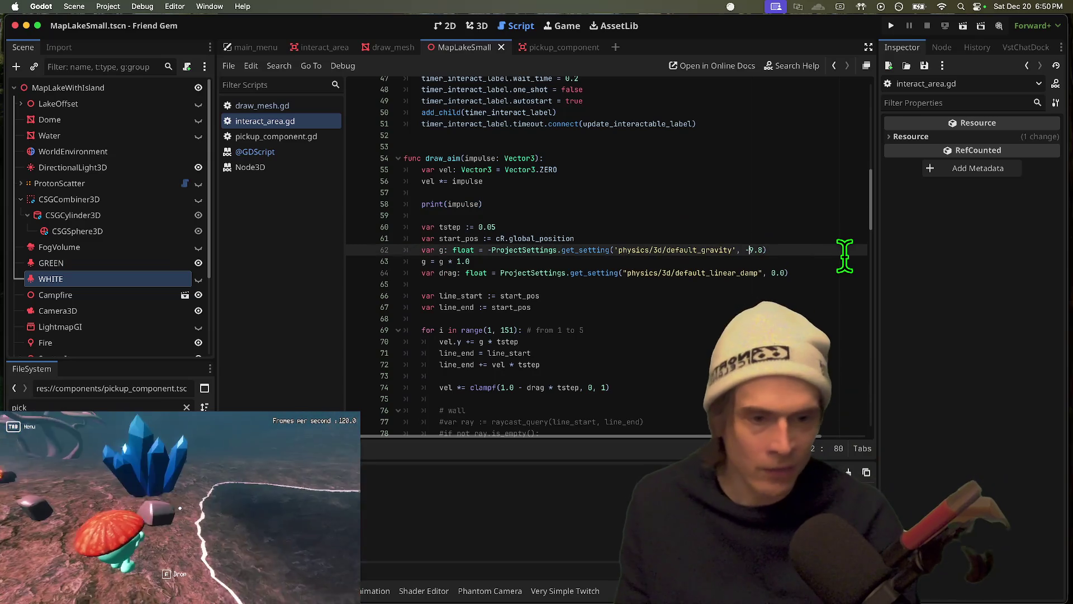
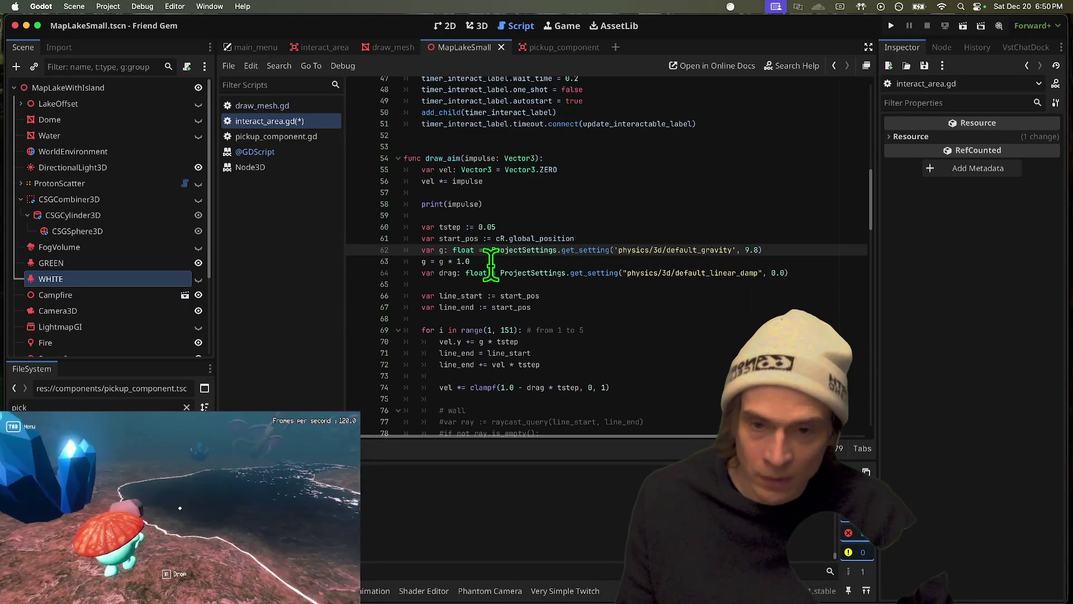
Highlight every use of line_start in the draw_aim loop
double_click(461, 296)
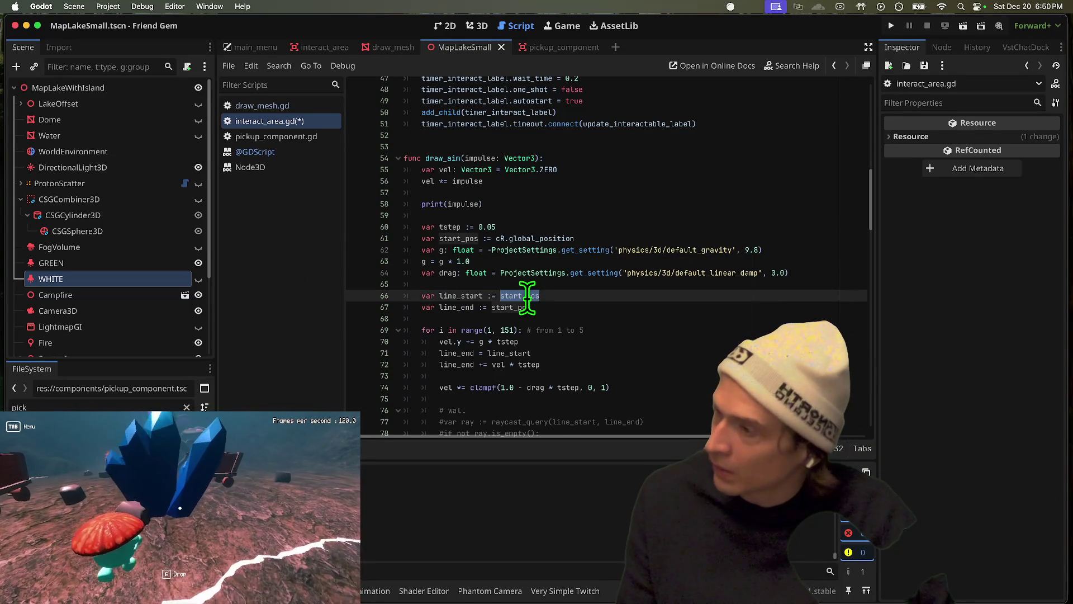
click(494, 317)
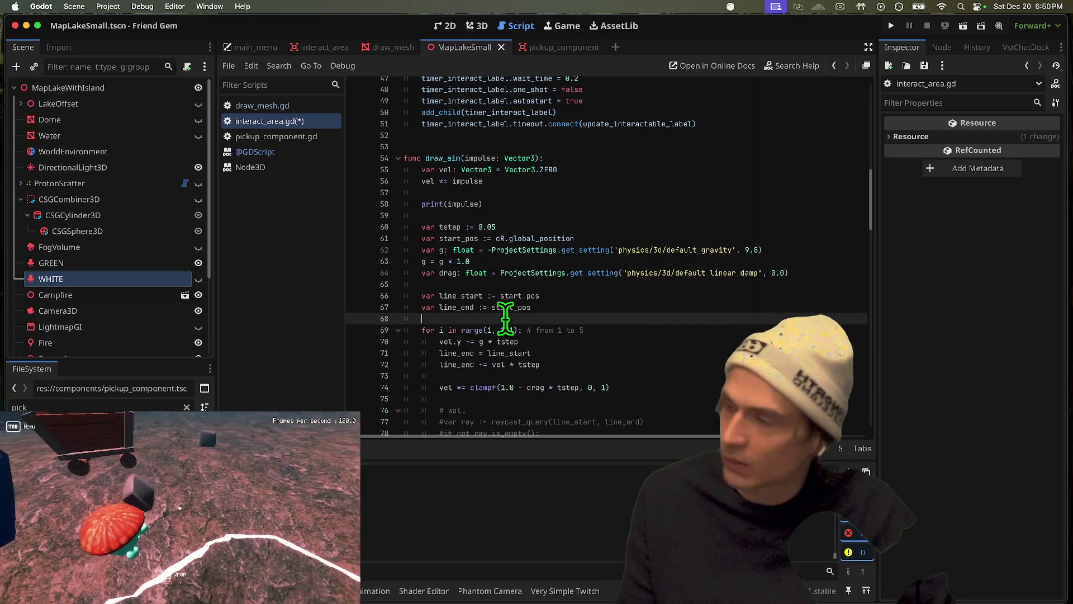
scroll(553, 310, down, 2)
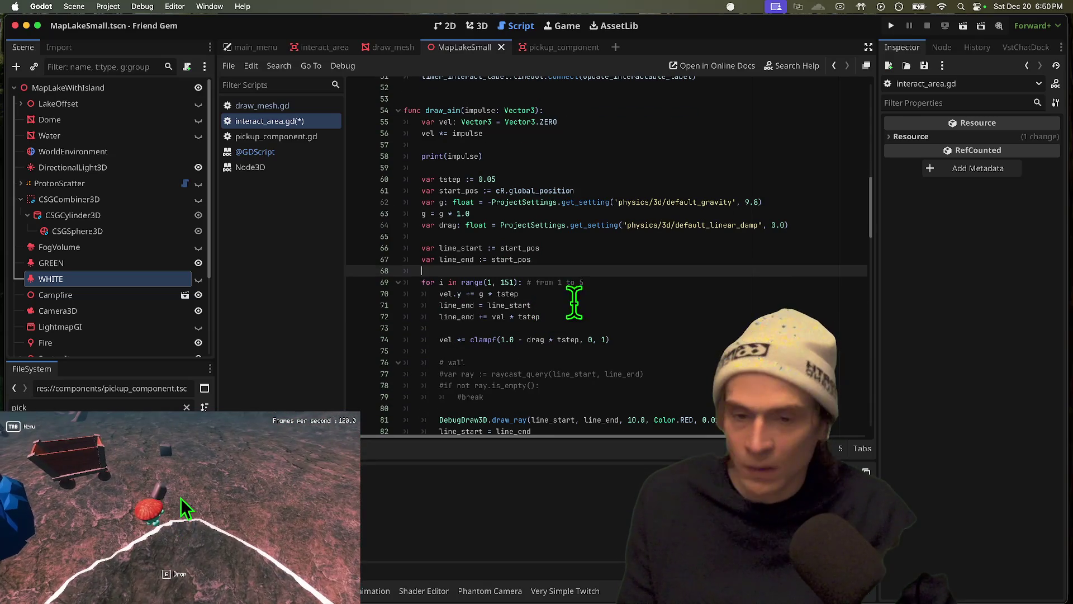
click(578, 295)
click(486, 305)
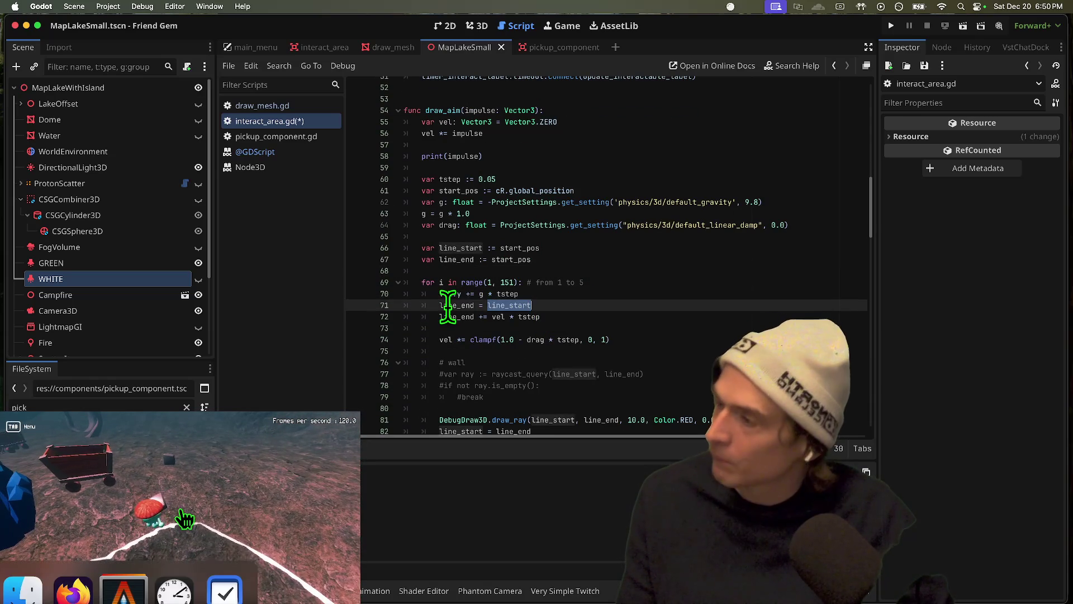
Review line_end's uses, then open the DebugDraw3D help for draw_ray on line 81
double_click(463, 317)
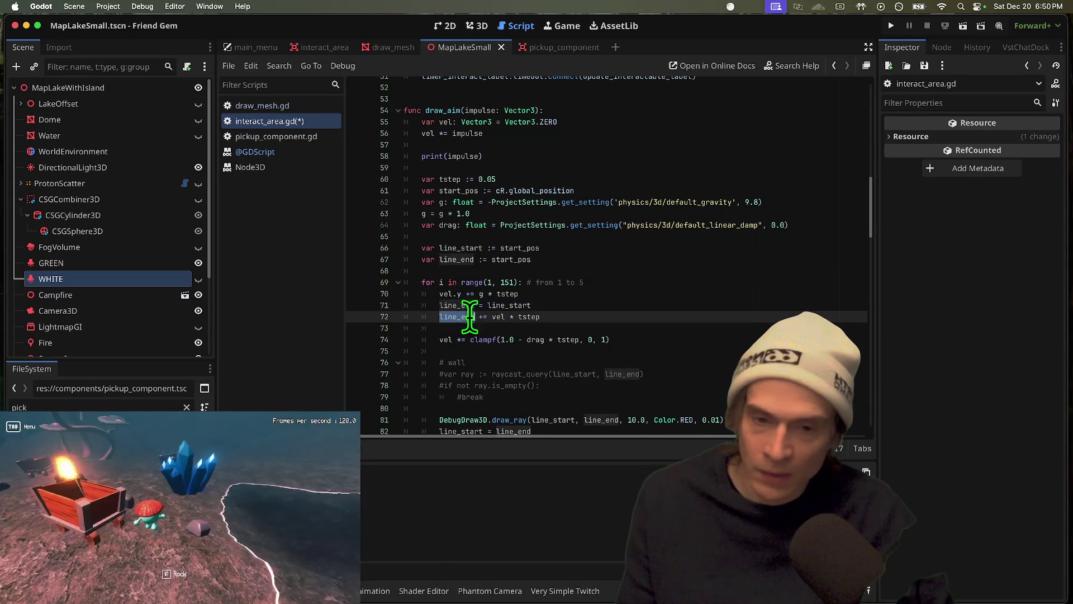
scroll(647, 316, down, 1)
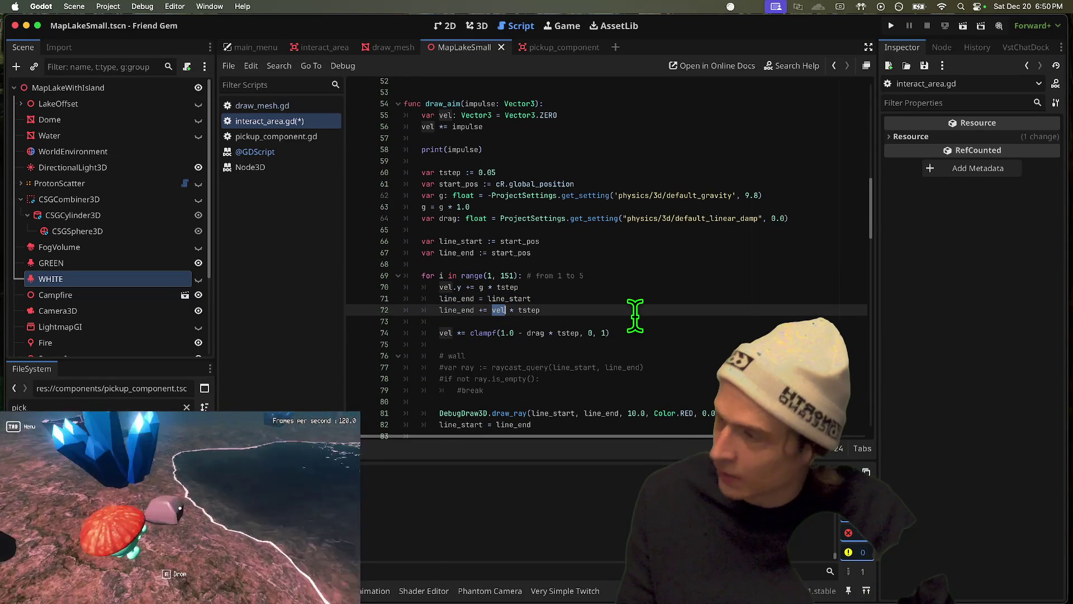
scroll(635, 316, down, 1)
click(499, 403)
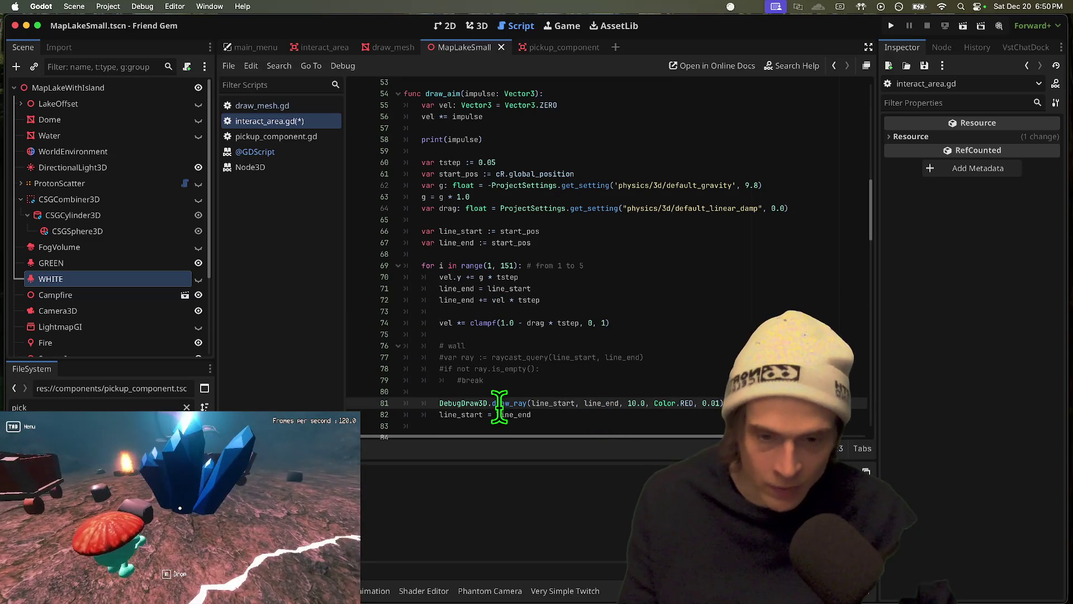
click(594, 403)
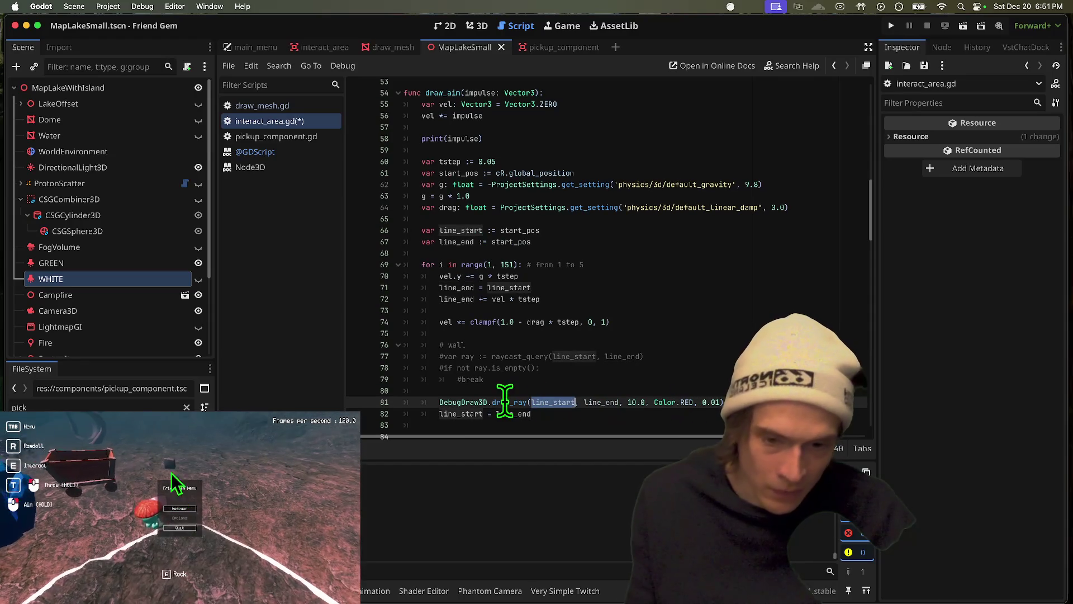
super+click(506, 403)
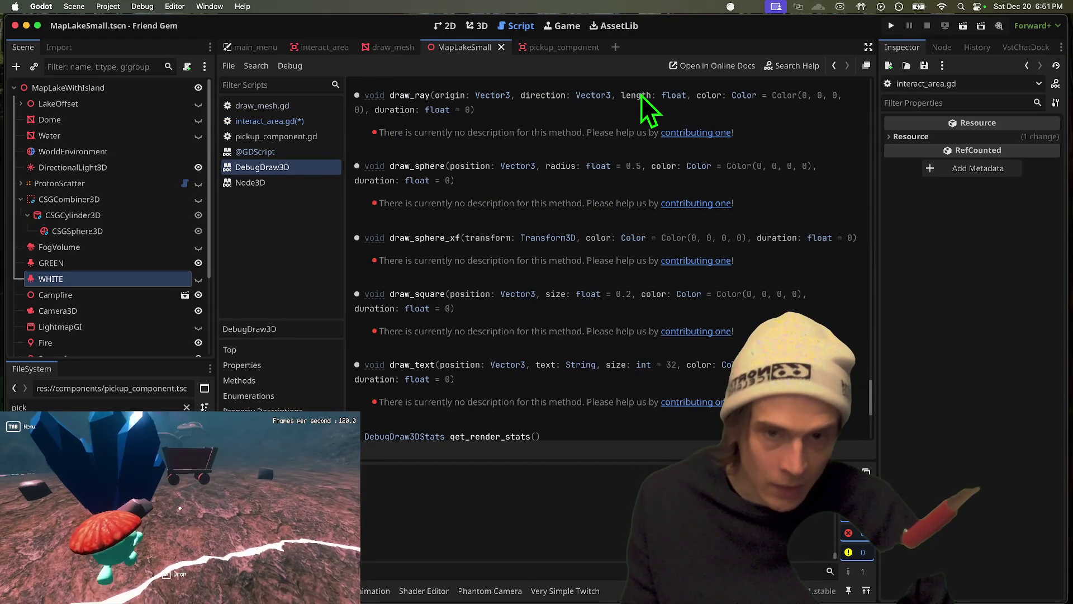
Return to interact_area.gd and cut line 81's draw_ray call back to 'draw_'
scroll(486, 400, up, 4)
key(alt+Left)
text(.d)
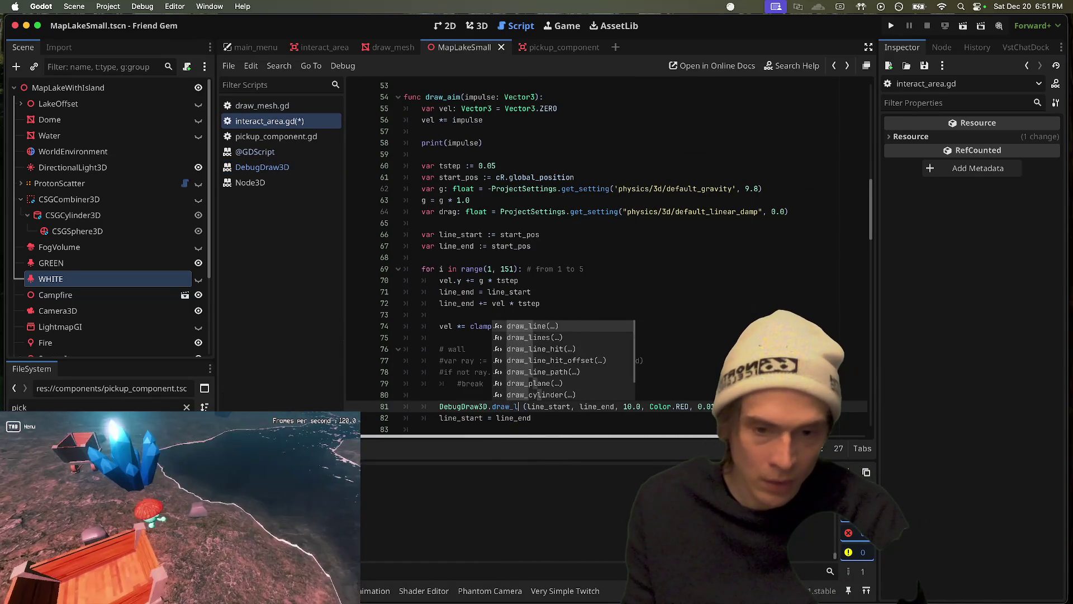
text(ihn)
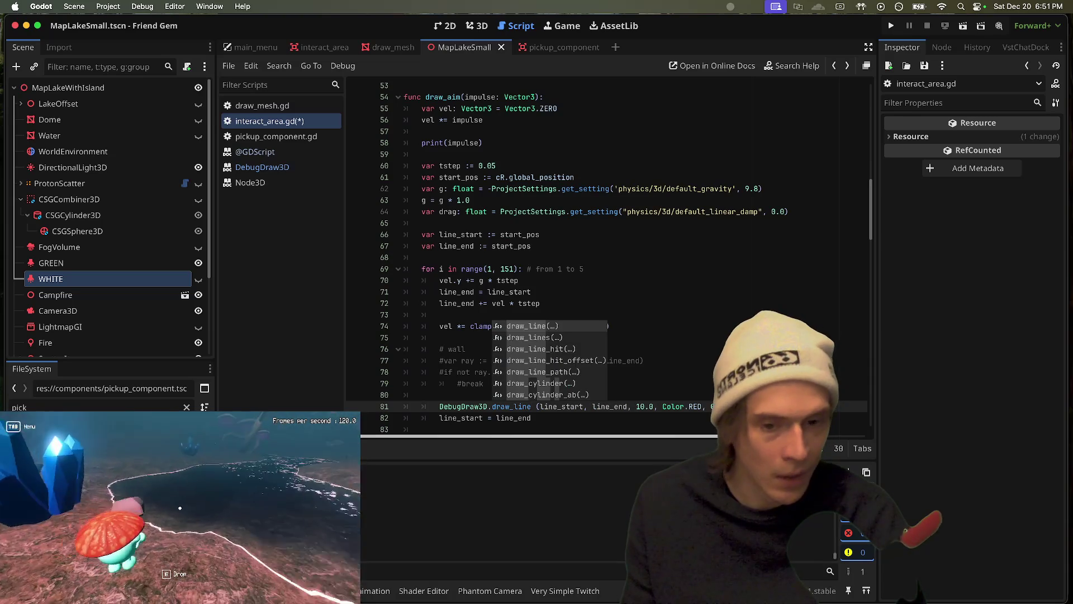
text(()
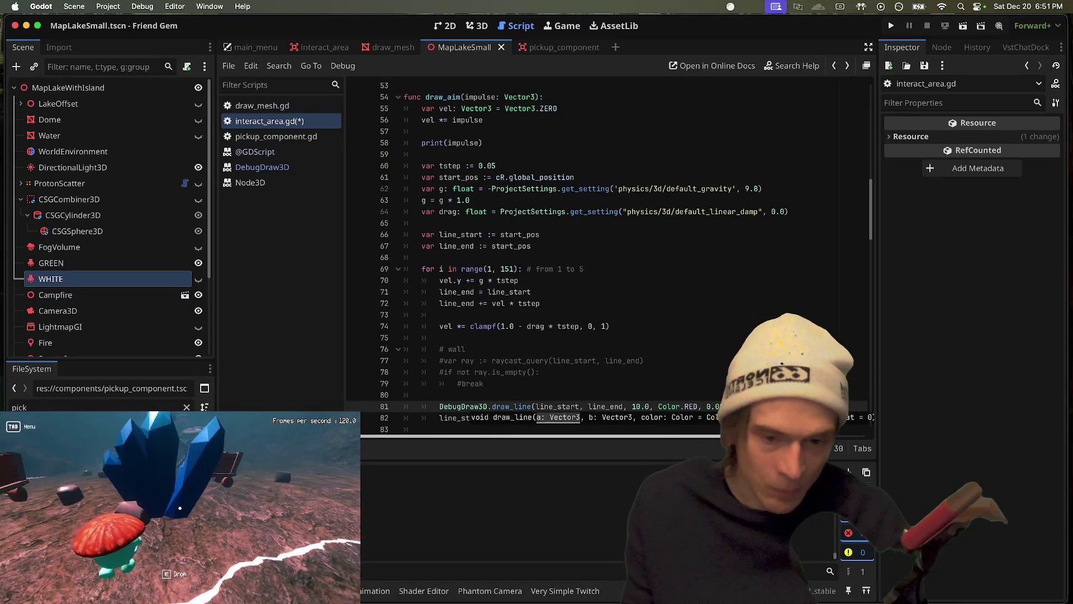
Trim the draw_line call to (line_start, line_end, Color.RED) and save the script
click(532, 406)
click(596, 454)
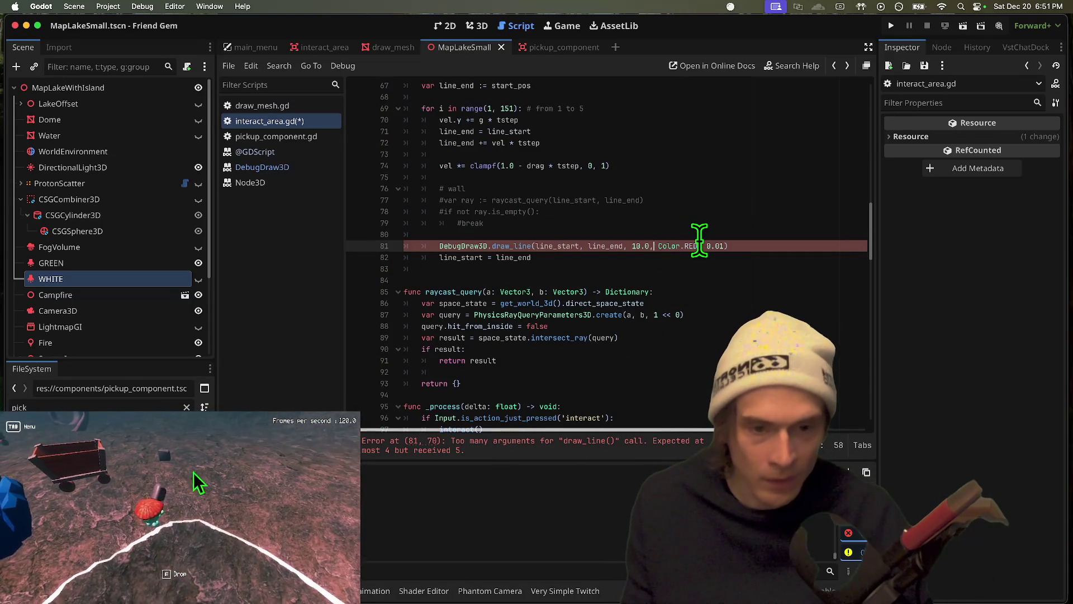
text(,)
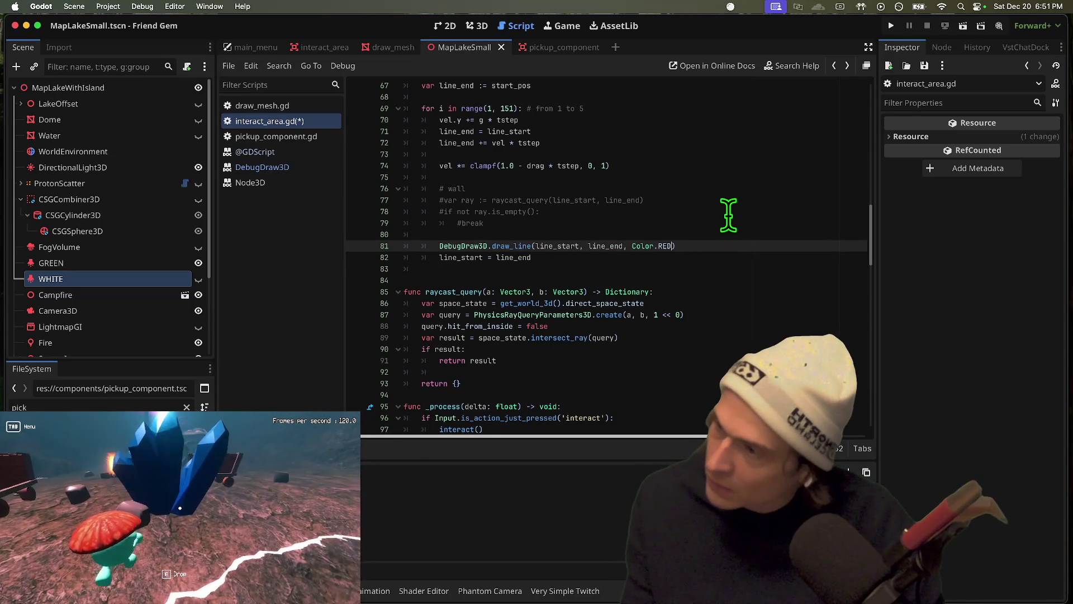
key(ctrl+s)
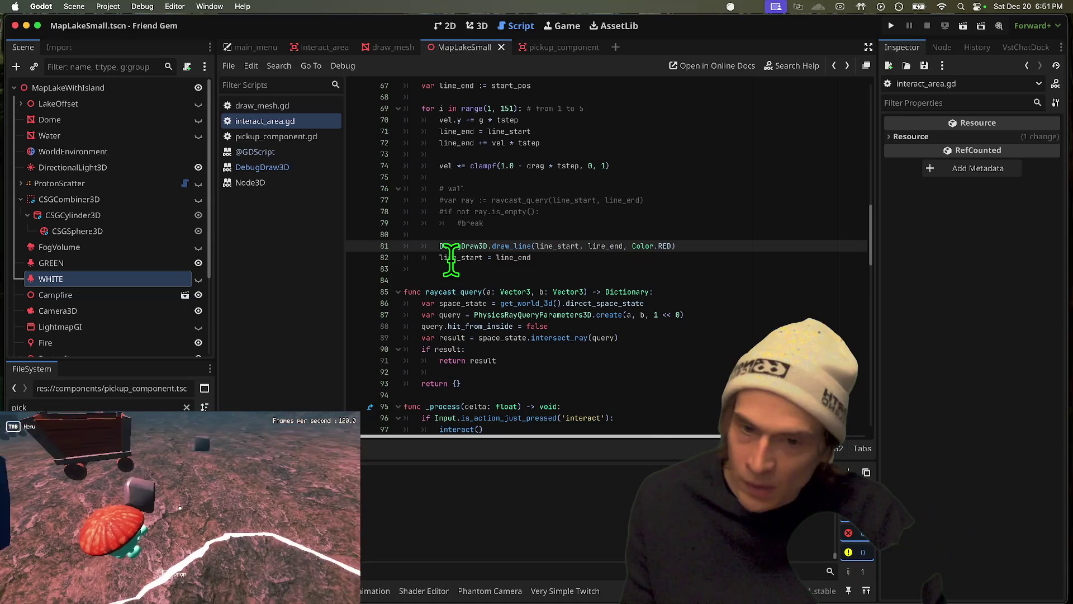
Delete the blank lines around the draw_line call and relaunch the game
double_click(452, 258)
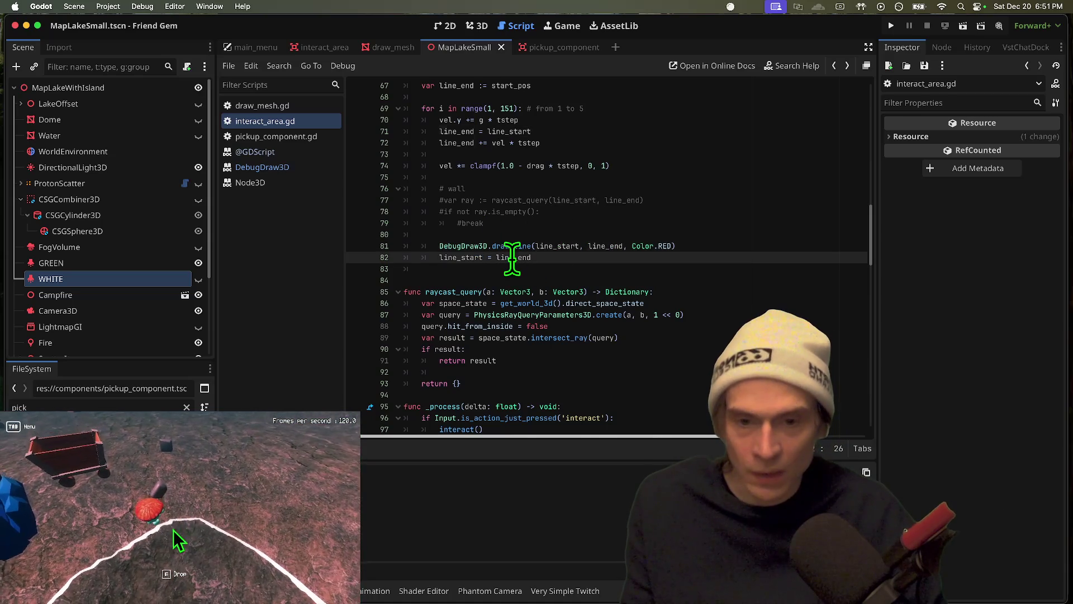
click(663, 235)
key(Delete)
click(739, 267)
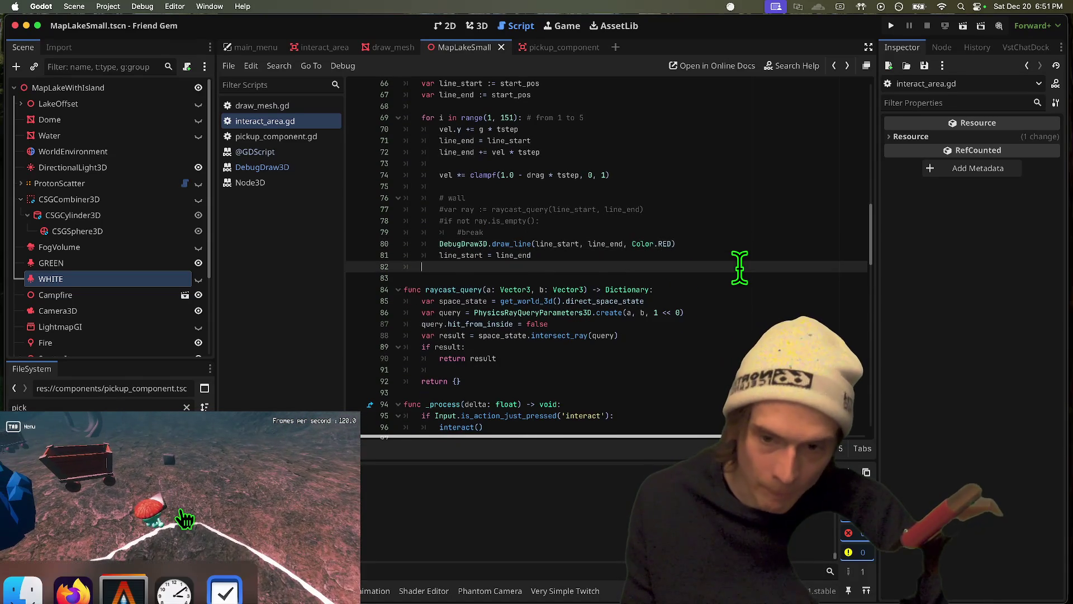
key(Delete)
key(super+b)
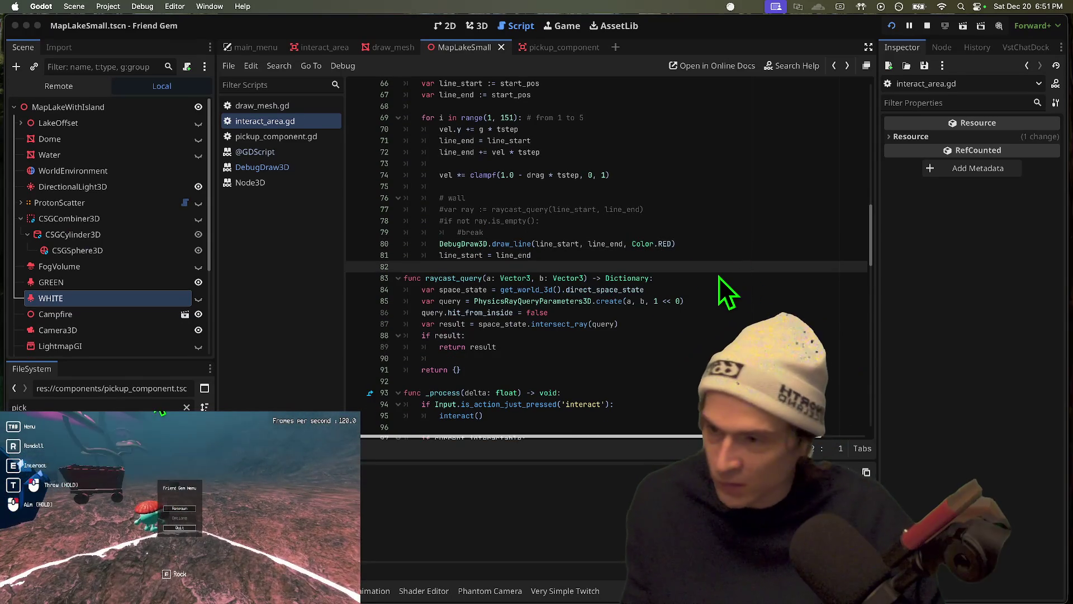
Walk to a rock, pick it up, drop it and re-pick it to see the red aim line
key(w)
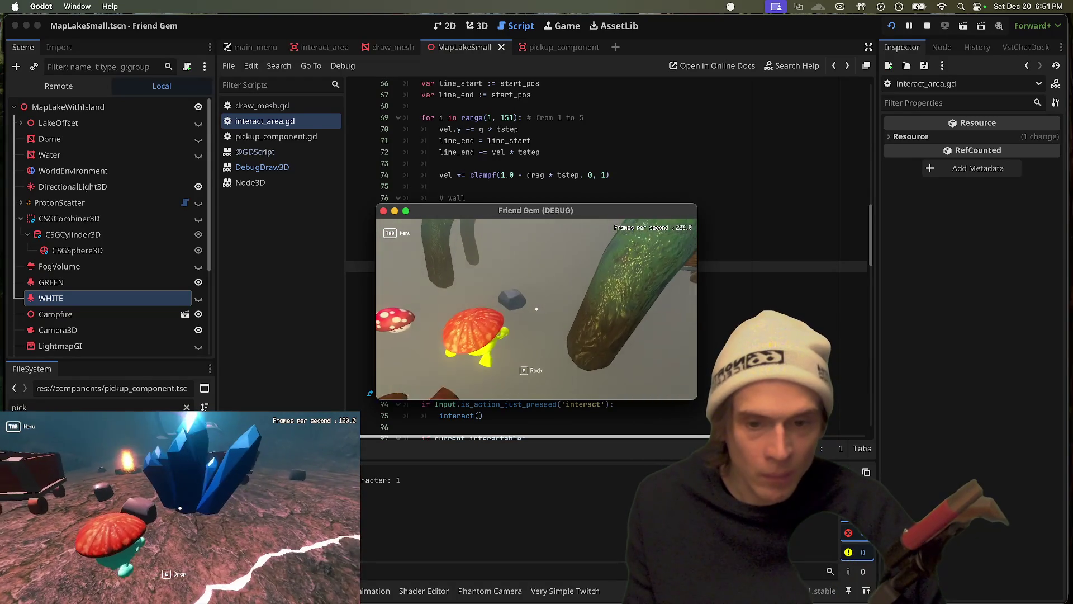
key(w)
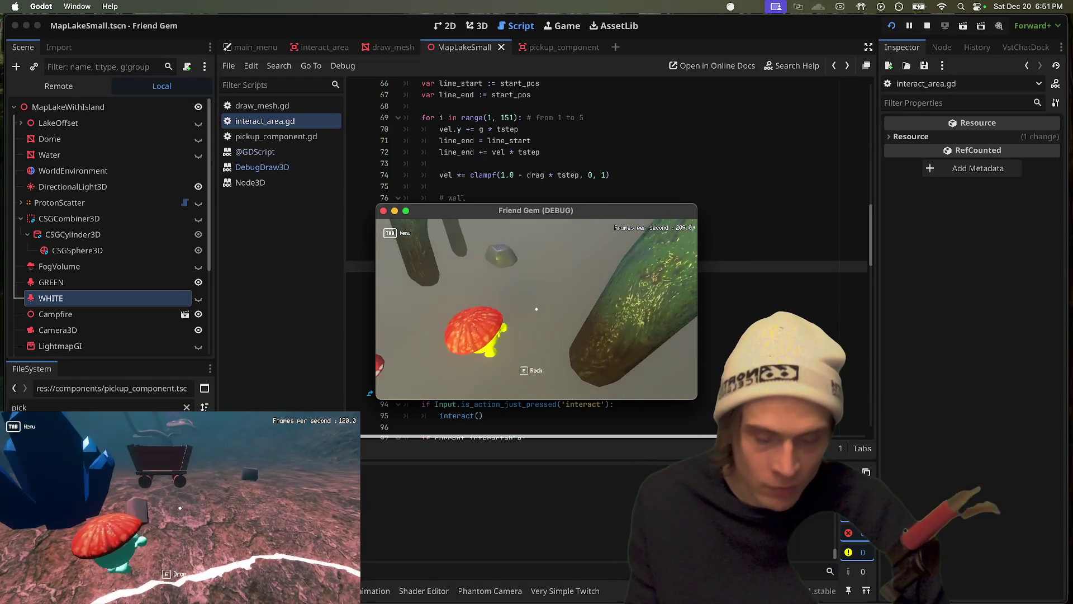
key(e)
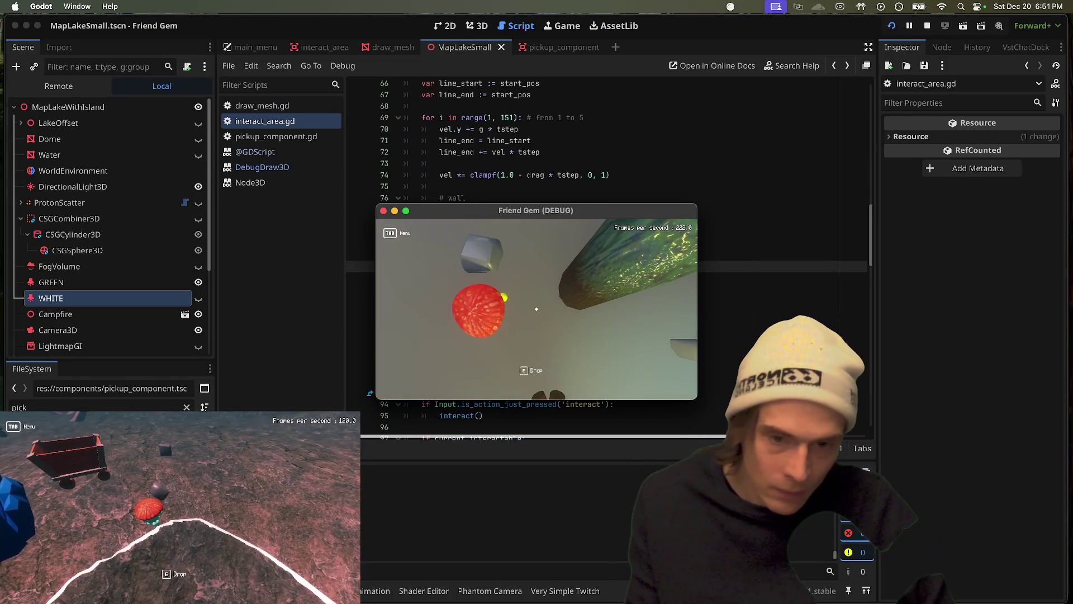
key(e)
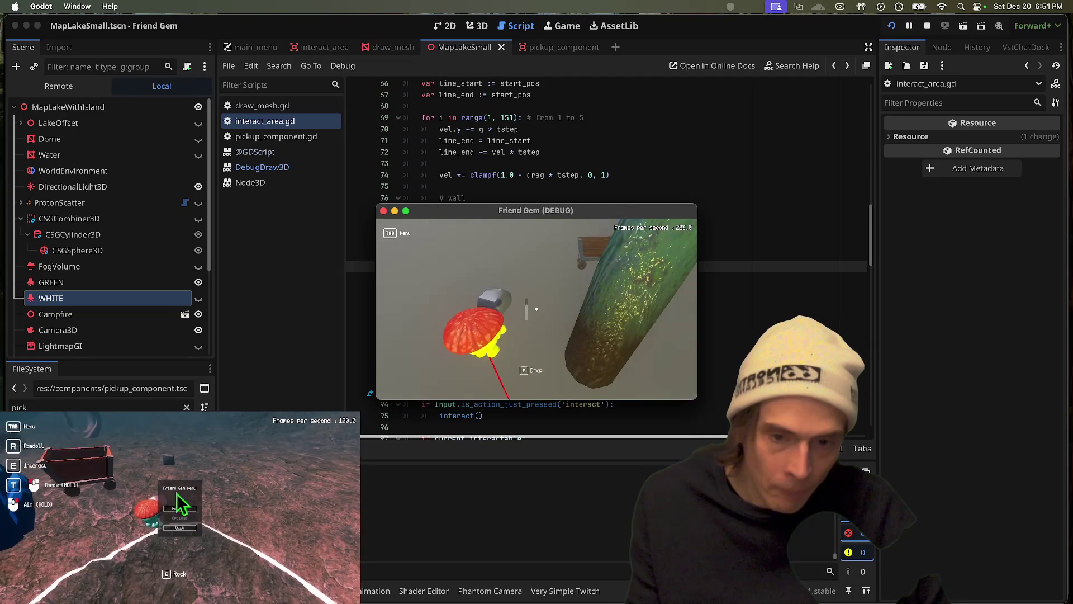
click(179, 515)
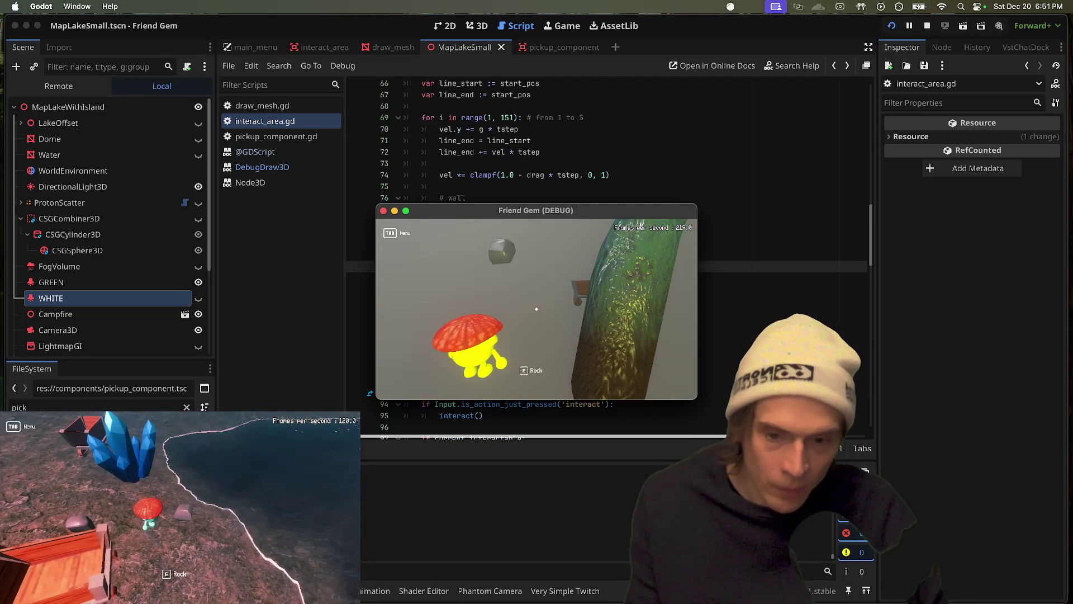
key(e)
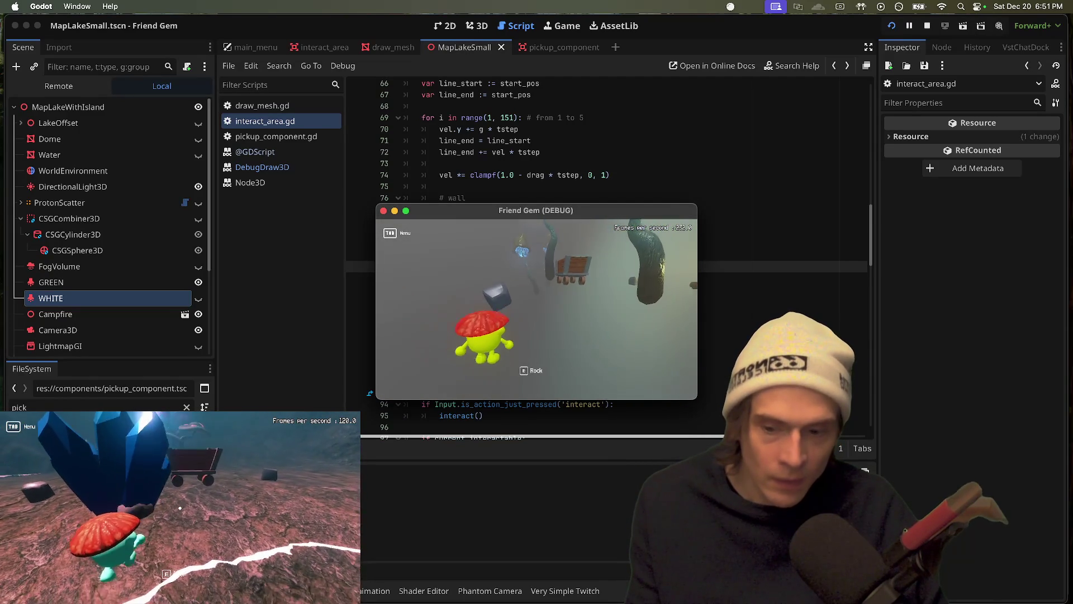
Switch between the game window and Godot, ending back on interact_area.gd
key(super+Tab)
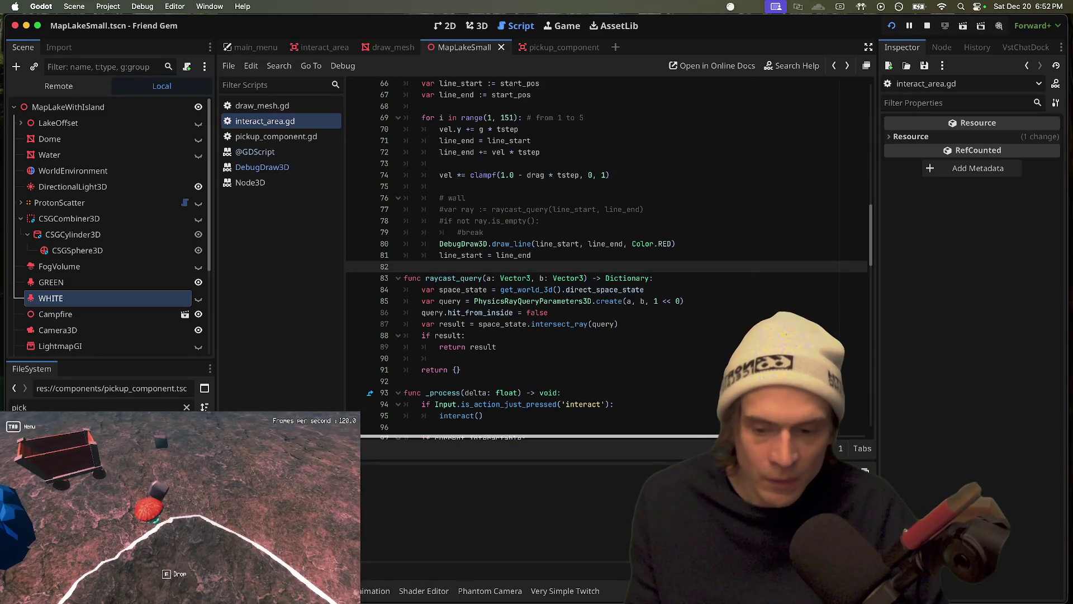
key(super+Tab)
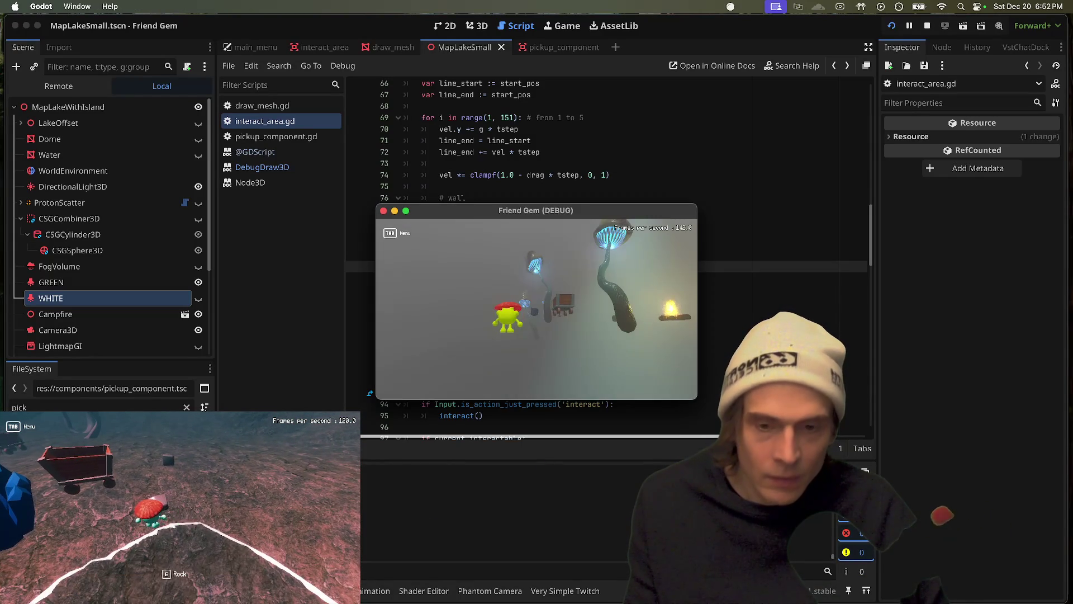
key(super+Tab)
scroll(591, 113, up, 2)
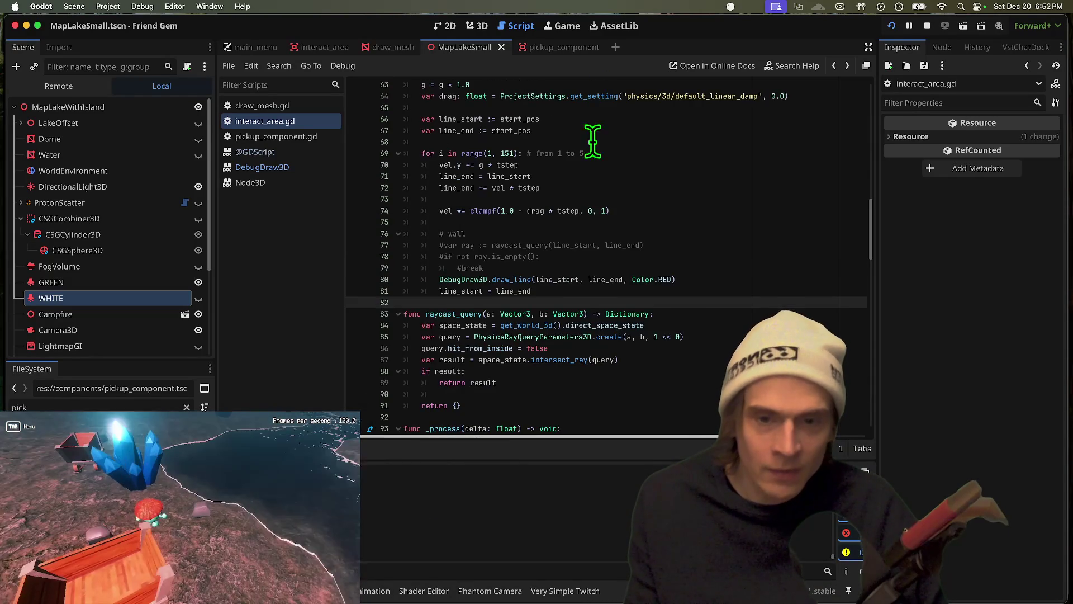
scroll(641, 228, up, 4)
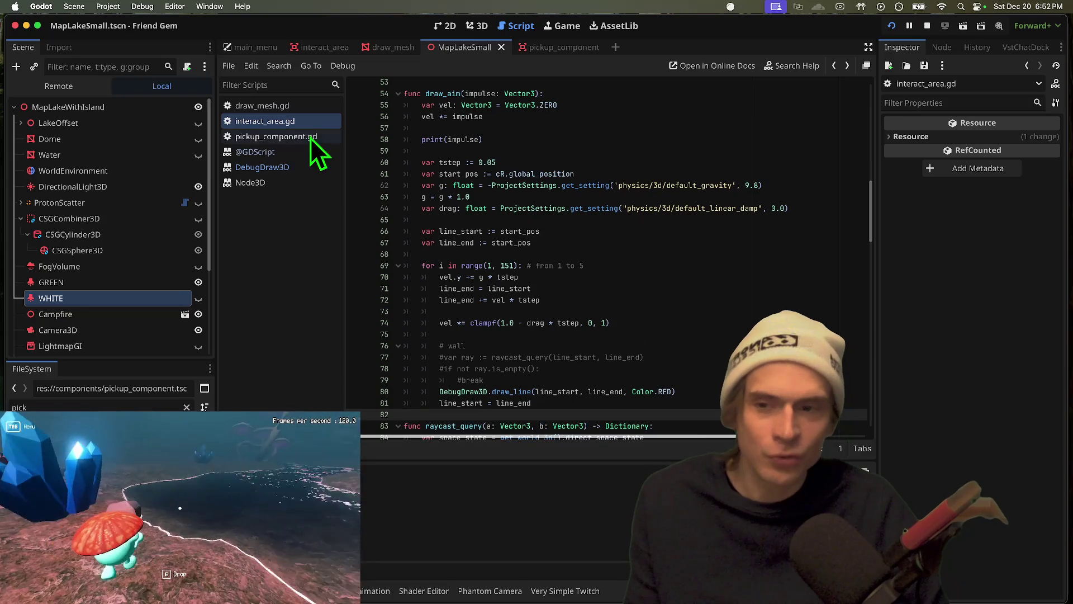
click(254, 122)
scroll(595, 227, up, 5)
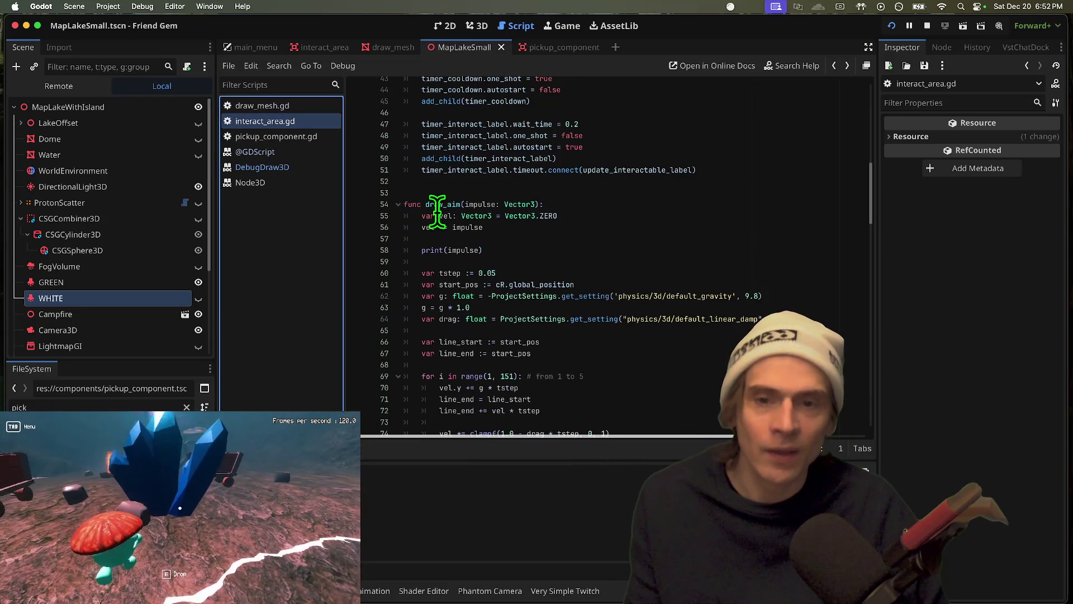
double_click(439, 204)
key(super+d)
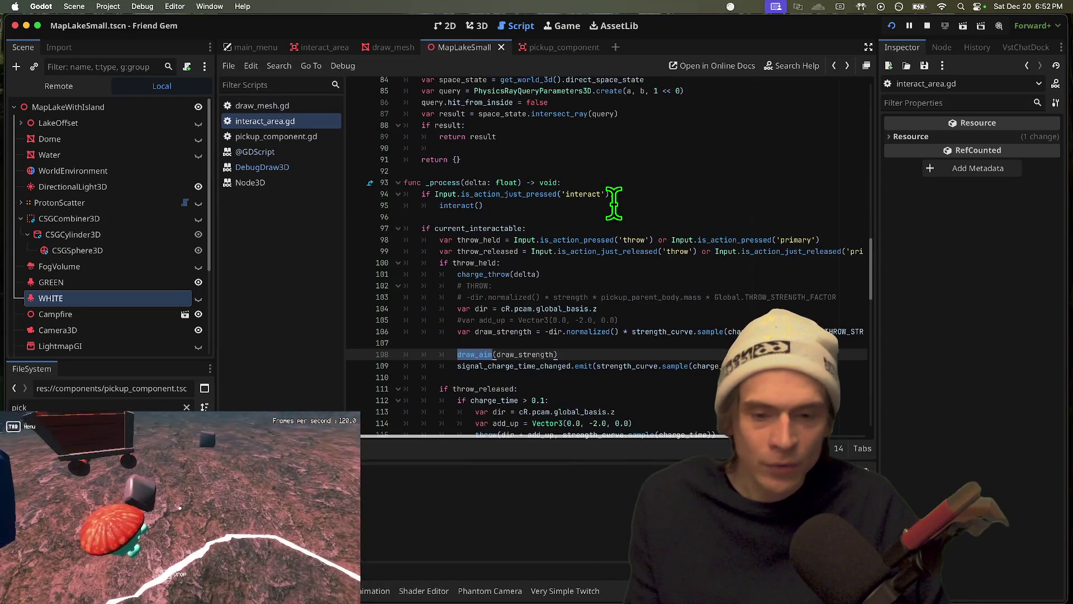
drag(549, 322, 693, 321)
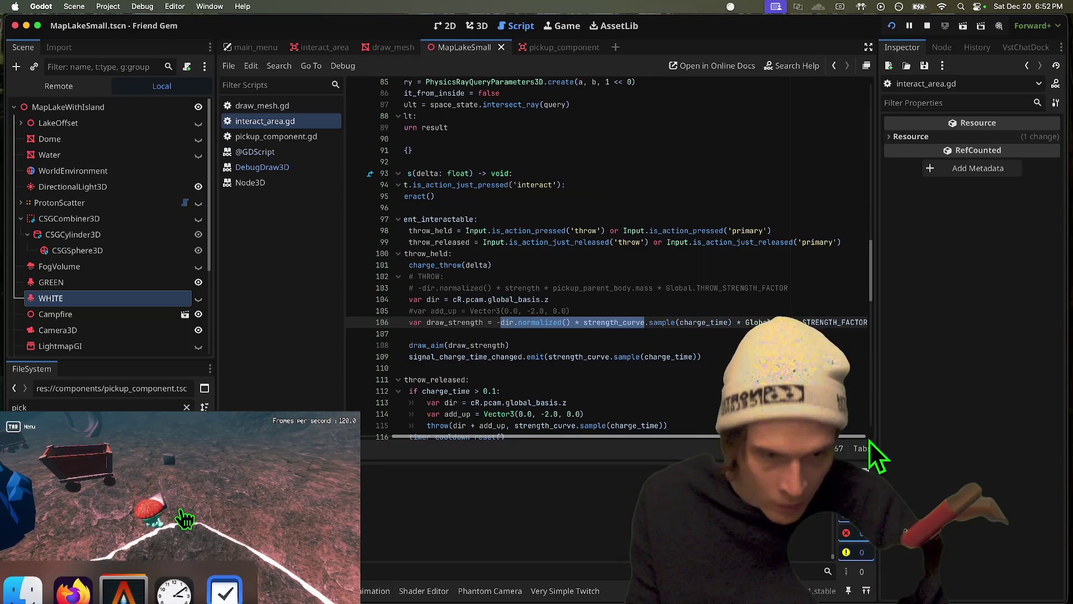
scroll(657, 296, right, 3)
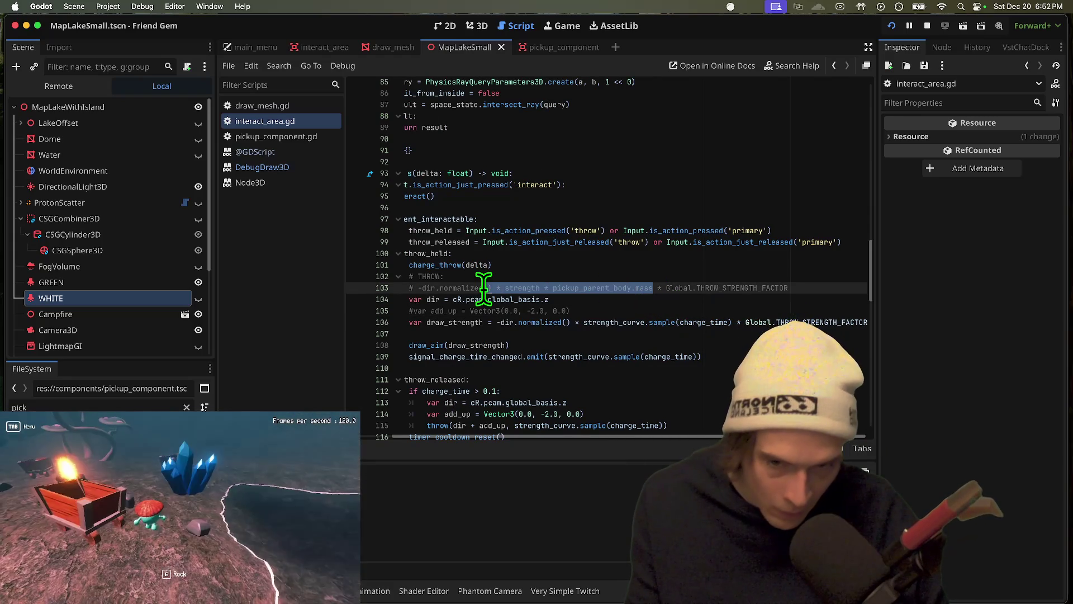
click(503, 325)
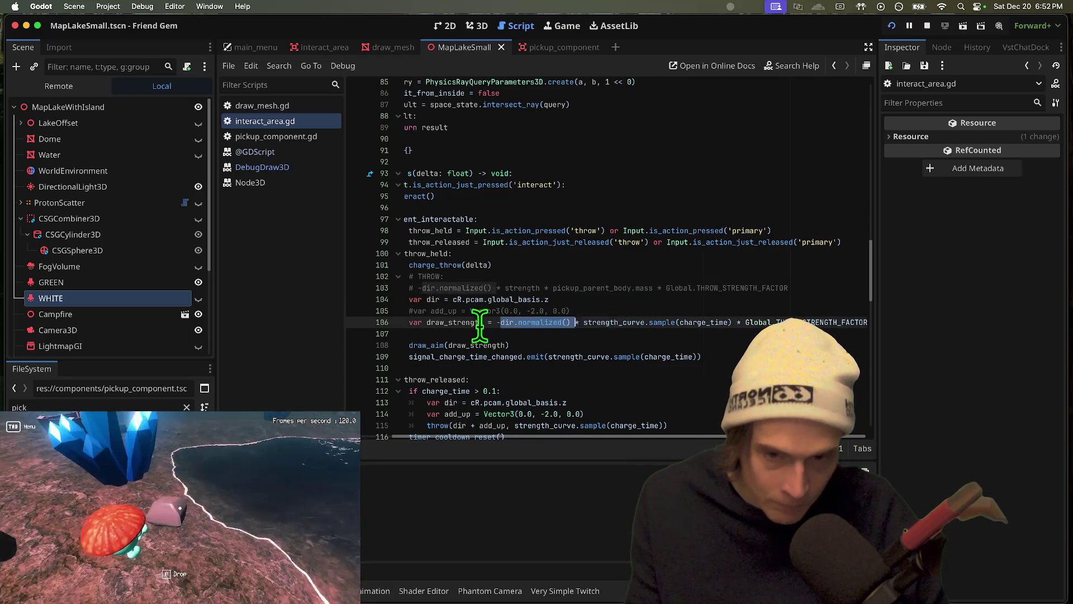
drag(515, 322, 222, 319)
drag(639, 322, 618, 322)
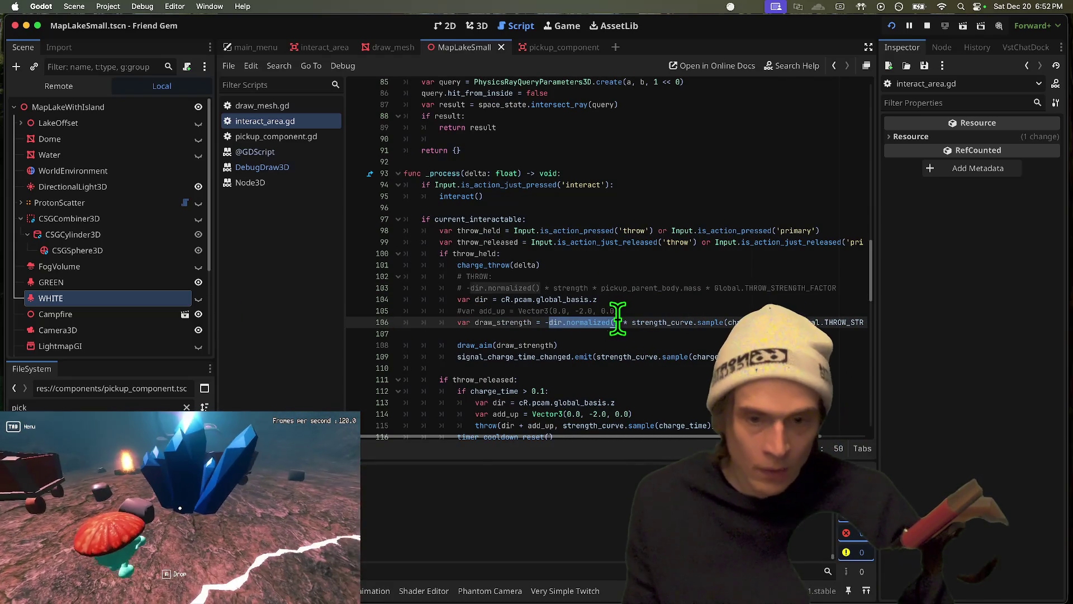
double_click(529, 321)
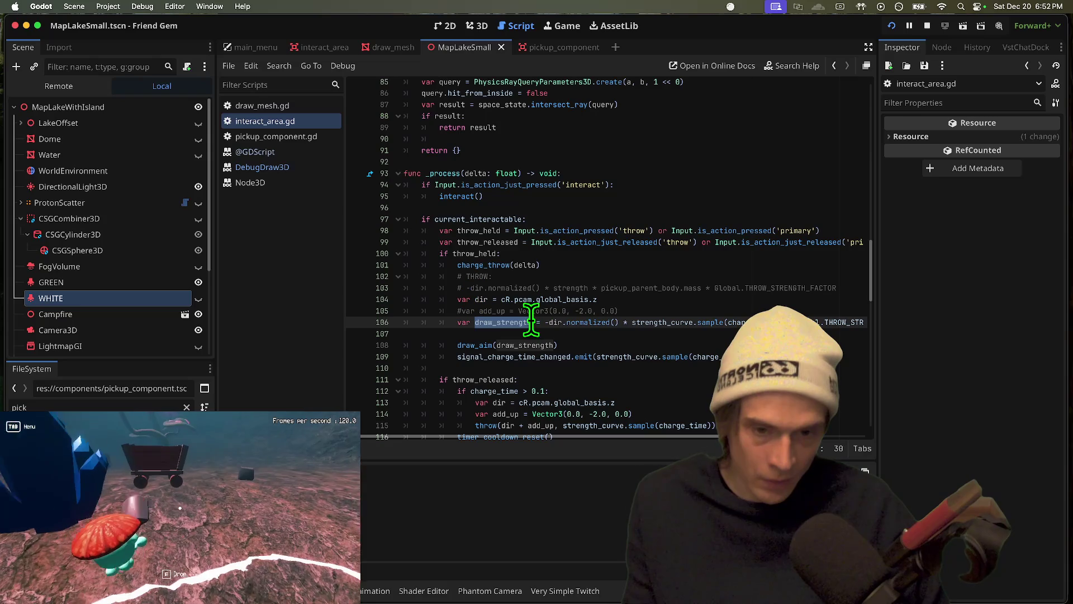
click(550, 323)
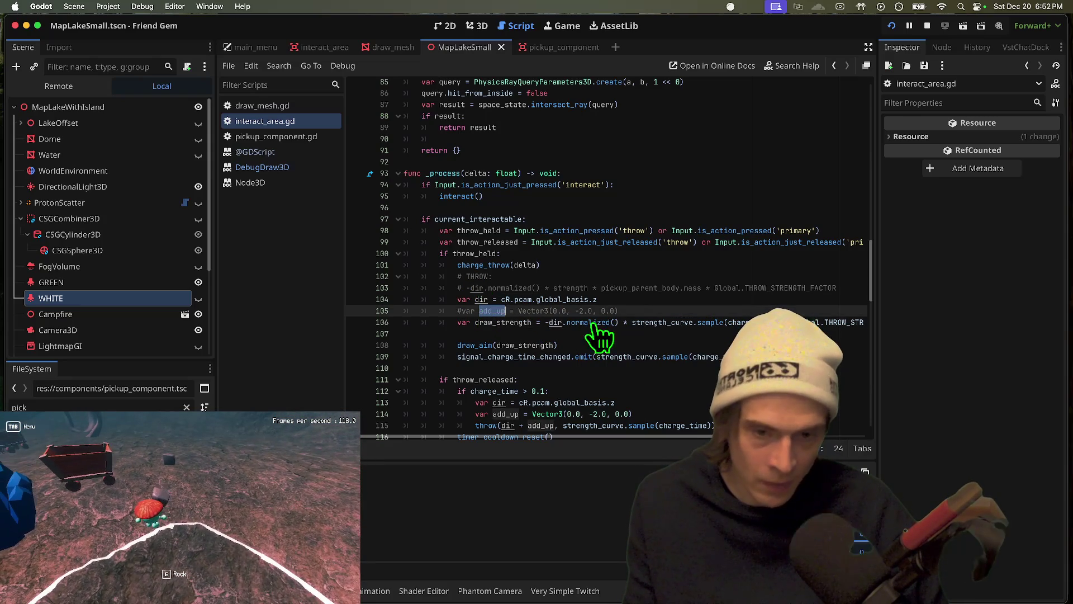
click(563, 322)
Try adding add_up to the direction before .normalized(), then revert it and save
mouse_move(844, 327)
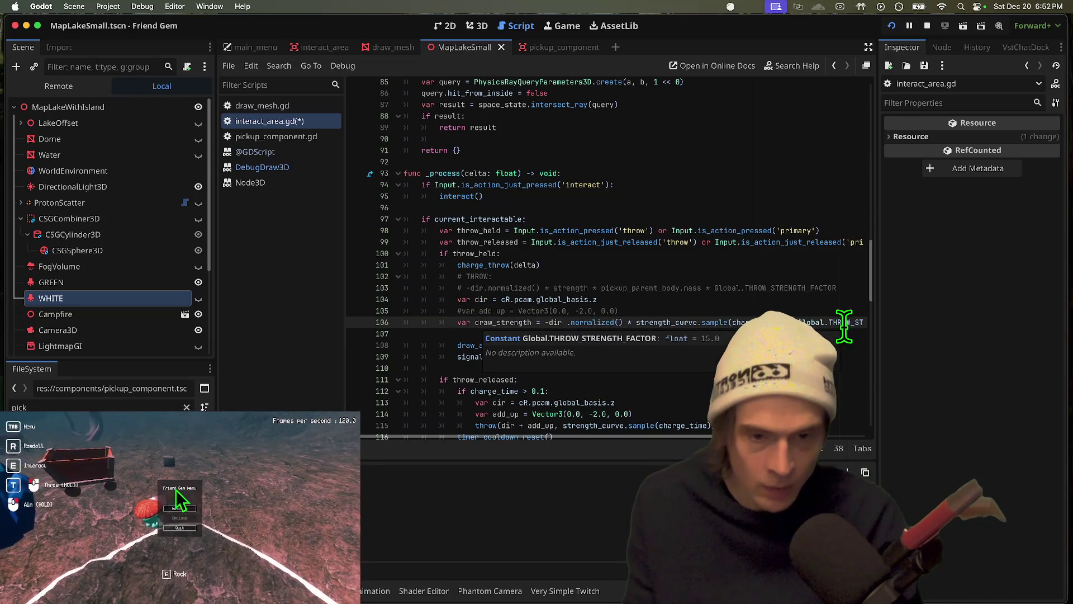
text(=)
key(BackSpace)
key(BackSpace)
text(+ add_up))
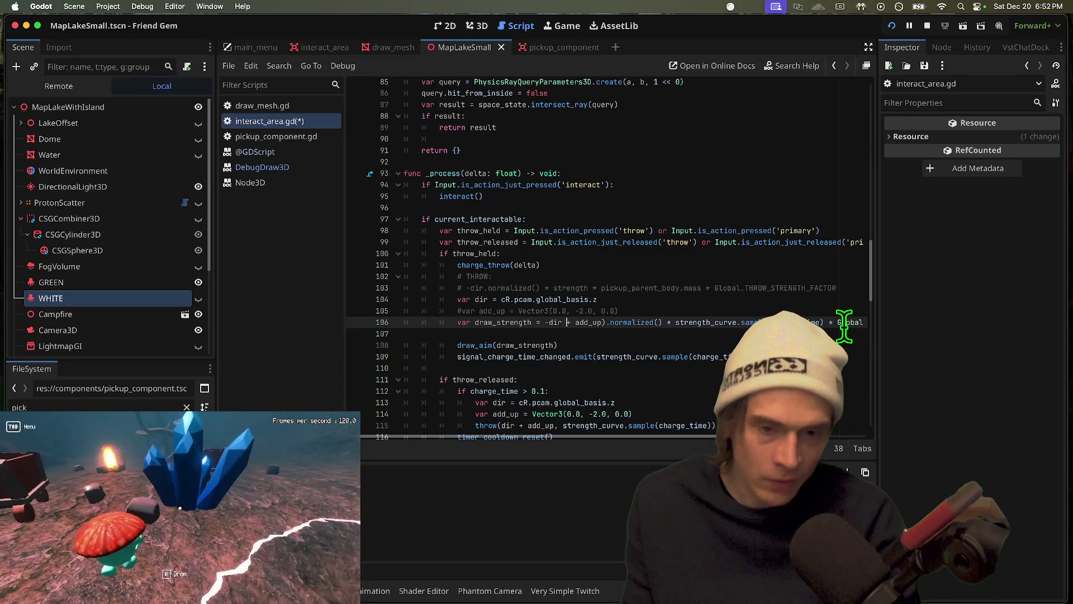
key(Left)
key(Left)
key(Left)
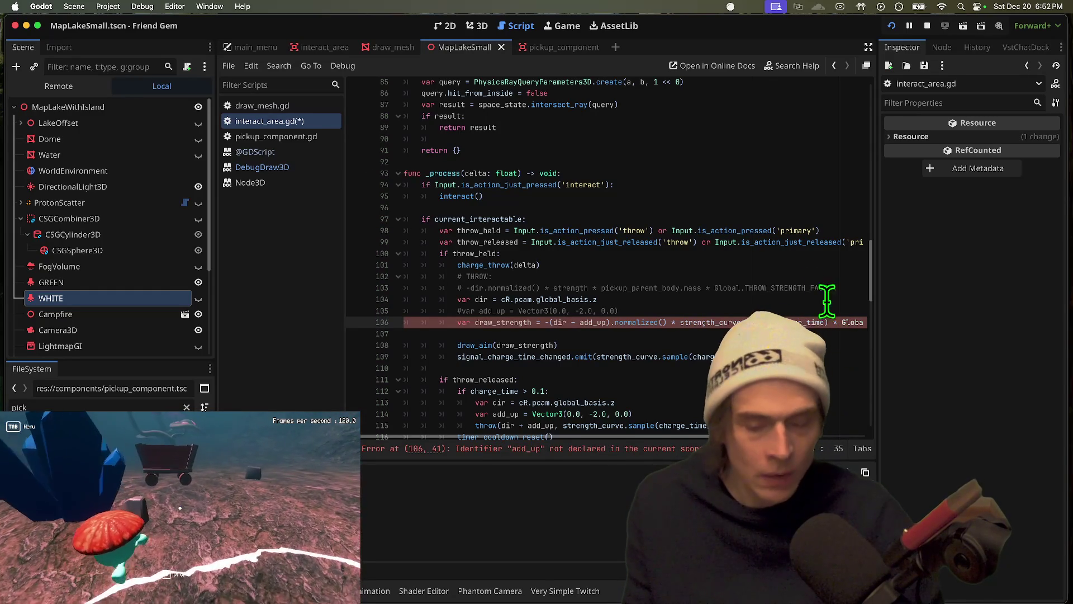
key(Right)
key(Right)
key(Right)
key(Delete)
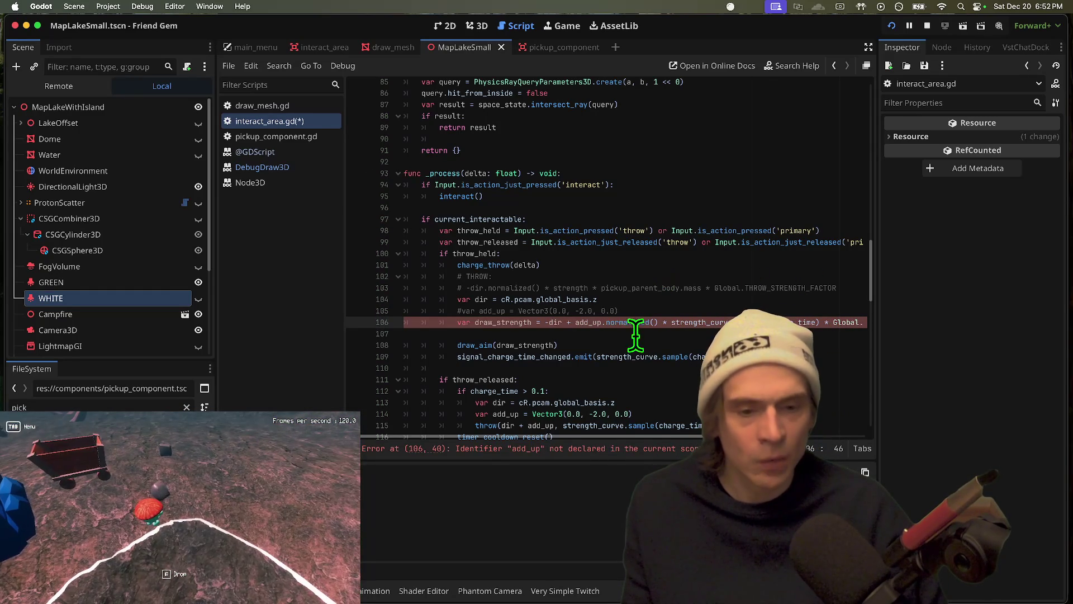
key(BackSpace)
key(BackSpace)
key(BackSpace)
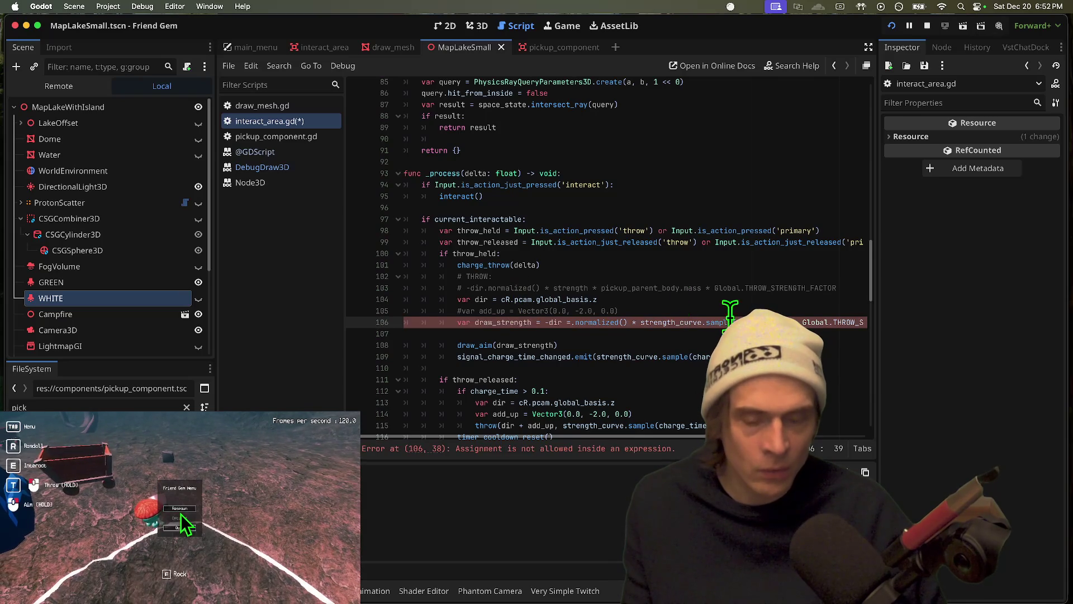
key(BackSpace)
key(BackSpace)
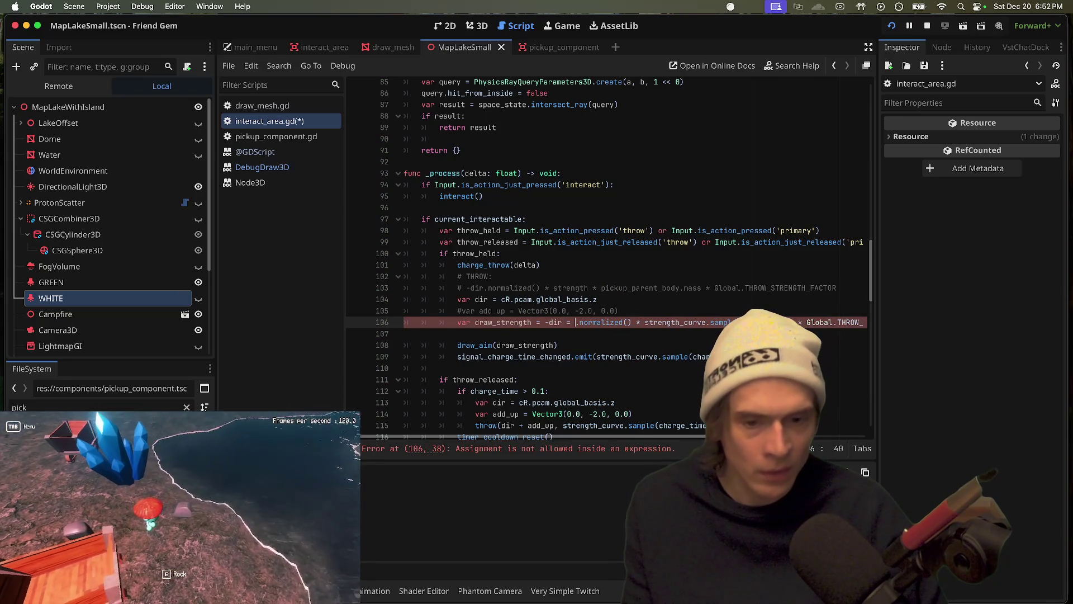
key(super+s)
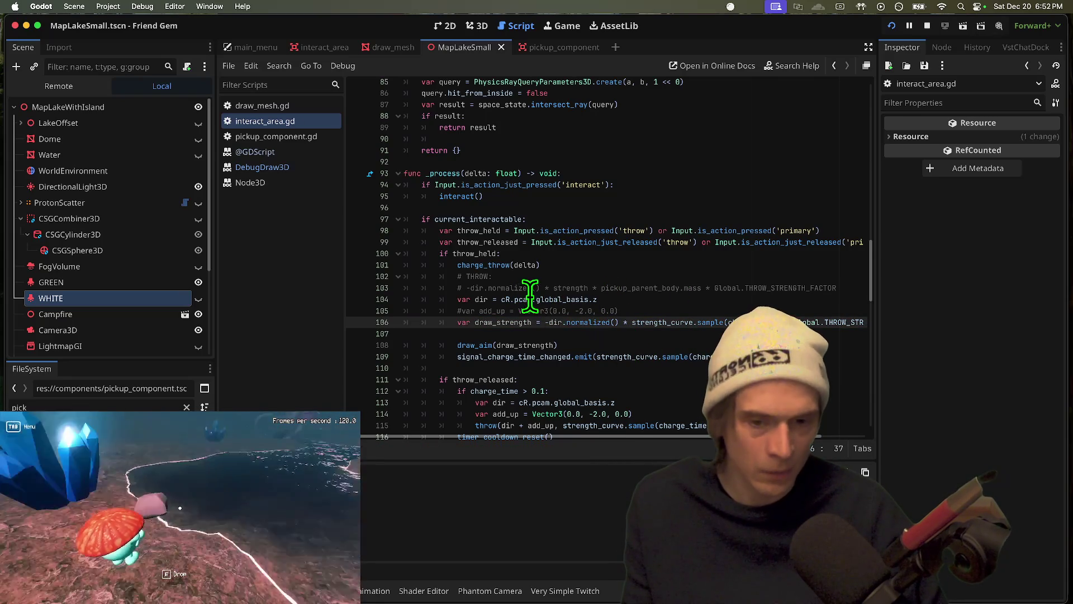
Delete the old direction and draw_strength lines above the draw_aim call
double_click(580, 322)
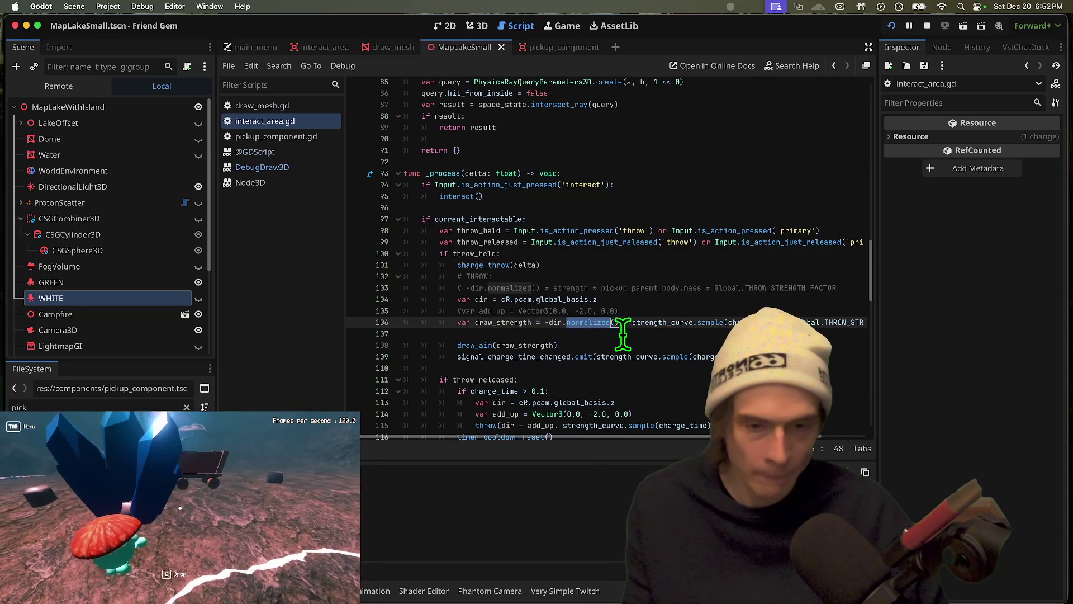
key(Up)
key(Up)
key(Up)
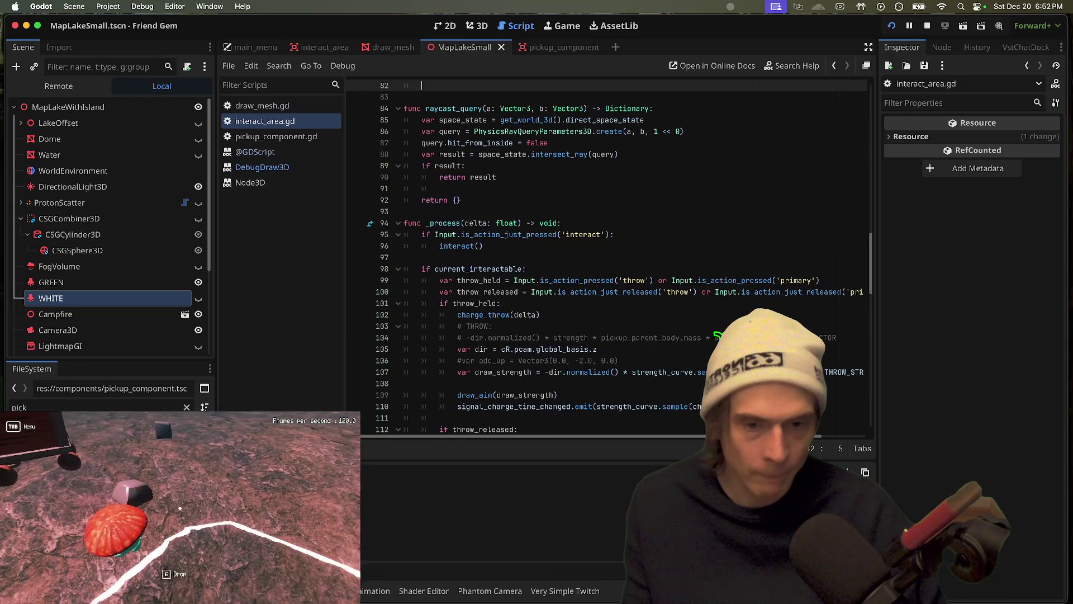
scroll(718, 336, up, 6)
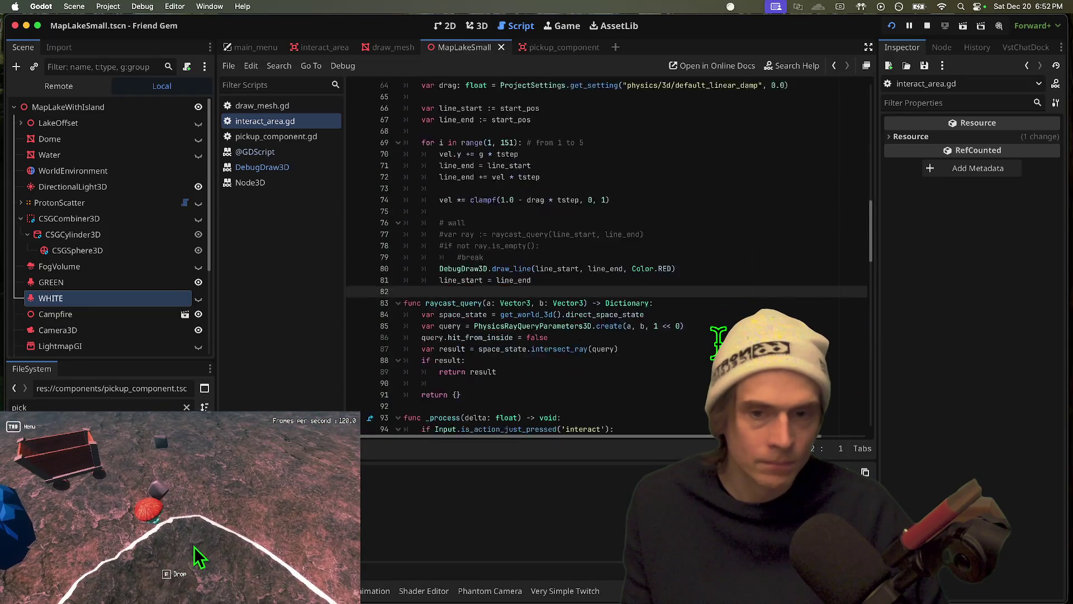
scroll(718, 335, down, 7)
key(Tab)
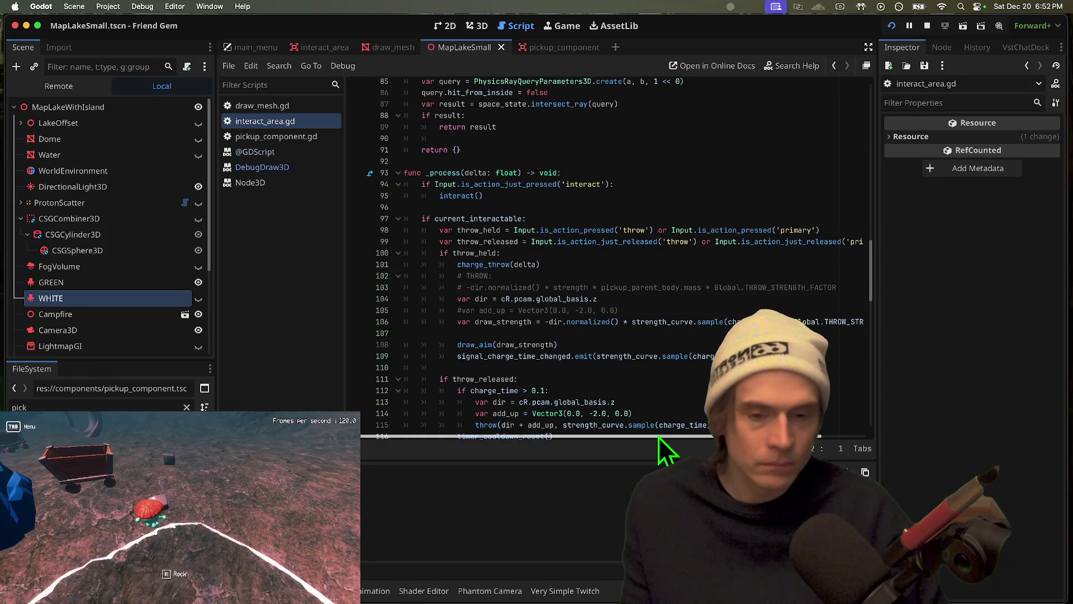
scroll(661, 441, right, 3)
click(180, 510)
scroll(419, 406, left, 3)
double_click(524, 344)
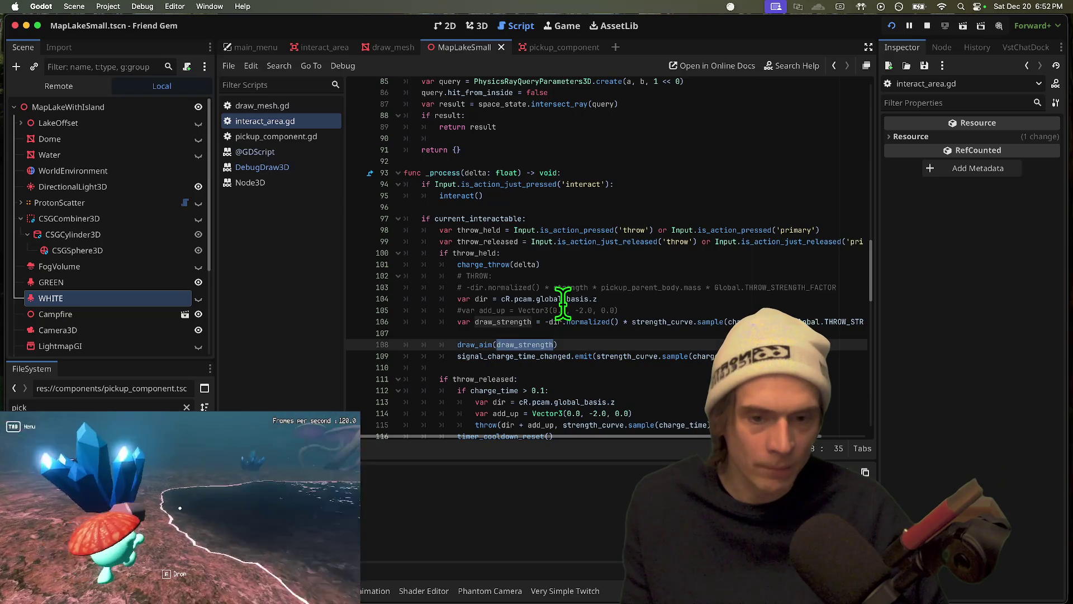
triple_click(591, 319)
drag(590, 319, 581, 287)
key(BackSpace)
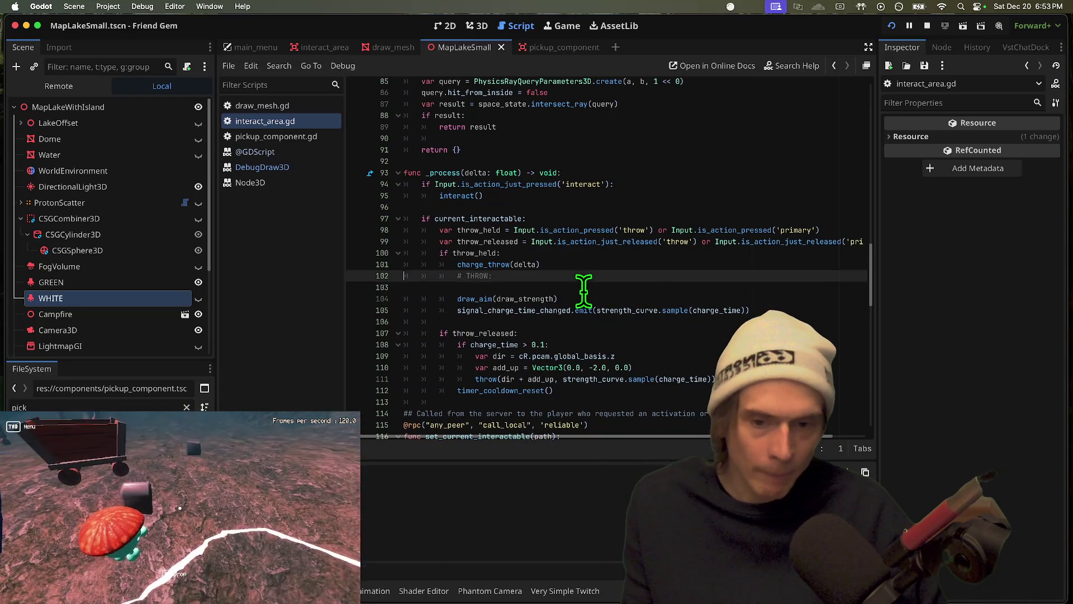
Pass strength_curve.sample(charge_time) into draw_aim in place of draw_strength
key(Down)
key(Down)
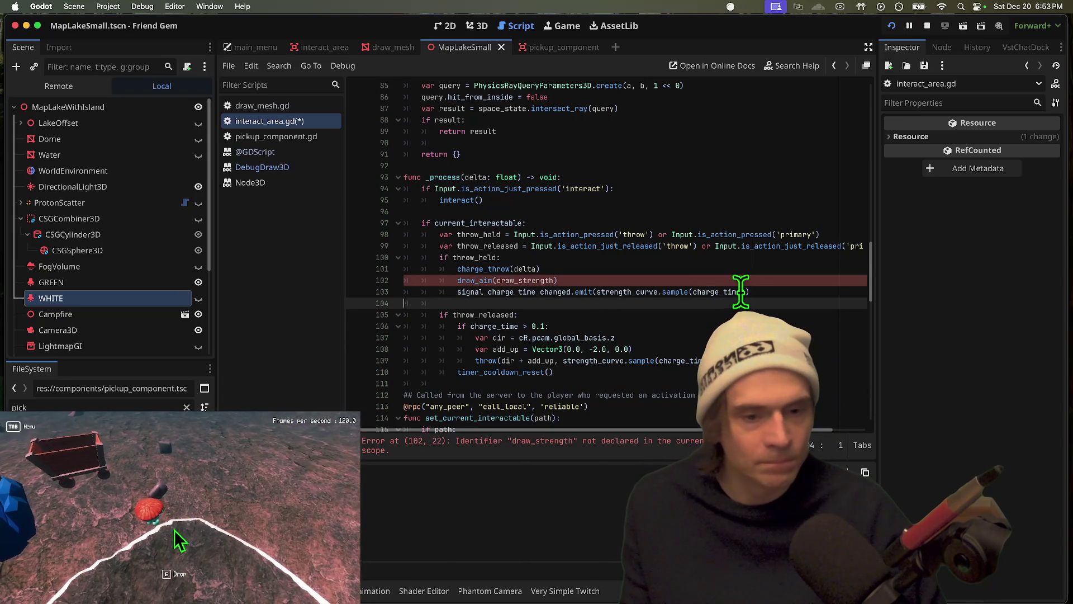
double_click(636, 291)
drag(635, 292, 744, 292)
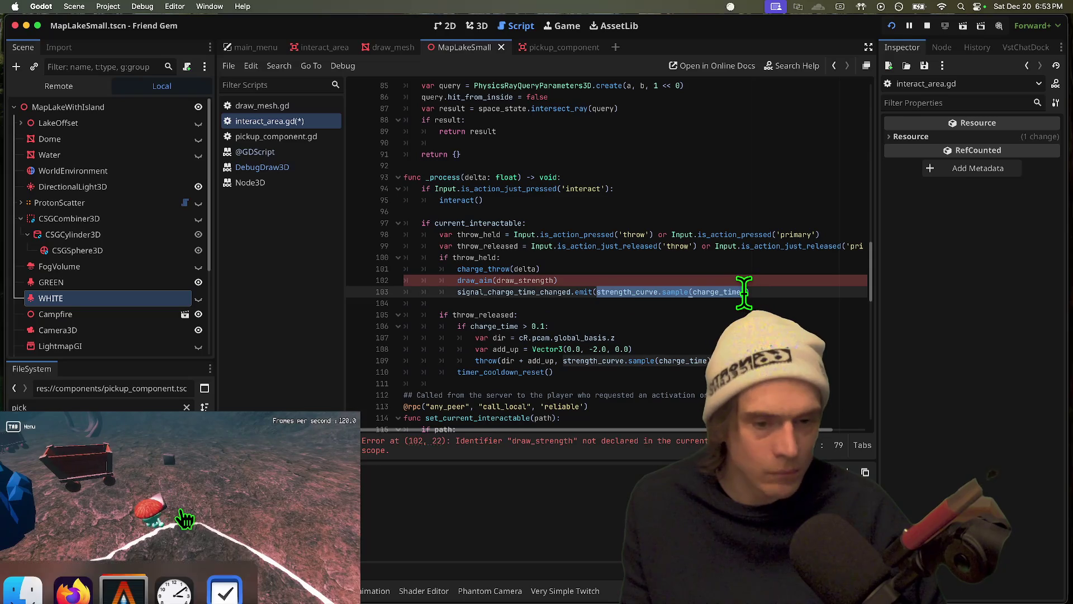
double_click(524, 280)
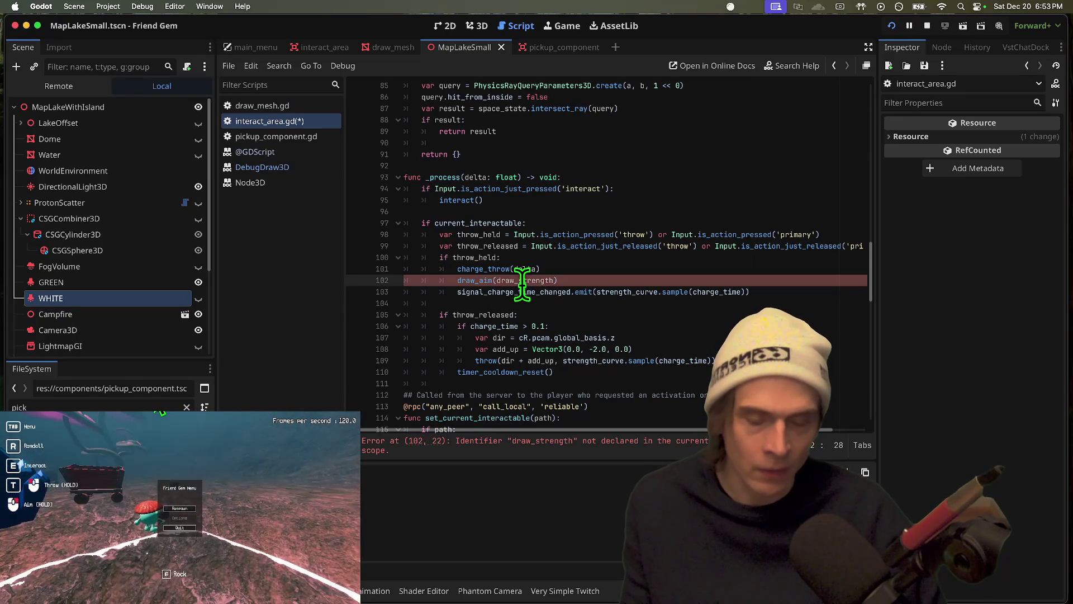
text())
double_click(508, 361)
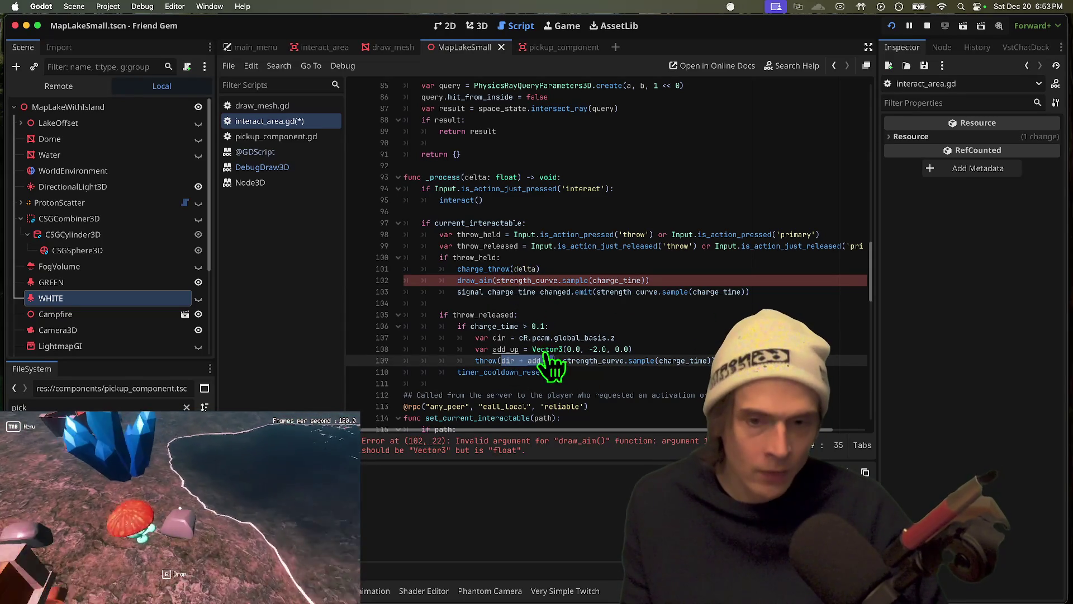
click(495, 280)
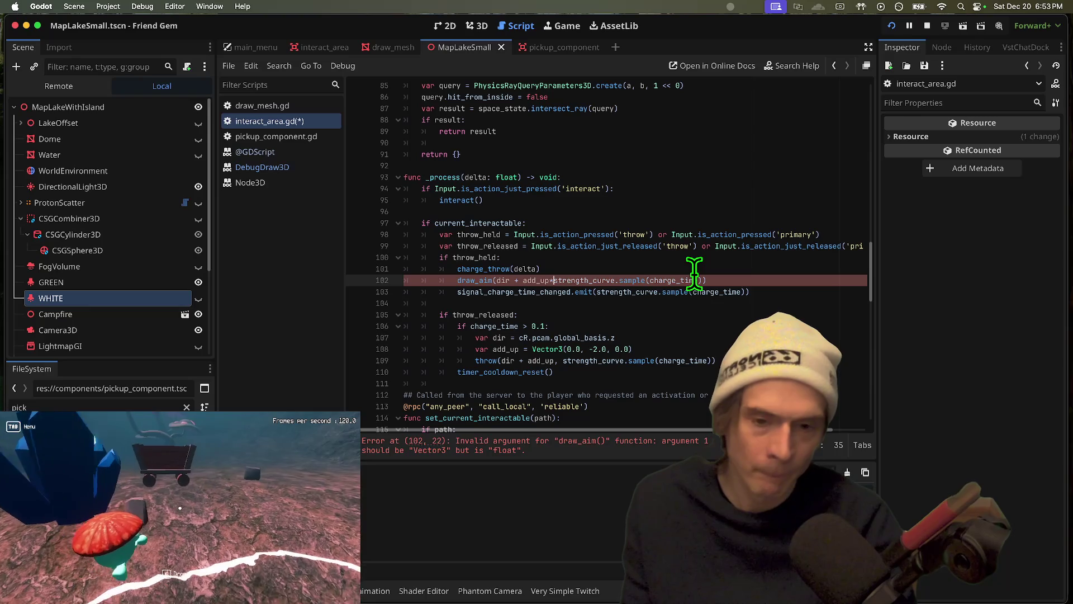
Paste the var dir and var add_up lines above draw_aim, fix indentation, save and run
drag(636, 330, 636, 347)
key(ctrl+c)
click(613, 261)
key(Down)
key(Down)
key(Home)
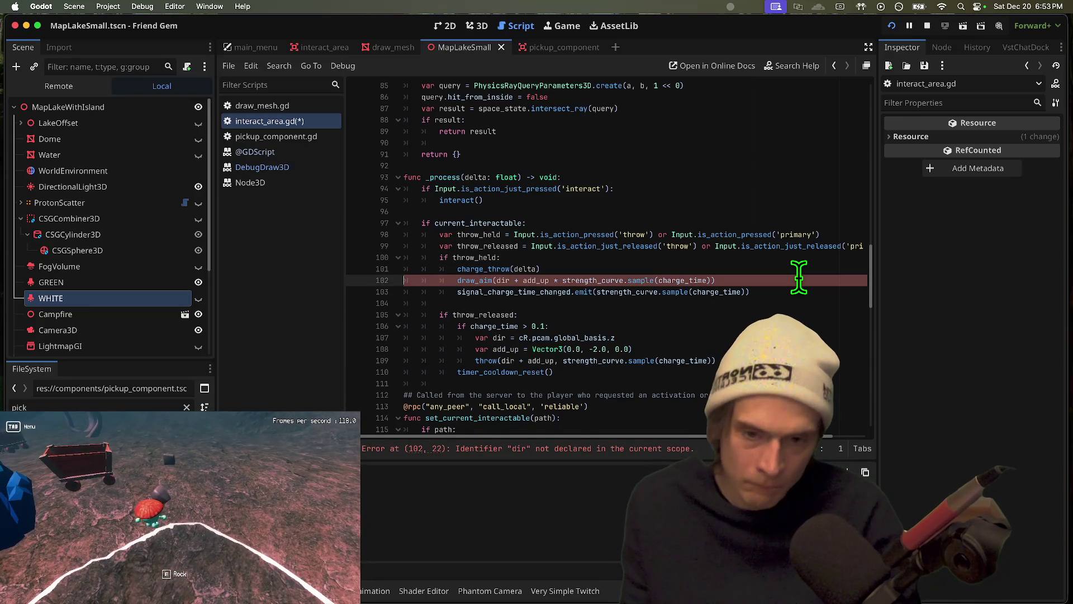
key(ctrl+v)
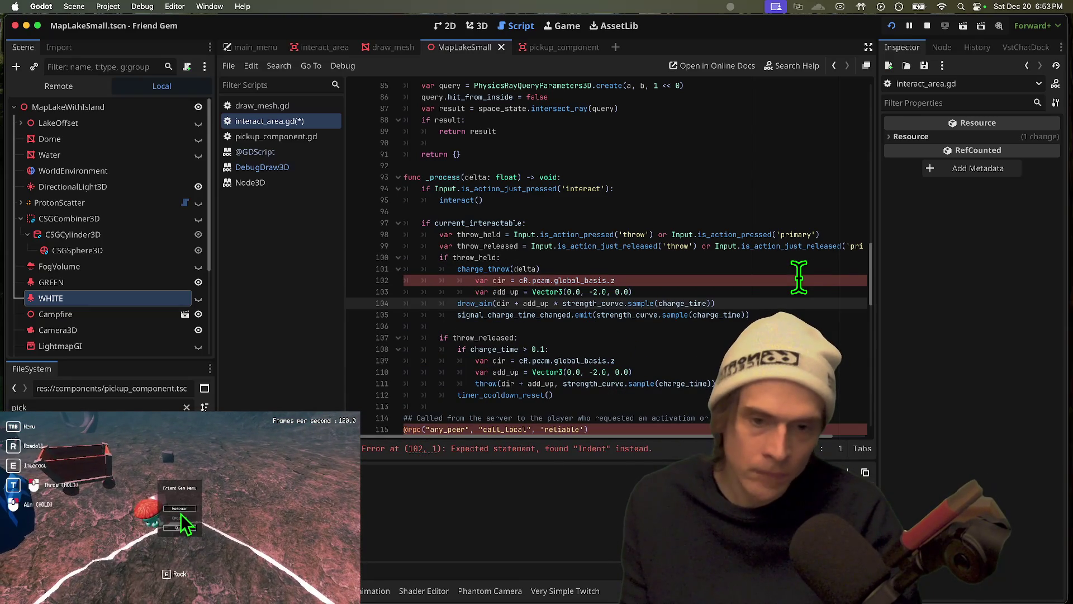
click(520, 280)
key(shift+Tab)
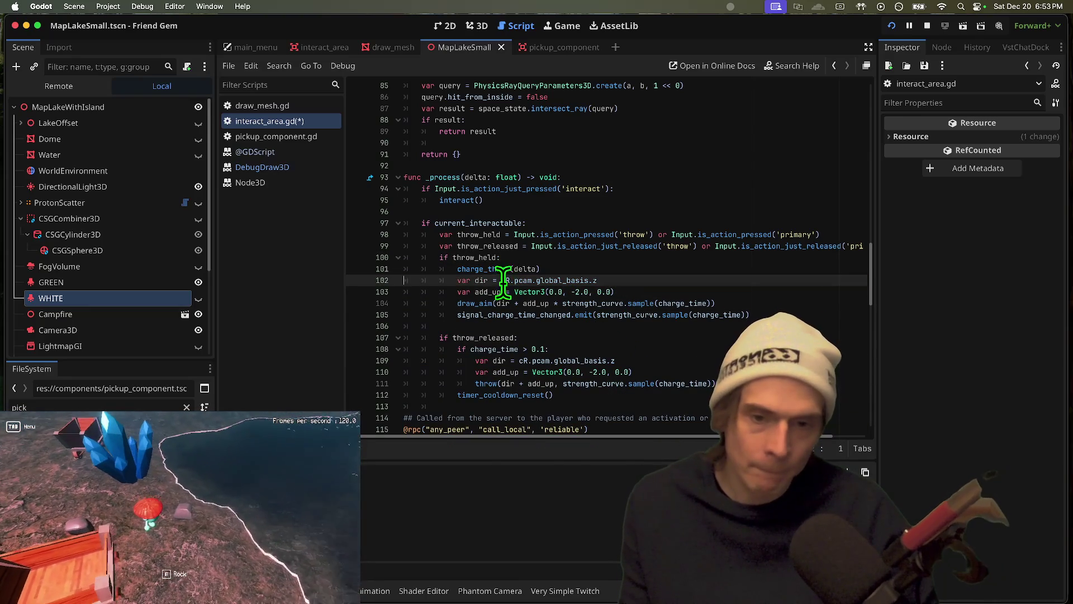
click(740, 280)
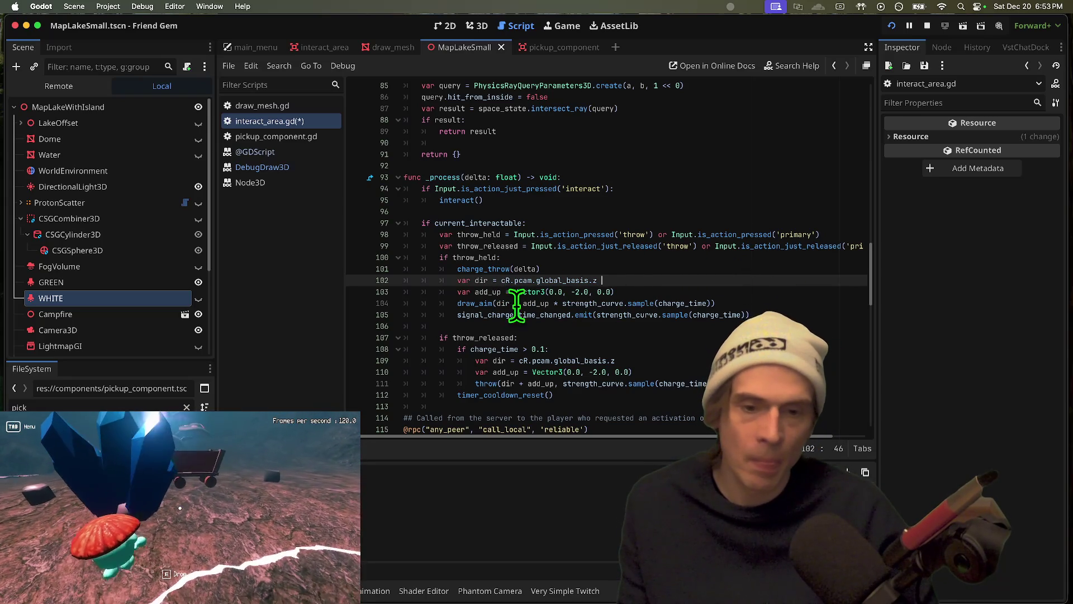
click(478, 337)
key(ctrl+s)
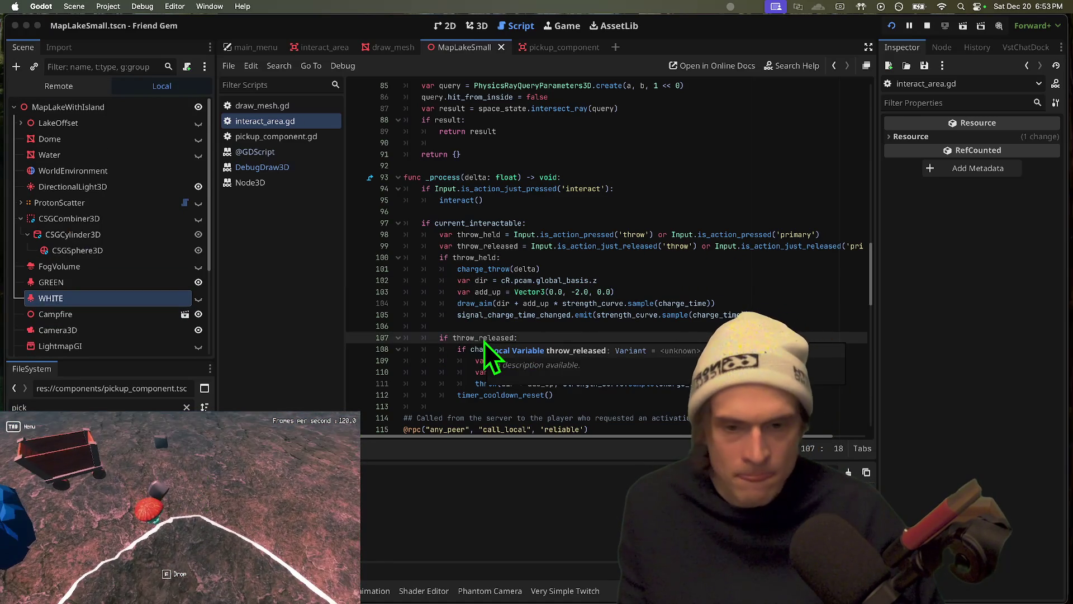
key(super+b)
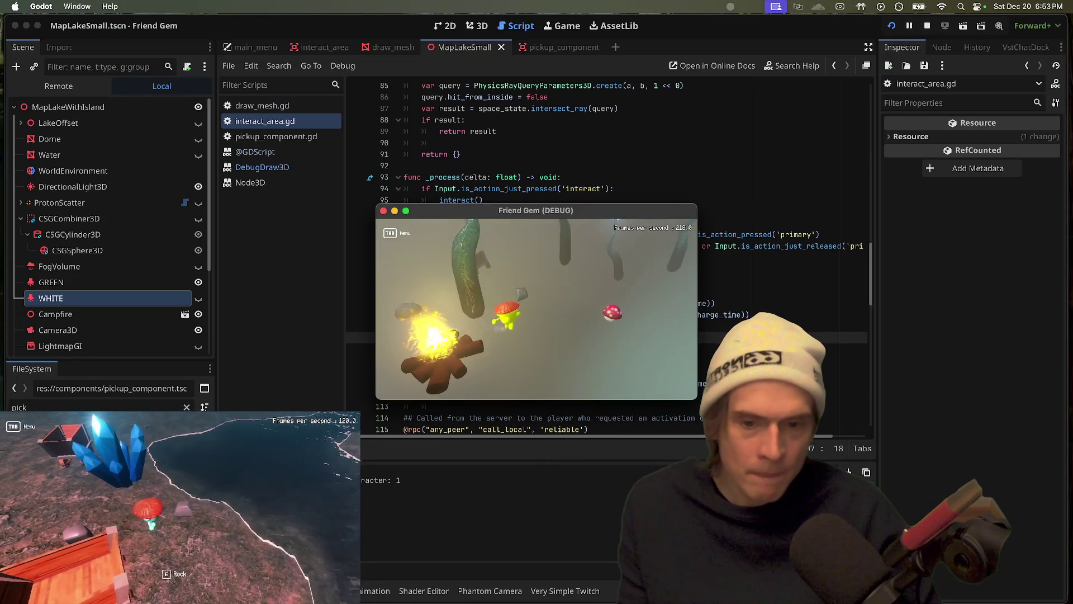
Make add_up's offset a positive 2.0, wrap (dir + add_up) in draw_aim, save and test
key(e)
click(565, 303)
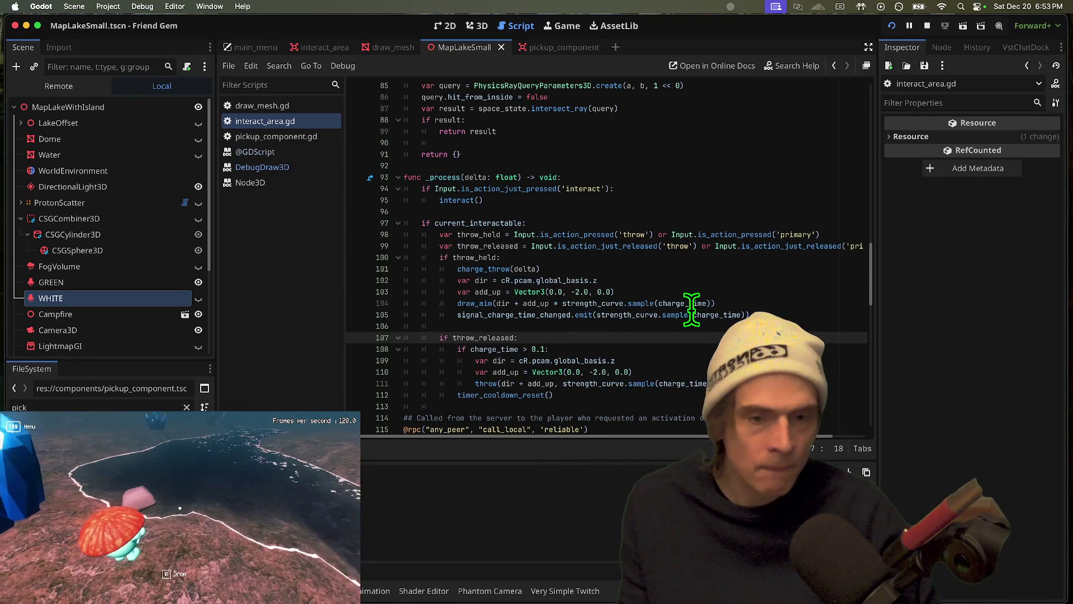
double_click(527, 303)
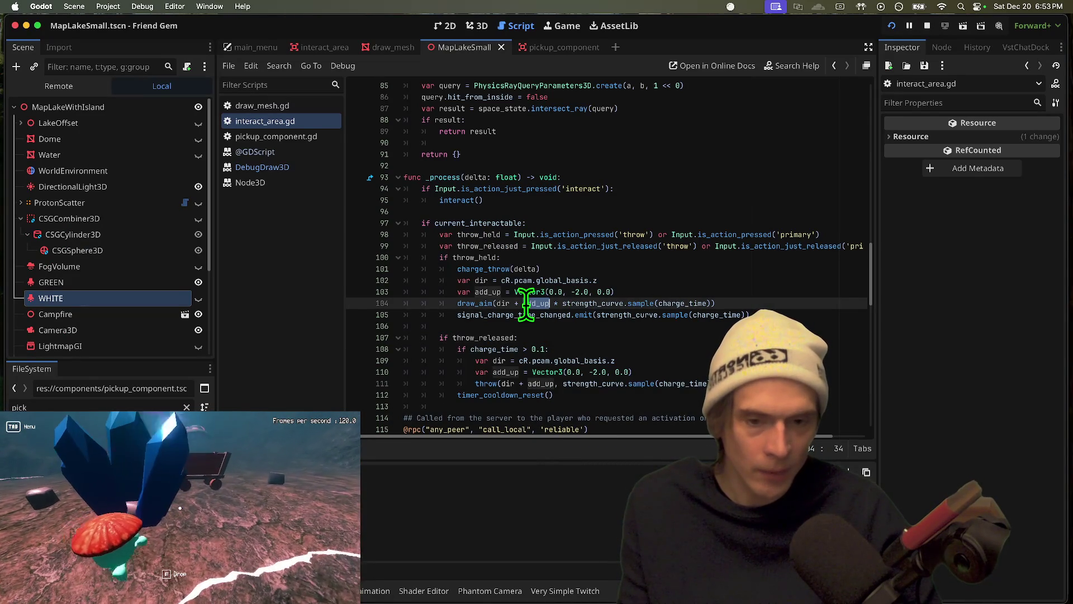
click(569, 291)
key(BackSpace)
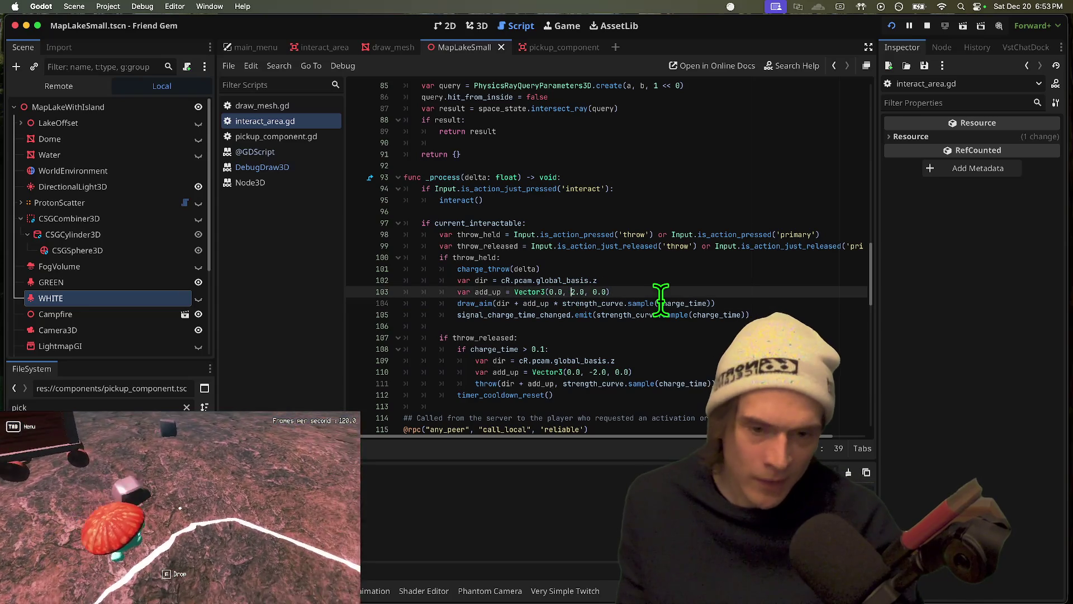
drag(496, 303, 542, 303)
text(()
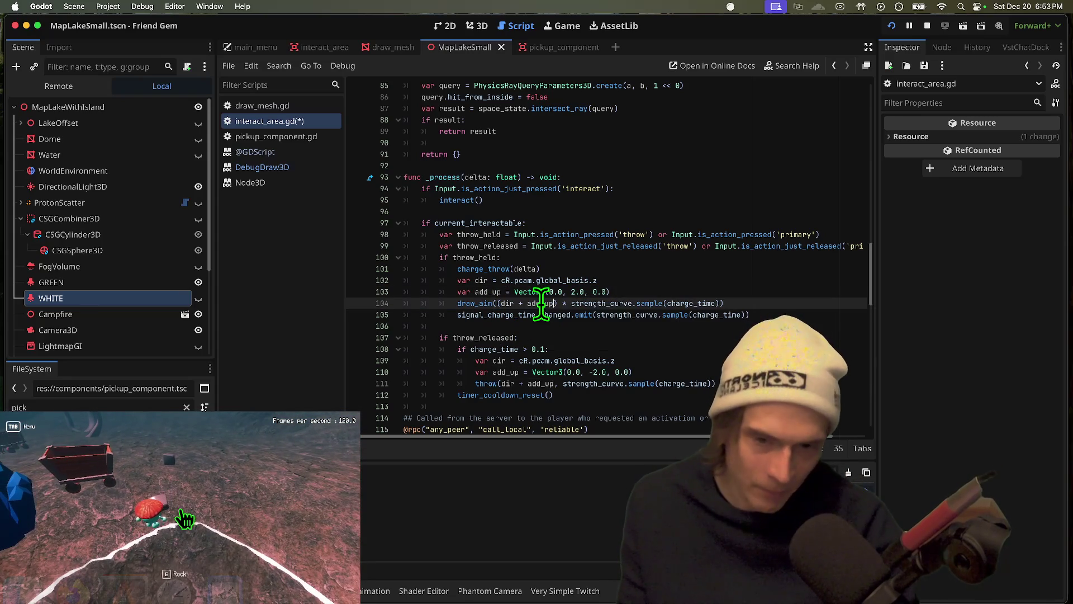
key(super+s)
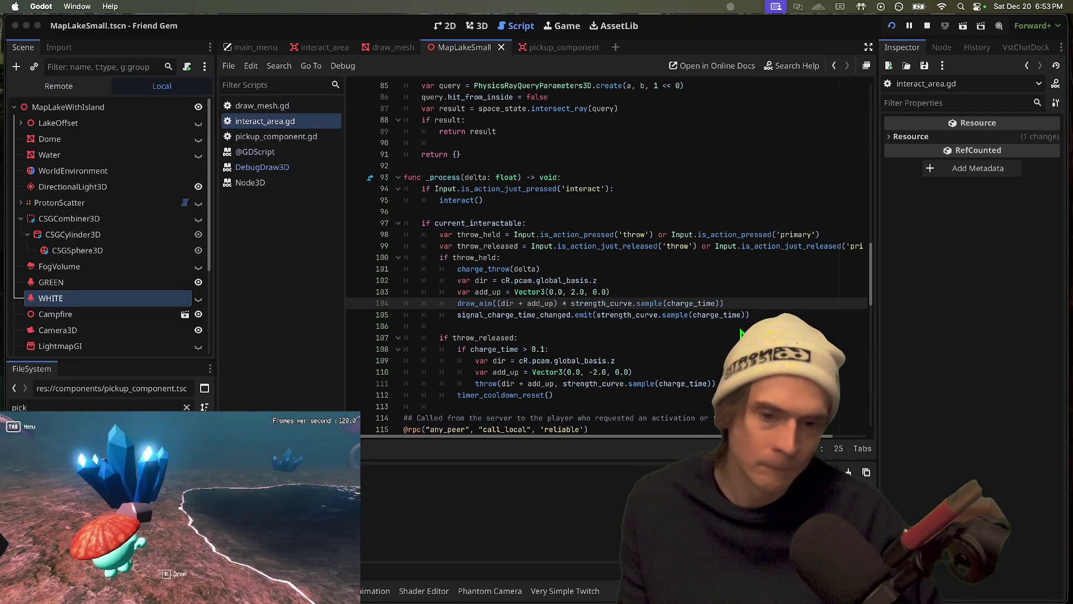
key(super+b)
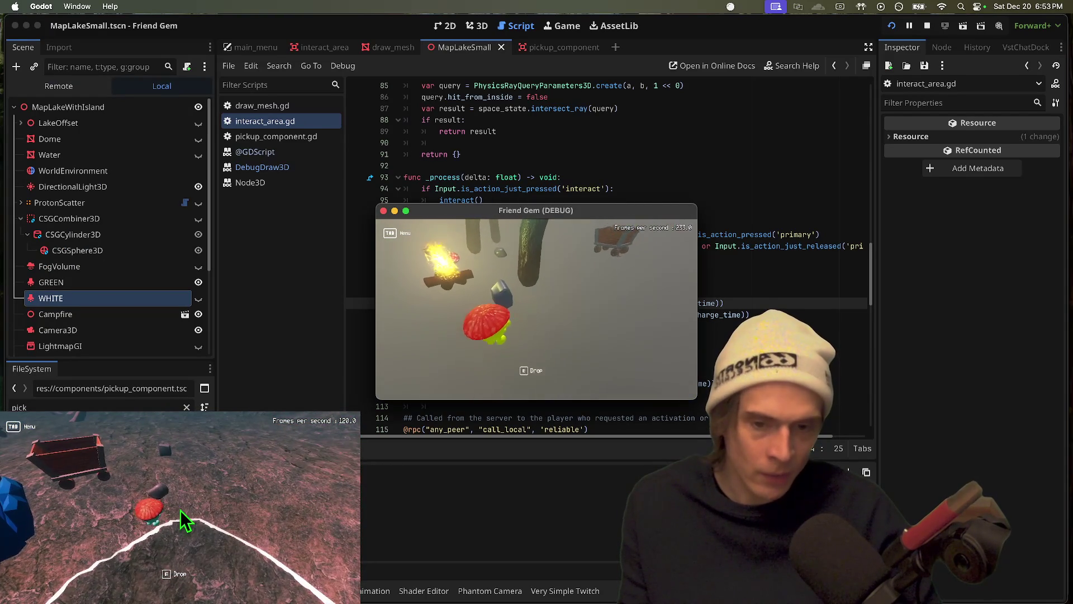
key(super+q)
Append * 1000 to the draw_aim argument and test a throw in the game
double_click(522, 280)
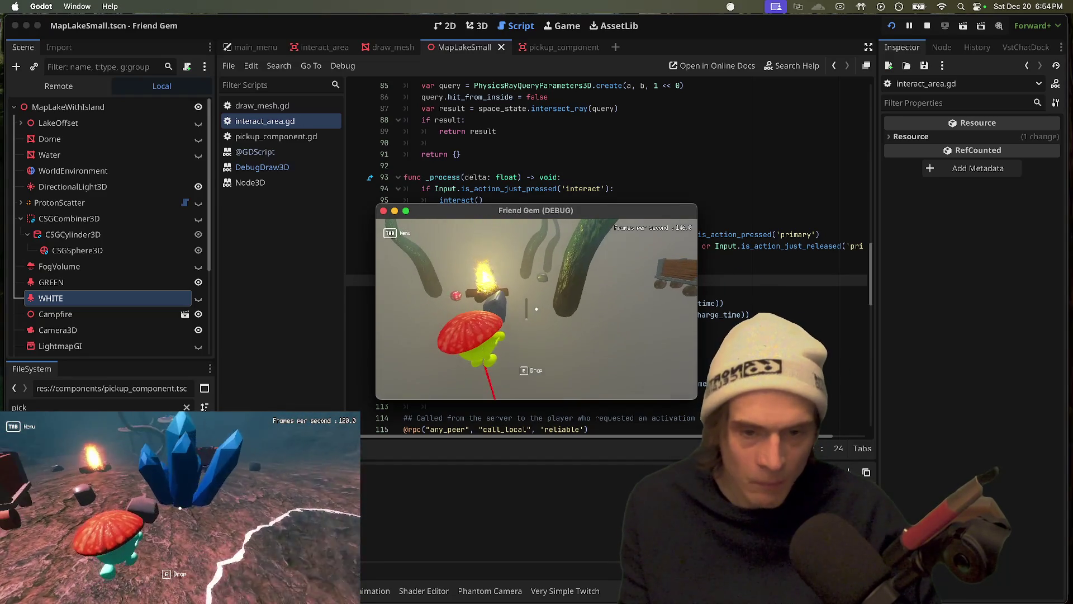
click(779, 291)
click(782, 281)
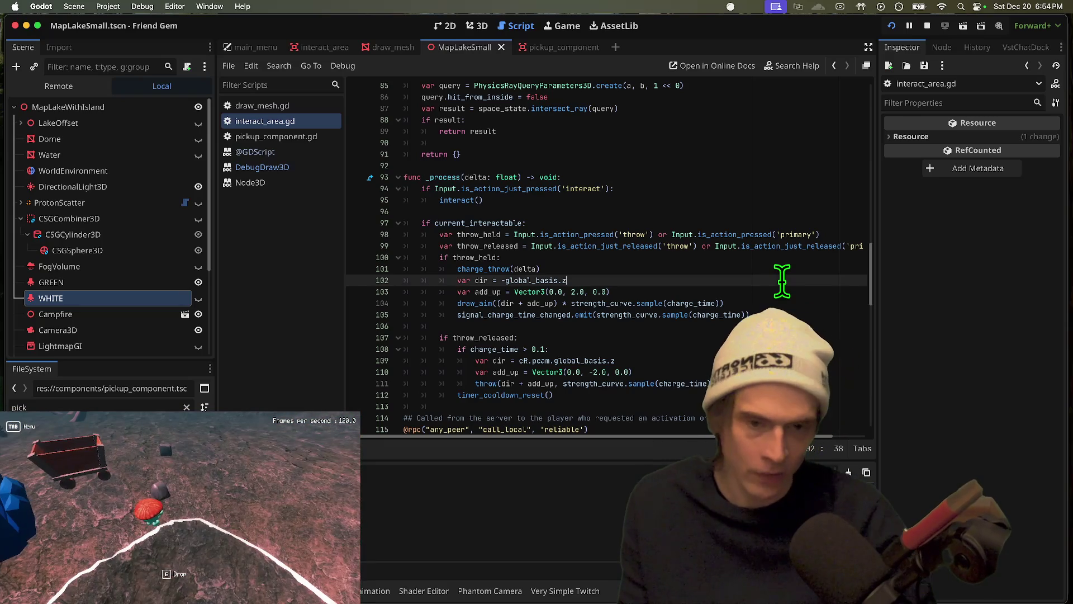
text(* 1000)
key(super+b)
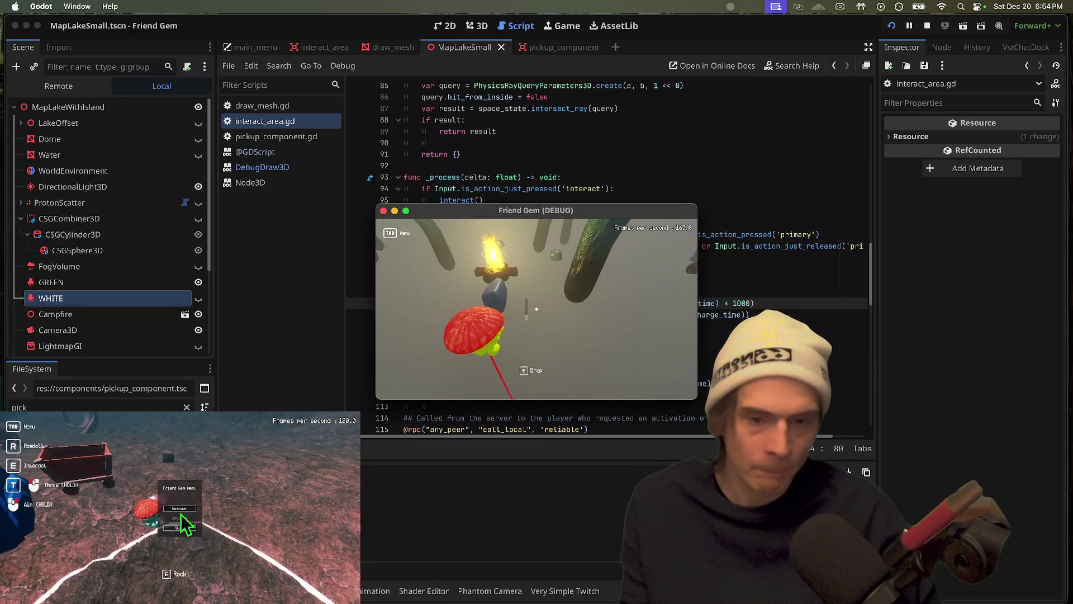
key(super+b)
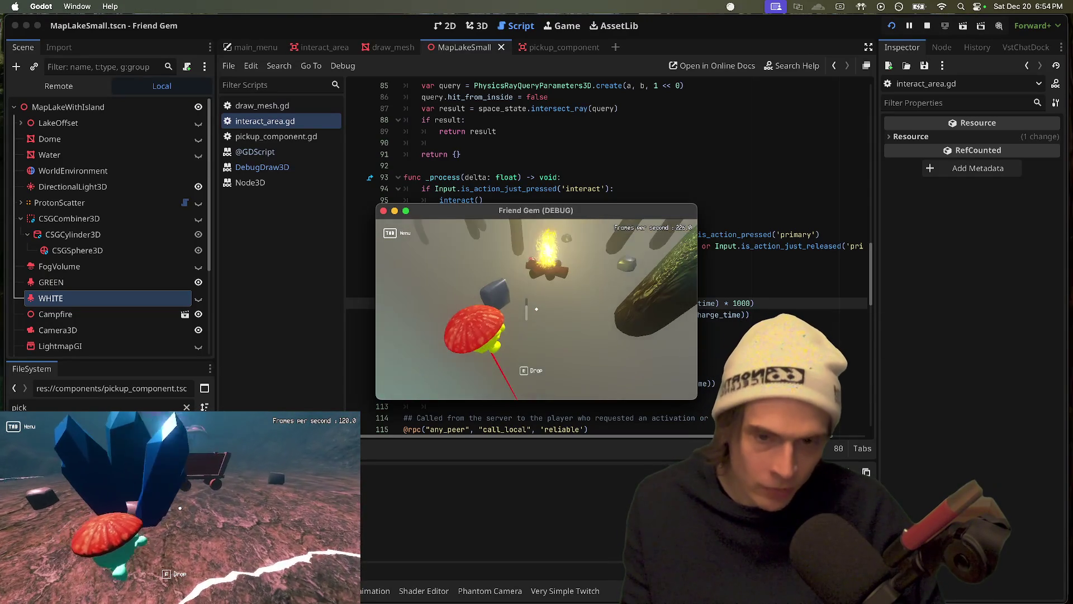
key(e)
key(super+q)
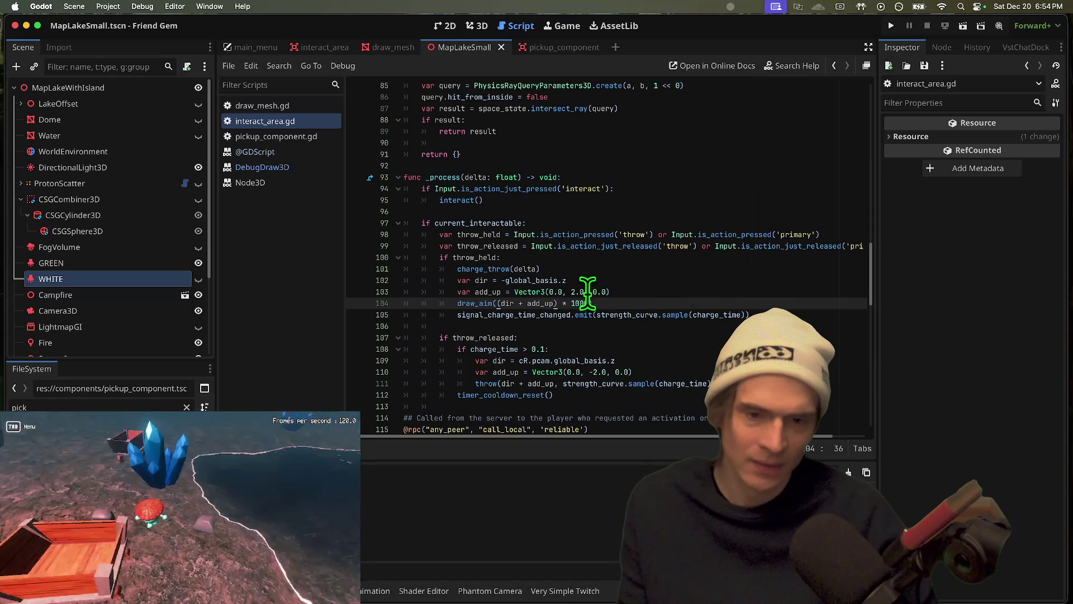
Replace (dir + add_up) with dir in draw_aim, toggle comments on the add_up line, and save
key(Up)
key(shift+Home)
key(shift+Home)
key(Delete)
key(Delete)
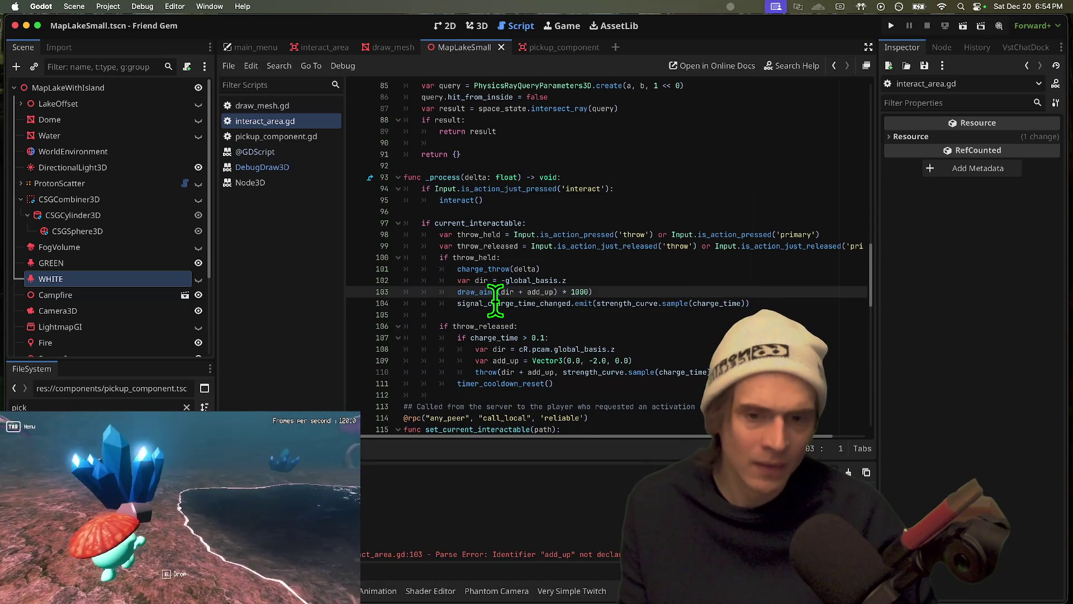
key(super+z)
double_click(482, 280)
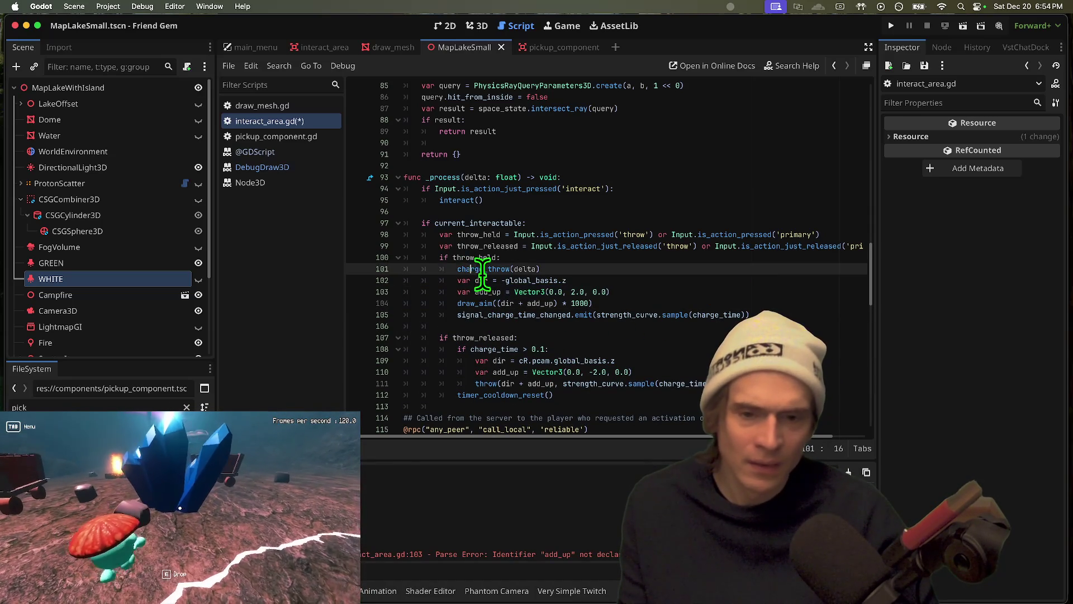
drag(557, 303, 497, 303)
text(dir)
triple_click(696, 283)
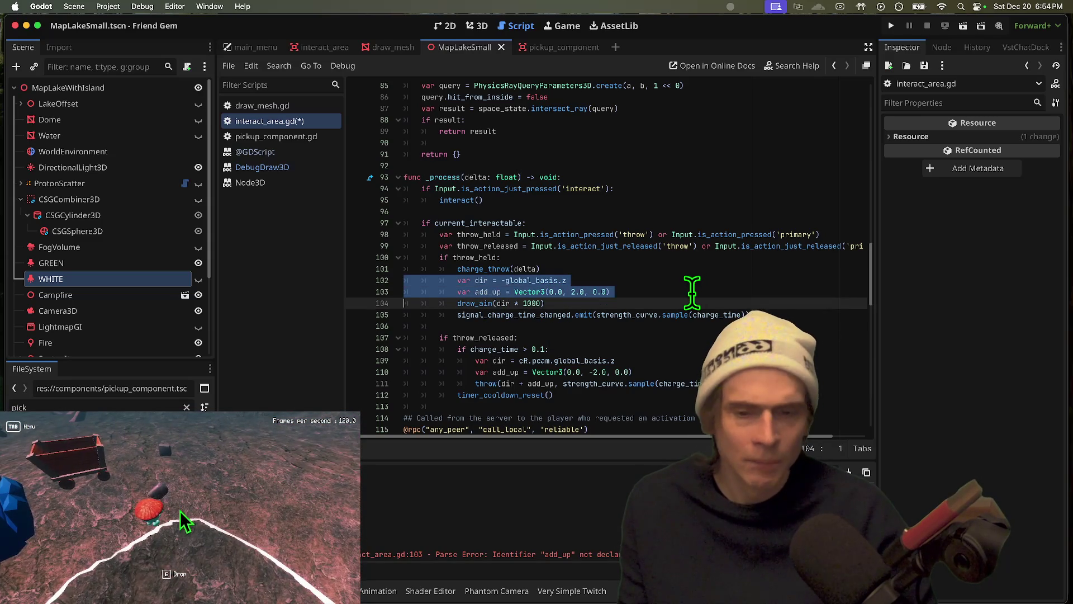
key(ctrl+k)
key(ctrl+s)
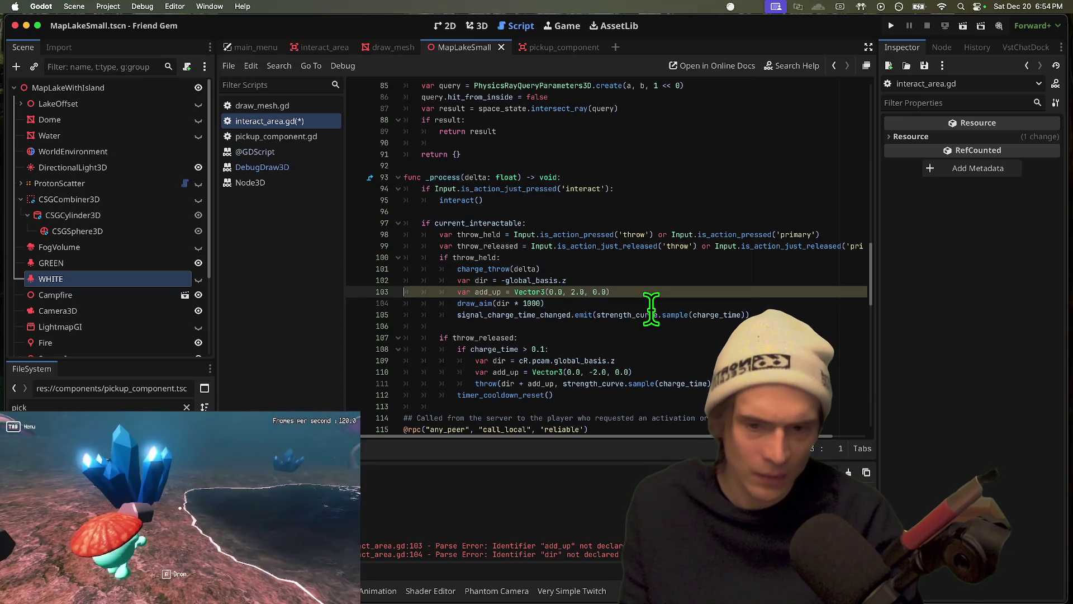
key(ctrl+k)
key(ctrl+s)
ctrl+click(491, 304)
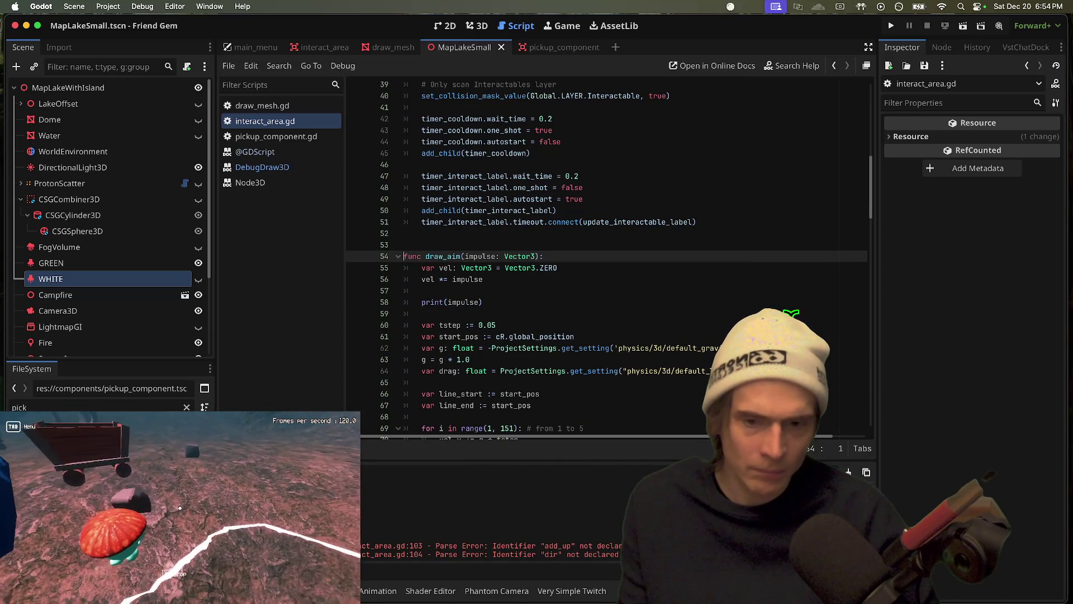
Set line 61 to var start_pos := global_transform.origin and review the clampf drag step
scroll(570, 327, down, 1)
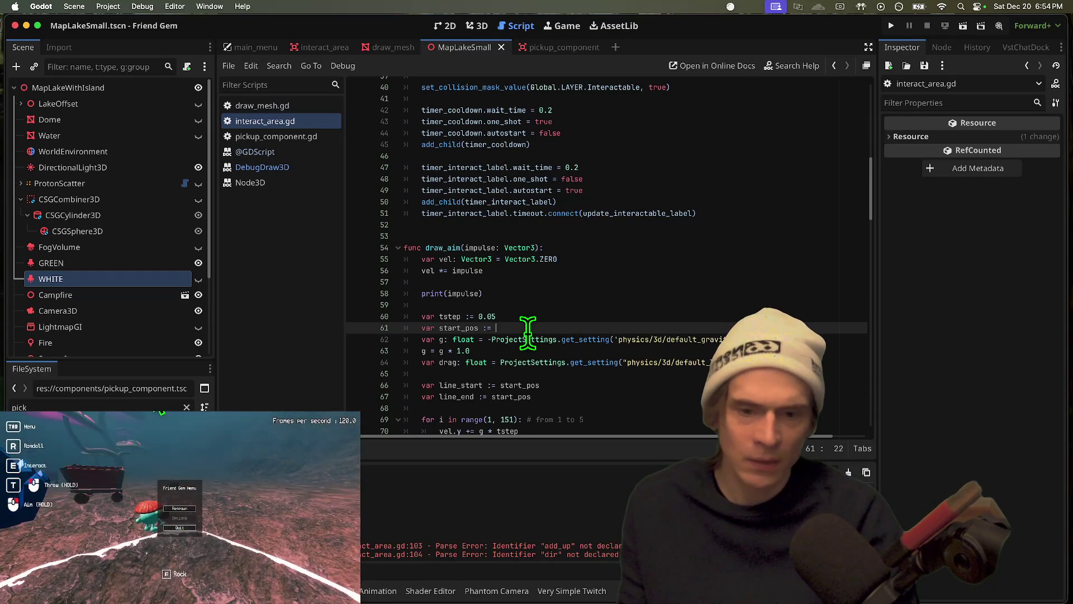
text(global)
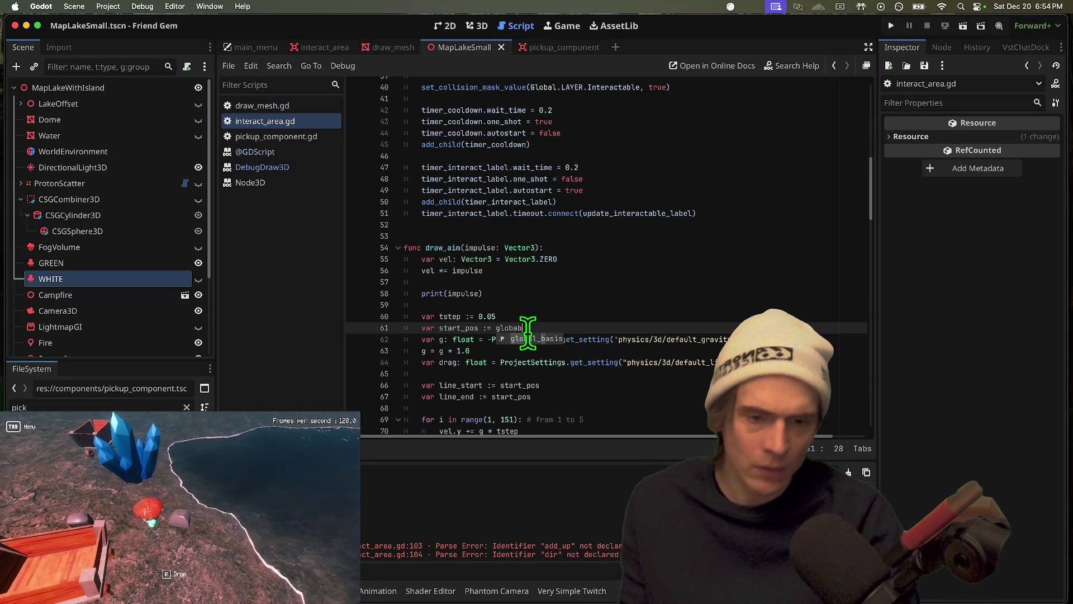
text(gin)
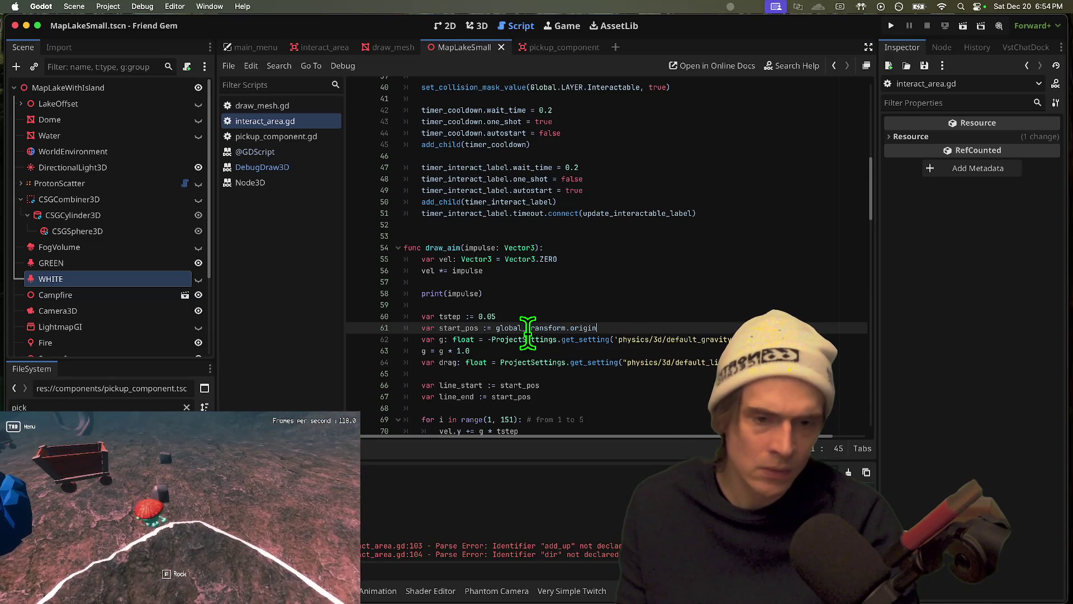
scroll(509, 338, down, 3)
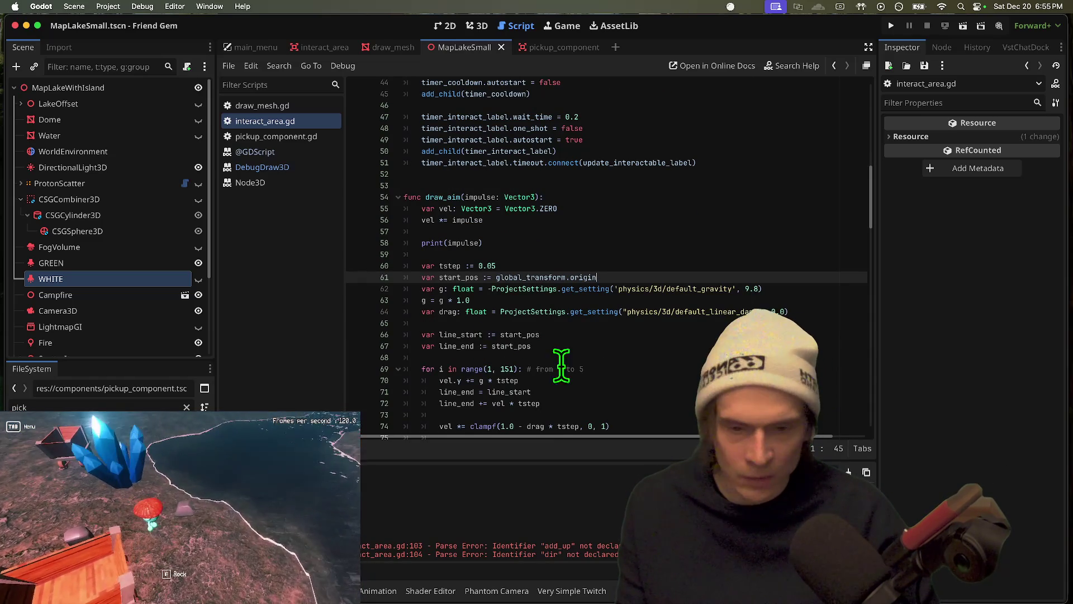
scroll(581, 367, down, 5)
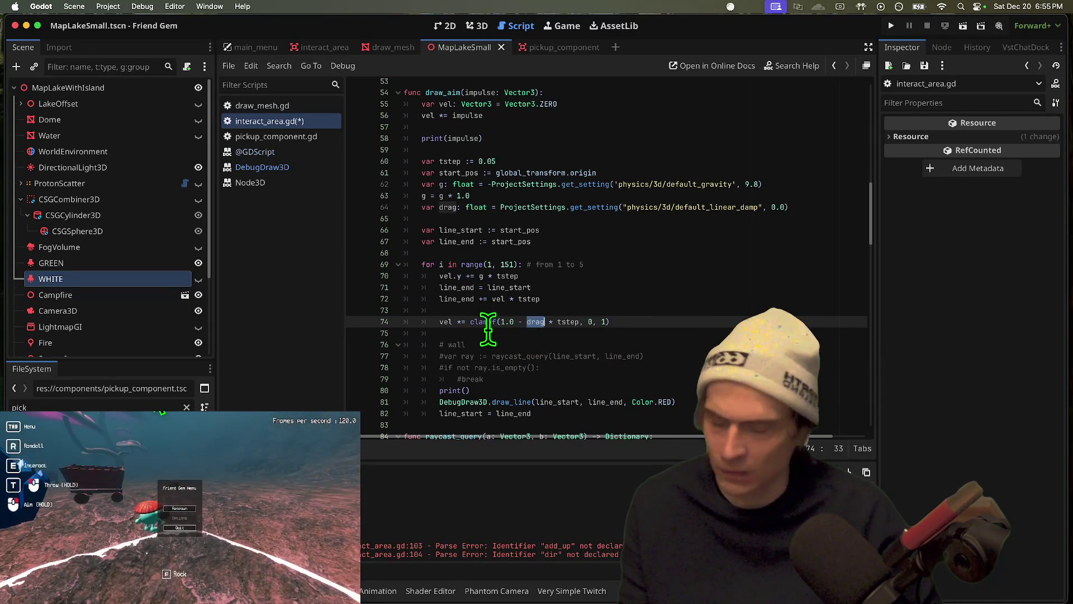
mouse_move(488, 329)
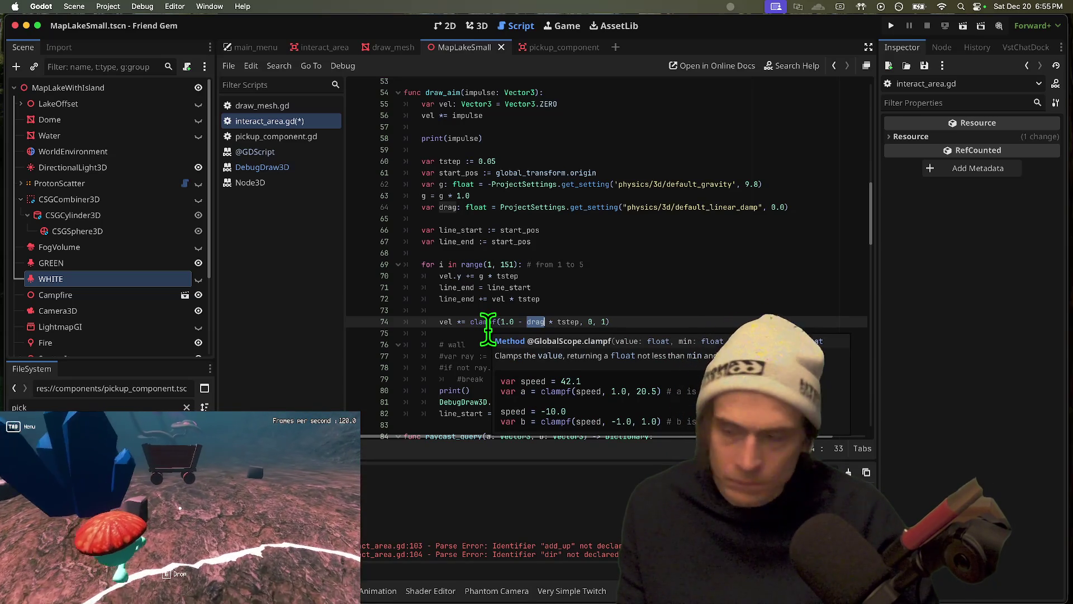
click(488, 330)
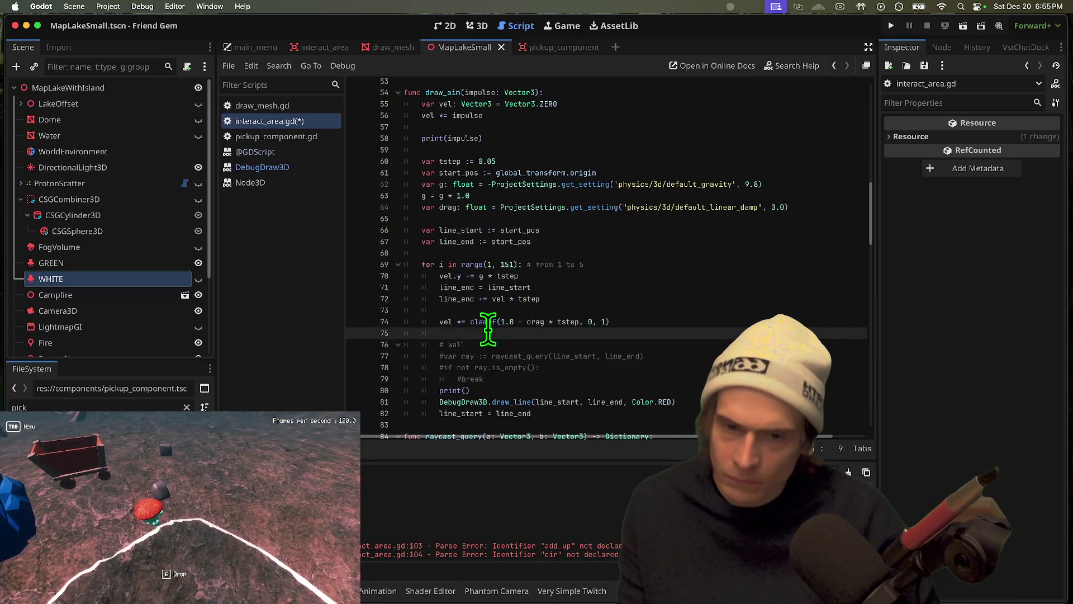
click(789, 207)
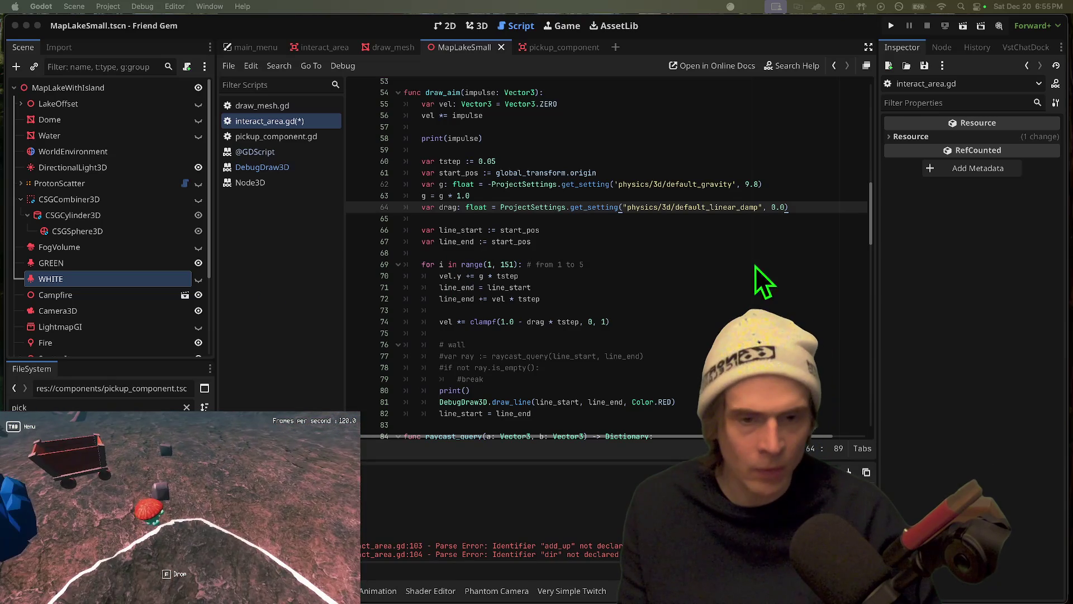
Change the linear damp default from 0.0 to 0.1, save, and test-run the game
key(Left)
key(BackSpace)
text(1)
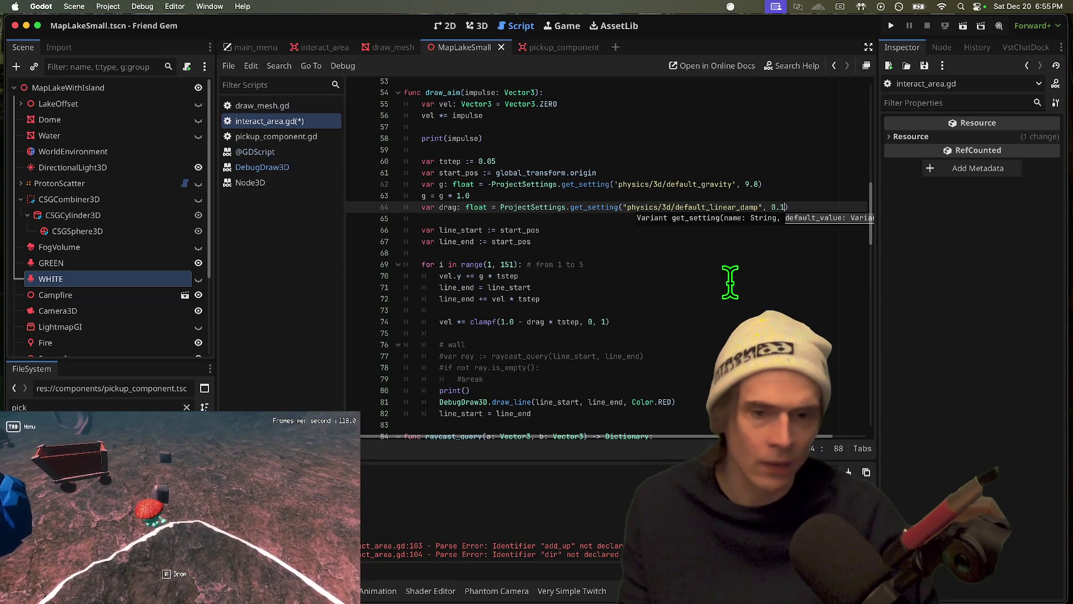
click(726, 287)
key(super+s)
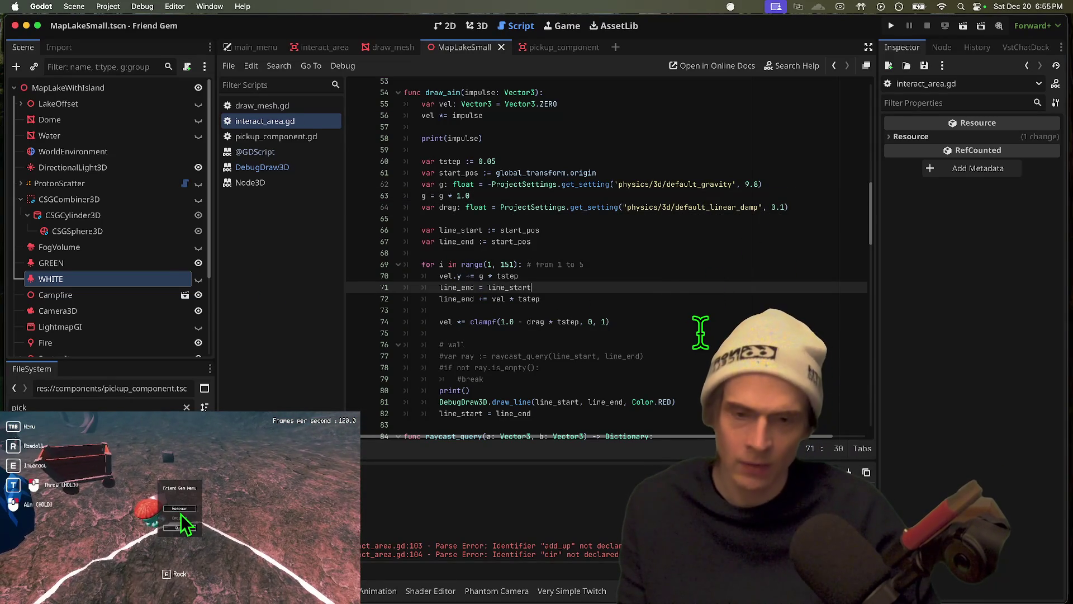
key(super+b)
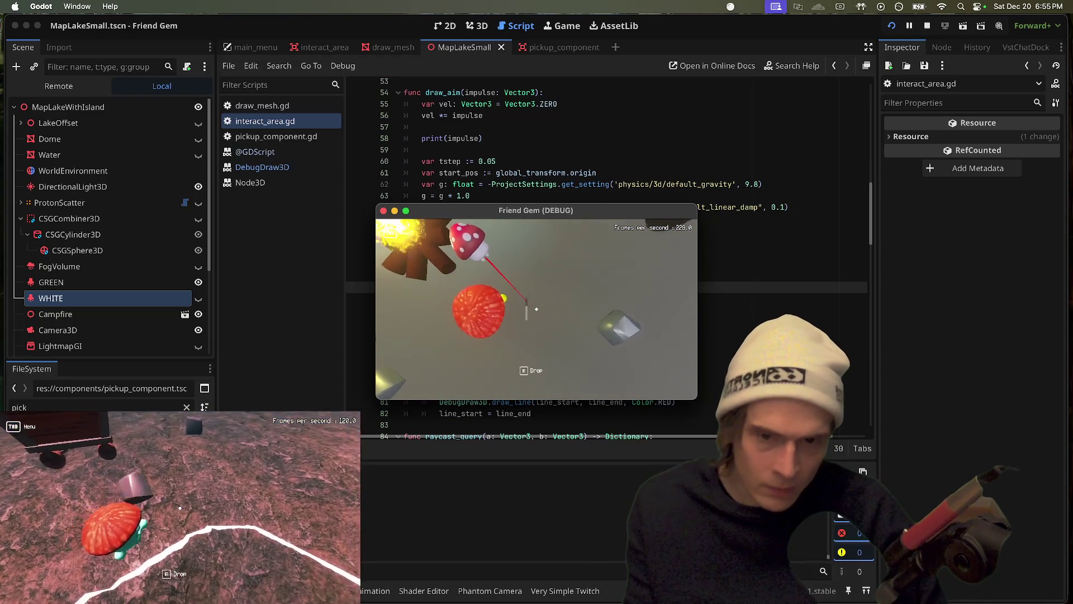
key(super+period)
click(535, 310)
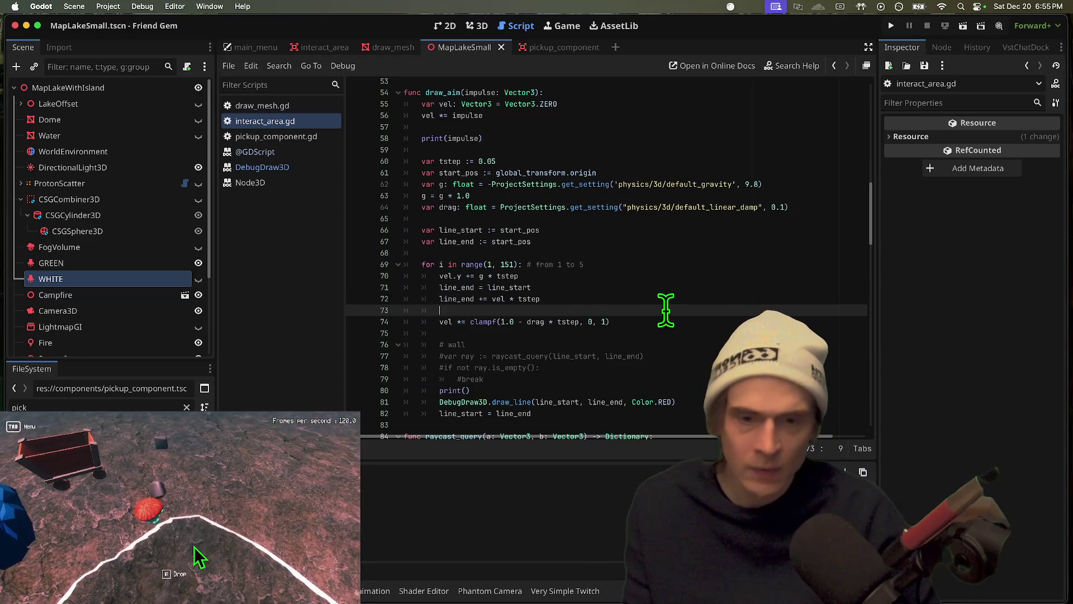
Read gravity without the leading minus, default it to -9.8, save and test the trajectory
click(811, 207)
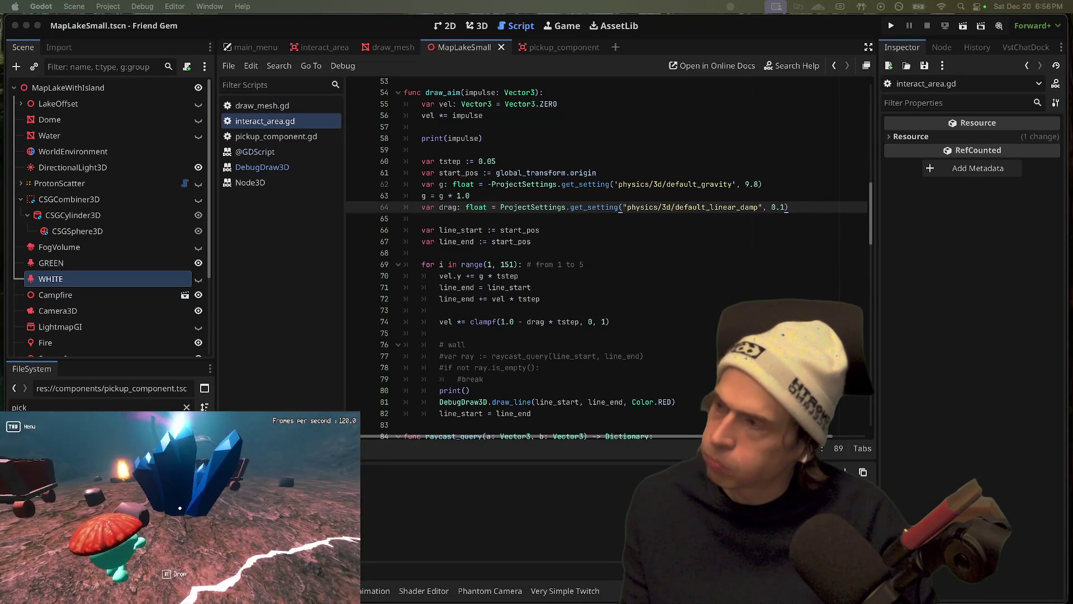
click(491, 184)
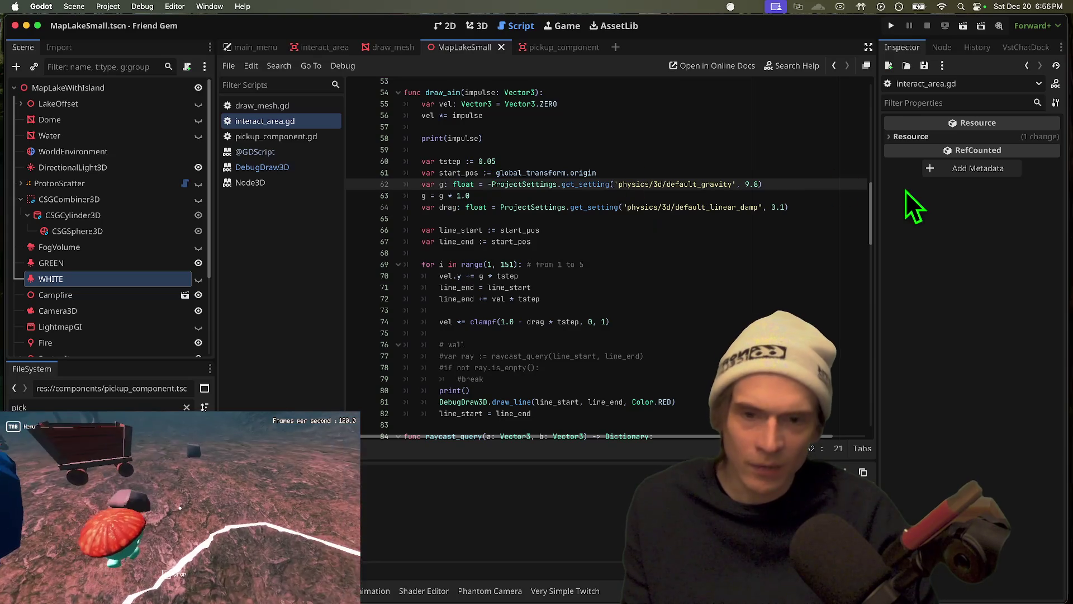
key(BackSpace)
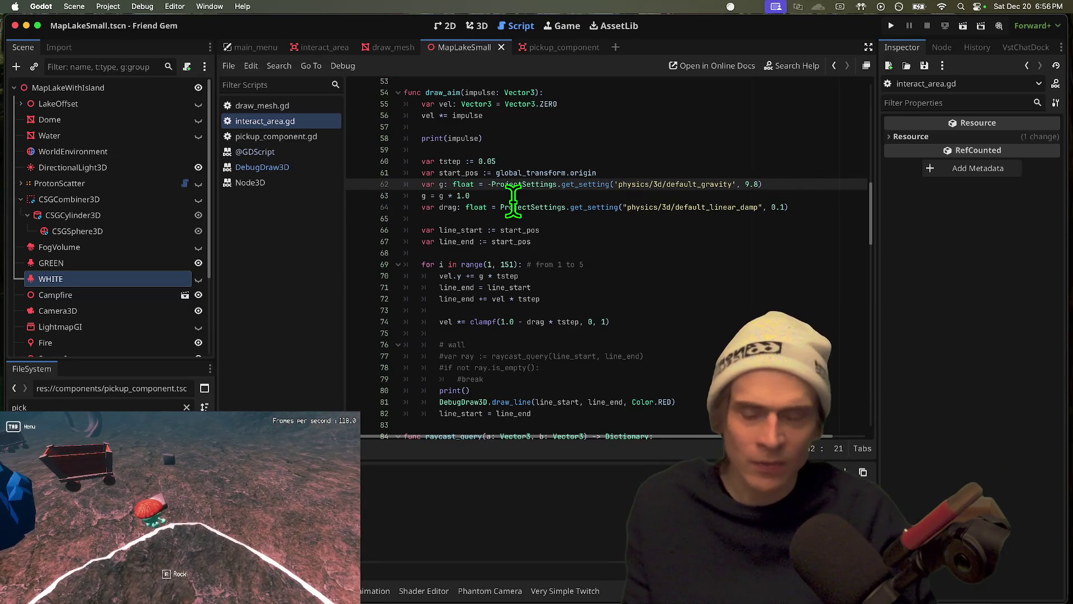
key(End)
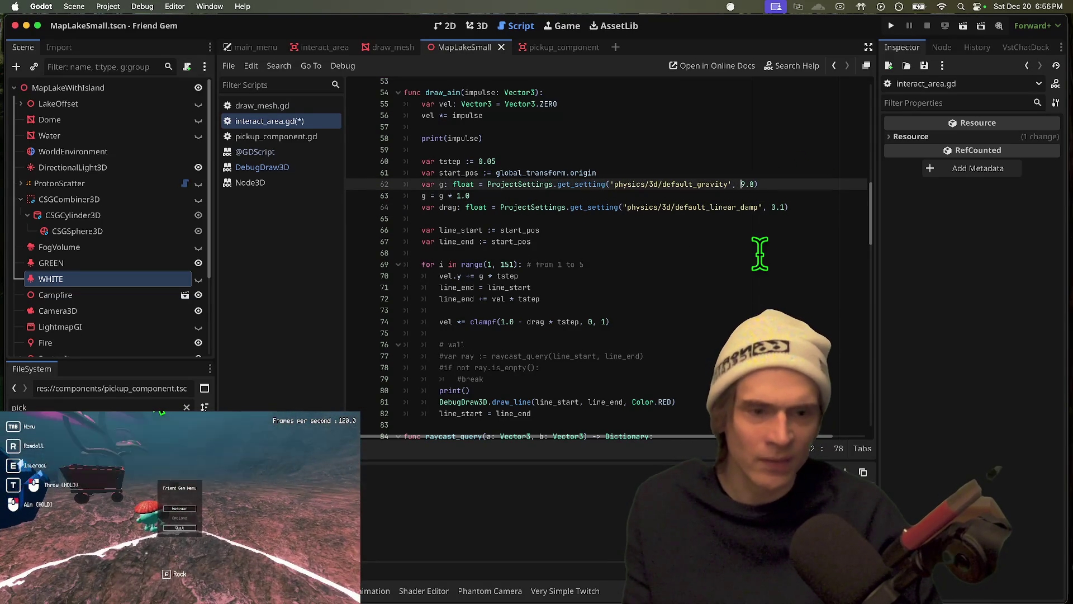
text(-)
key(Up)
key(ctrl+s)
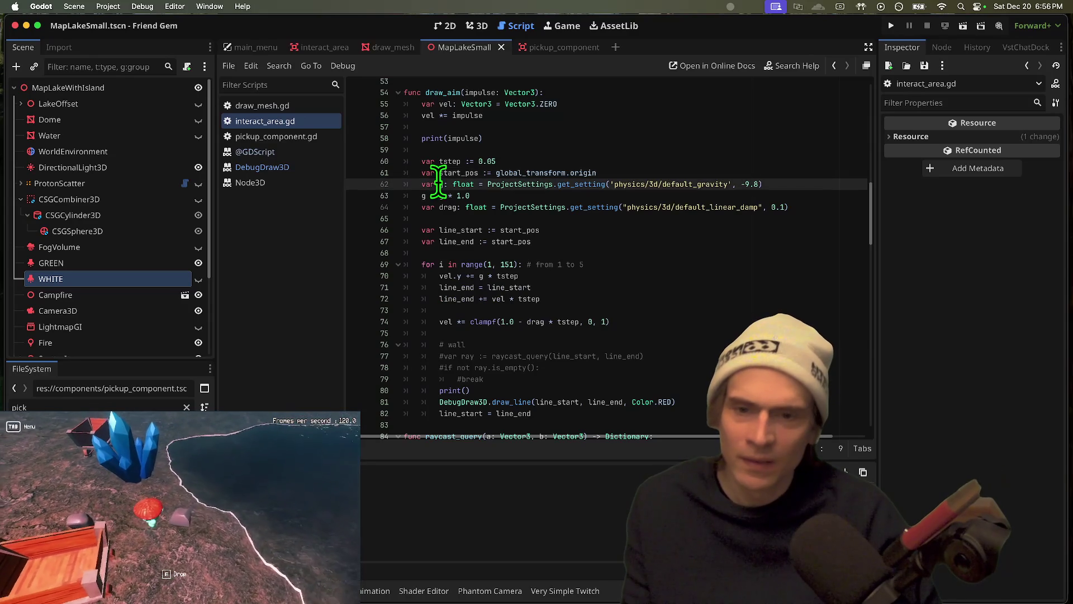
click(441, 183)
key(super+b)
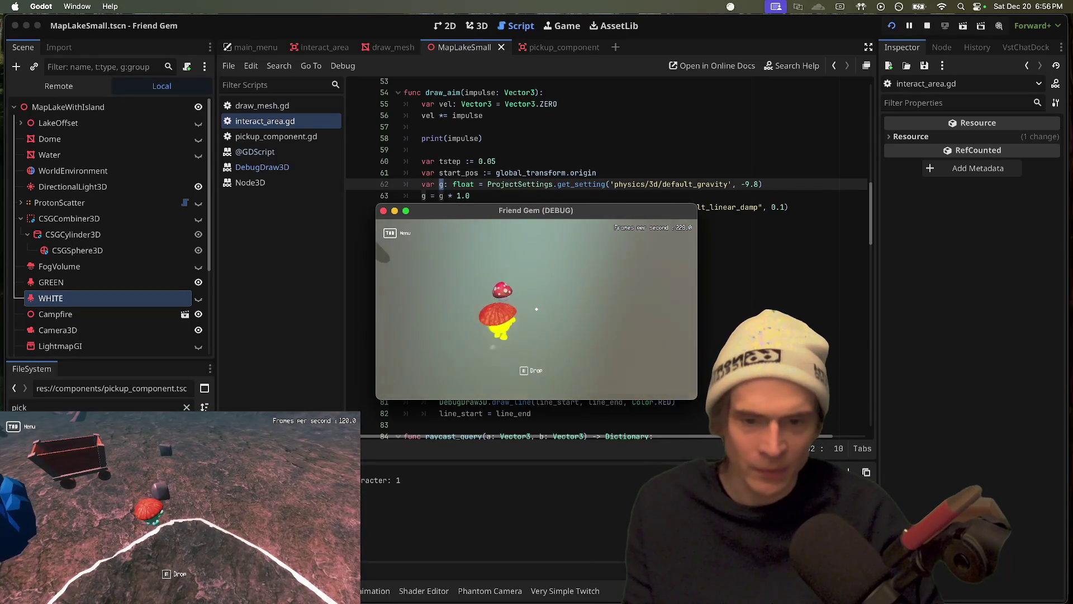
key(super+q)
click(620, 196)
click(927, 28)
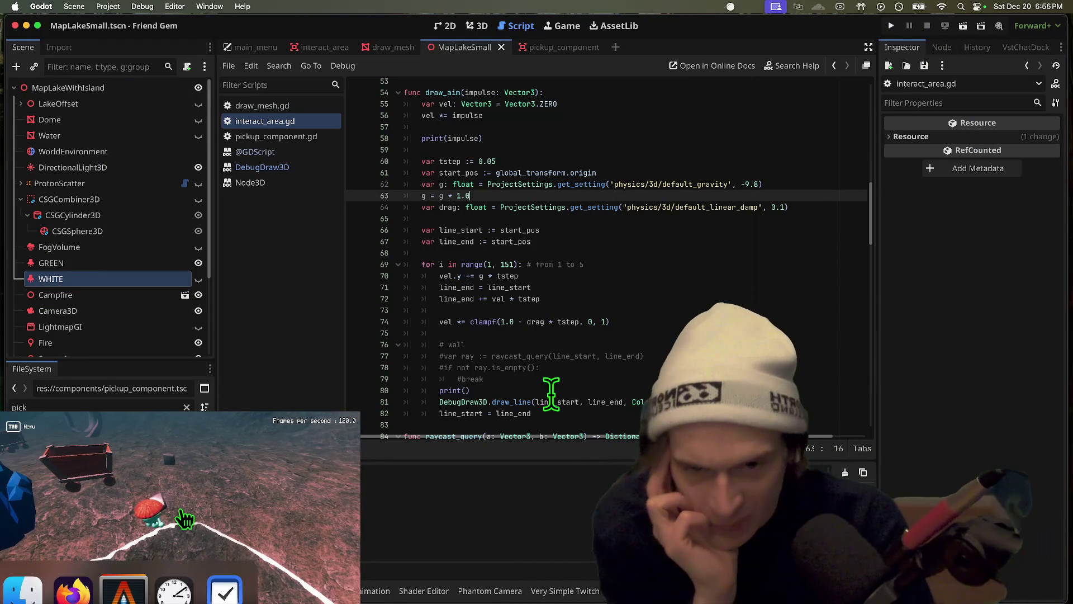
scroll(548, 383, down, 1)
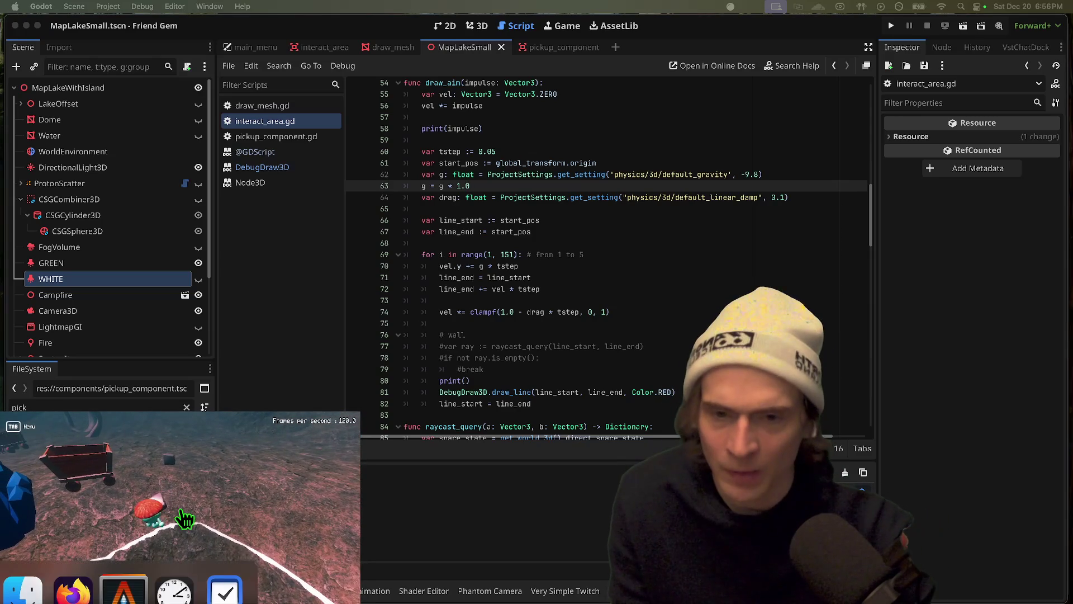
click(178, 508)
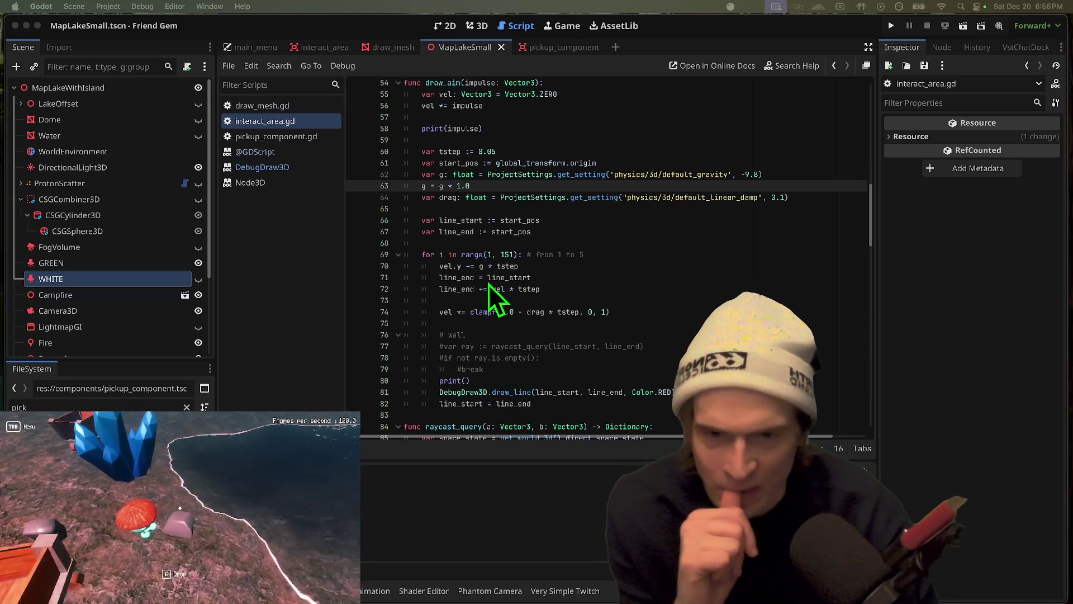
double_click(482, 312)
double_click(535, 312)
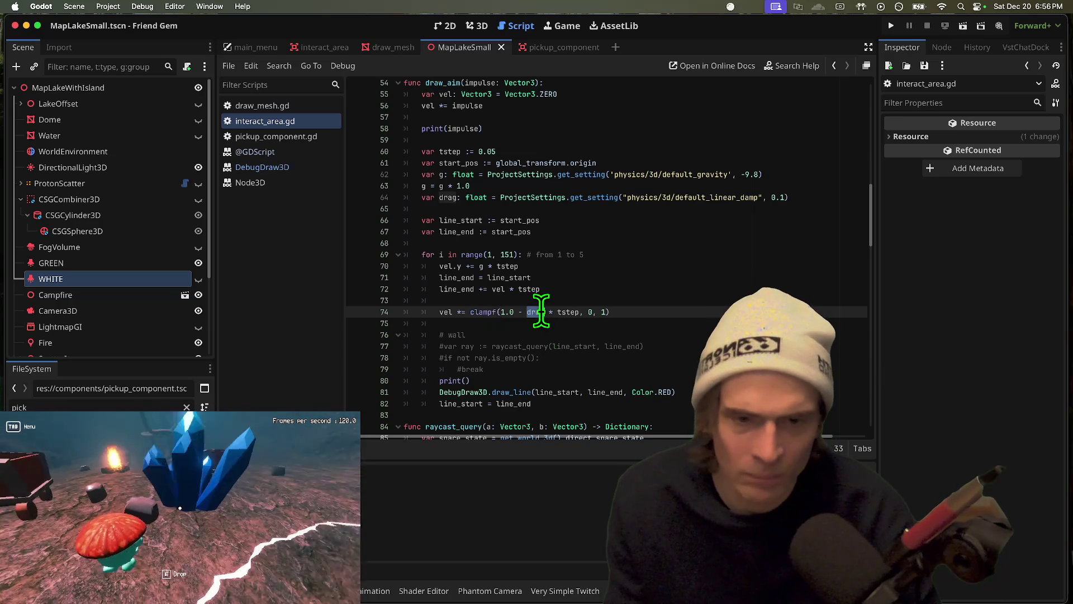
right_click(539, 313)
key(Escape)
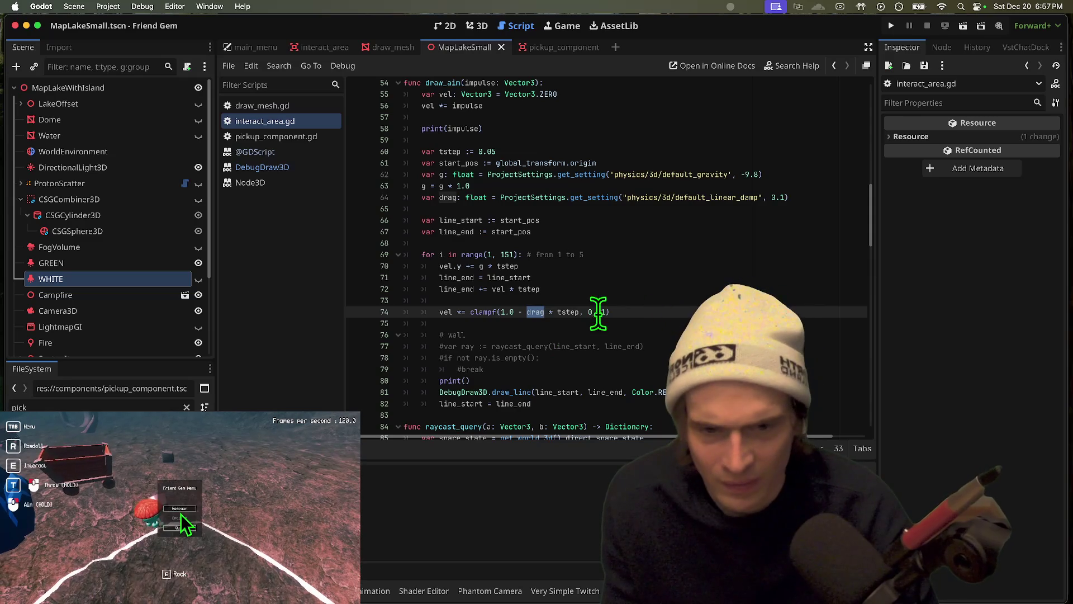
double_click(568, 312)
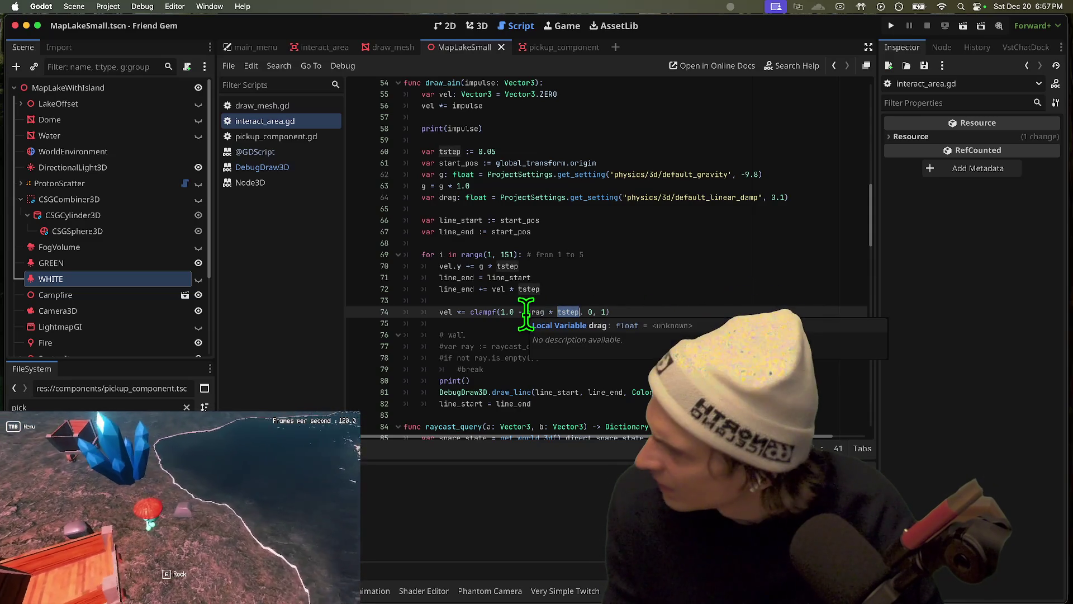
mouse_move(488, 319)
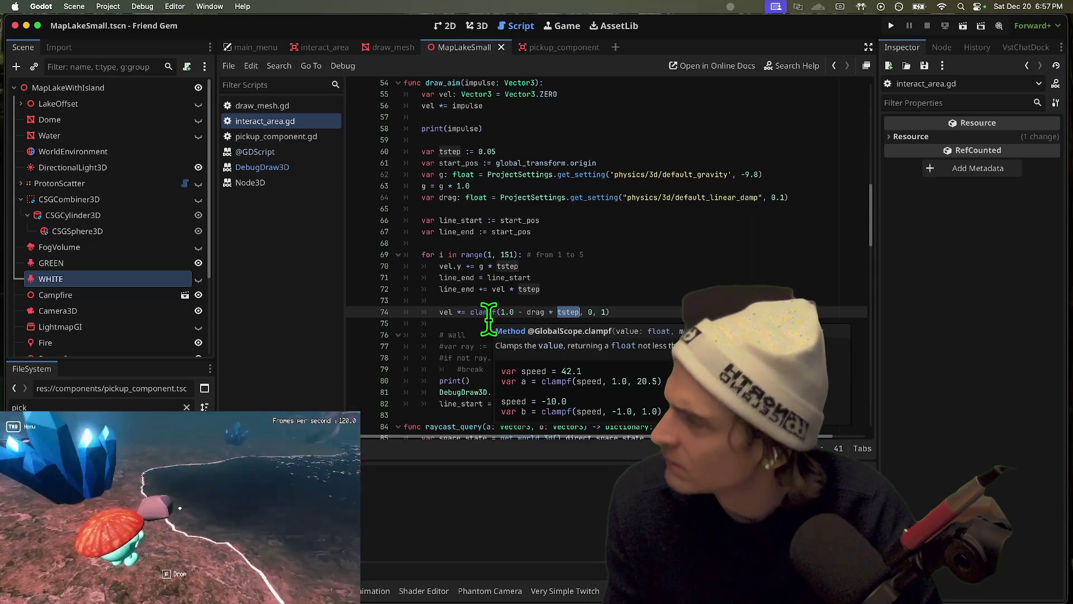
double_click(446, 313)
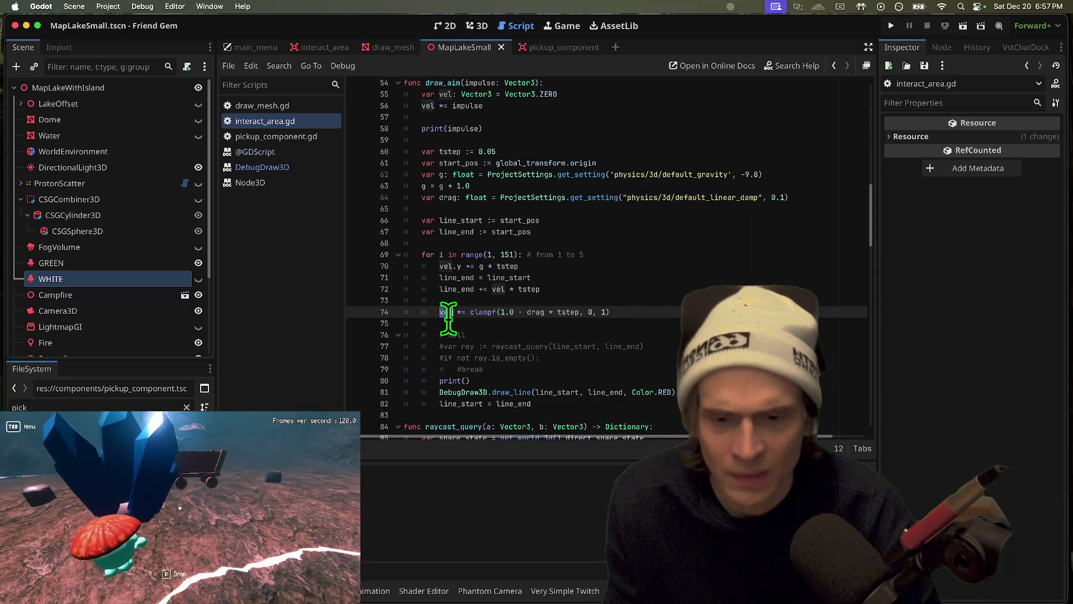
right_click(448, 319)
click(628, 296)
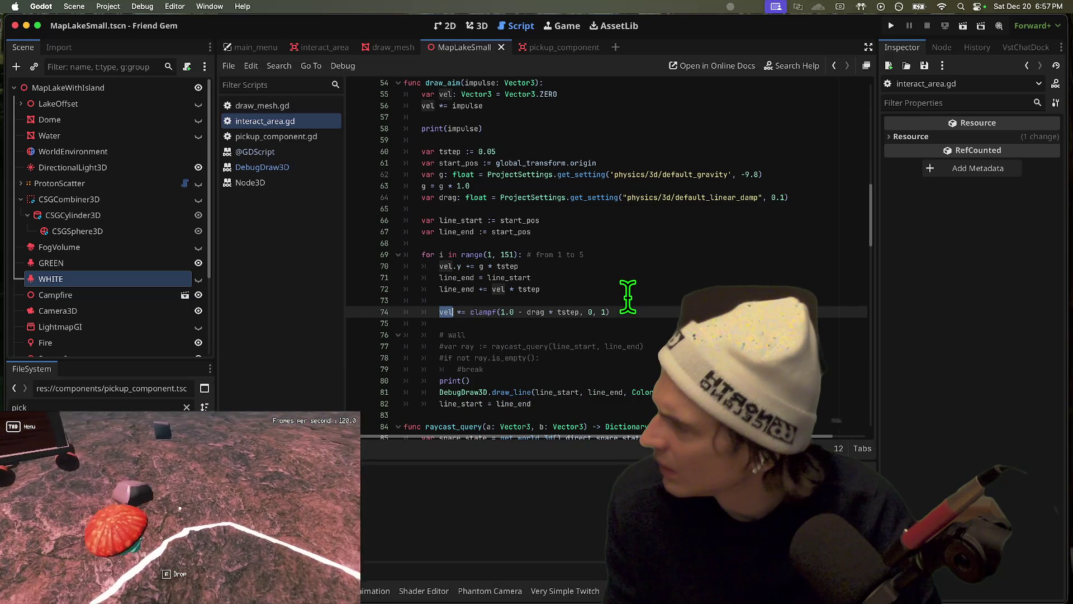
click(179, 505)
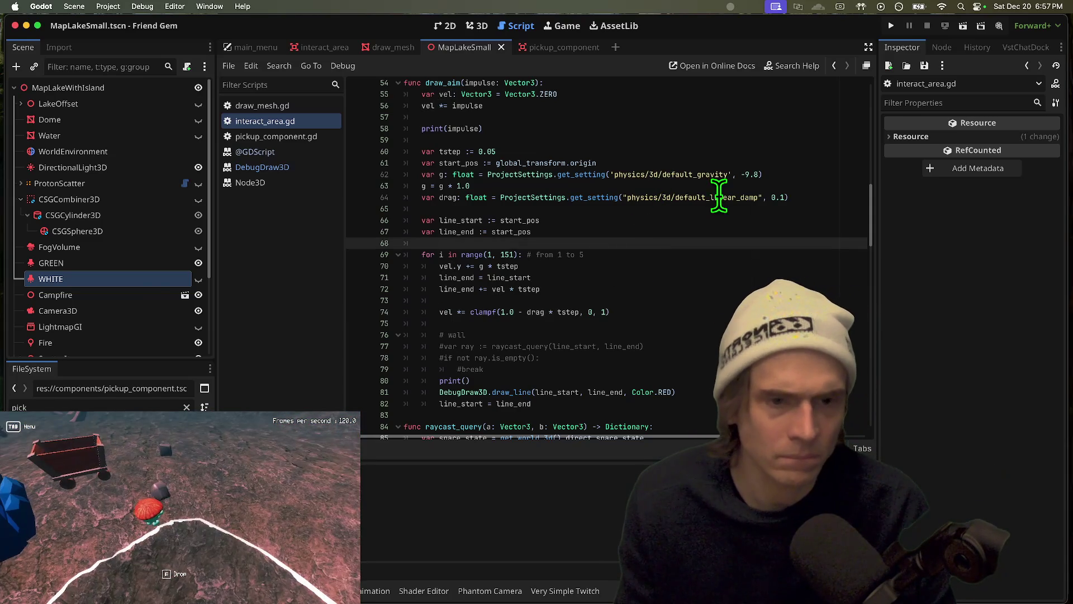
click(108, 7)
click(117, 22)
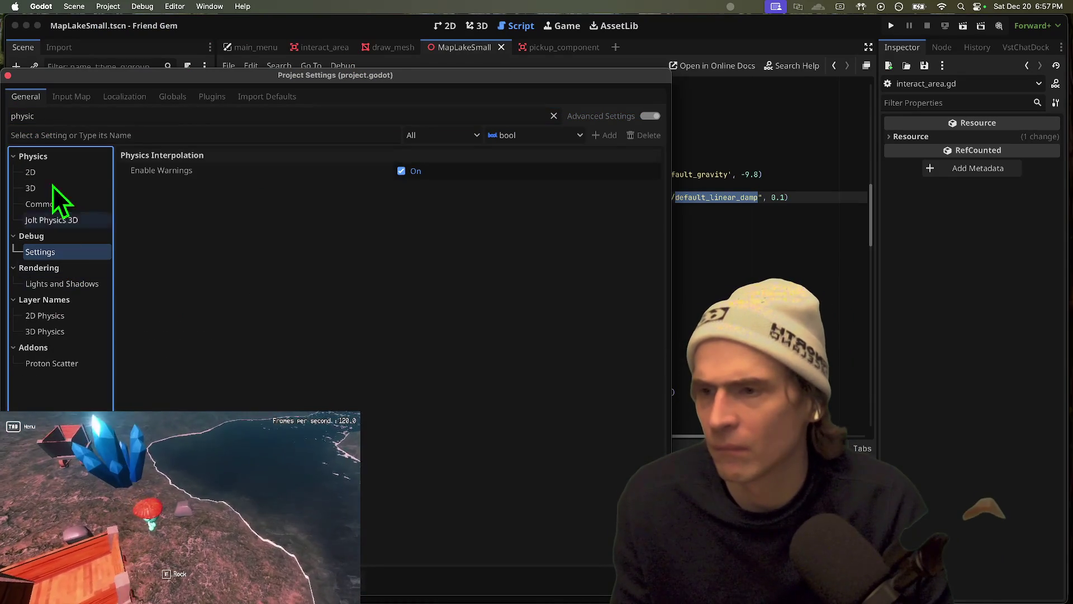
click(31, 187)
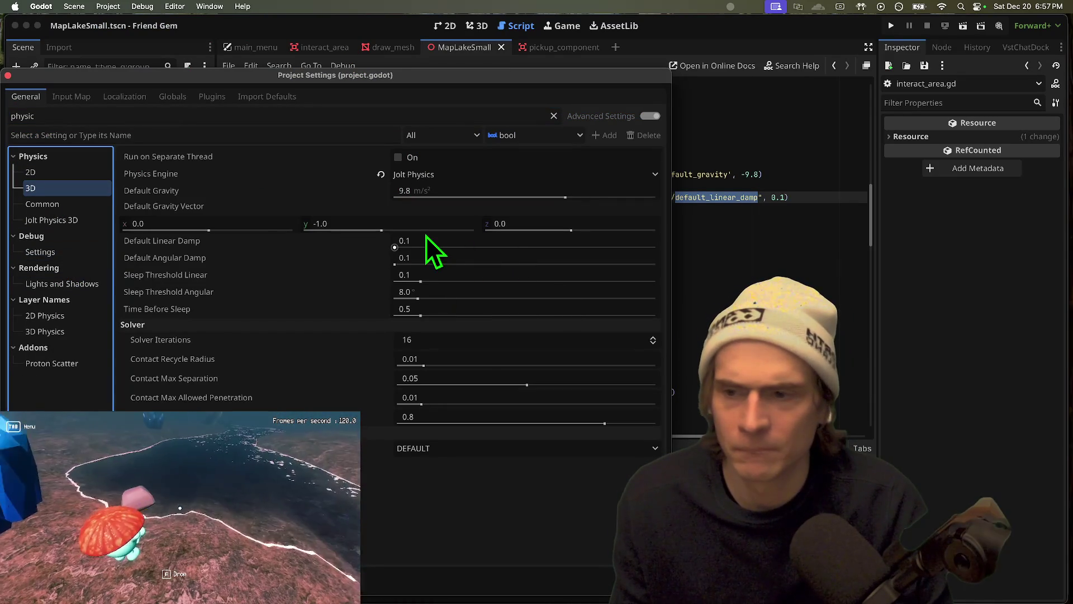
mouse_move(173, 244)
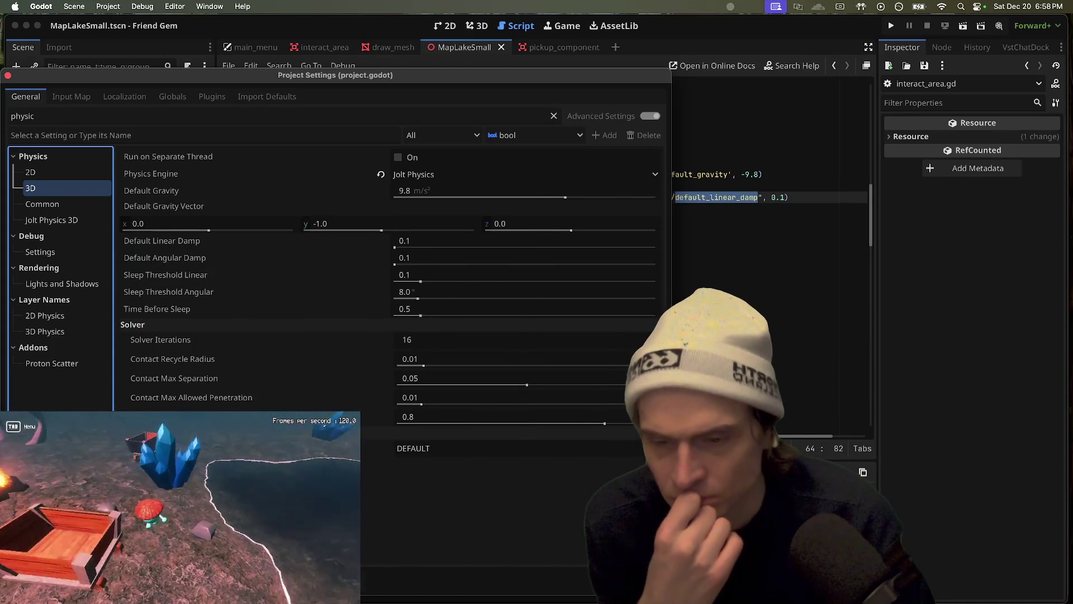
key(Escape)
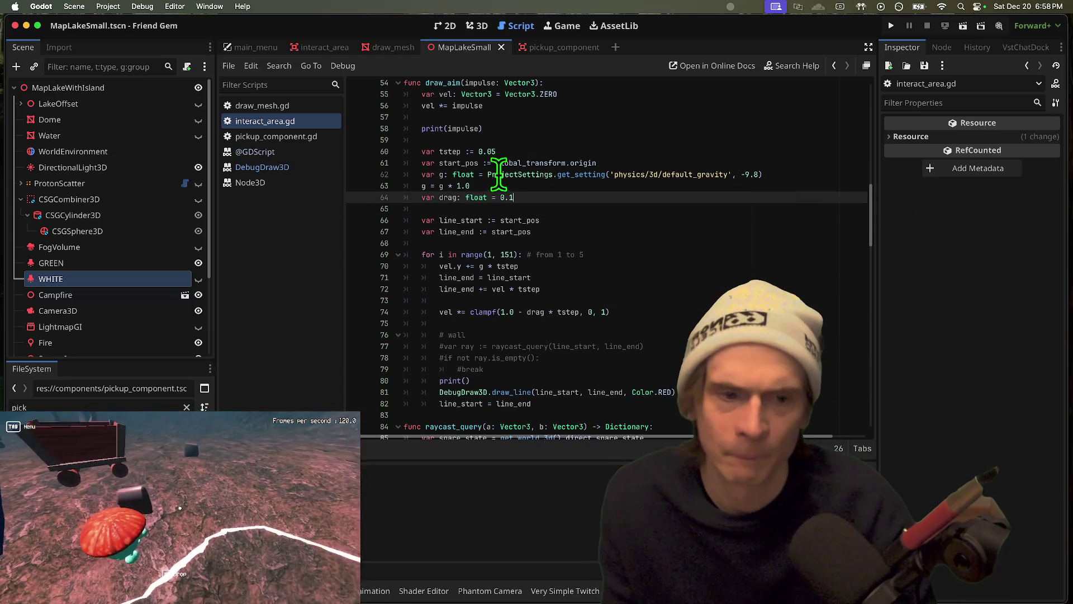
Comment out the ProjectSettings gravity and drag lines and hard-code g = -9.8 and drag = 0.1
drag(776, 158, 824, 170)
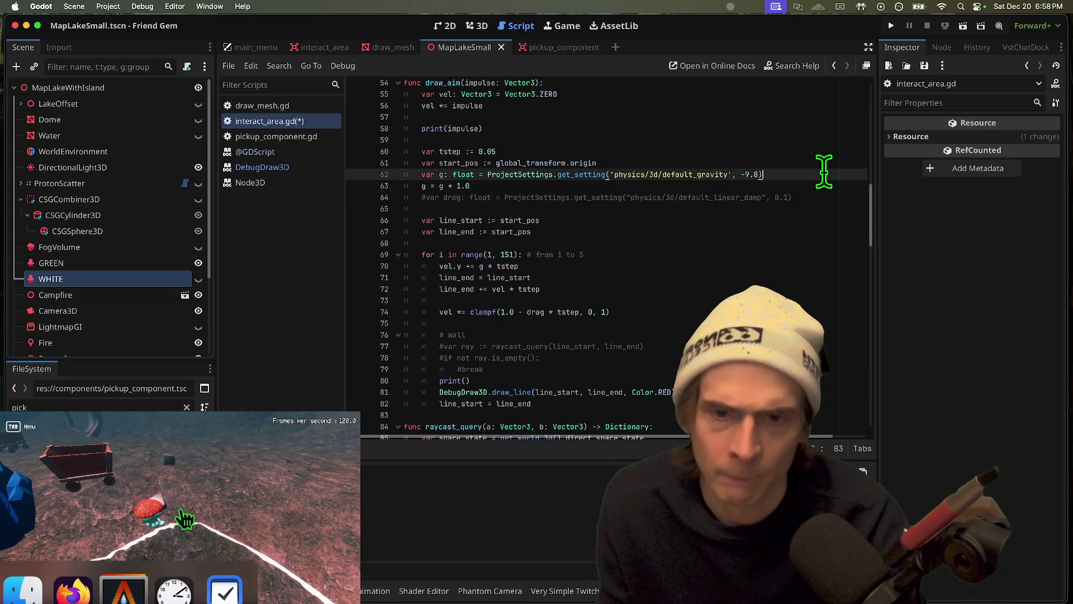
key(super+shift+Return)
text(var g: float =)
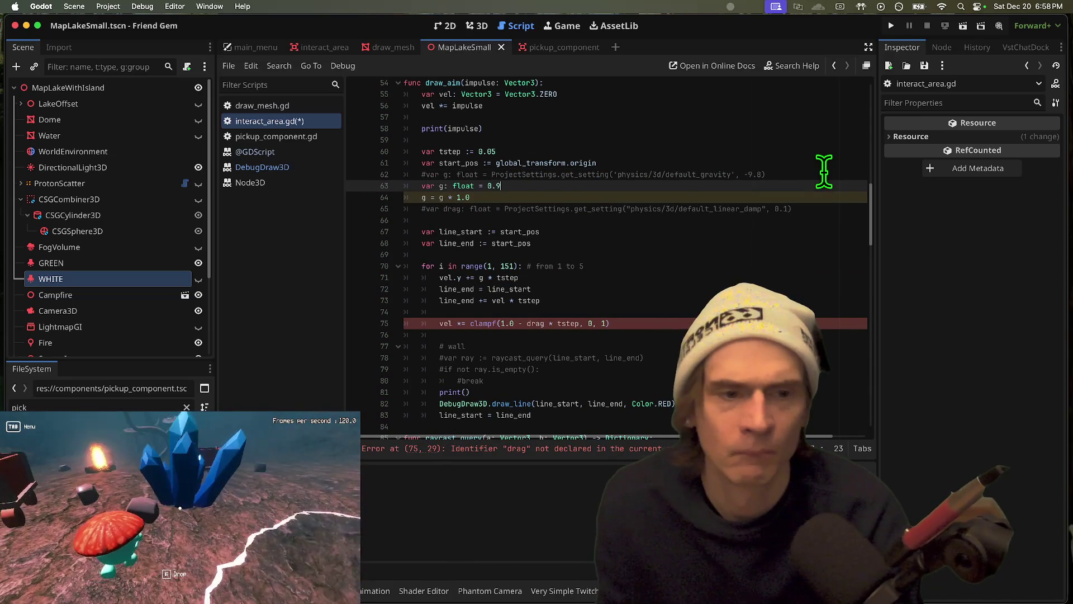
text(9)
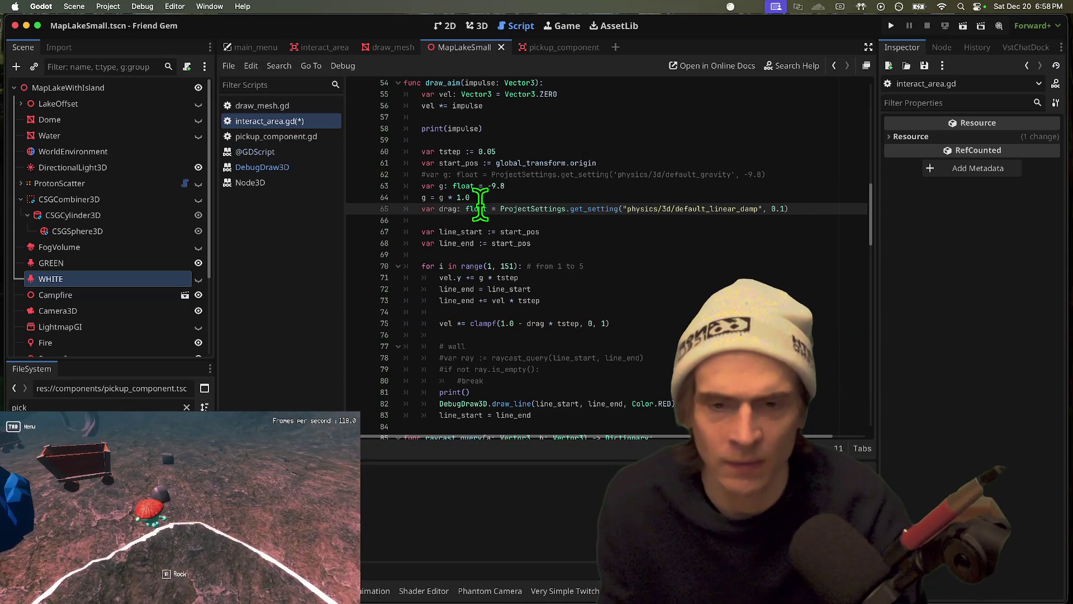
key(Return)
key(Up)
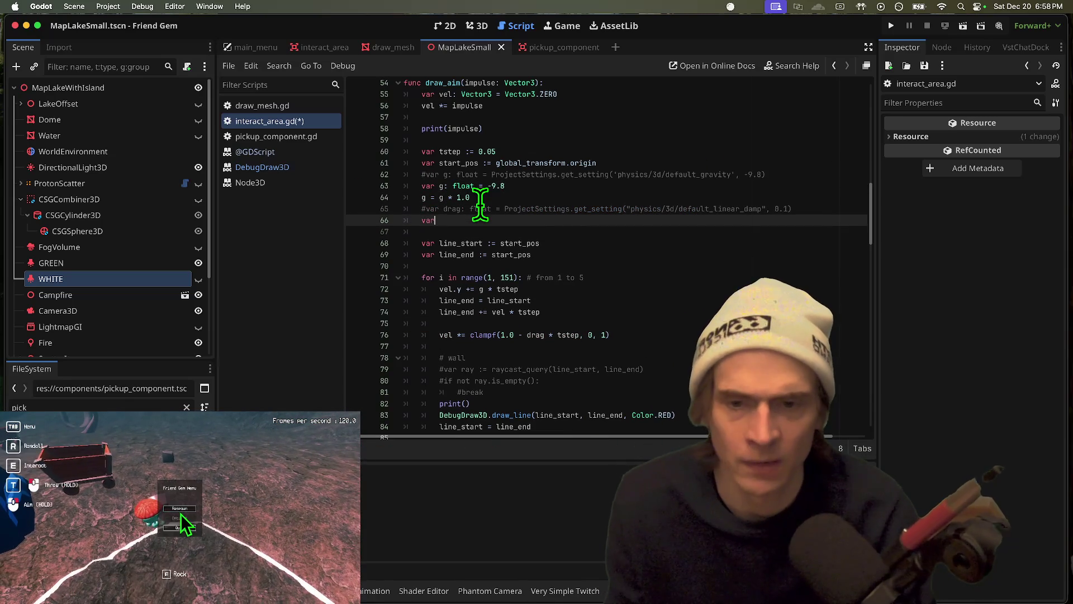
text(var drag: float  )
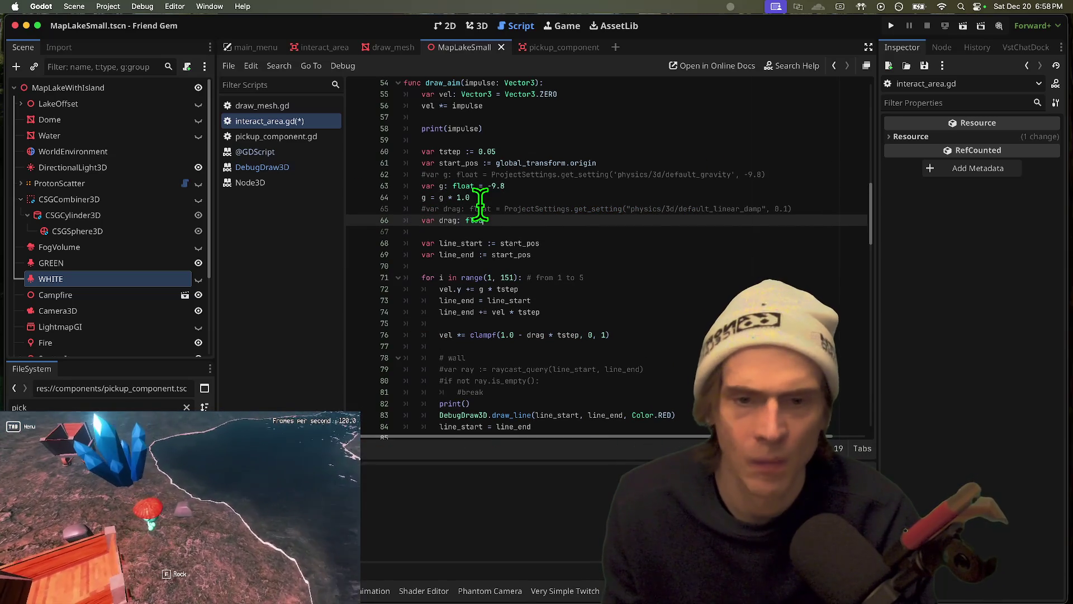
text(= 0.1)
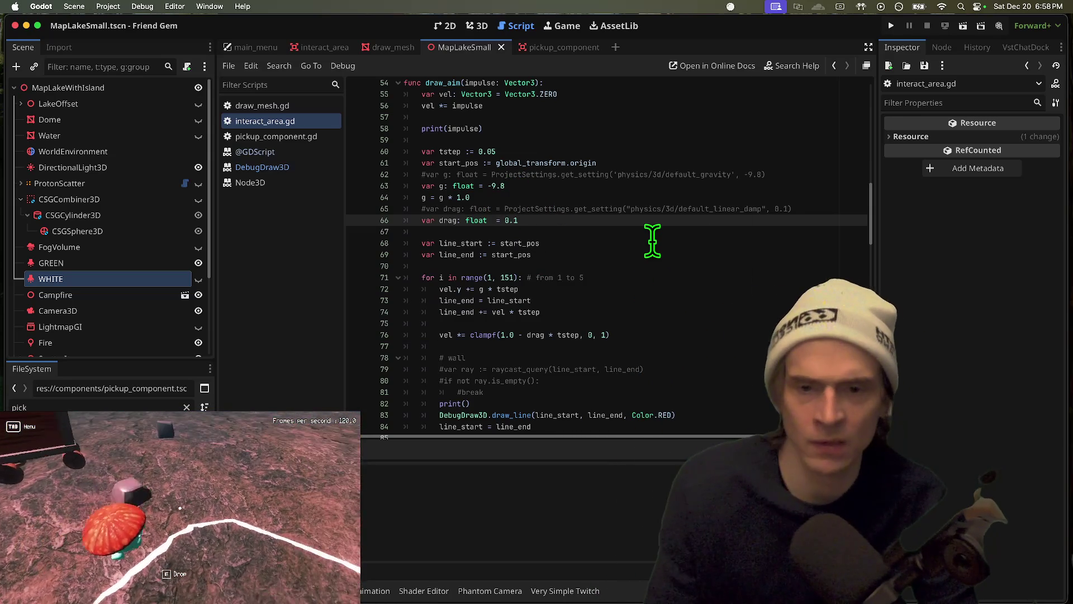
Save interact_area.gd and run the game to test the trajectory
click(652, 241)
key(ctrl+s)
key(super+b)
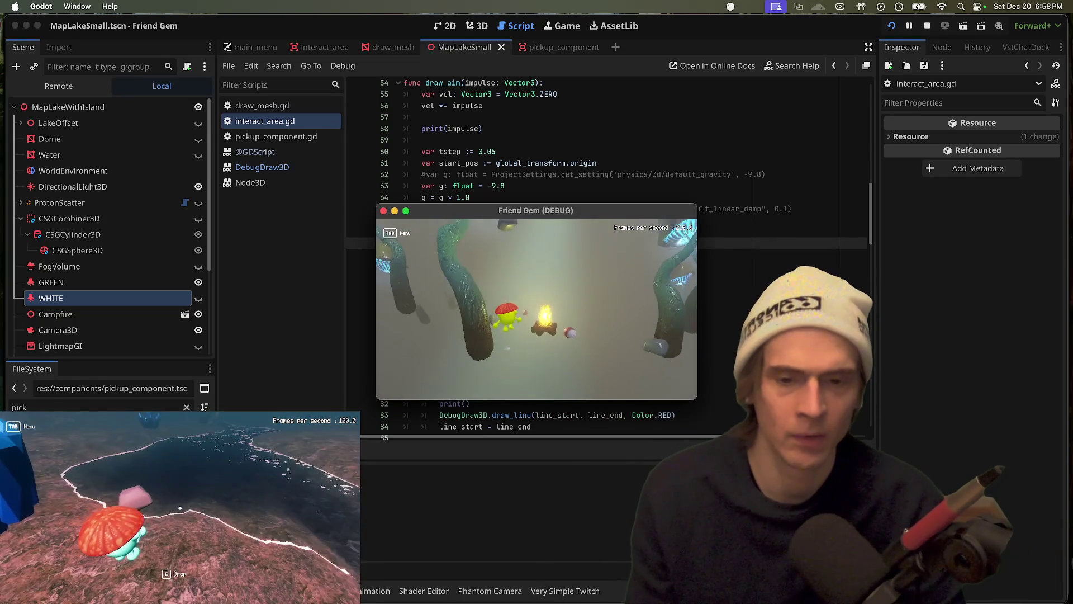
Close the in-game menu in the running debug game and respawn
key(super+Tab)
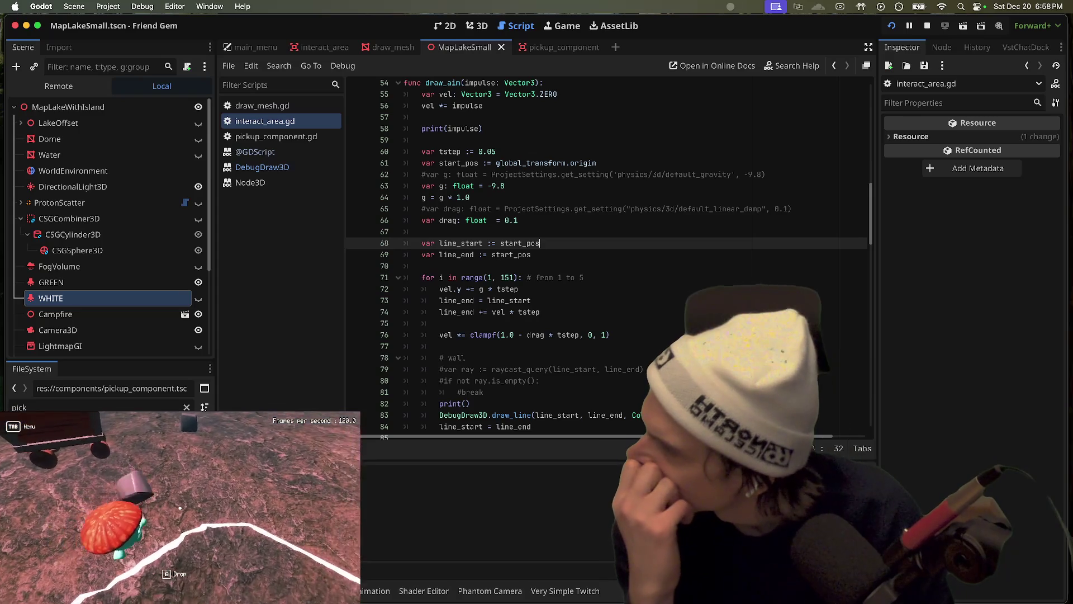
click(180, 511)
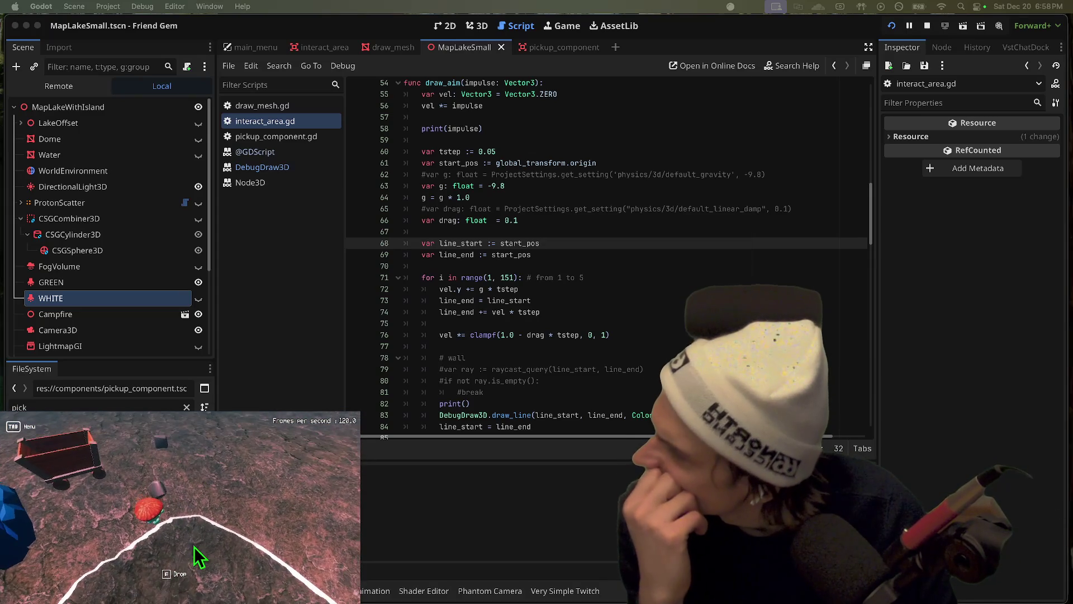
click(180, 510)
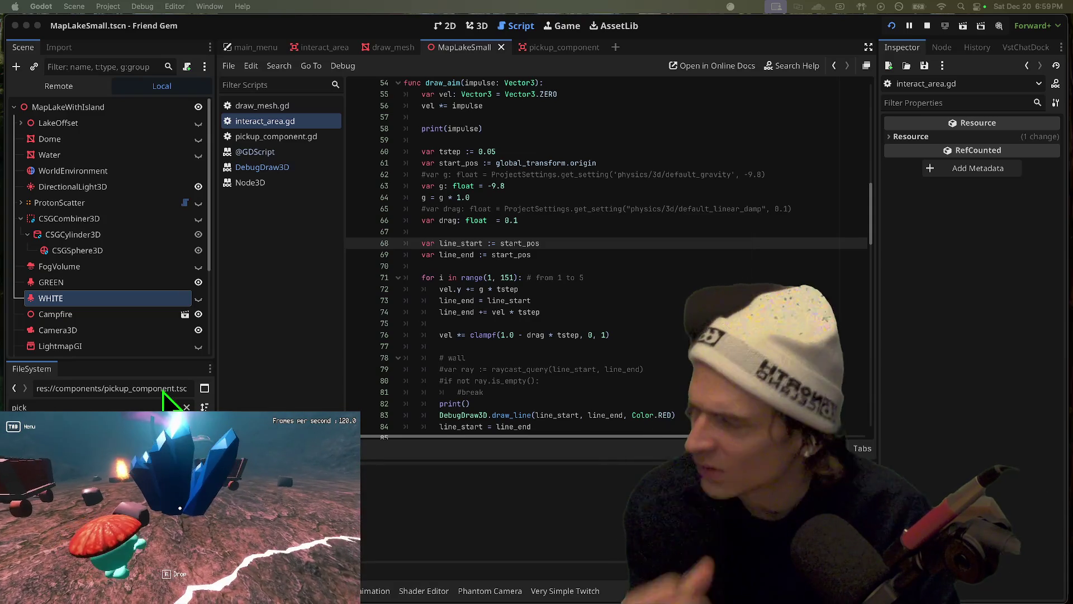
Review the draw_aim script and stop the running game
scroll(610, 307, down, 6)
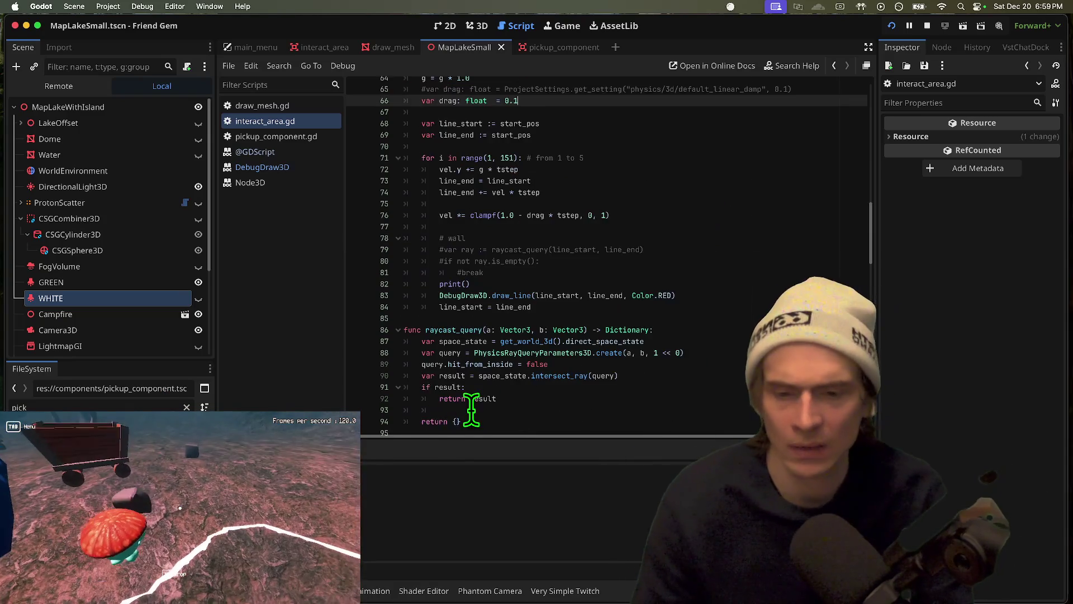
scroll(551, 367, up, 3)
scroll(553, 363, up, 10)
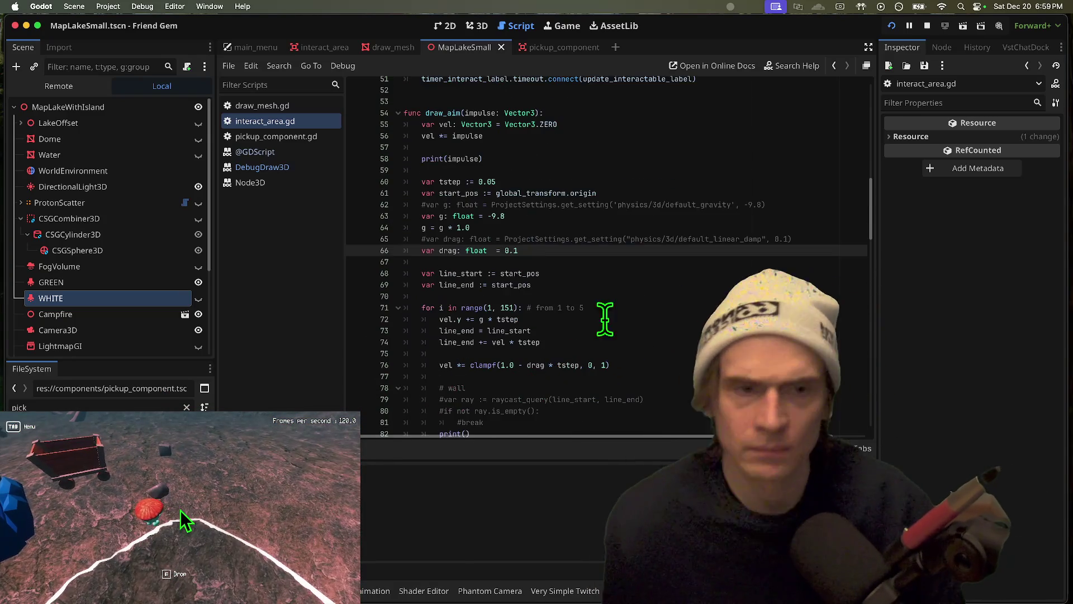
click(928, 27)
scroll(551, 324, down, 9)
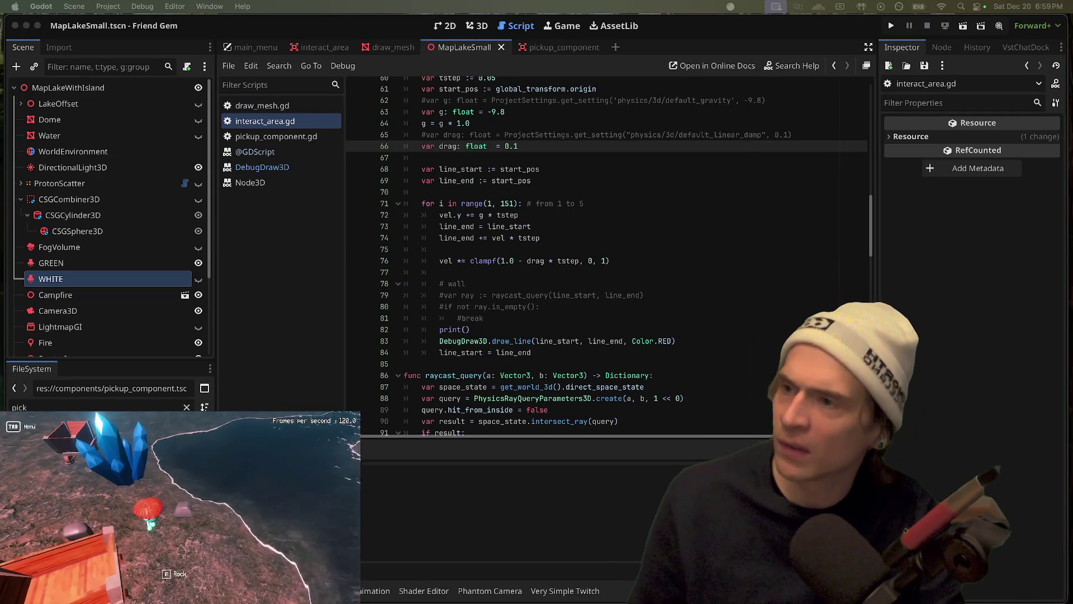
key(super+Tab)
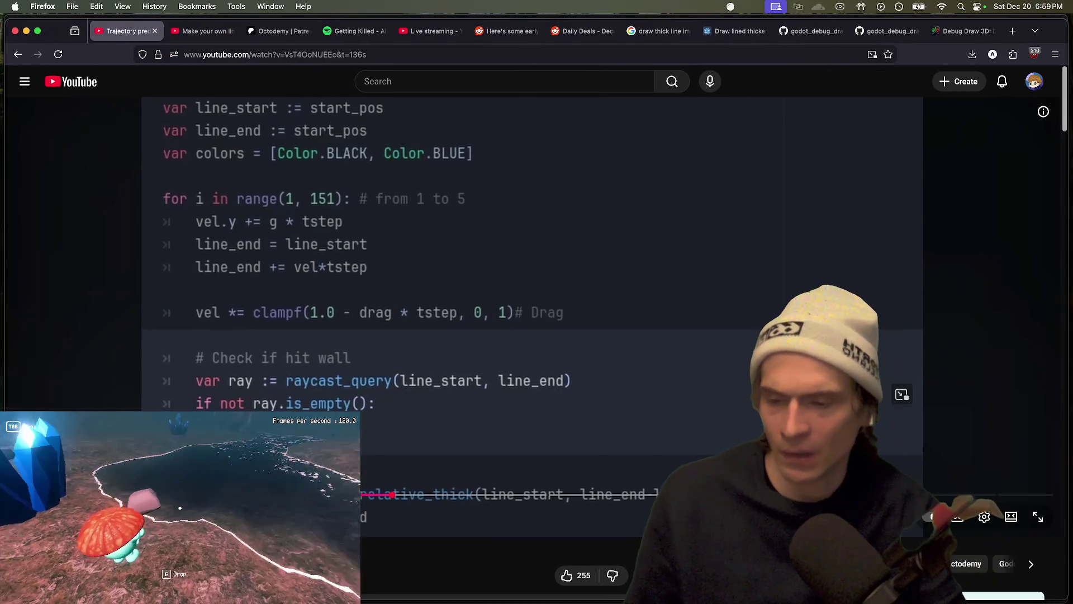
Replay an earlier scene of the trajectory tutorial, then close its tab
drag(393, 494, 78, 494)
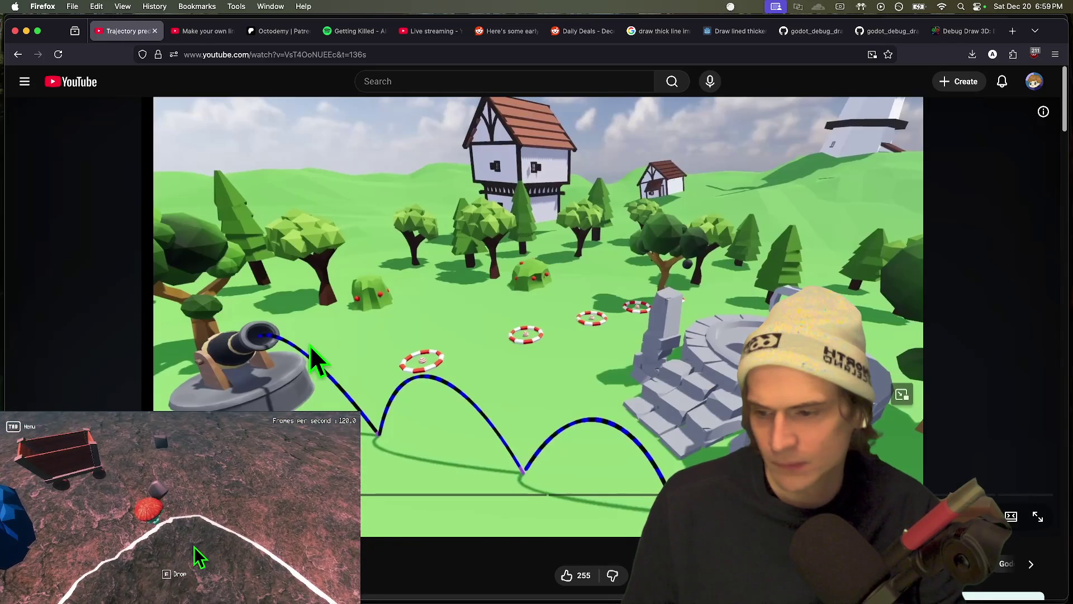
click(310, 346)
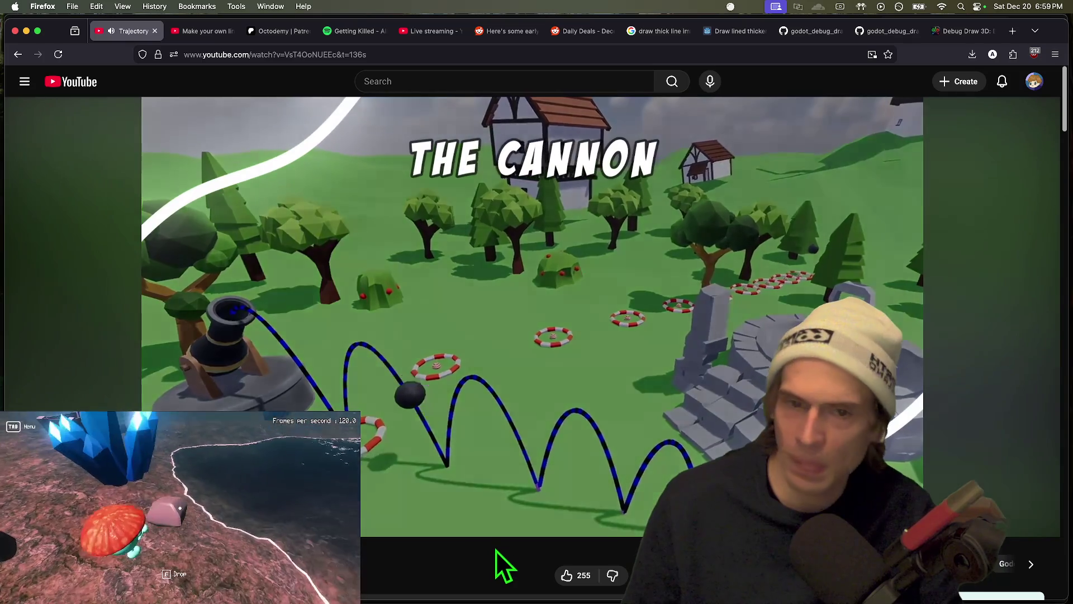
click(437, 351)
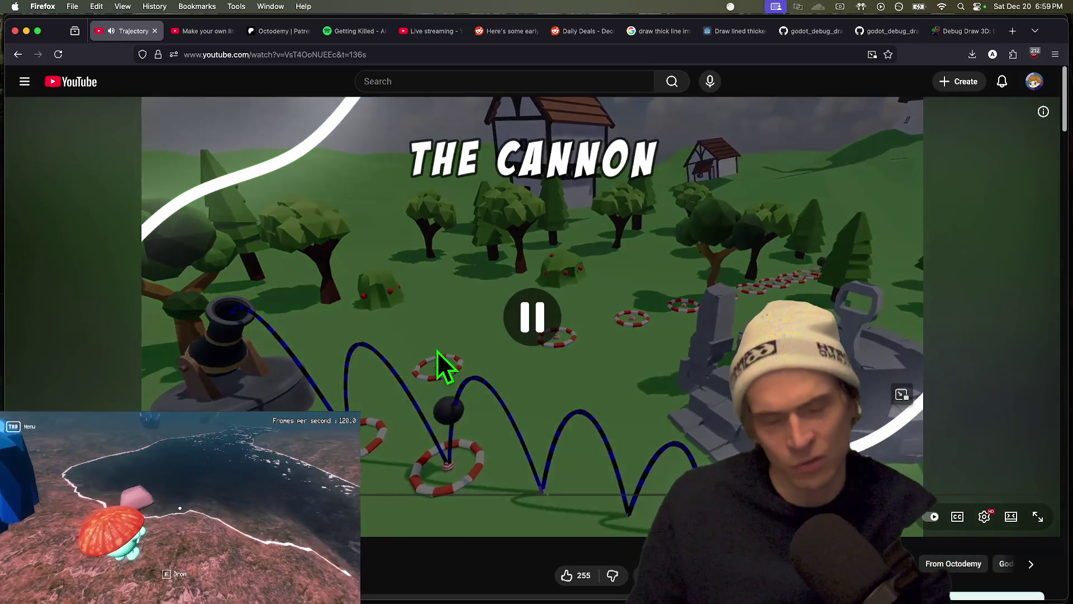
key(super+t)
key(super+w)
key(super+w)
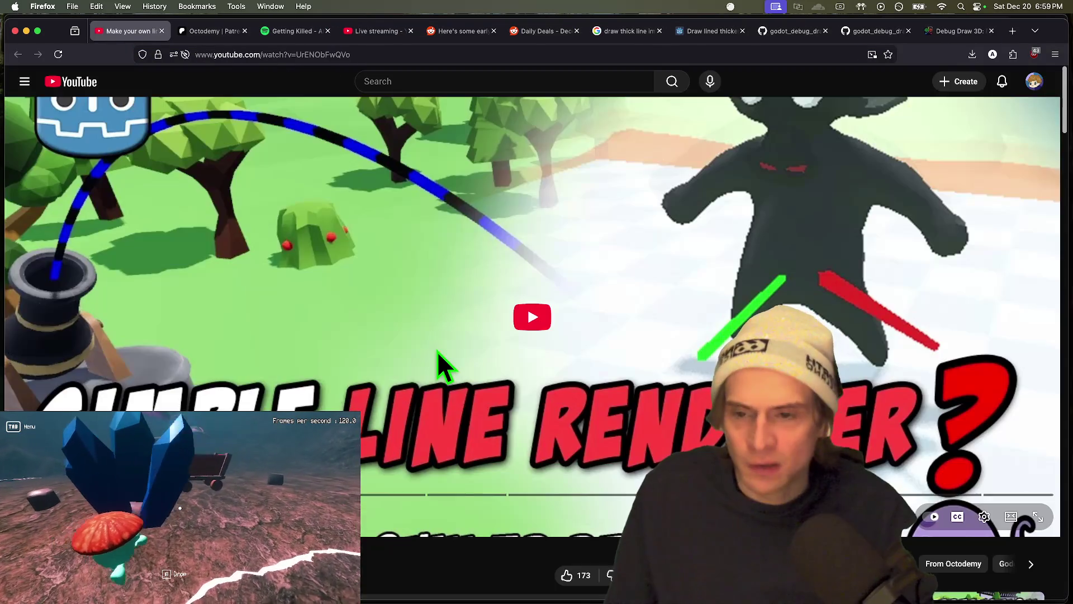
key(ctrl+shift+Tab)
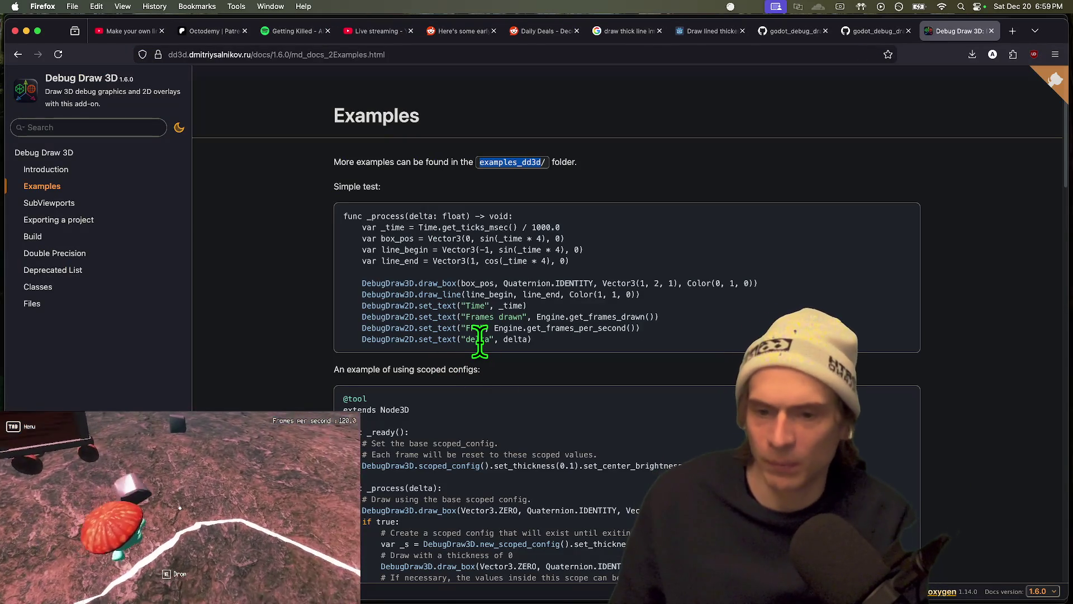
Search Google for 'draw arc physics godot'
key(super+t)
text(draw arc physic)
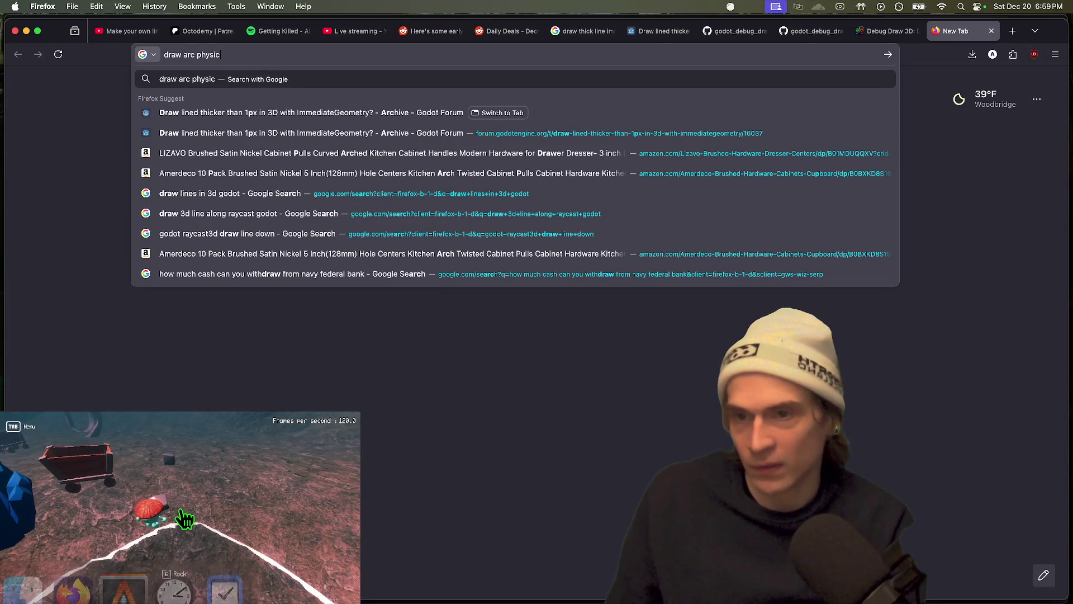
text(s)
key(Return)
scroll(862, 220, down, 3)
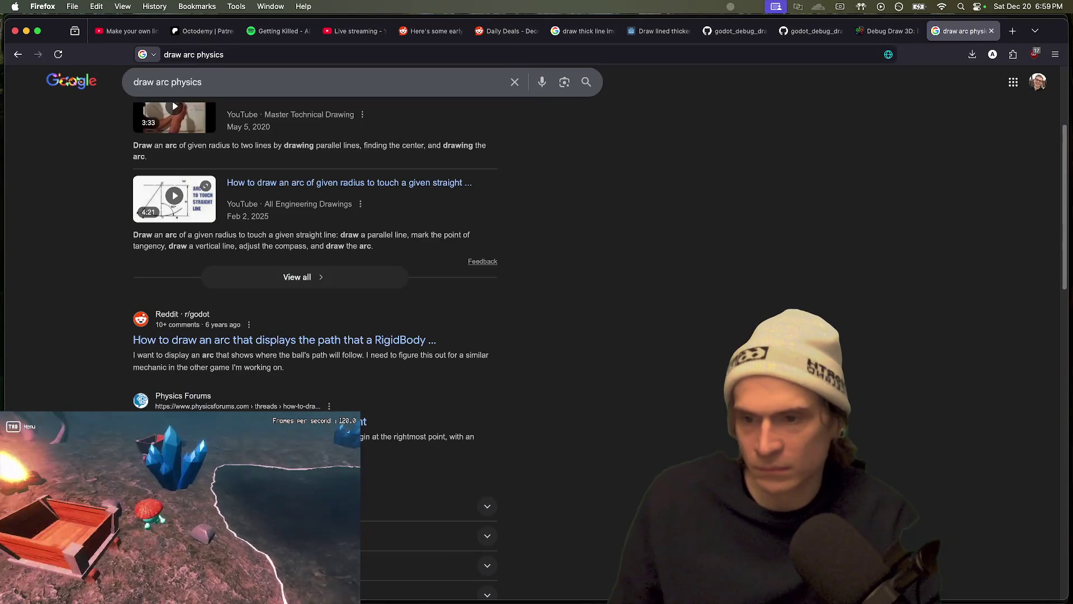
scroll(295, 112, up, 5)
click(287, 93)
text(godot)
key(Return)
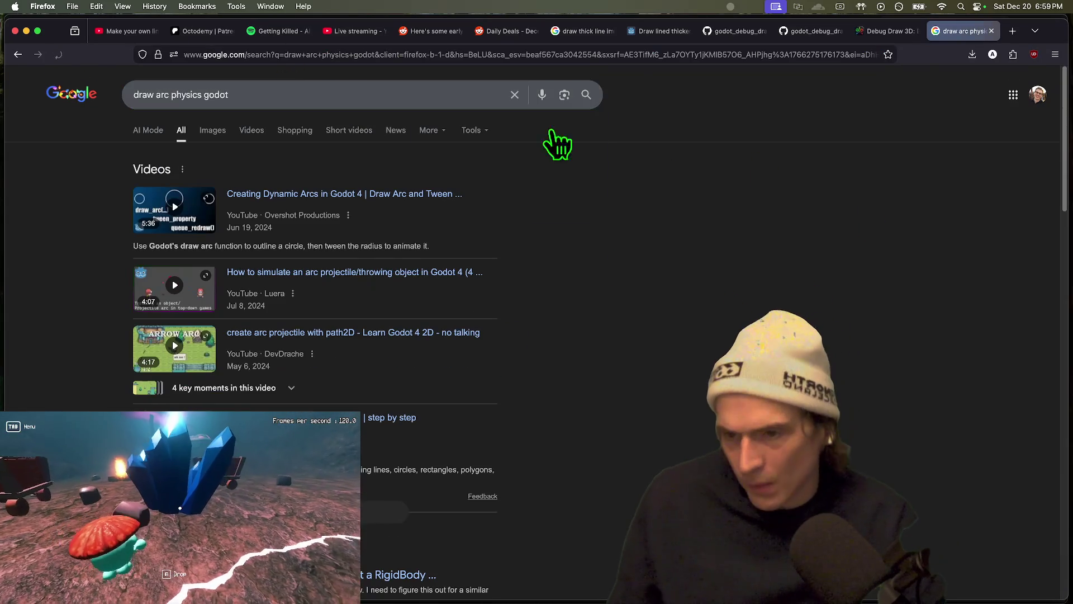
Open the Dynamic Arcs video in the background and narrow the search to 'draw arc physics godot 3d'
middle_click(313, 194)
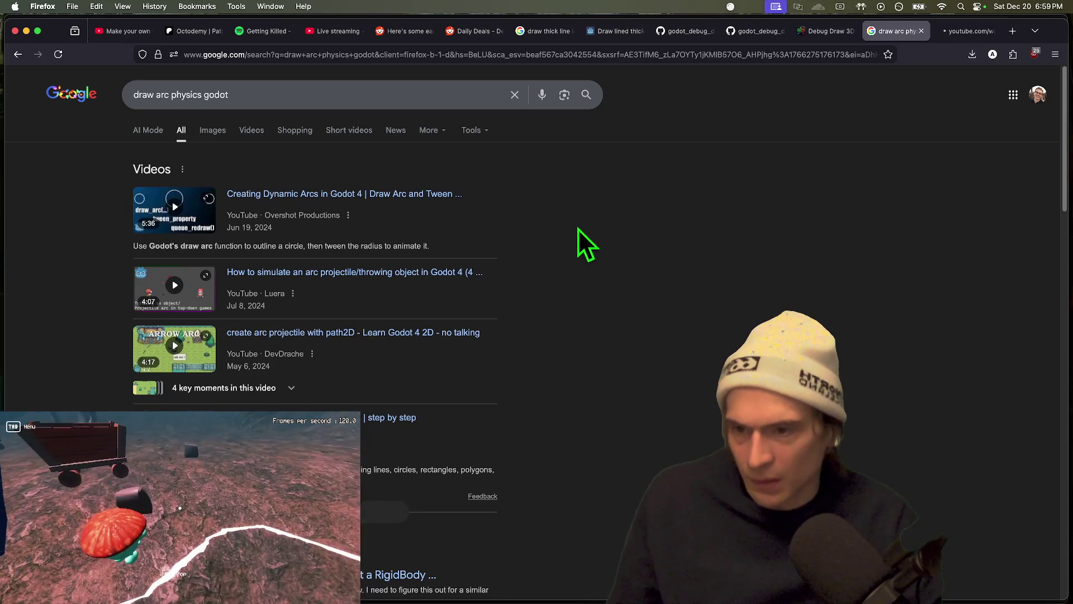
scroll(575, 240, down, 1)
scroll(588, 291, down, 5)
scroll(588, 291, up, 6)
click(407, 93)
text(3)
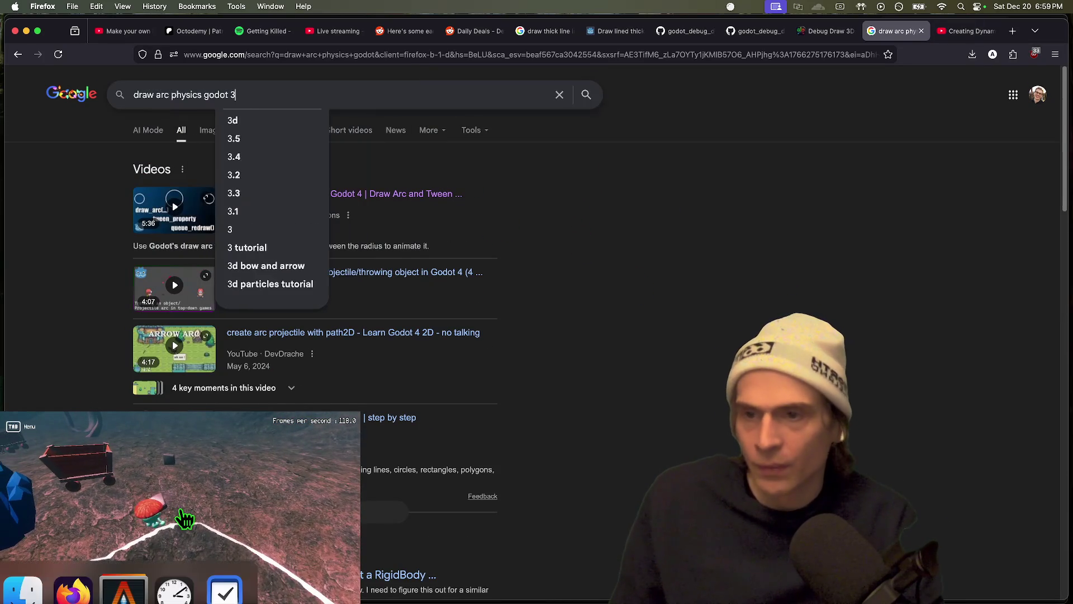
text(d)
key(Return)
Skim the Dynamic Arcs video and pause it on the running arc demo
key(ctrl+Tab)
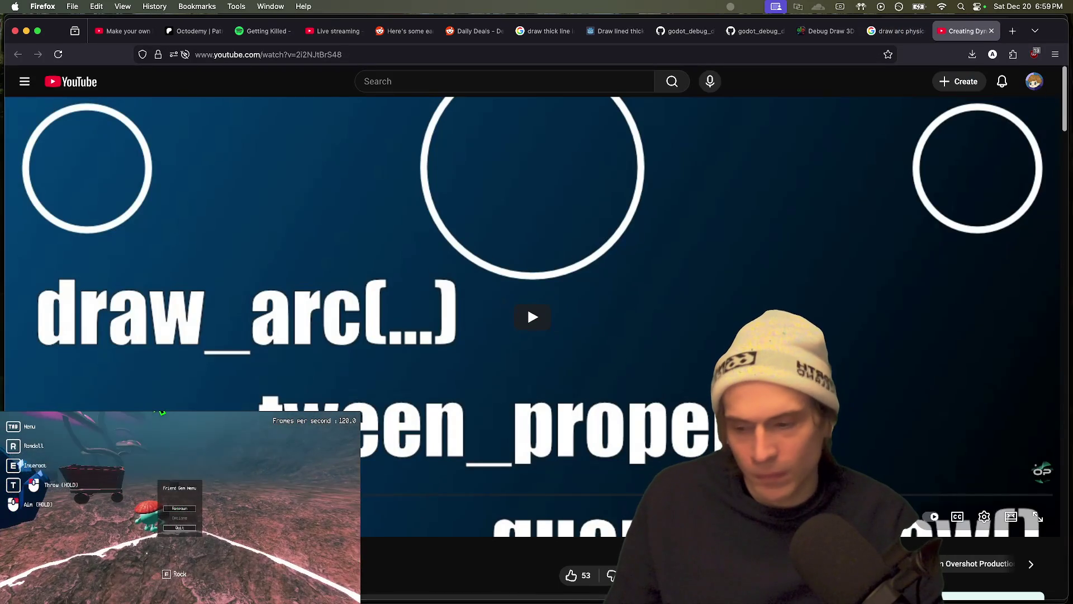
mouse_move(153, 494)
mouse_down()
mouse_move(556, 509)
mouse_move(674, 500)
mouse_up()
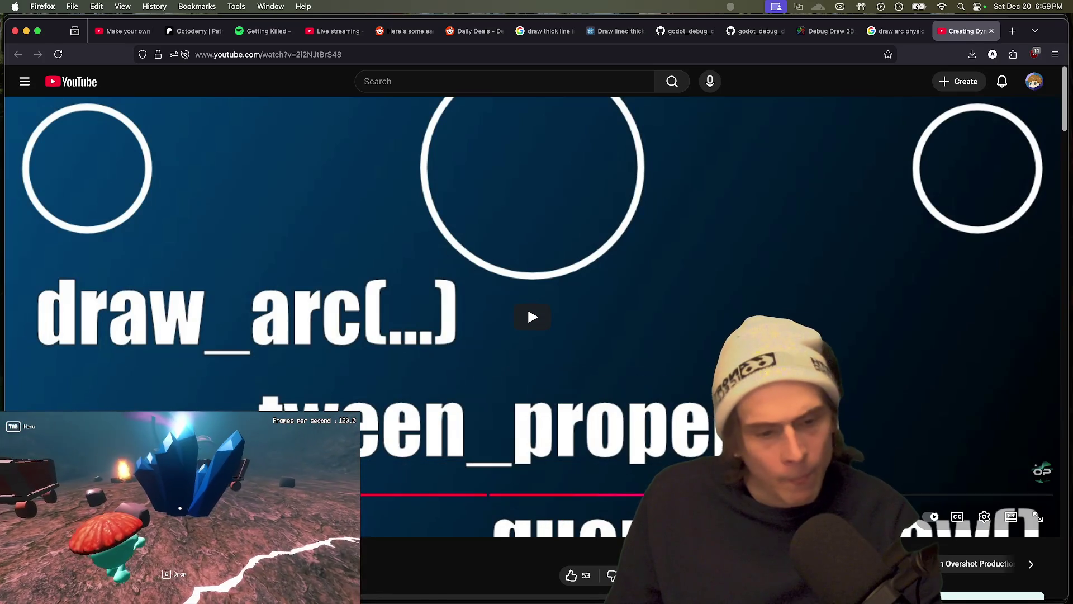
scroll(375, 508, down, 10)
scroll(375, 509, up, 10)
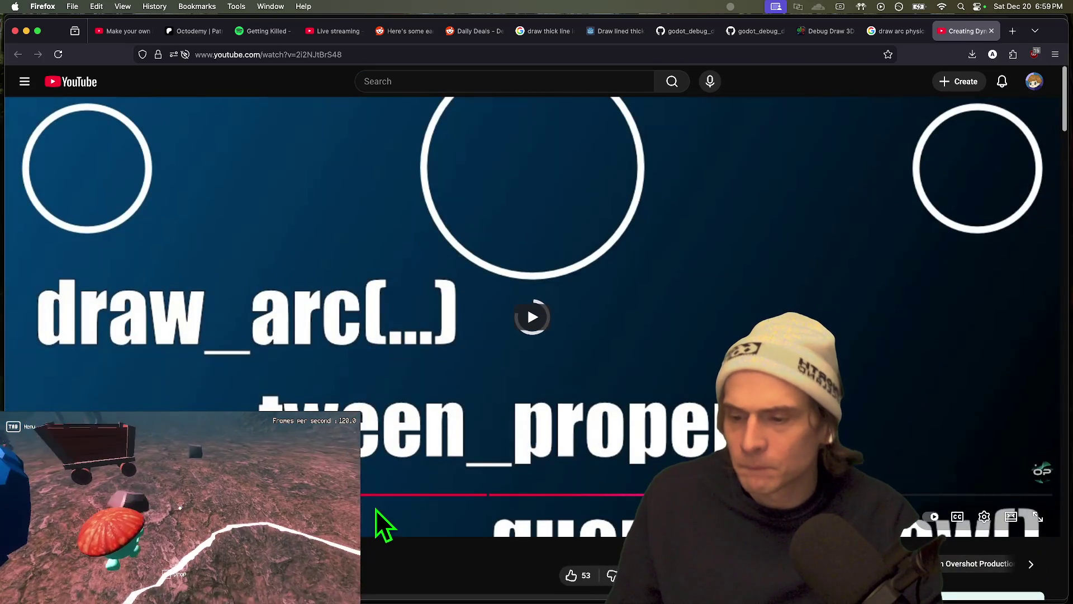
scroll(375, 508, down, 3)
key(ctrl+shift+Tab)
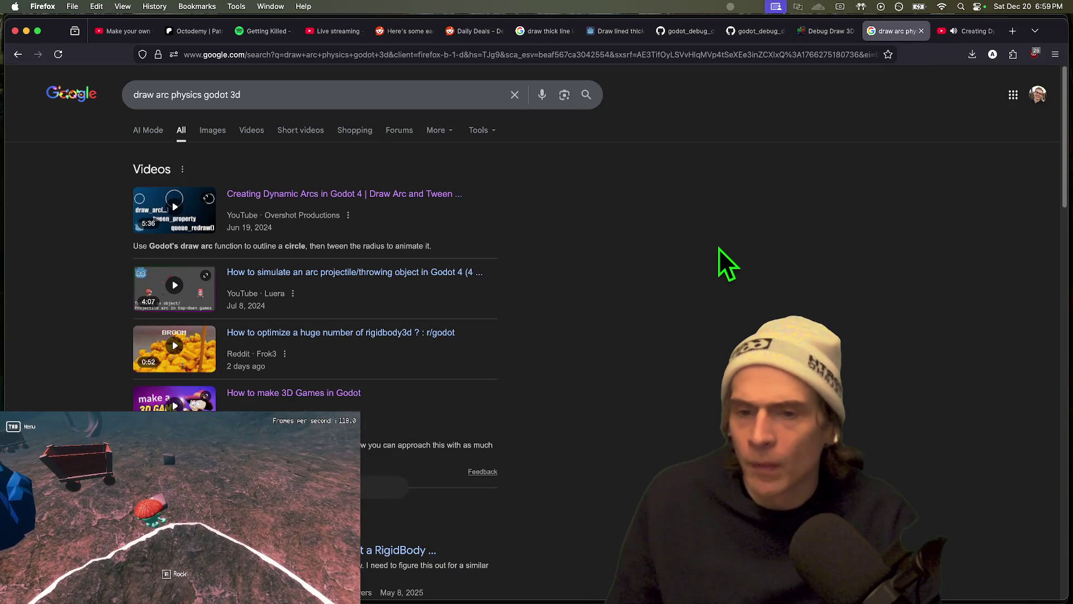
scroll(696, 266, down, 3)
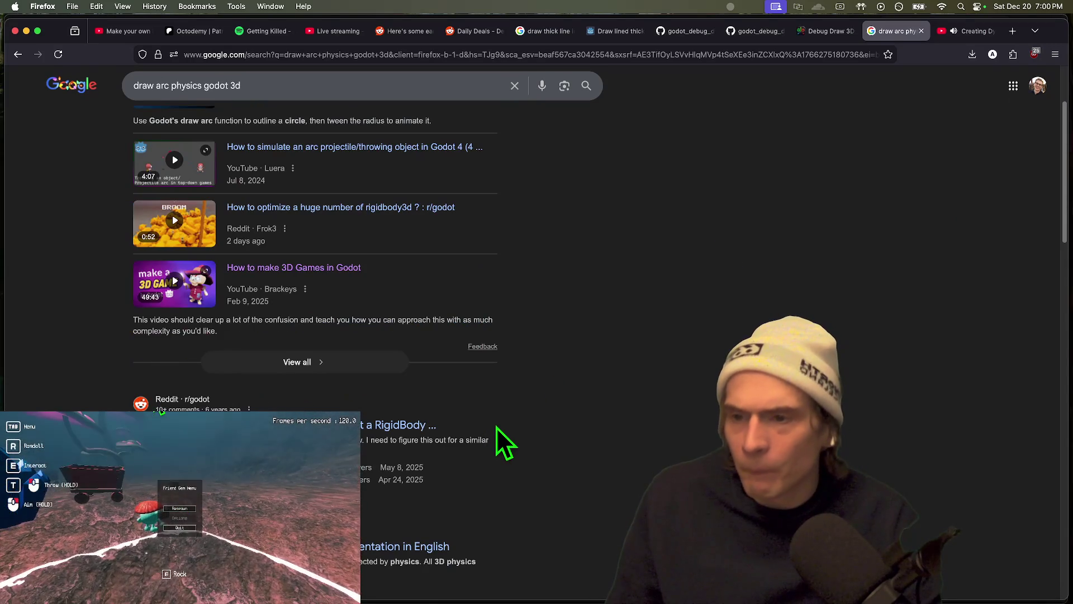
scroll(496, 427, up, 3)
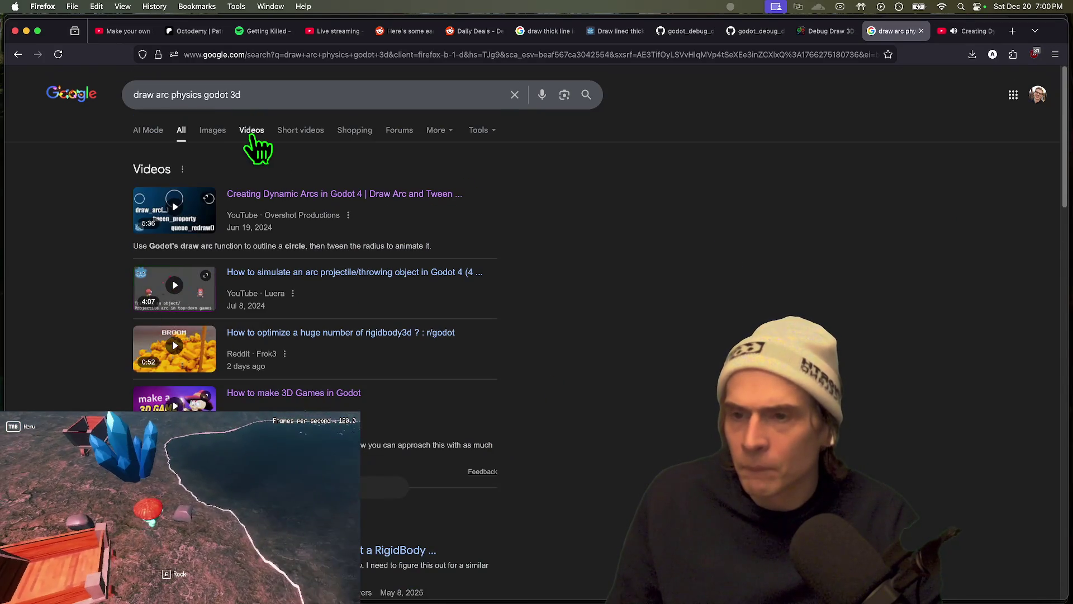
scroll(783, 216, down, 5)
key(ctrl+Tab)
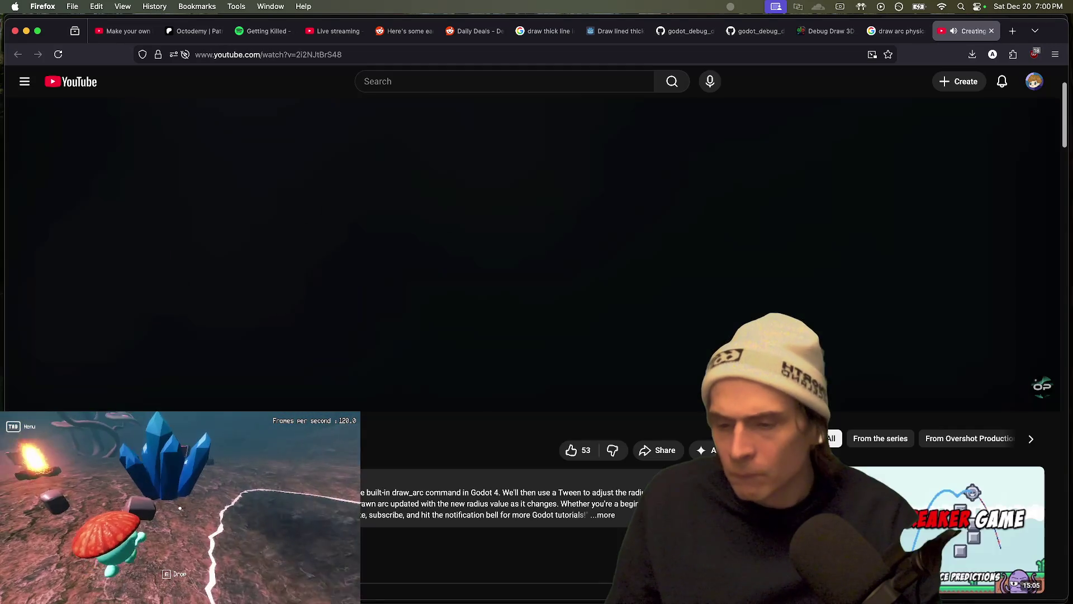
mouse_move(892, 494)
mouse_down()
mouse_move(994, 510)
mouse_move(946, 491)
mouse_move(979, 495)
mouse_up()
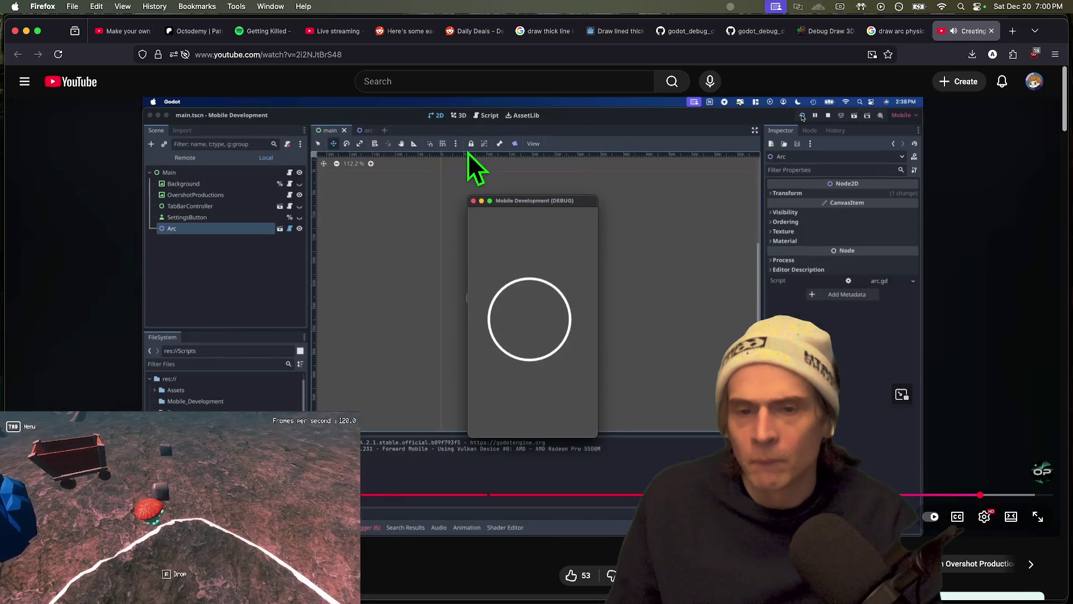
click(468, 152)
Open the Reddit arc-path thread and a projectile motion article, and read the first comment
key(ctrl+shift+Tab)
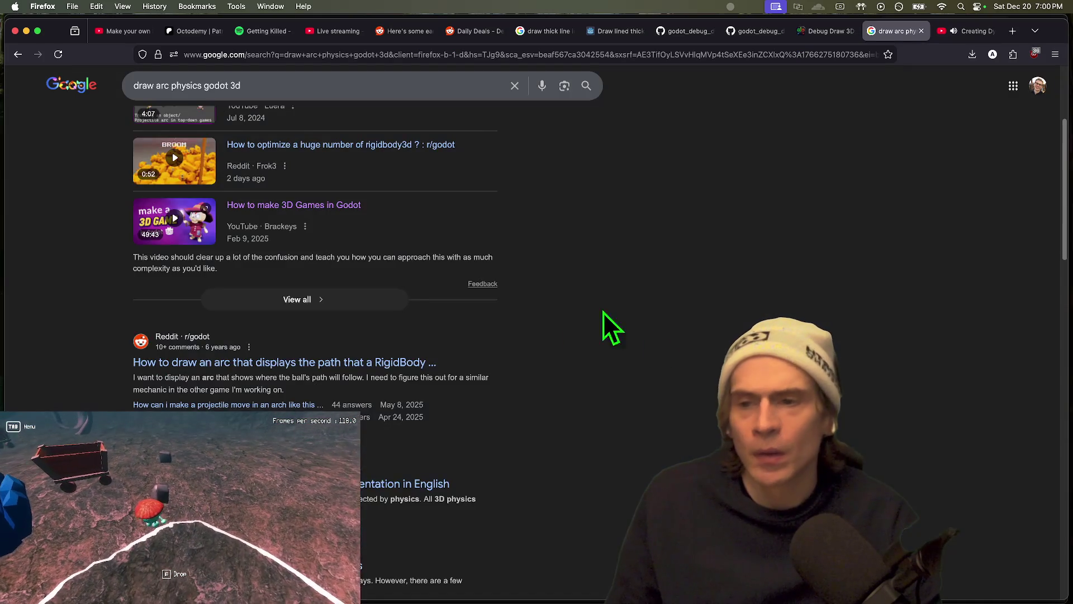
scroll(625, 319, up, 3)
scroll(693, 455, down, 6)
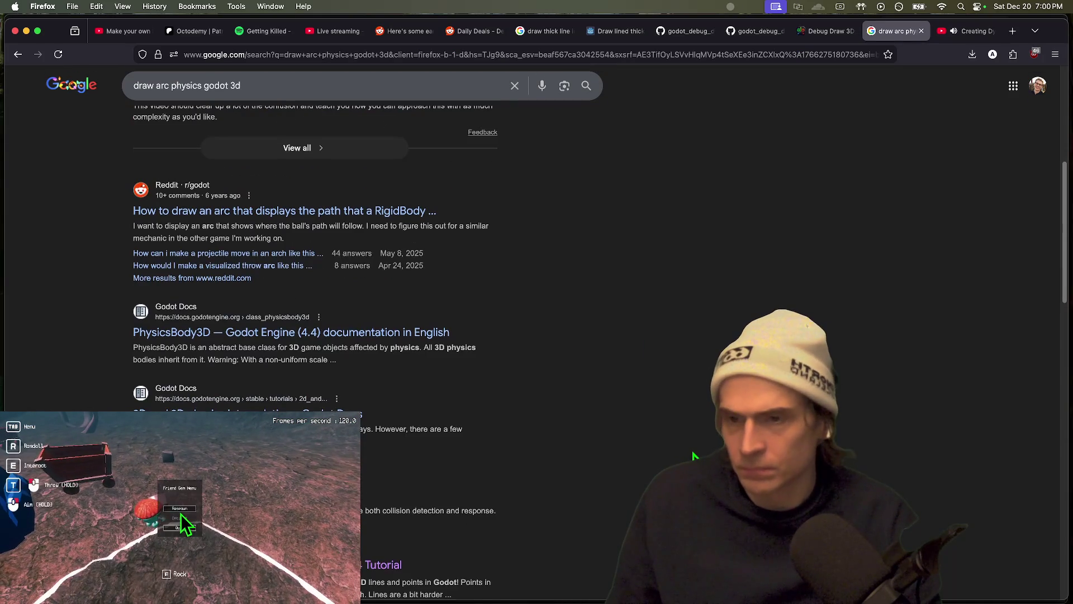
scroll(455, 276, up, 2)
middle_click(407, 263)
key(ctrl+Tab)
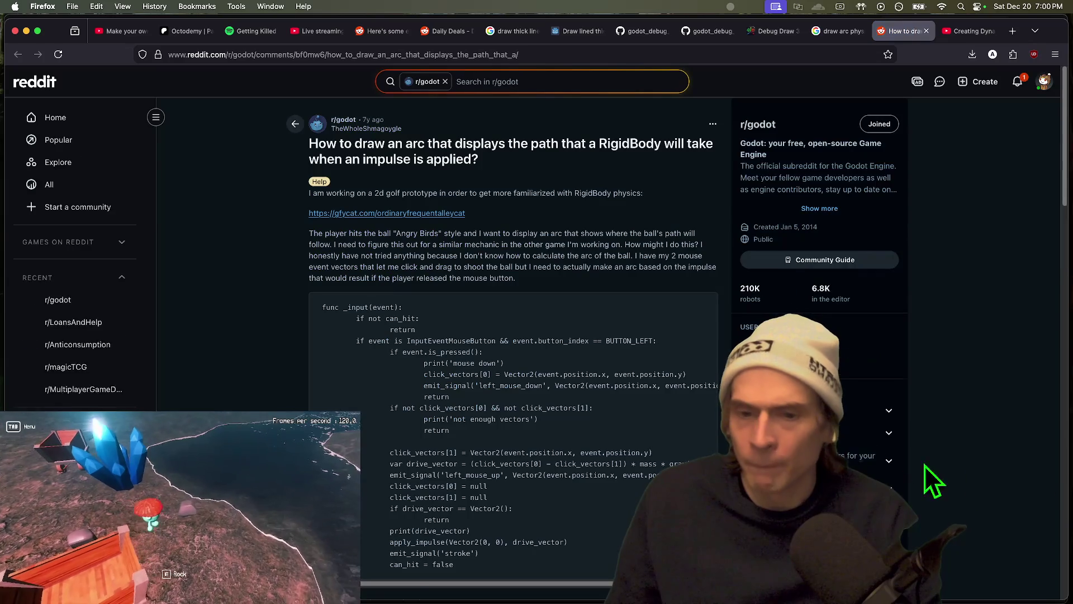
scroll(519, 474, down, 10)
middle_click(534, 274)
key(ctrl+Tab)
key(ctrl+shift+Tab)
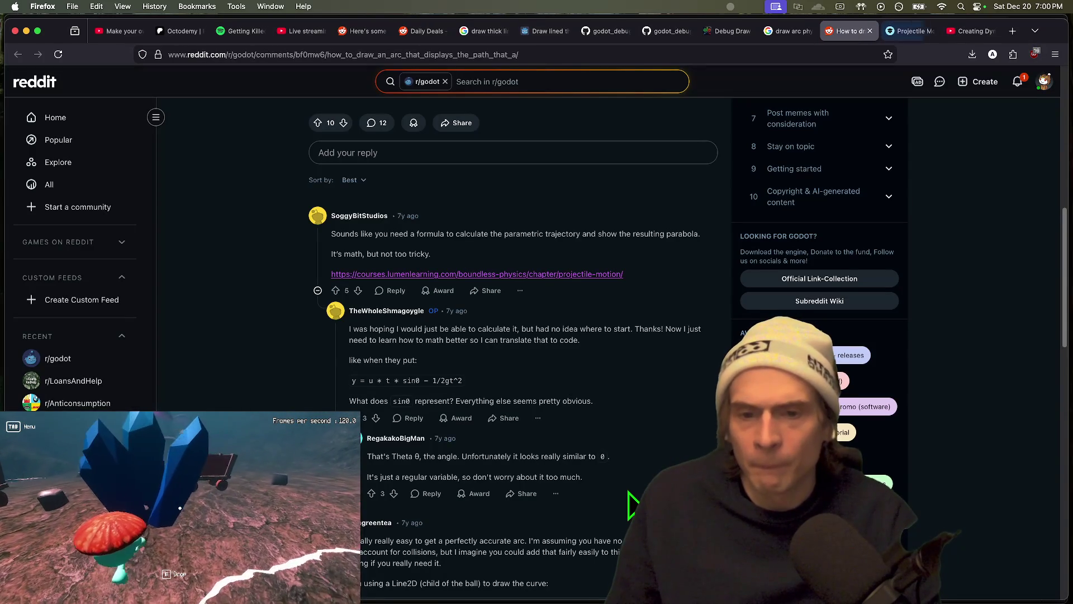
triple_click(595, 233)
Open the Godot Forum Bezier throw thread from the results in a background tab
key(ctrl+shift+Tab)
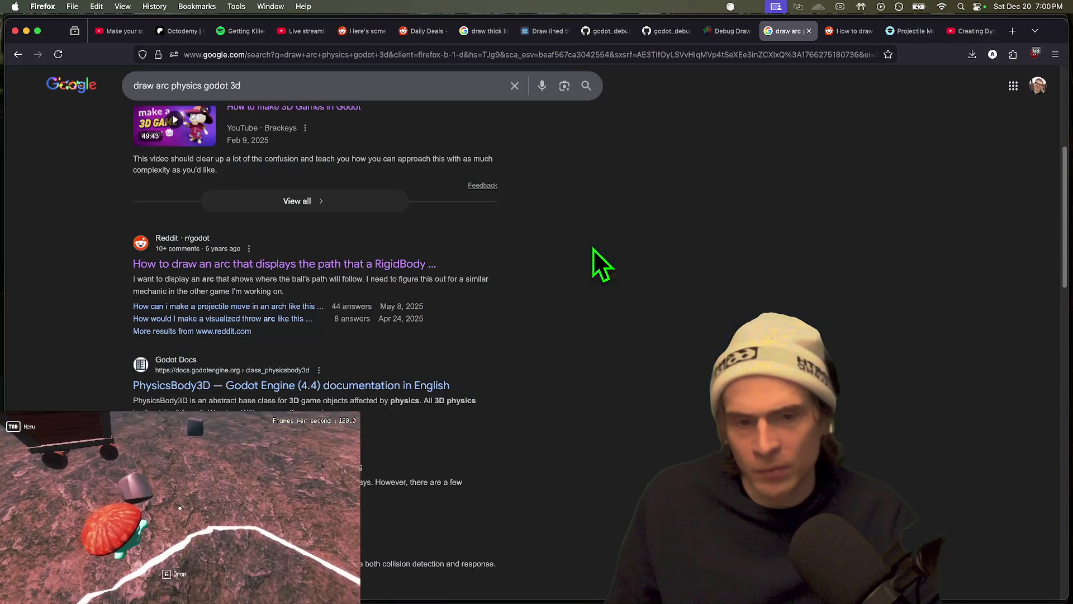
scroll(371, 455, down, 3)
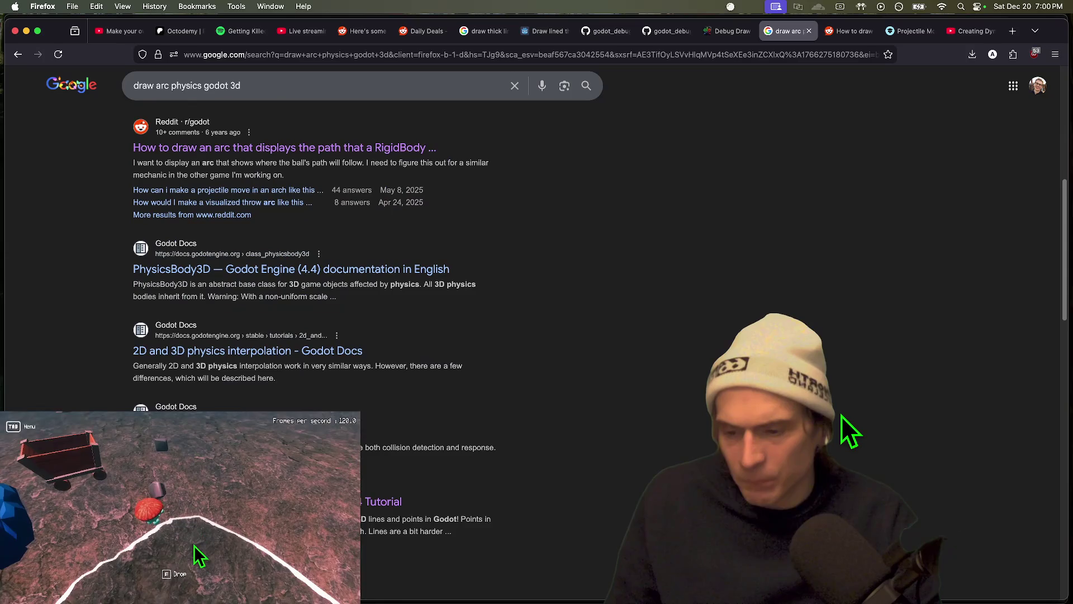
scroll(842, 416, down, 2)
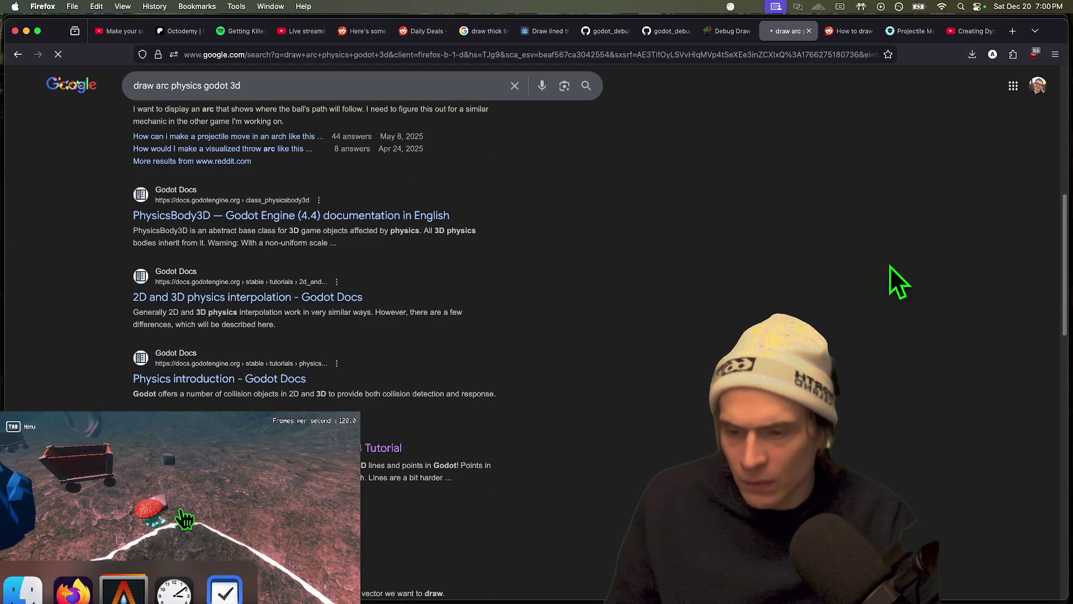
key(super+Left)
scroll(905, 402, down, 3)
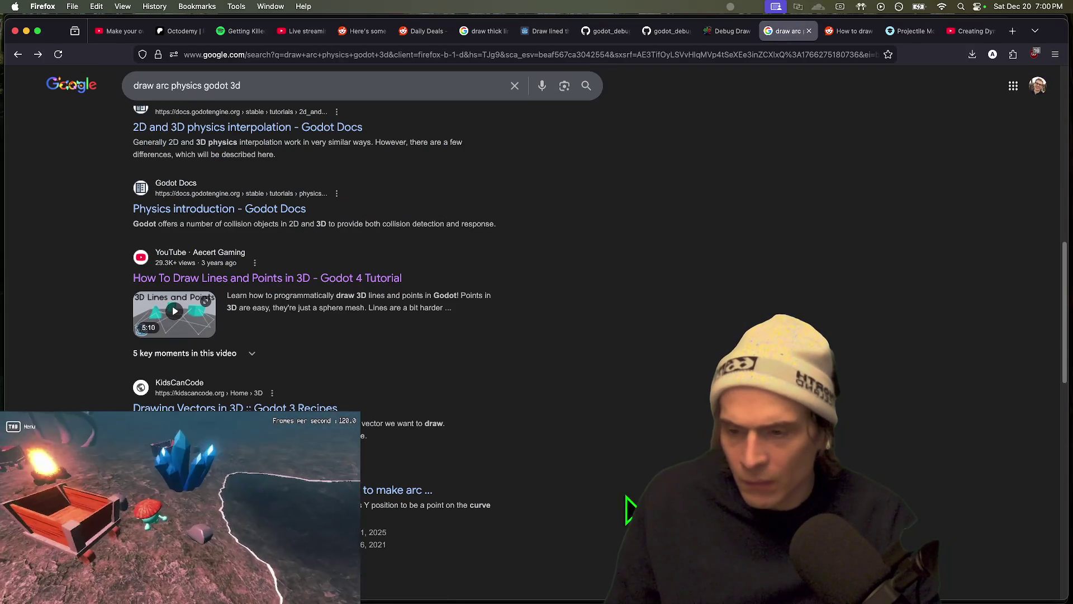
scroll(648, 482, down, 5)
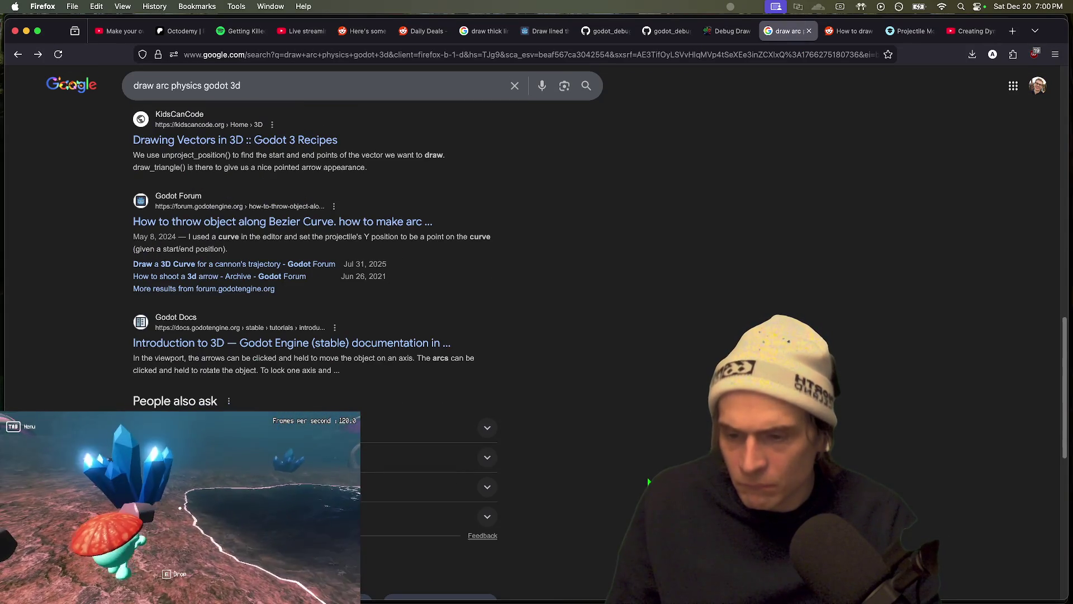
scroll(471, 288, up, 1)
middle_click(394, 230)
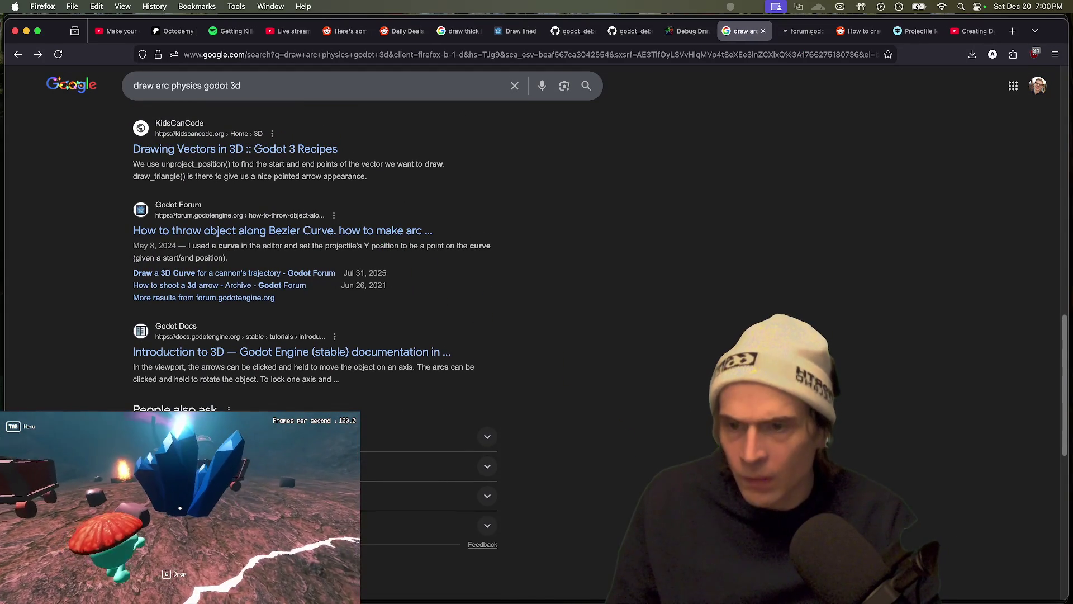
scroll(843, 162, up, 5)
click(307, 95)
Search Google for 'draw line throw godot 3d' and scroll through the results
key(super+a)
text(draw )
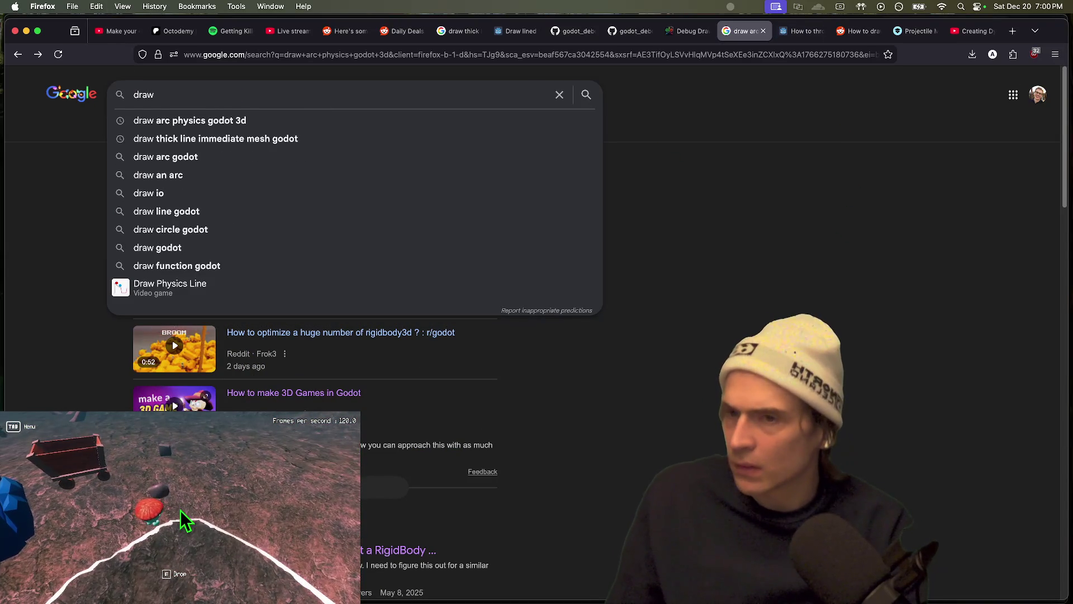
text(line throw godo)
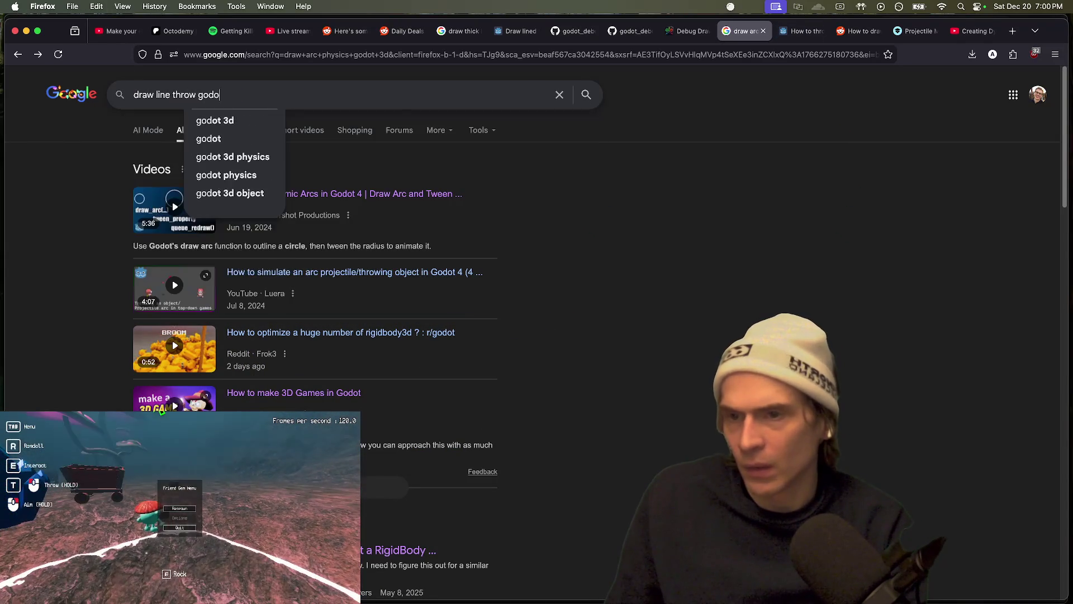
text(t 3d)
key(Return)
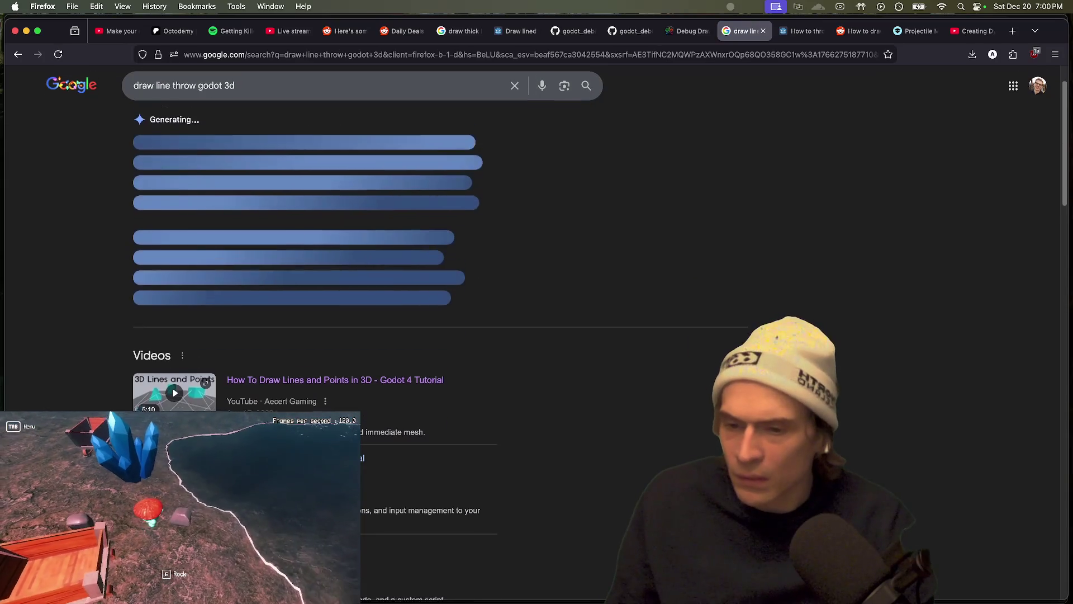
scroll(682, 443, down, 4)
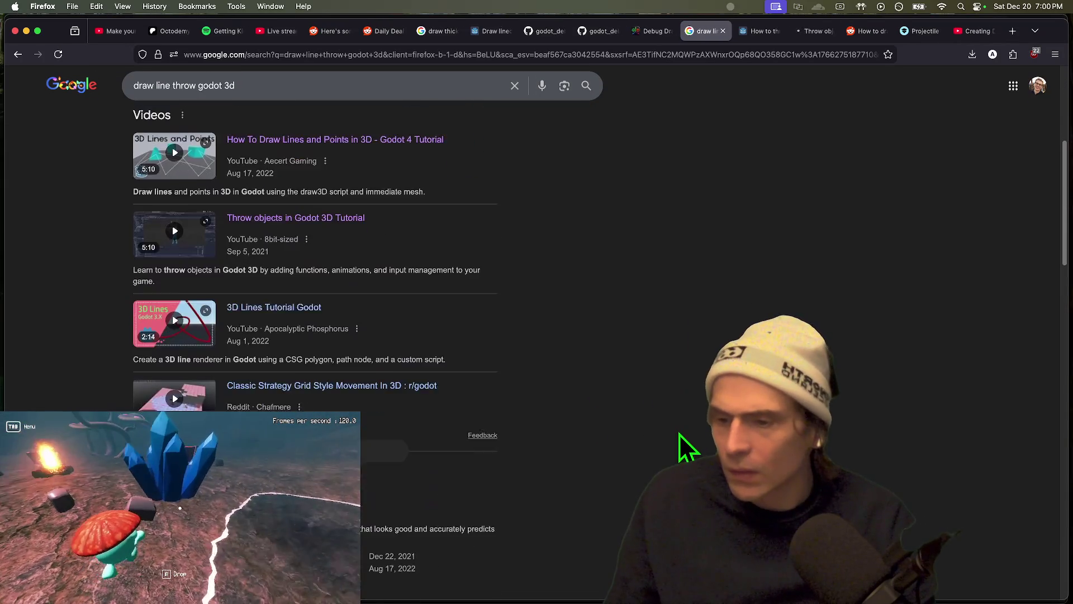
scroll(687, 444, down, 5)
scroll(598, 419, up, 3)
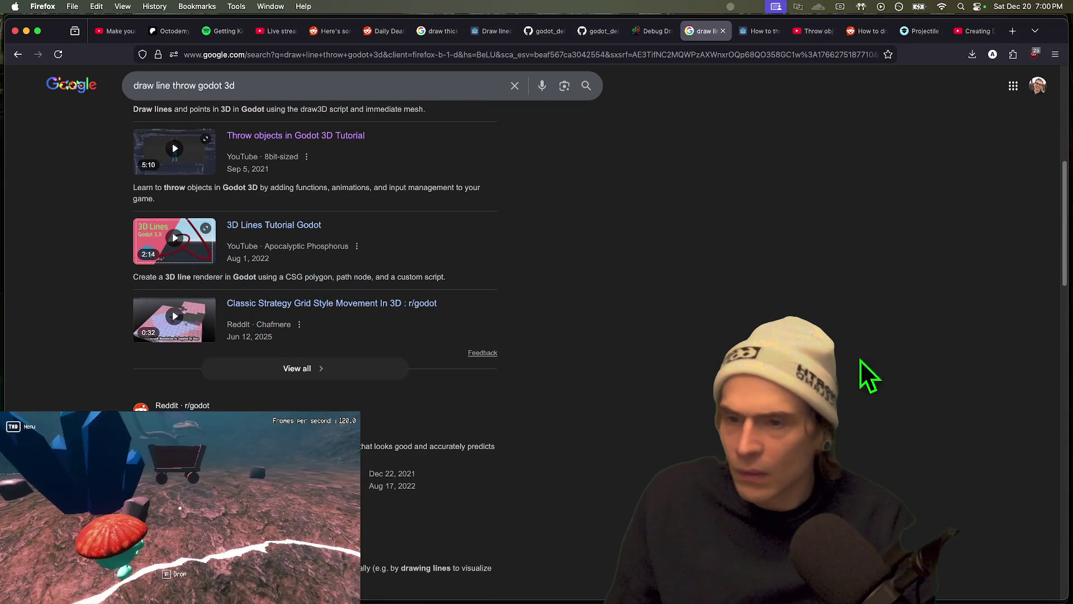
scroll(315, 252, down, 2)
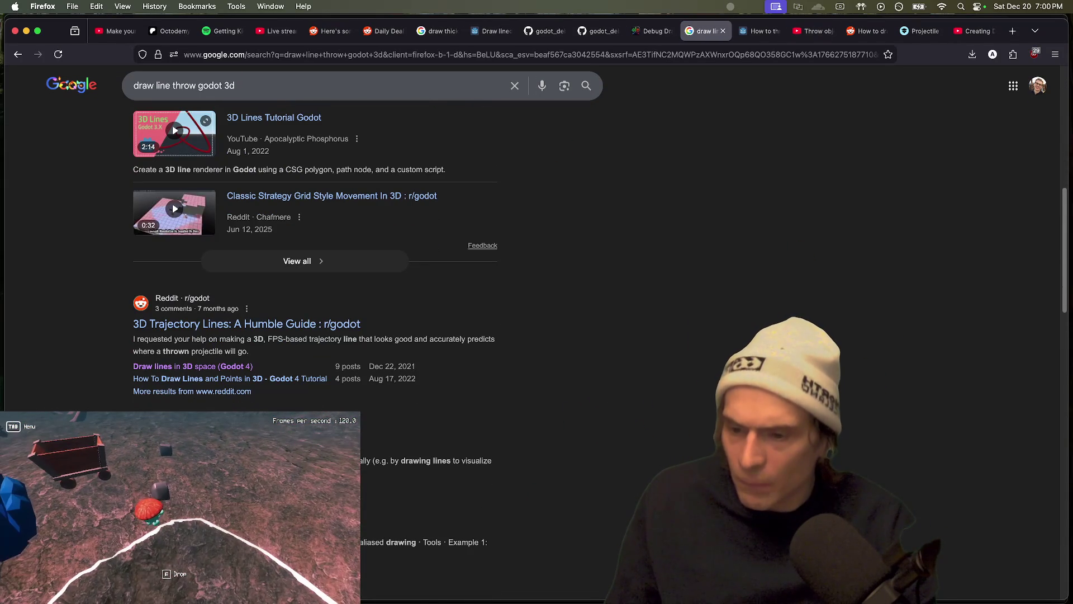
scroll(427, 431, down, 8)
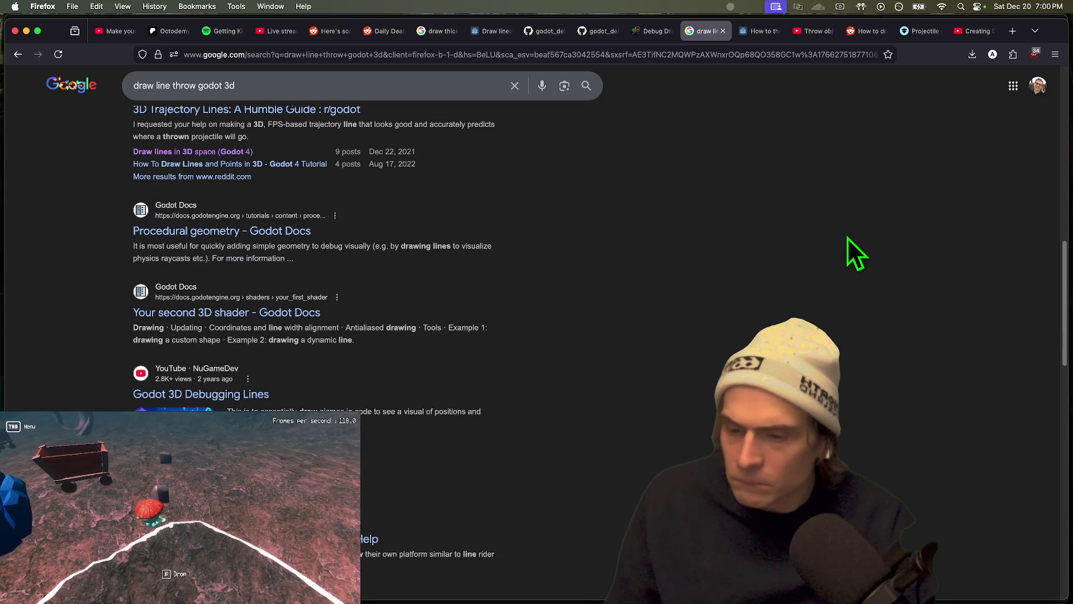
scroll(546, 330, down, 7)
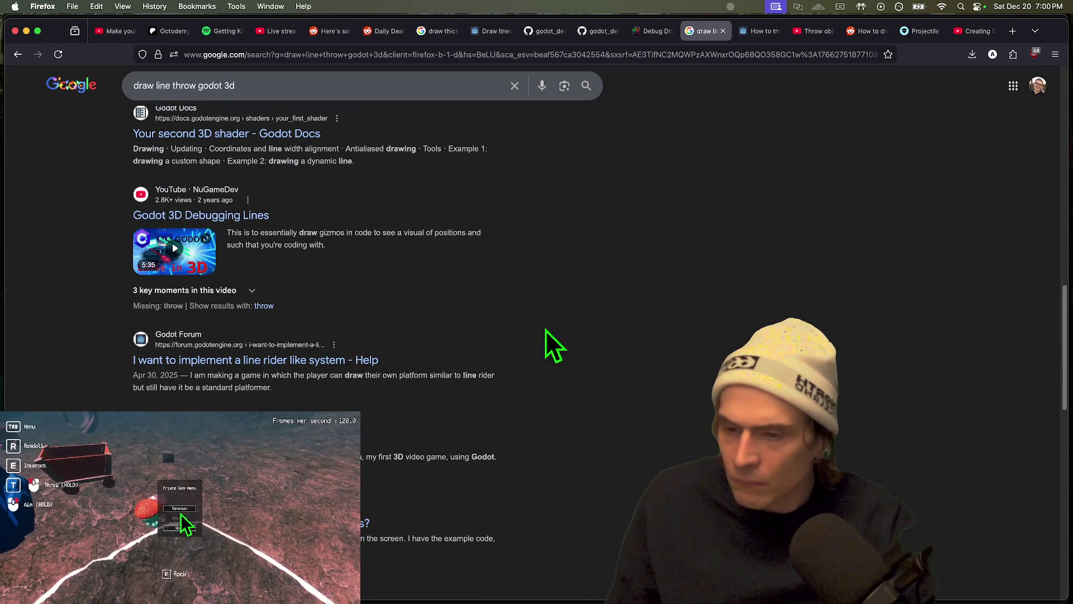
scroll(548, 324, down, 8)
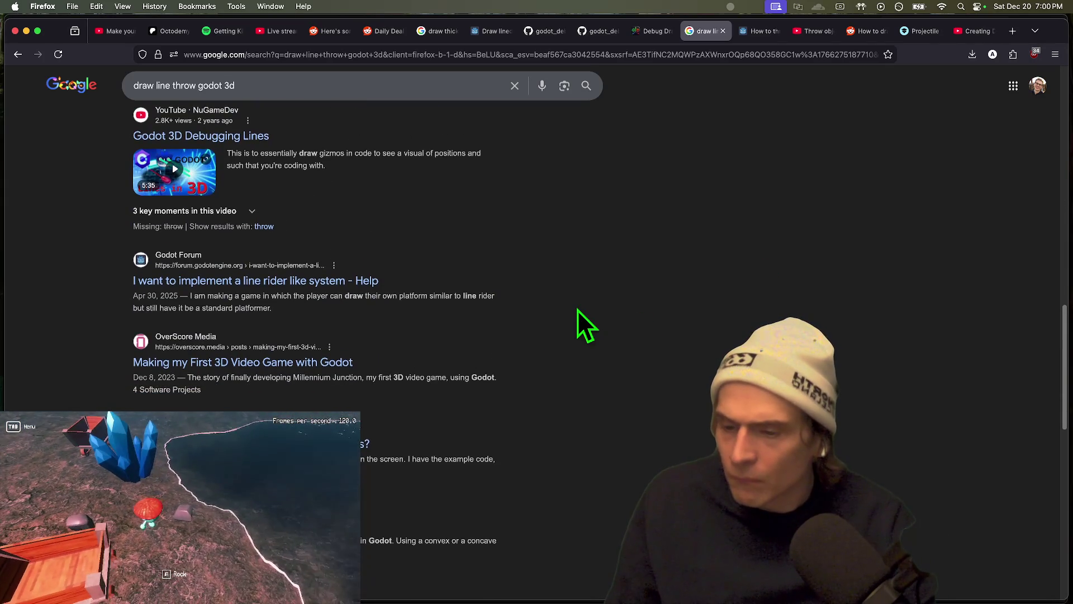
key(ctrl+Tab)
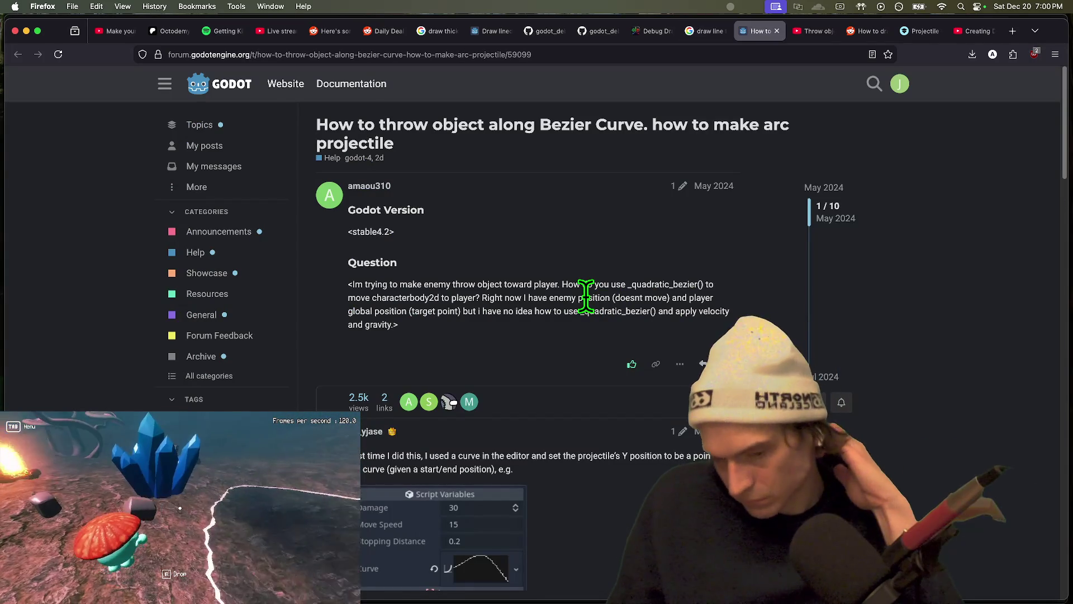
Skip the Godot line renderer video to about 2:57, then glance at the r/godot and projectile-motion tabs
key(ctrl+Tab)
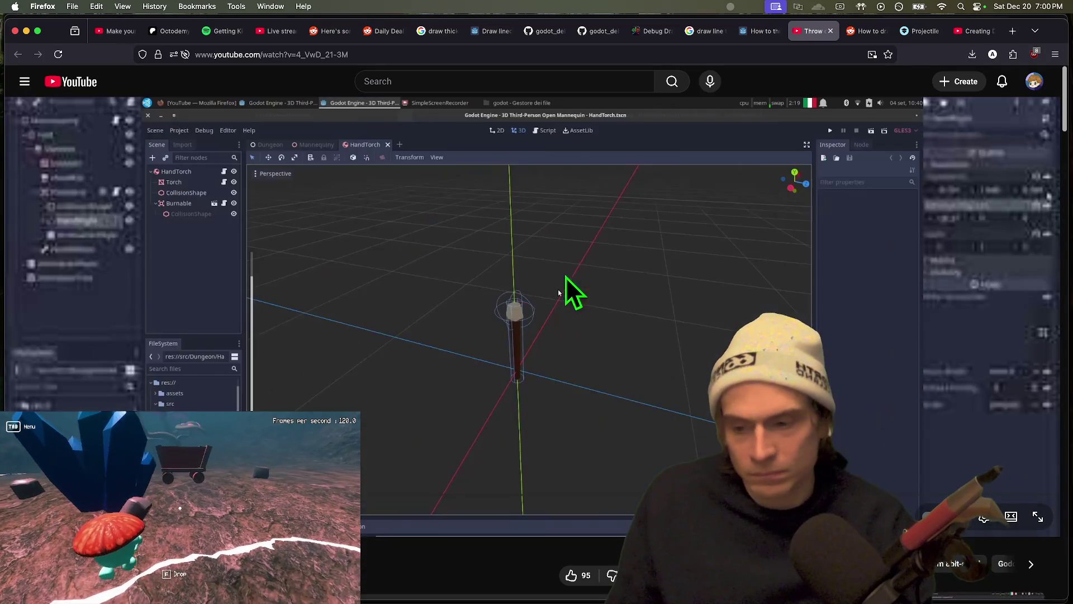
drag(474, 506, 615, 506)
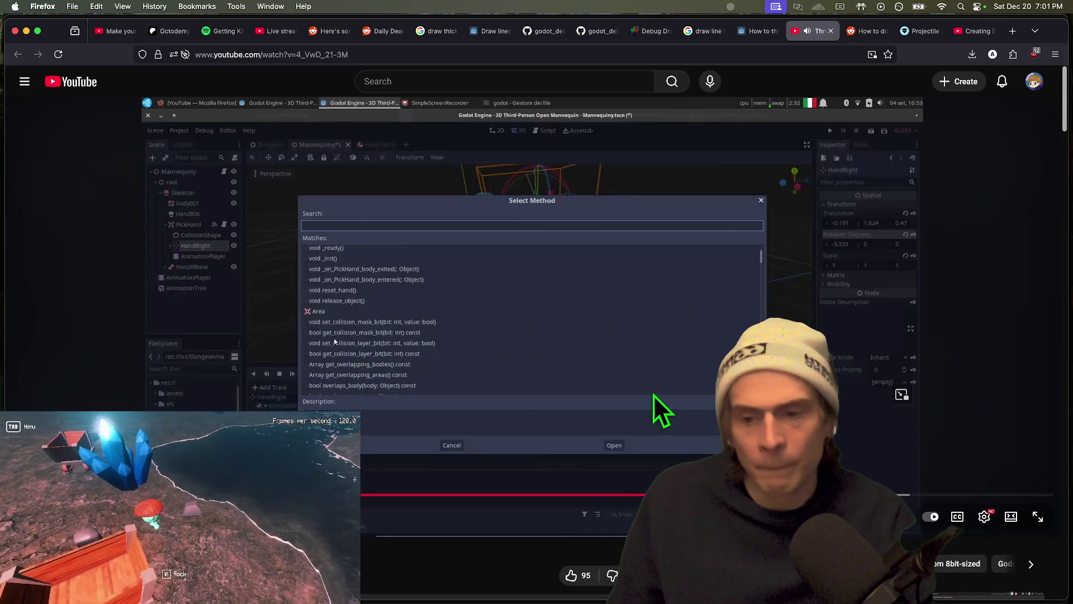
key(ctrl+Tab)
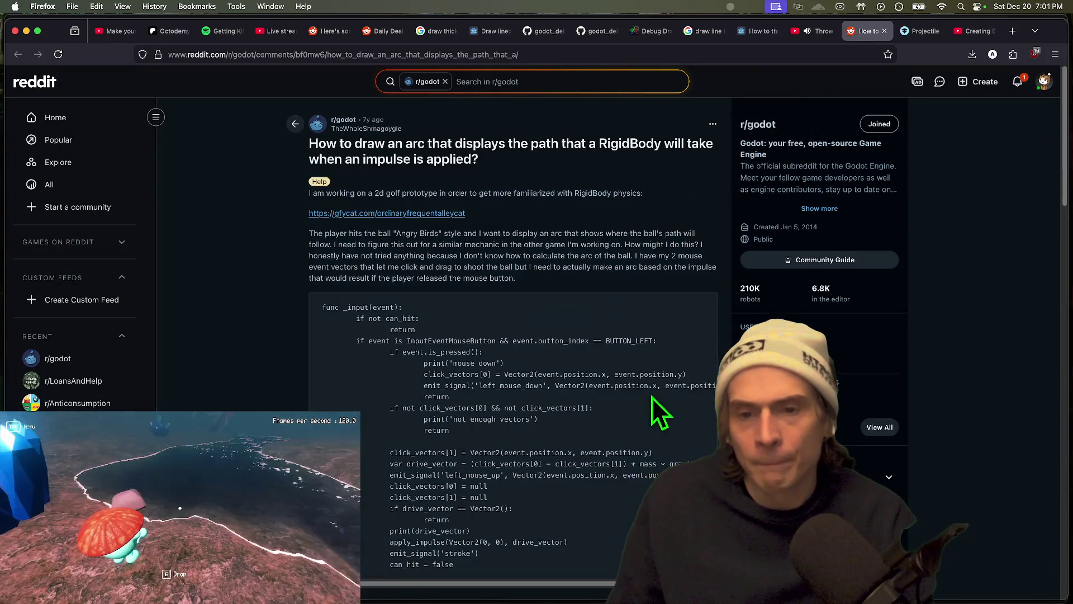
key(ctrl+Tab)
key(ctrl+Tab)
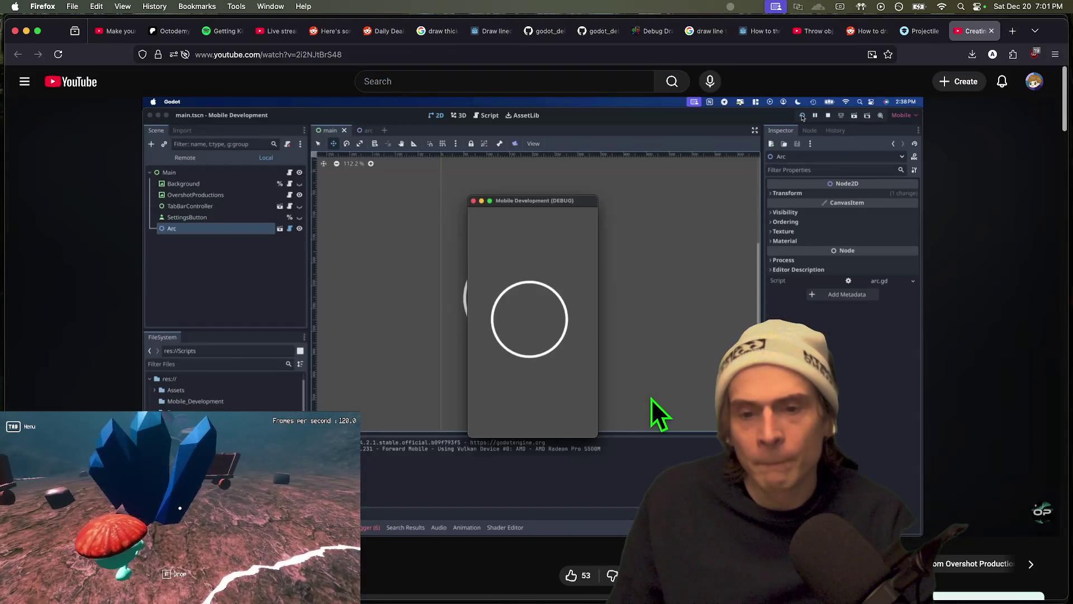
key(ctrl+Tab)
Reopen the accidentally closed line renderer video tab and scroll through its comments
key(ctrl+w)
key(ctrl+shift+Tab)
key(ctrl+shift+Tab)
key(ctrl+shift+t)
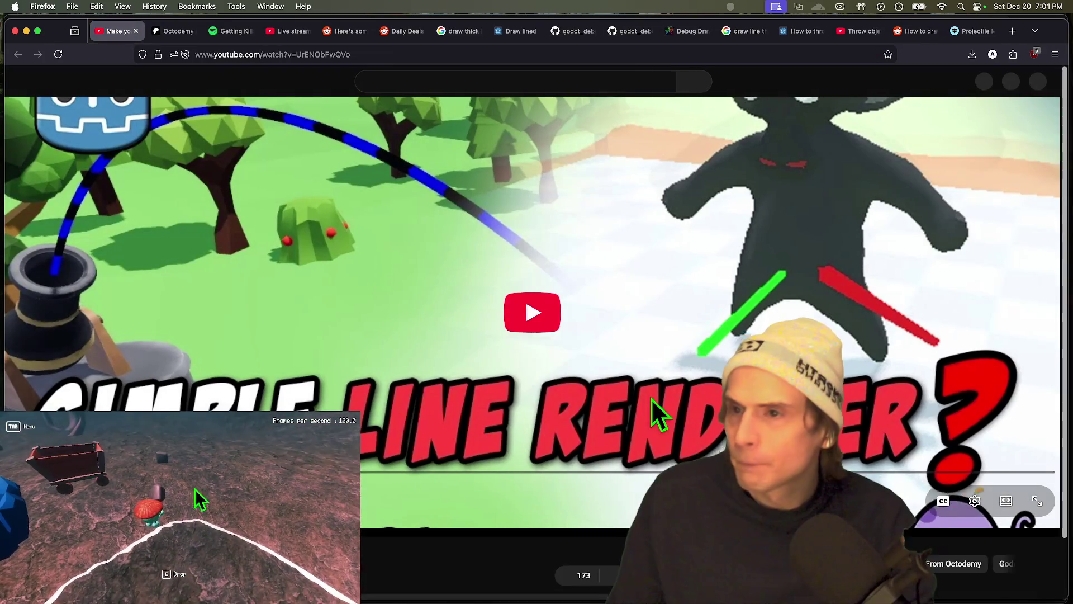
scroll(462, 456, down, 5)
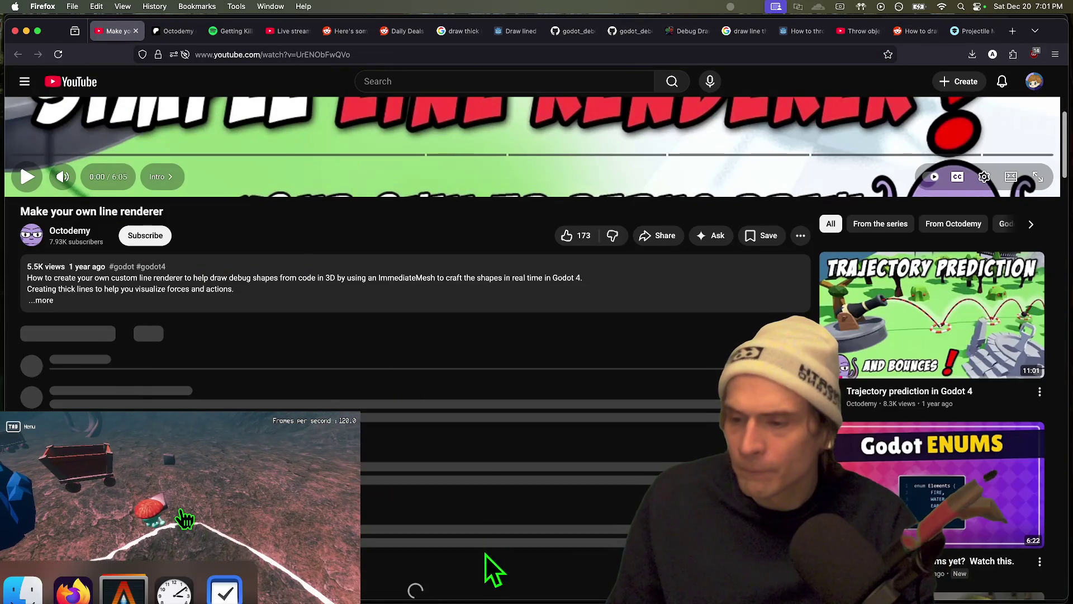
scroll(485, 549, down, 10)
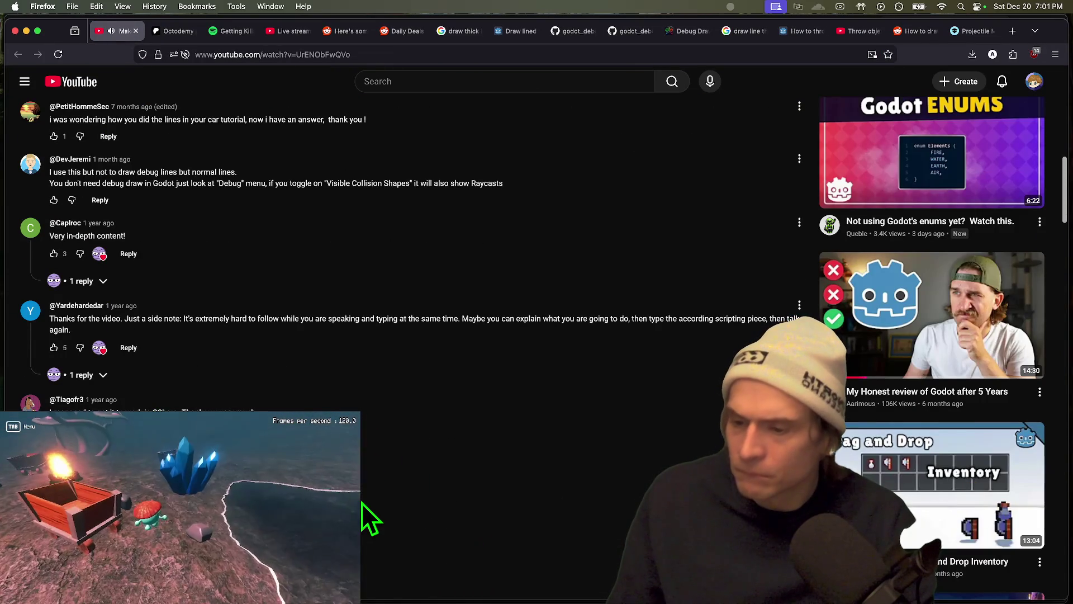
scroll(363, 506, down, 2)
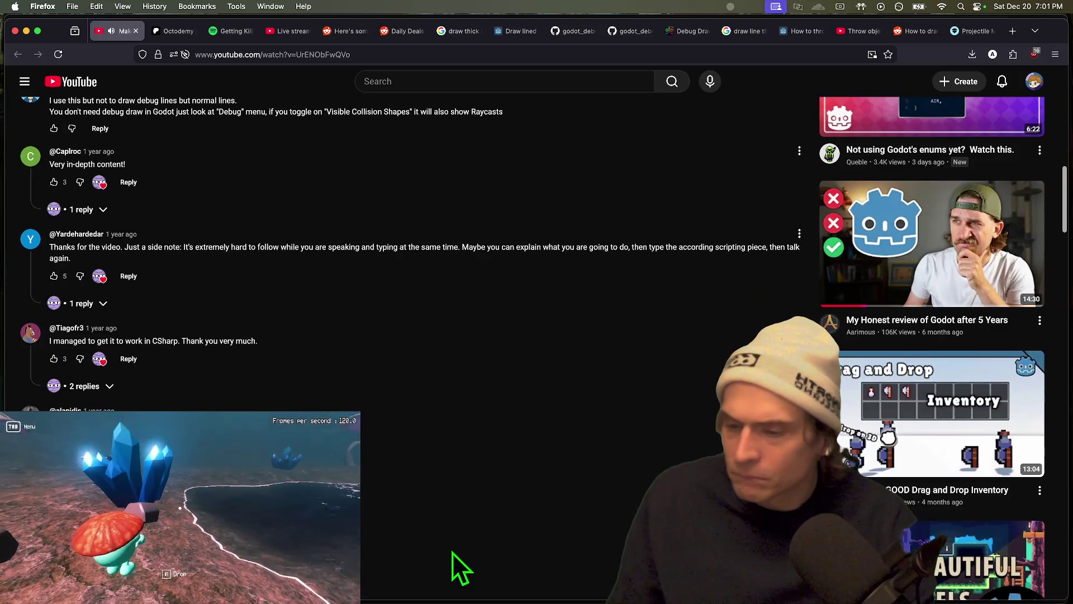
scroll(451, 552, up, 5)
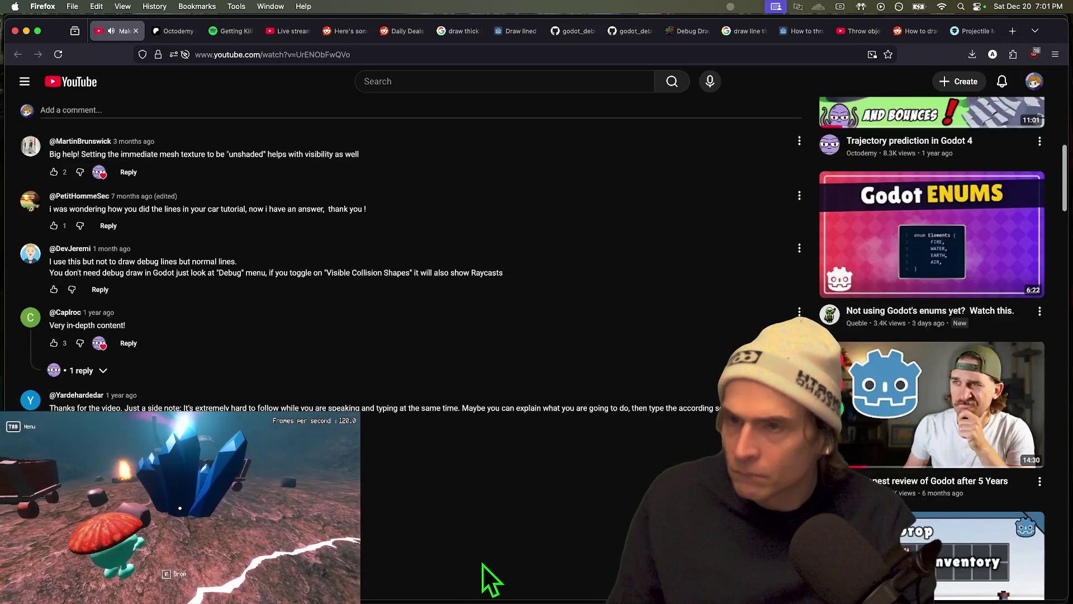
scroll(482, 564, up, 10)
key(super+t)
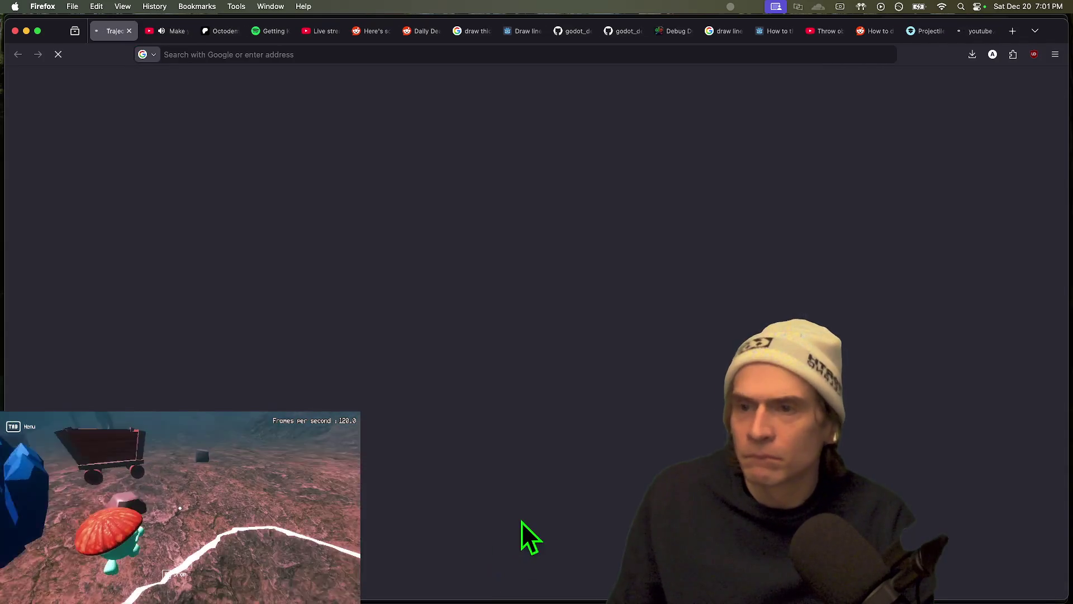
Close the blank, YouTube Studio and Spotify tabs
key(super+w)
key(super+w)
key(super+w)
key(super+w)
key(super+w)
key(super+w)
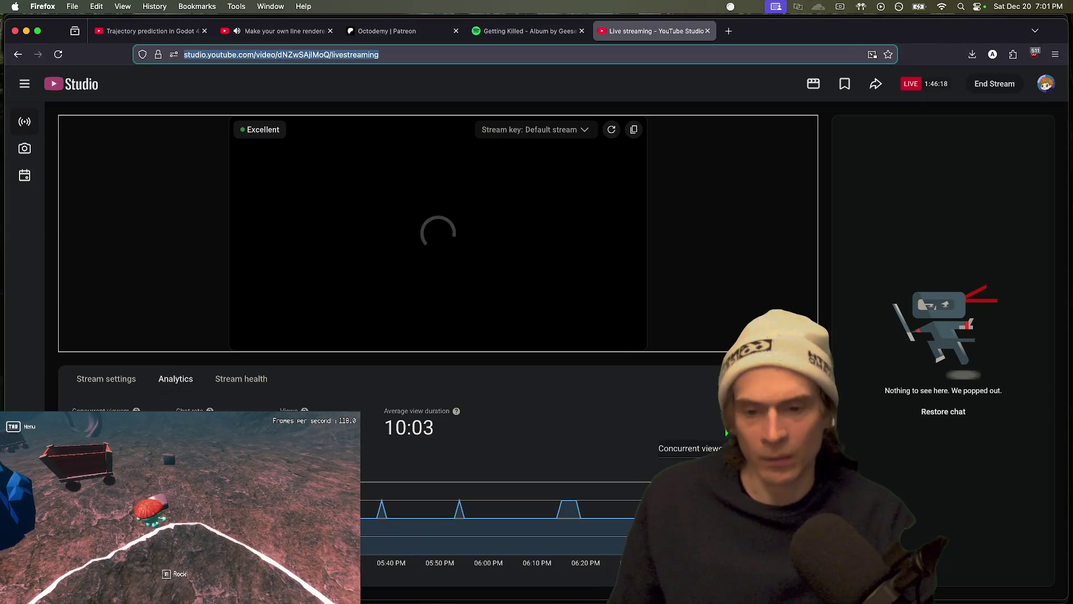
key(super+w)
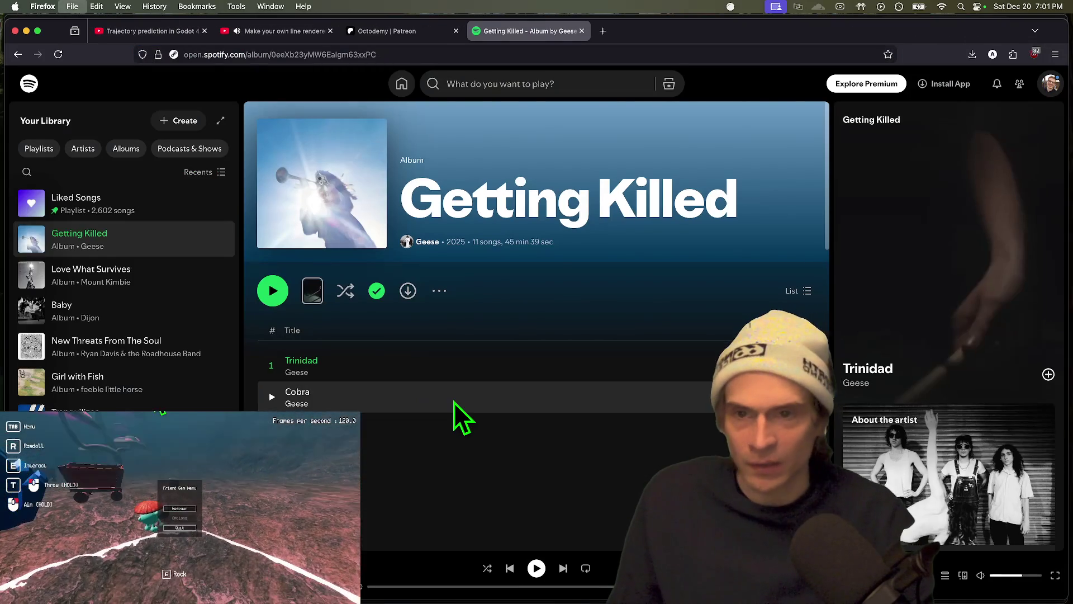
key(super+w)
key(super+w)
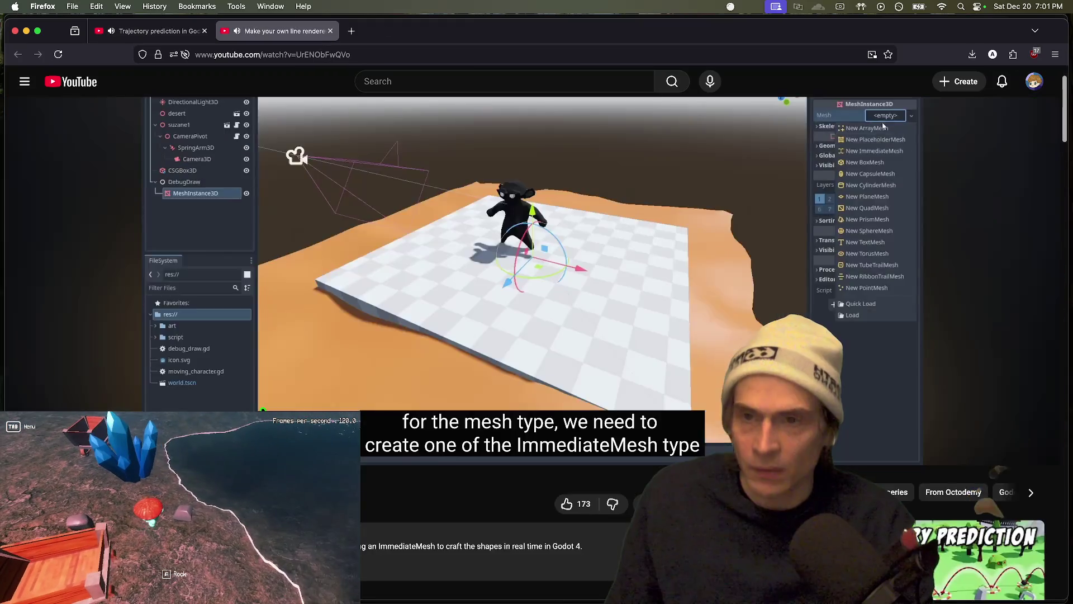
Pause the line renderer video and stop the Trajectory prediction video on its draw_aim code
key(ctrl+Tab)
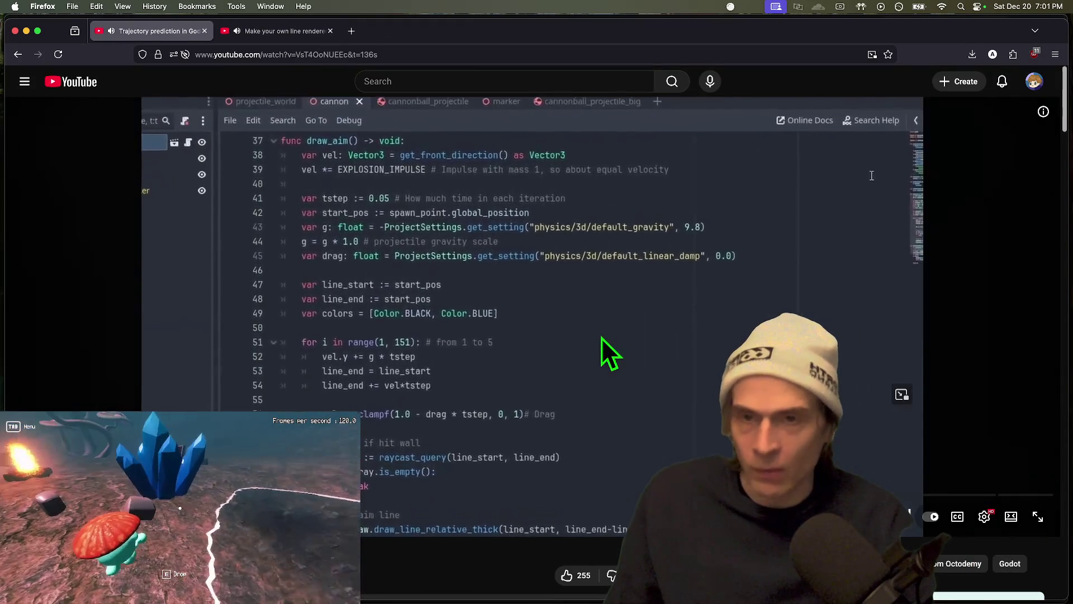
key(space)
key(space)
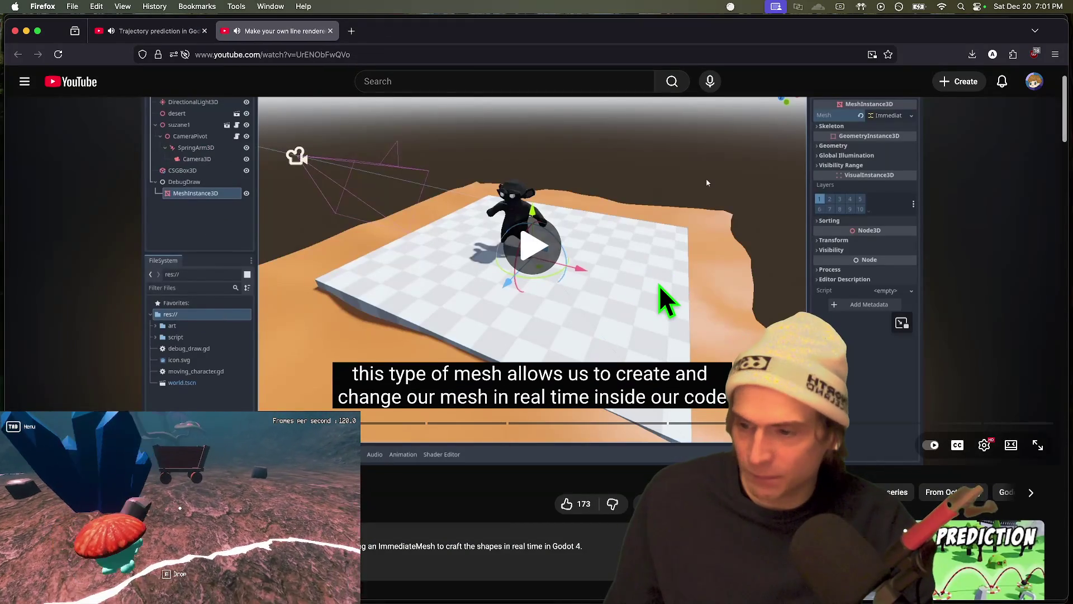
key(ctrl+Tab)
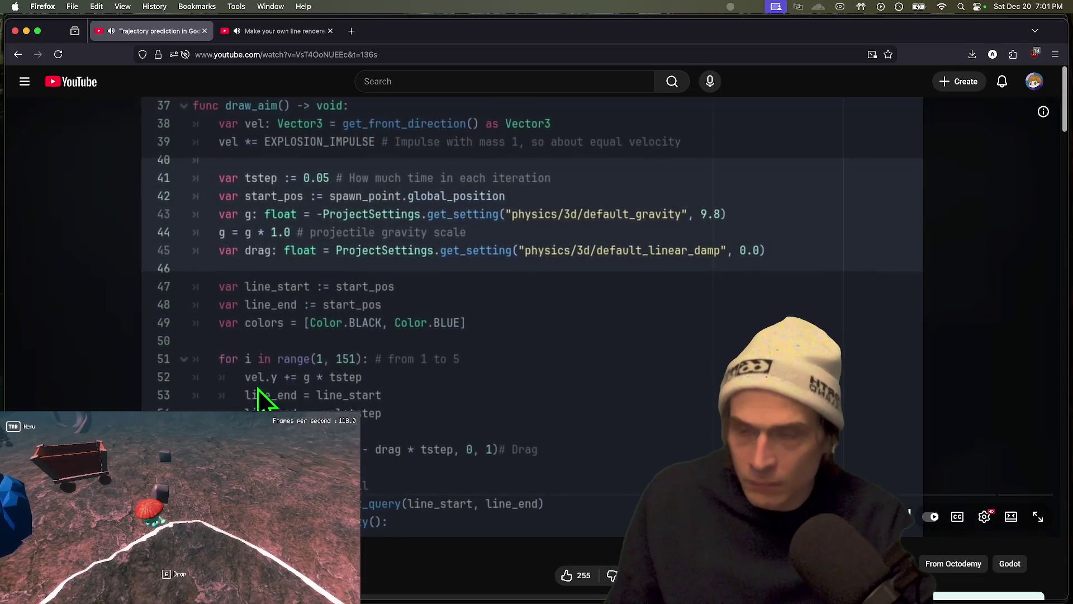
key(ctrl+Tab)
click(452, 304)
key(ctrl+Tab)
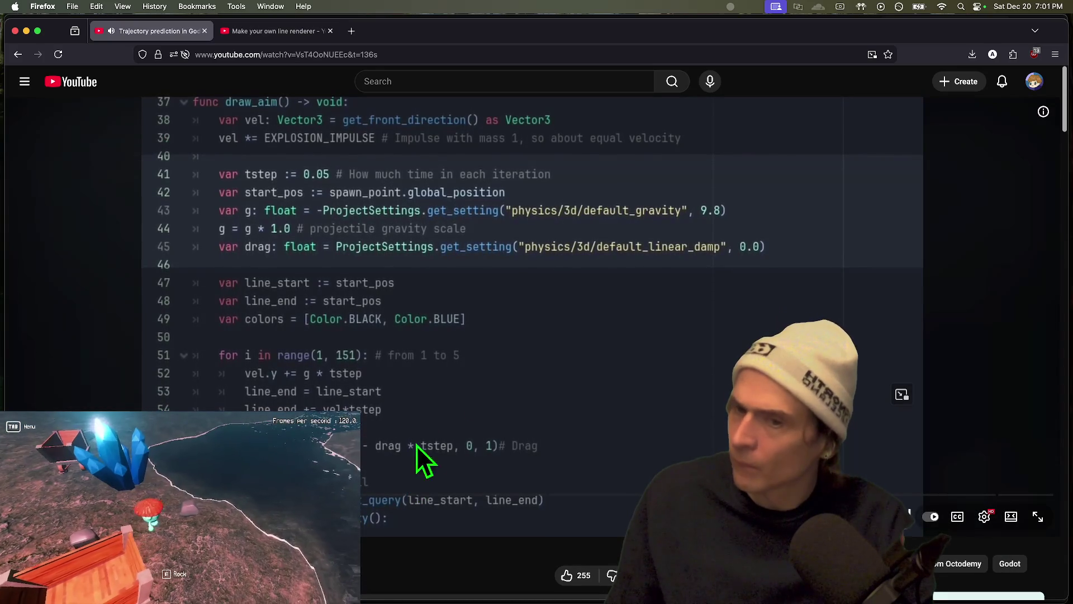
click(775, 309)
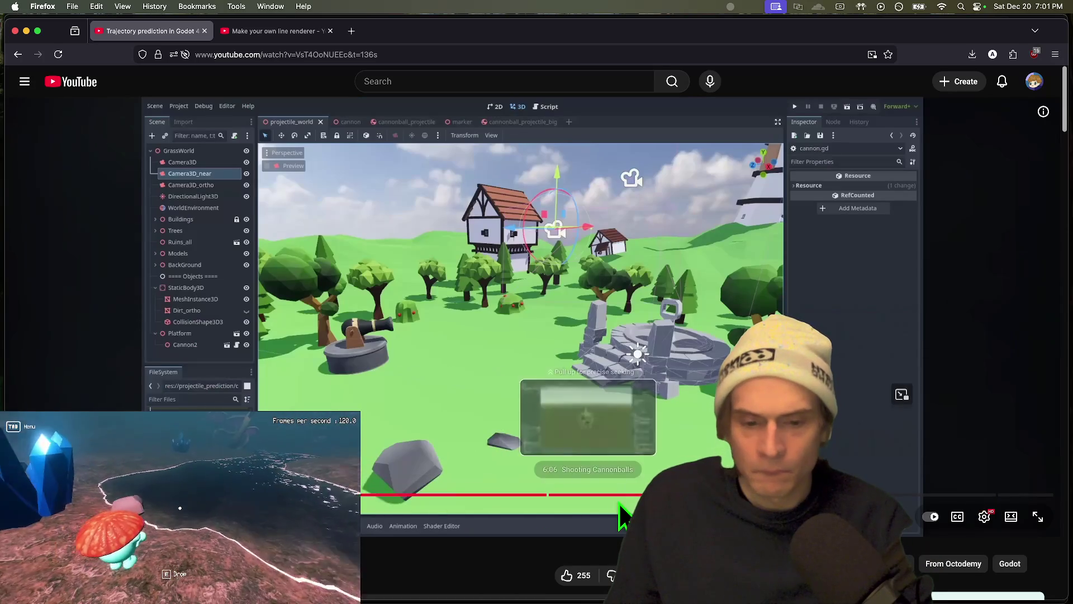
Seek the trajectory video through the cannonball projectile and cannon scripts
click(591, 495)
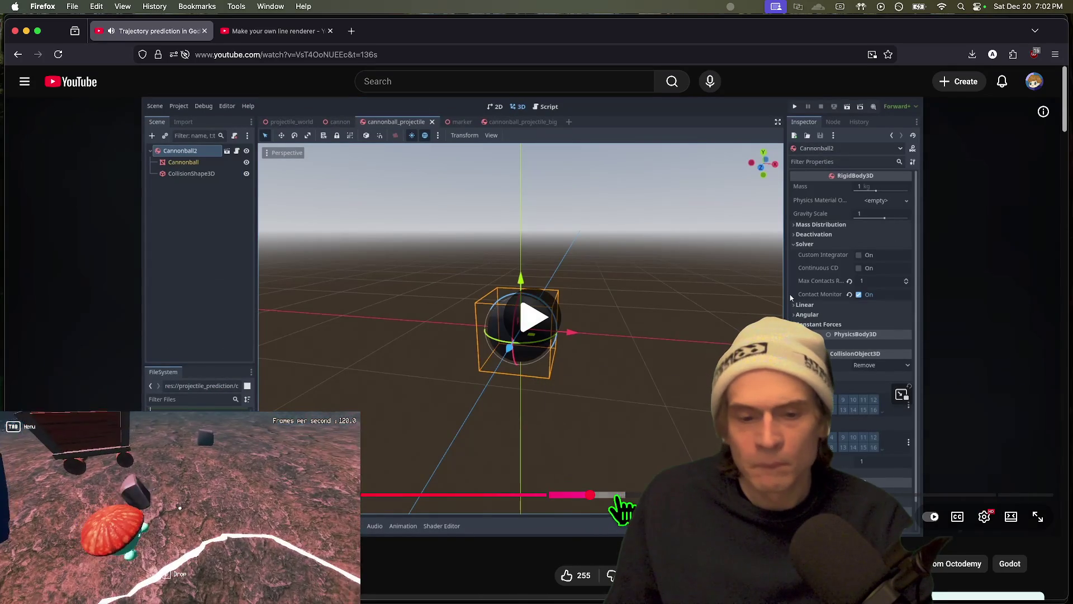
click(609, 495)
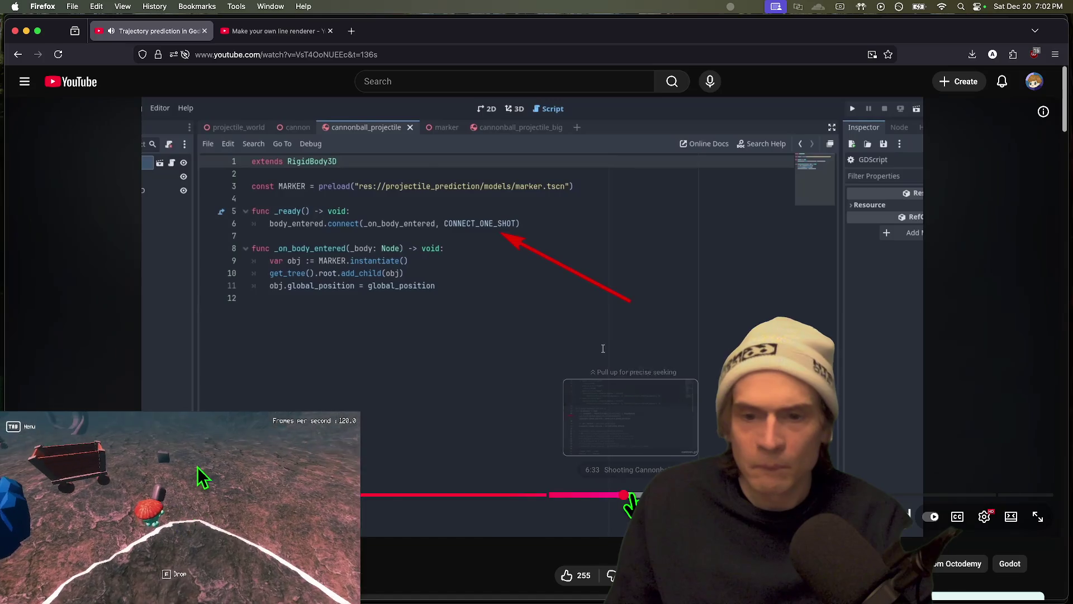
click(547, 361)
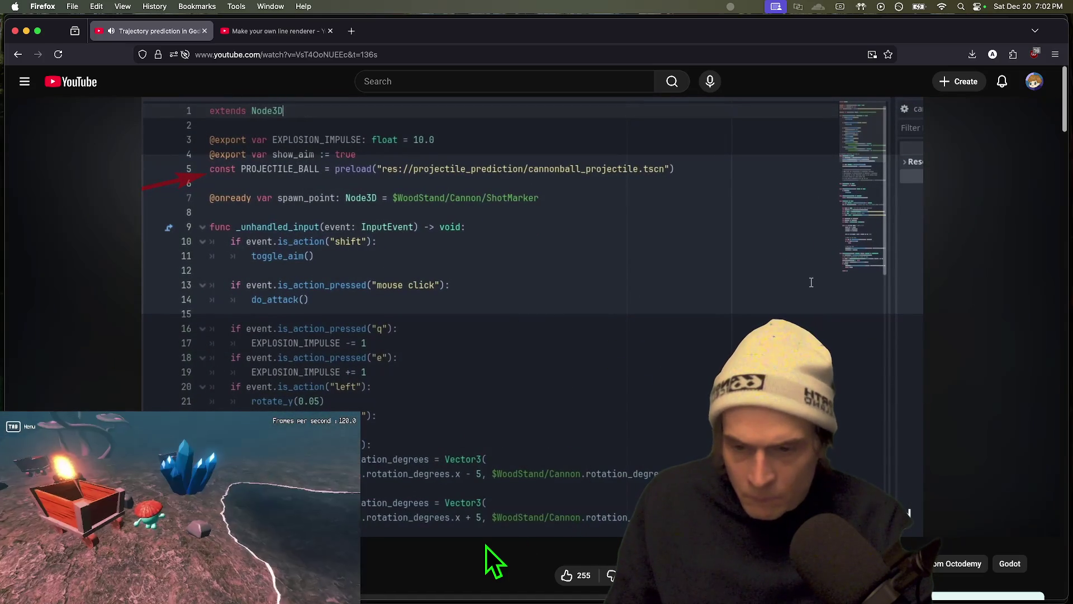
click(646, 407)
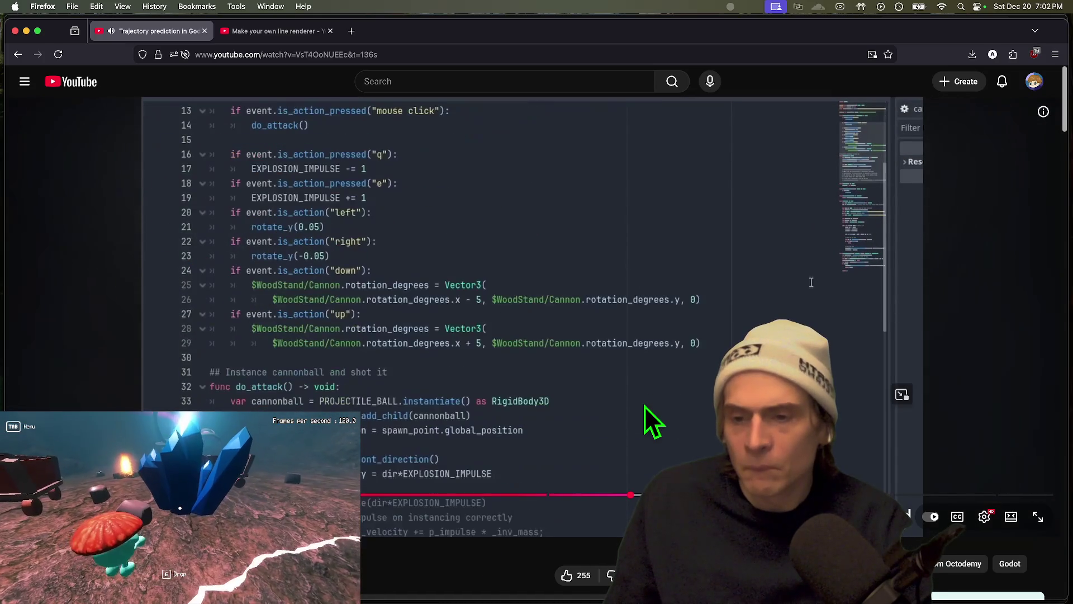
click(645, 406)
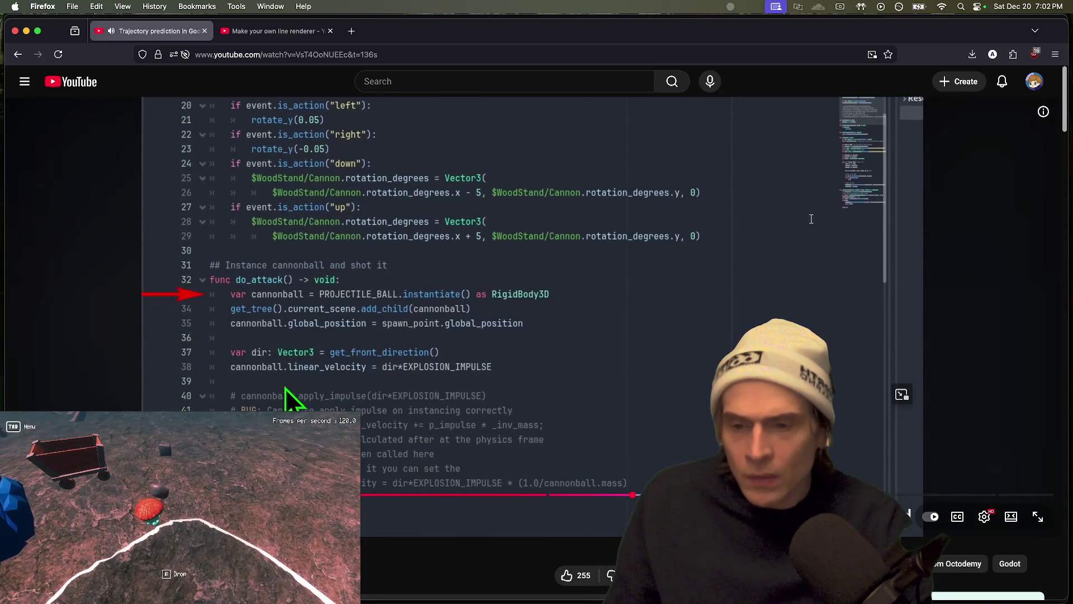
click(447, 375)
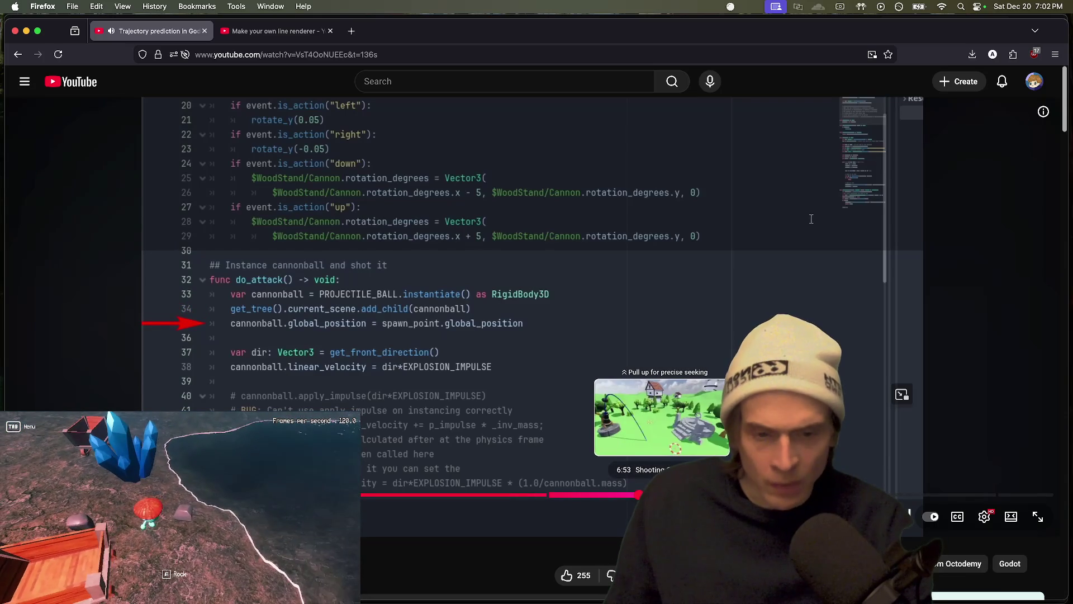
Rewind the video to the 3D editor view and back to the cannon script
mouse_move(640, 495)
mouse_down()
mouse_move(561, 503)
mouse_move(606, 496)
mouse_move(620, 505)
mouse_up()
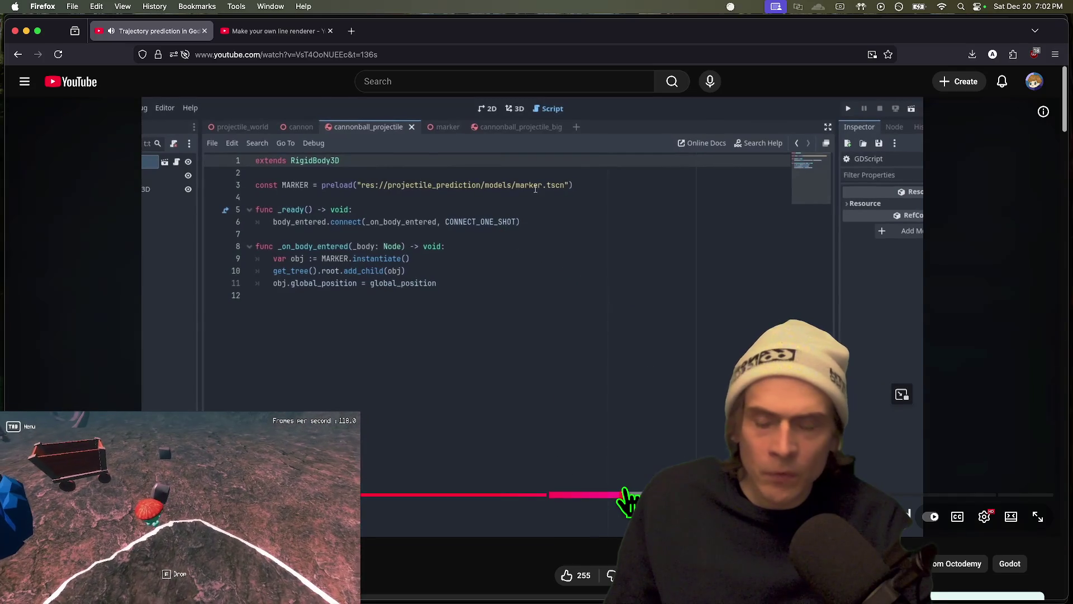
drag(630, 498, 629, 499)
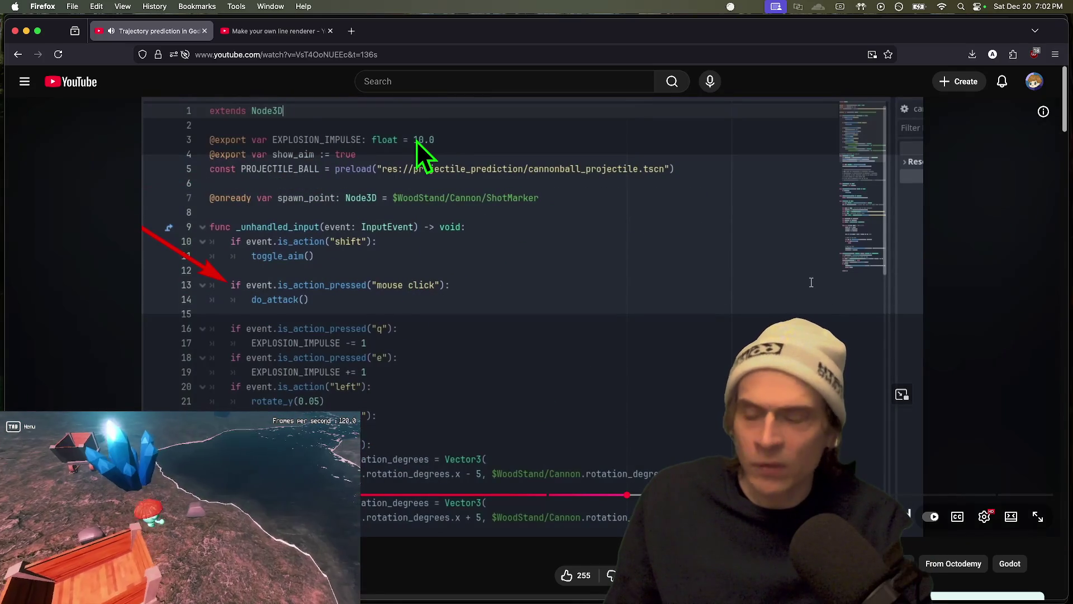
key(super+Tab)
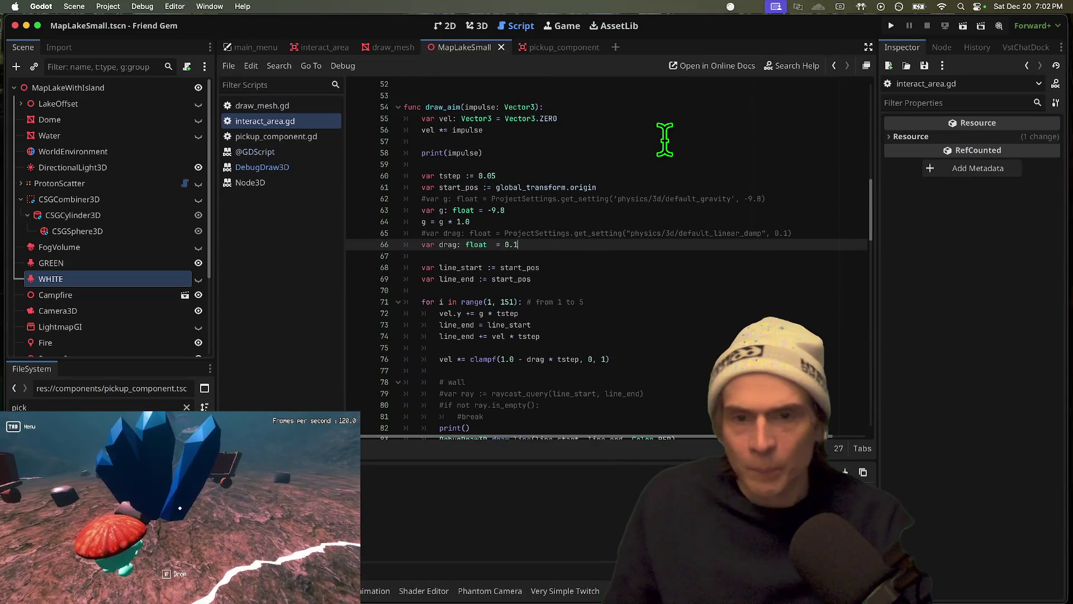
Find where draw_aim is called in _process by searching its name
click(665, 141)
key(Left)
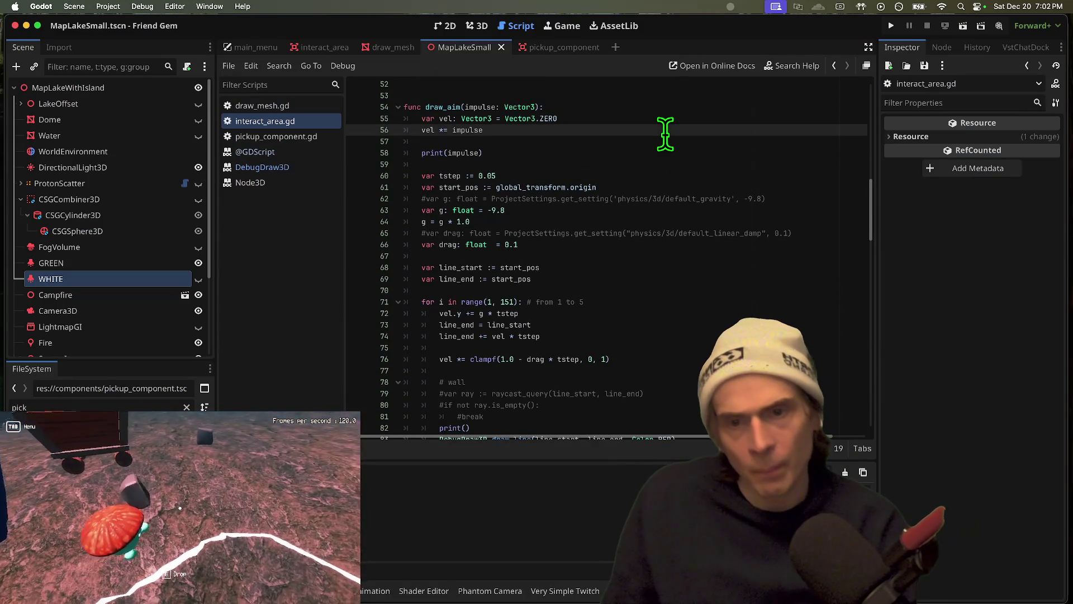
double_click(443, 106)
key(ctrl+d)
scroll(675, 291, down, 1)
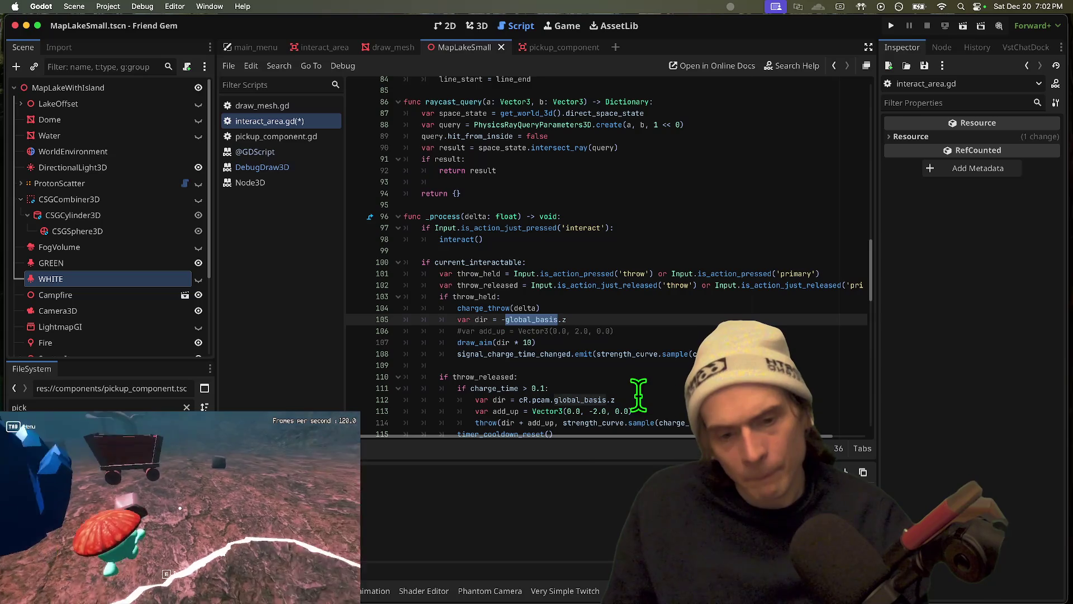
scroll(683, 419, up, 4)
scroll(687, 407, down, 1)
Check the interact input check and the dir = -global_basis.z line feeding draw_aim(dir * 10)
click(699, 369)
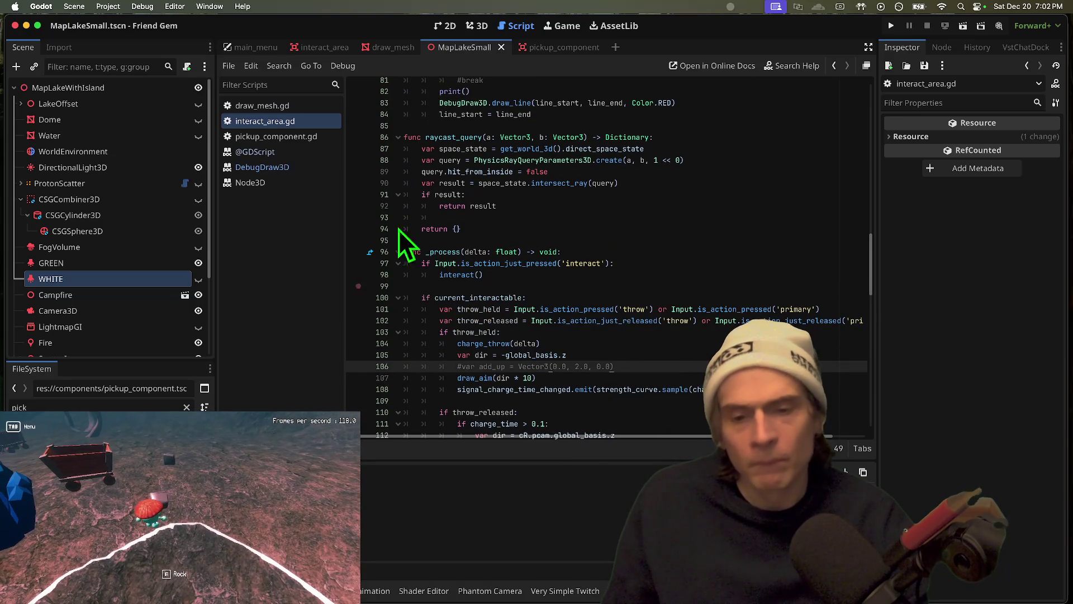
click(484, 265)
mouse_move(484, 264)
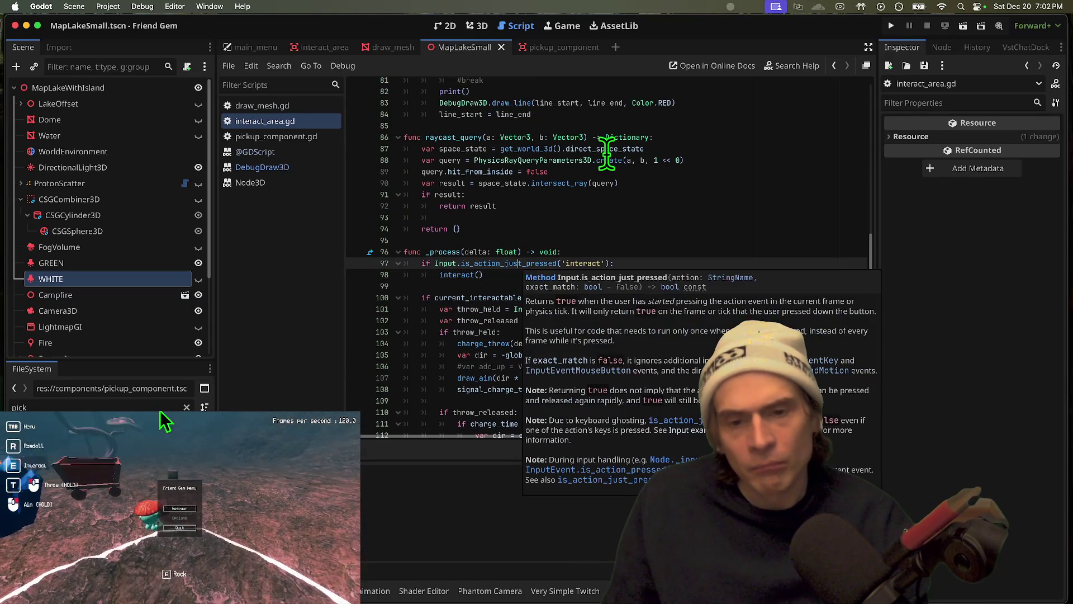
scroll(638, 325, down, 15)
scroll(639, 325, down, 8)
scroll(747, 272, up, 20)
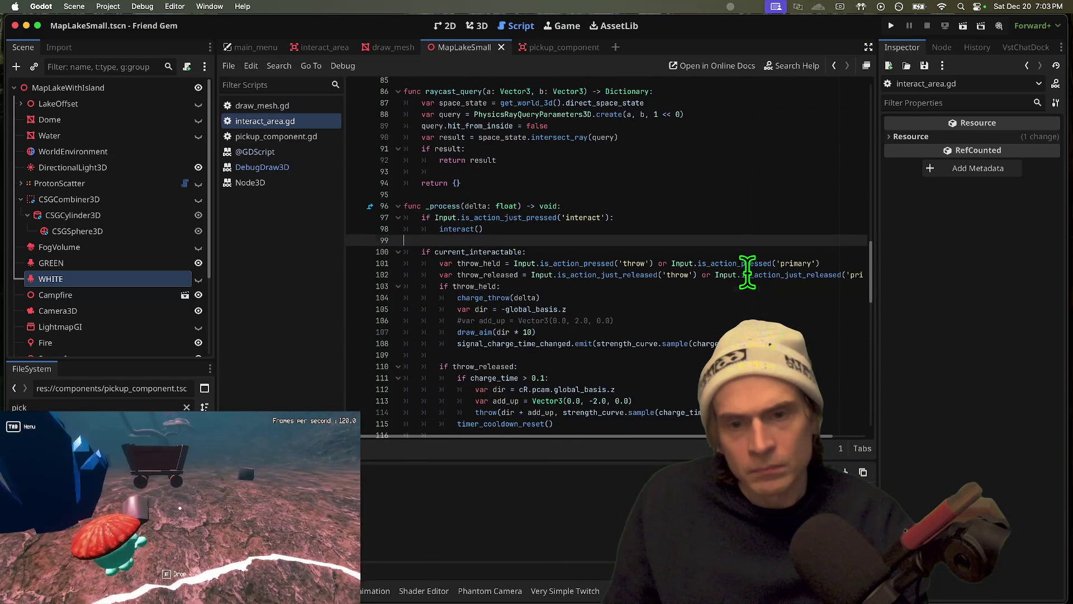
scroll(747, 272, up, 2)
key(super+b)
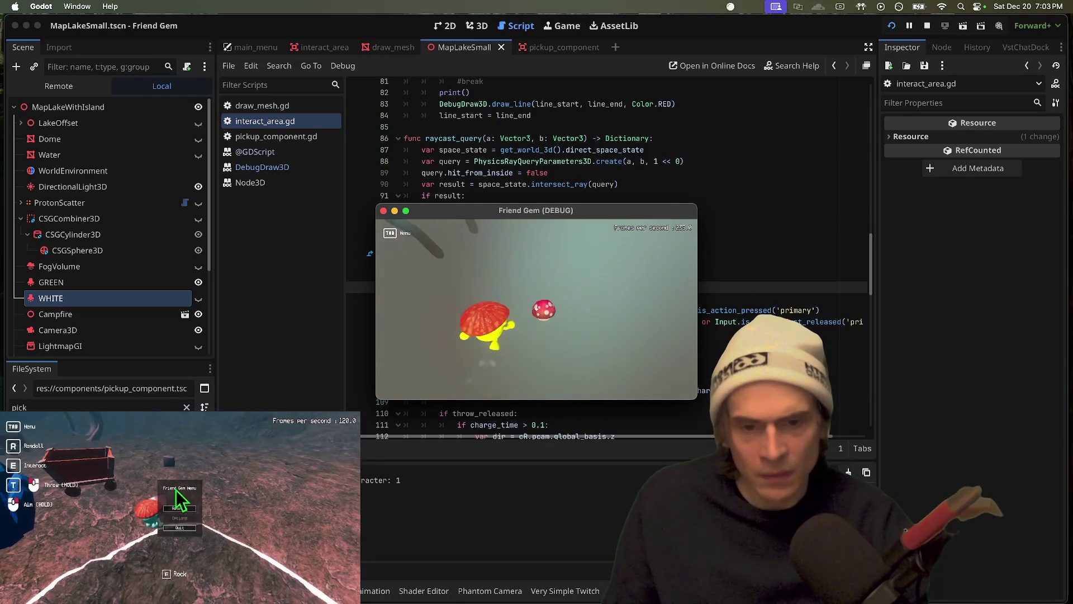
key(e)
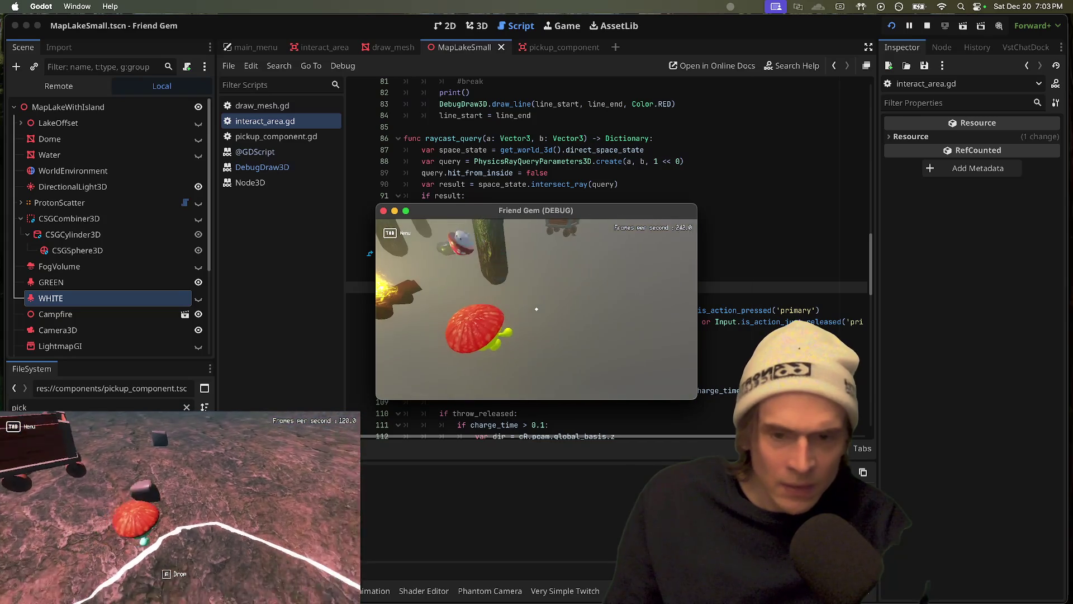
key(super+period)
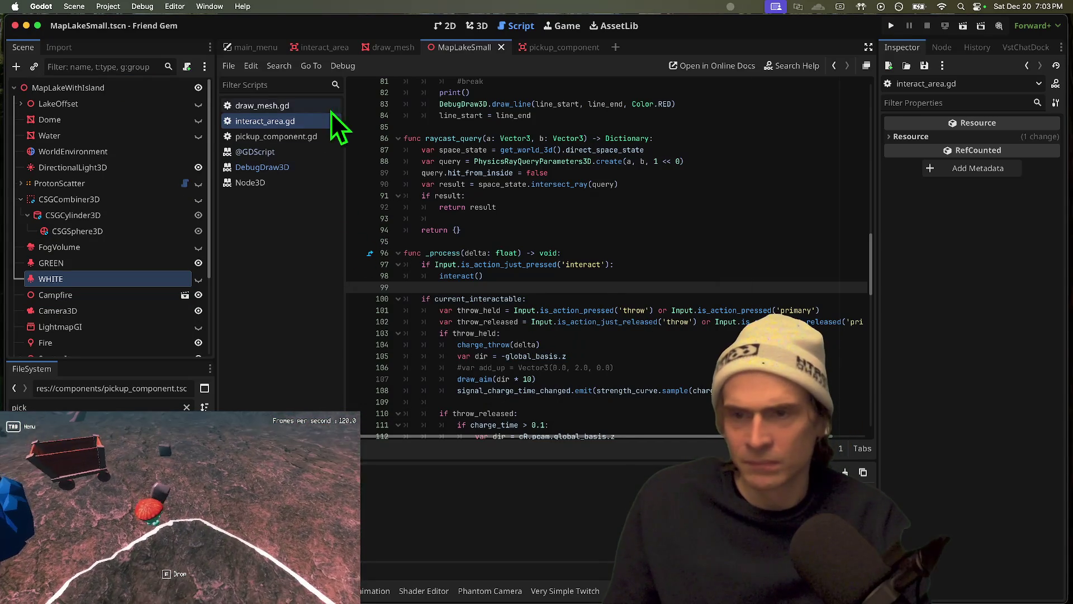
Compare draw_mesh.gd and interact_area.gd by switching between them in the script list
click(291, 105)
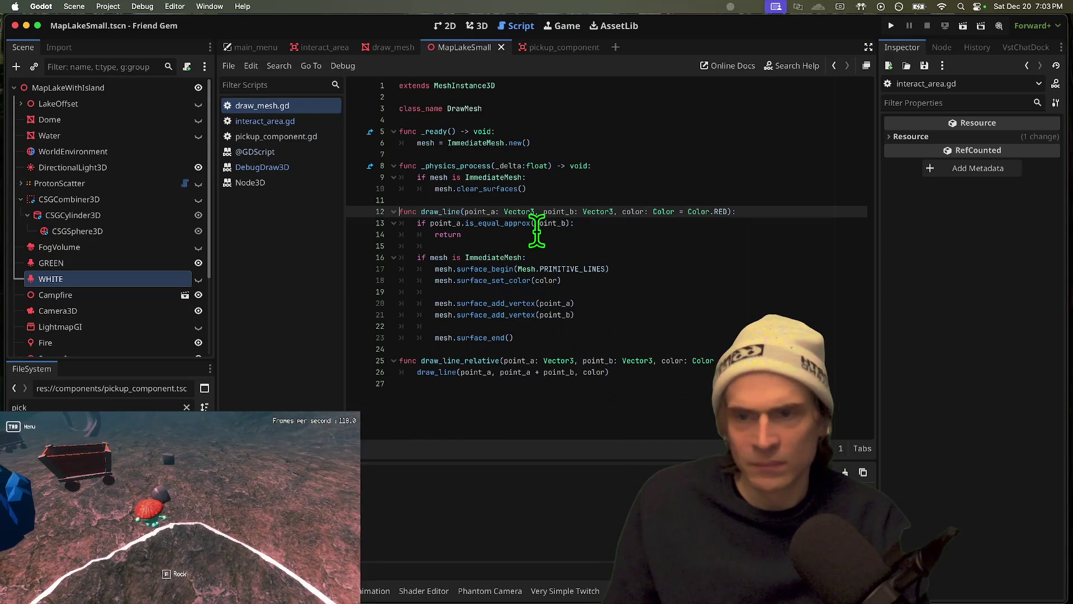
click(232, 122)
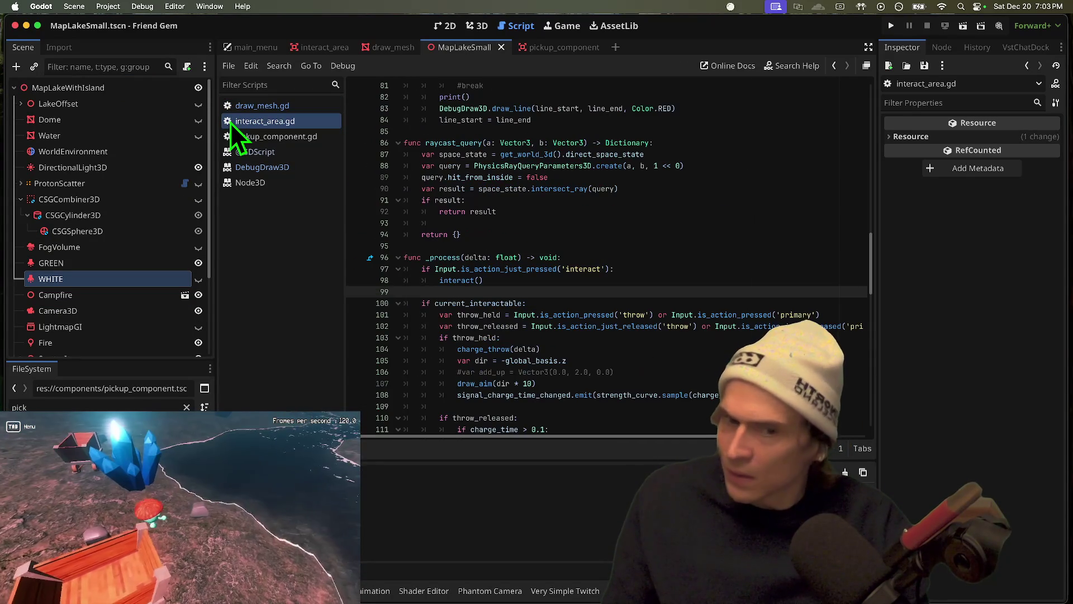
scroll(681, 368, down, 1)
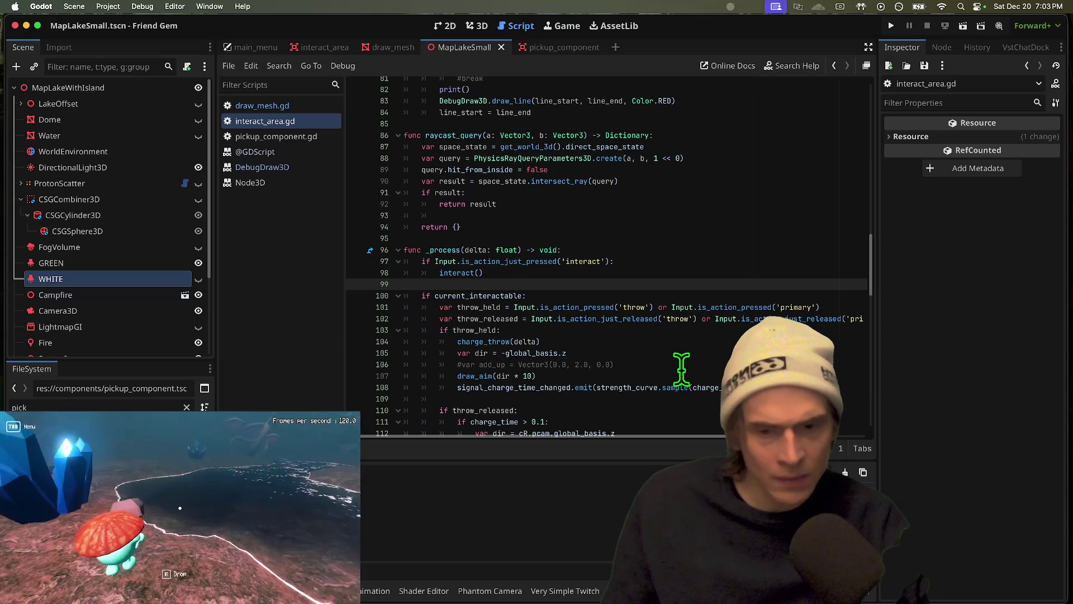
scroll(643, 353, up, 10)
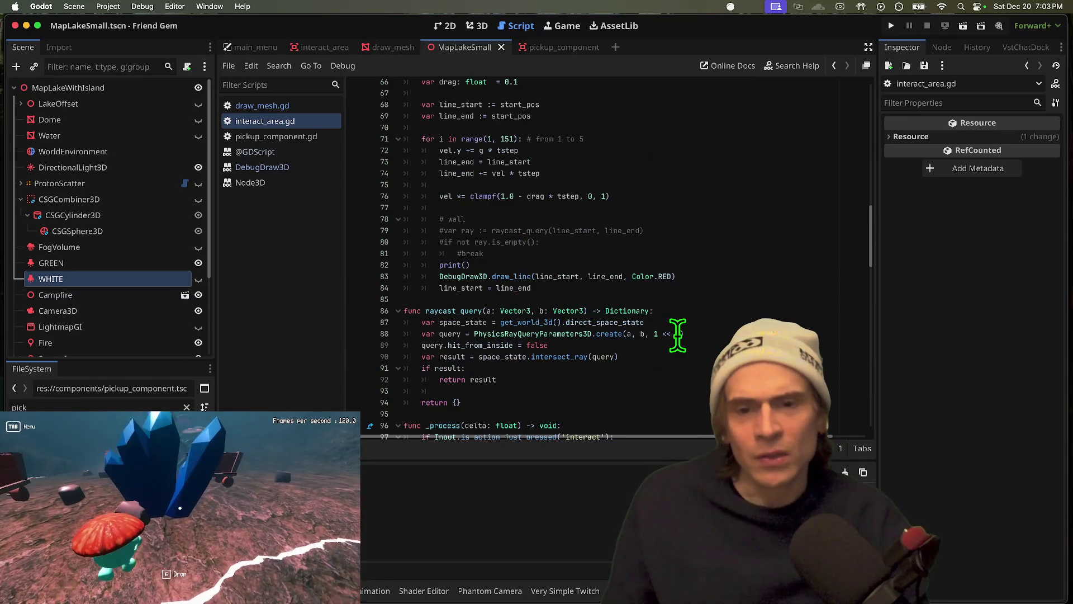
click(300, 106)
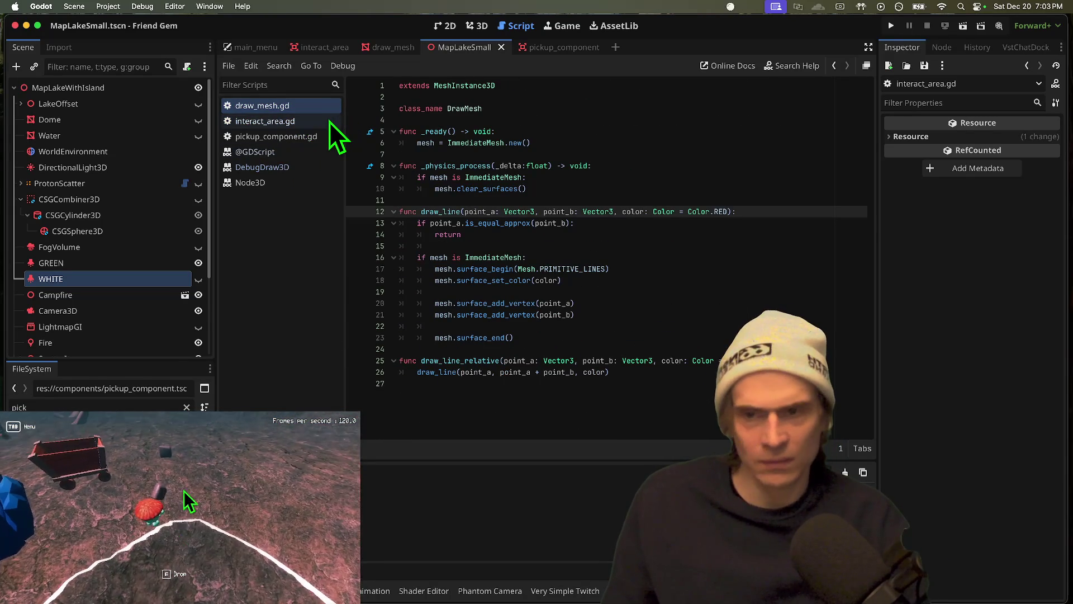
click(290, 121)
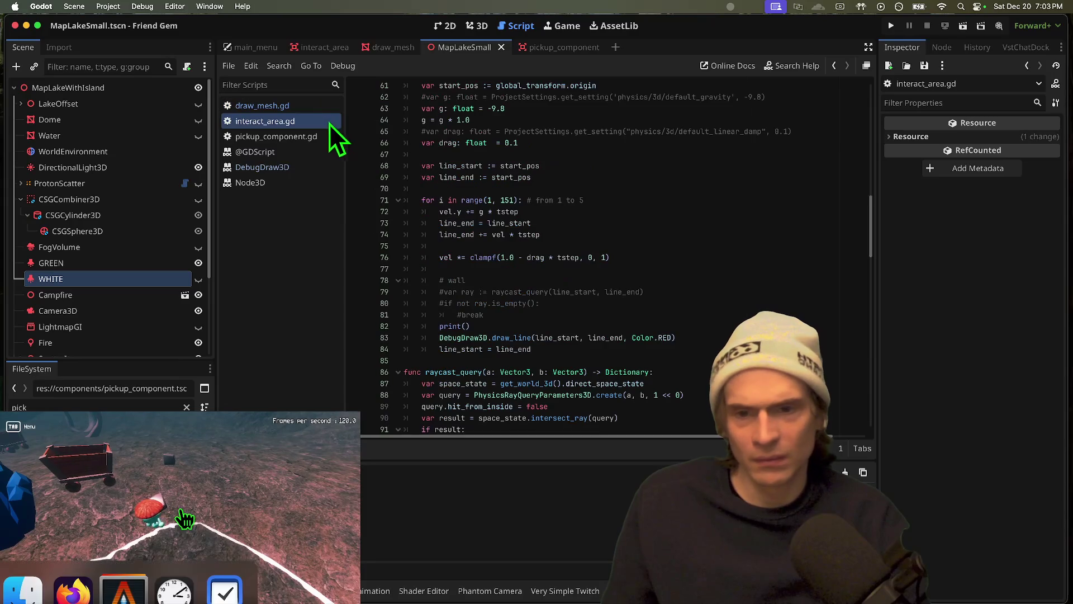
scroll(582, 249, up, 5)
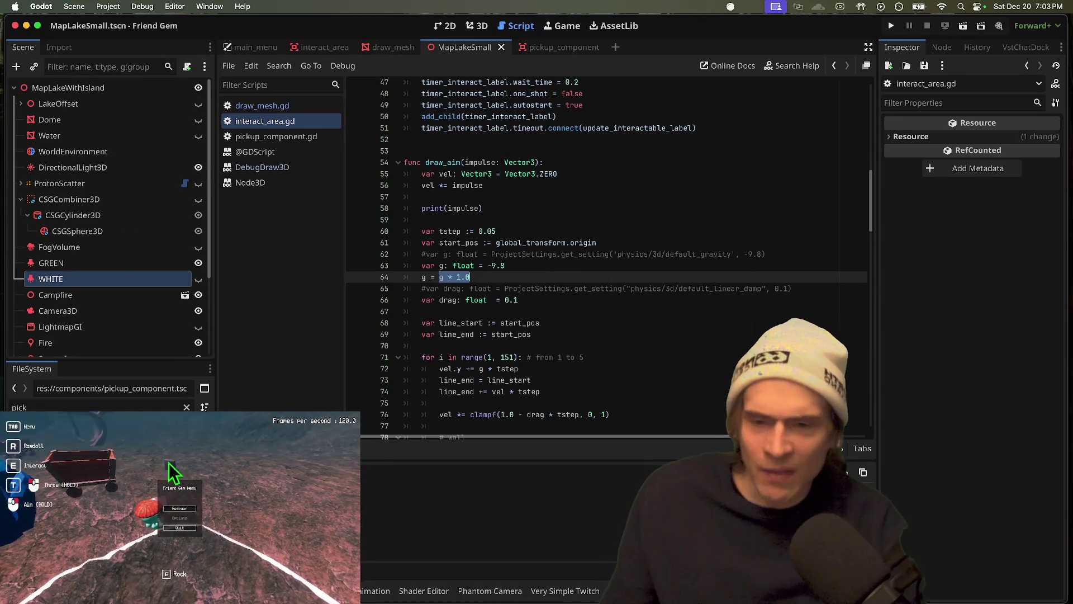
After picking up the rock in-game, comment out vel.y += g * tstep and relaunch
key(Tab)
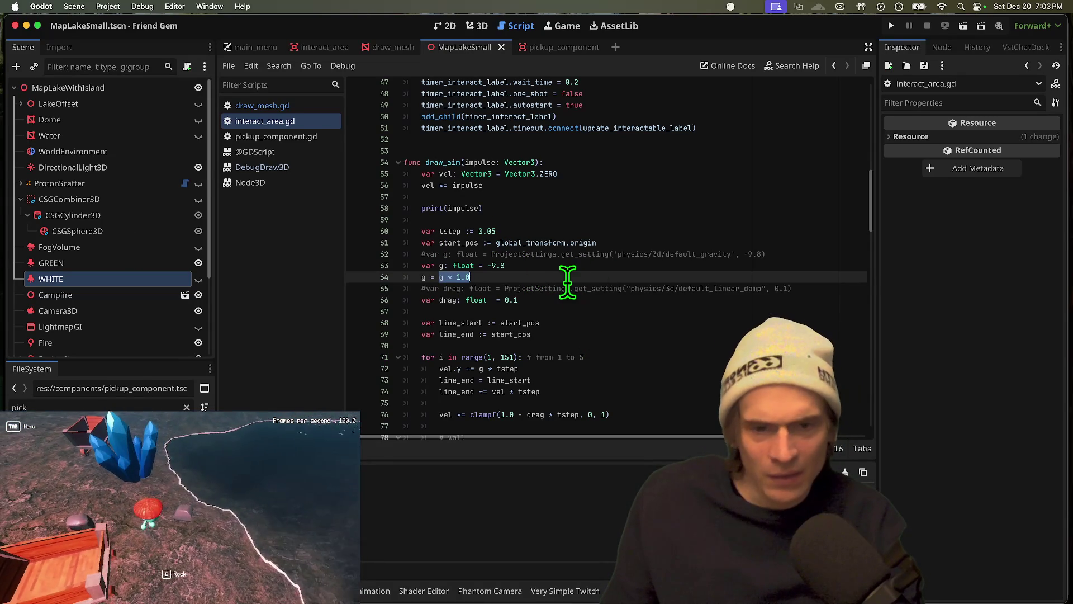
key(e)
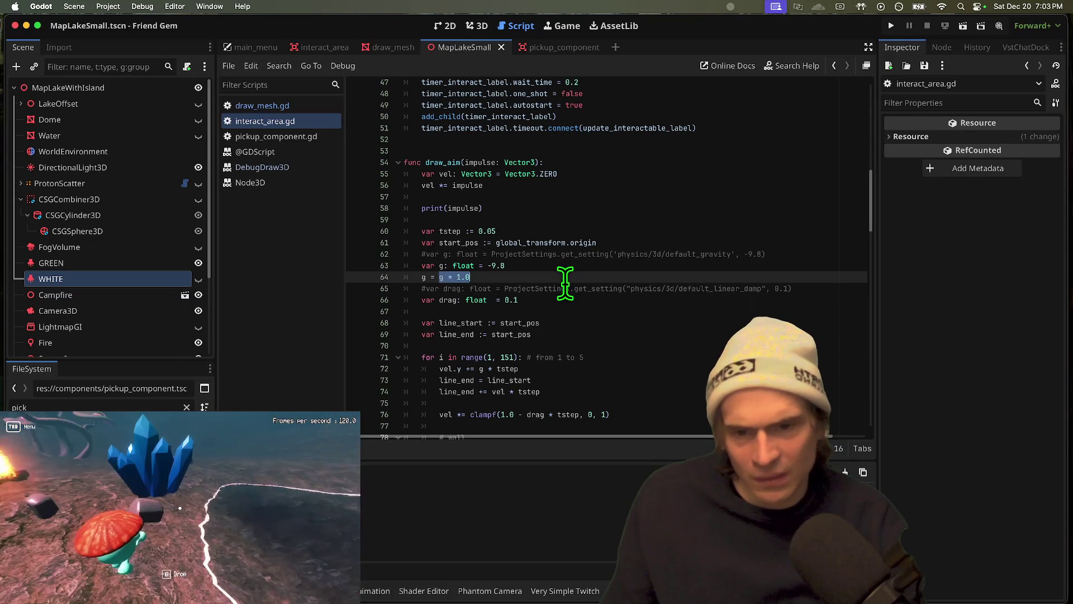
scroll(577, 307, down, 1)
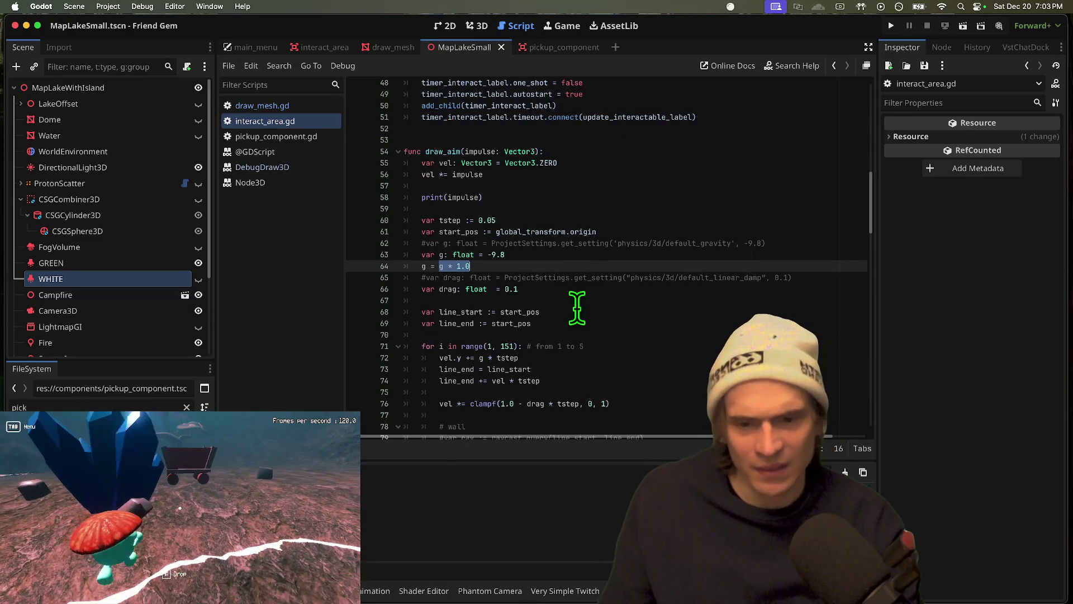
scroll(577, 307, down, 3)
click(550, 321)
key(super+k)
key(super+b)
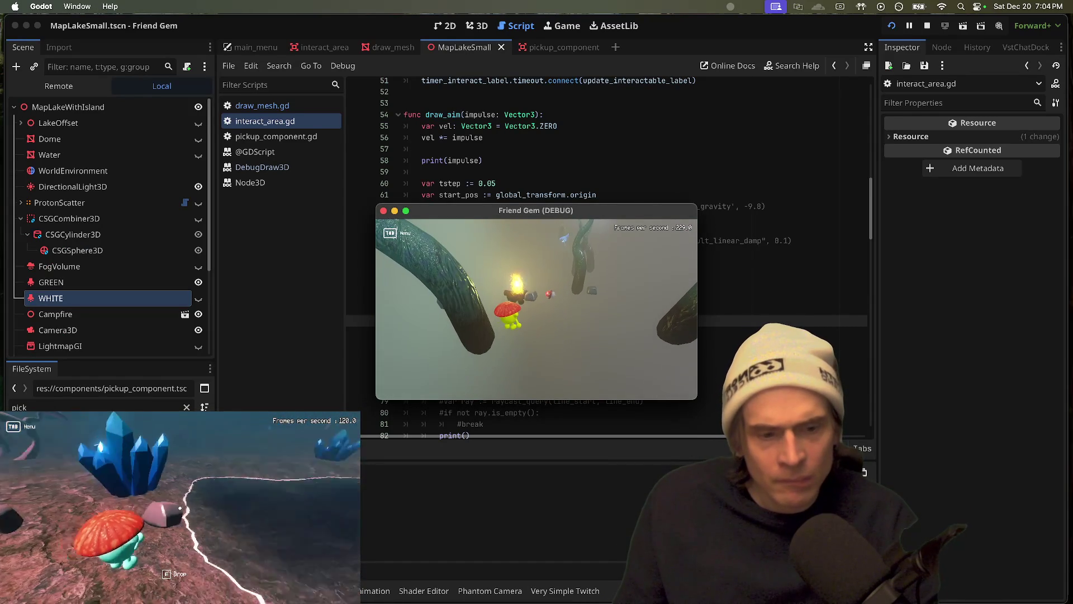
Bring the script editor in front of the game and save interact_area.gd
key(super+Tab)
scroll(617, 332, down, 2)
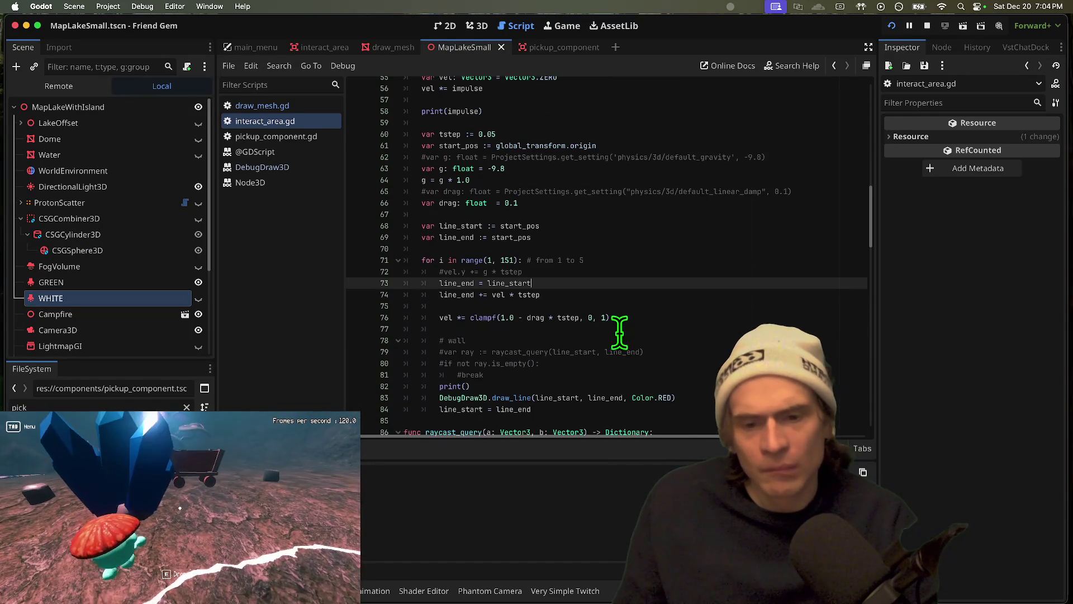
scroll(619, 332, down, 1)
click(571, 388)
scroll(592, 377, up, 1)
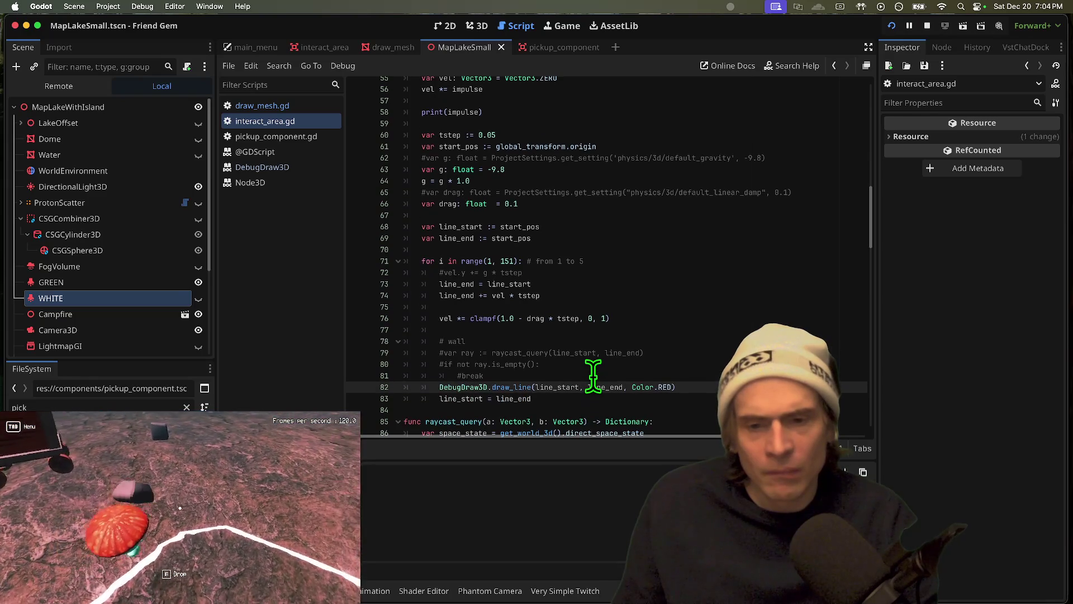
key(super+s)
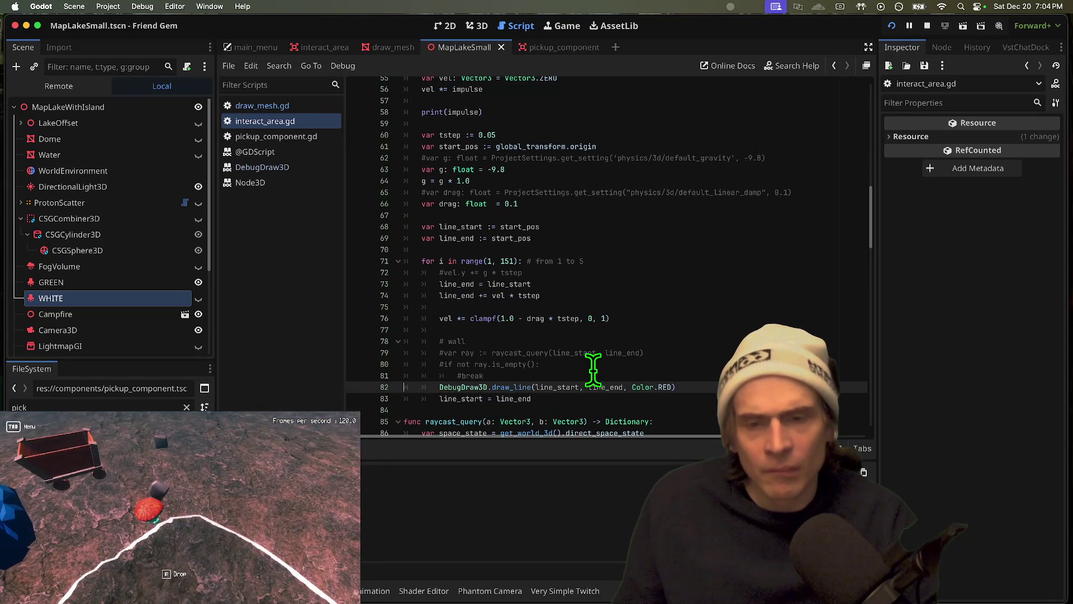
Highlight where the drag variable is used in draw_aim
scroll(682, 246, up, 1)
click(701, 237)
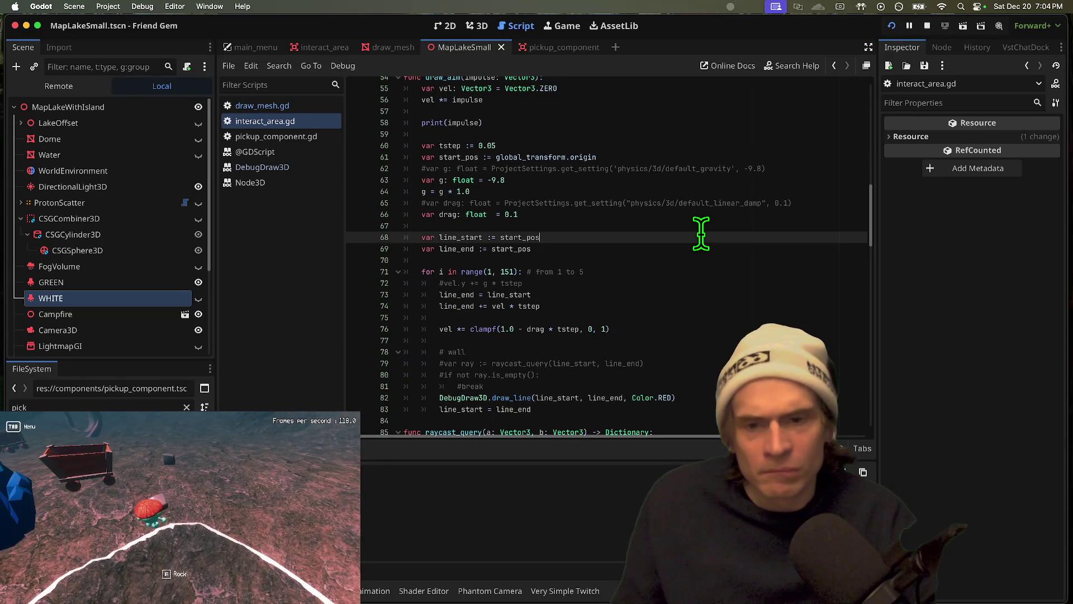
click(676, 272)
click(706, 195)
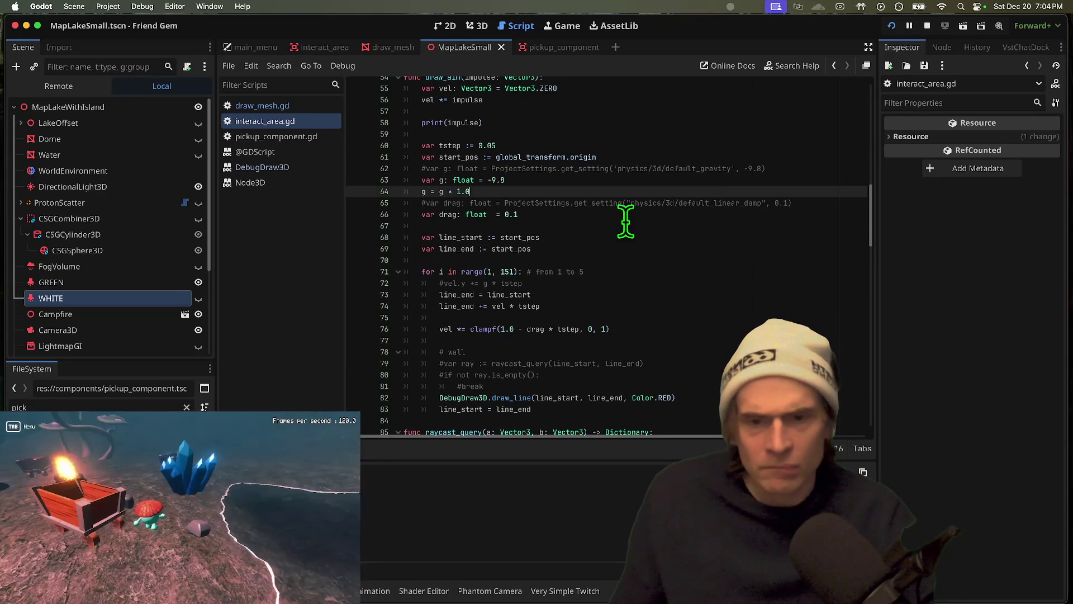
click(458, 214)
double_click(450, 214)
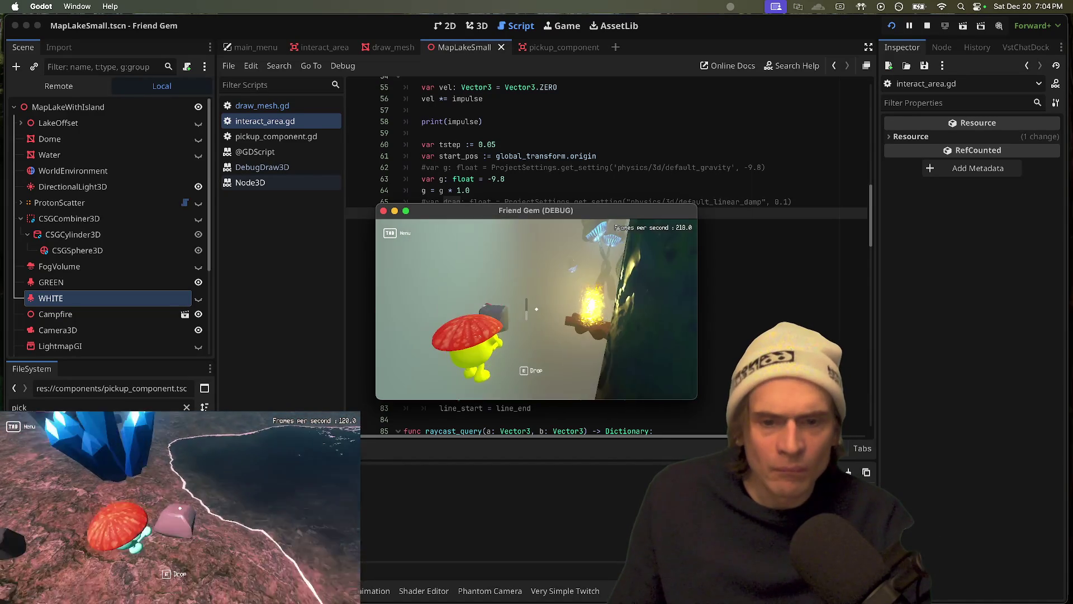
Highlight break in the commented wall check and put the caret before the loop
click(534, 304)
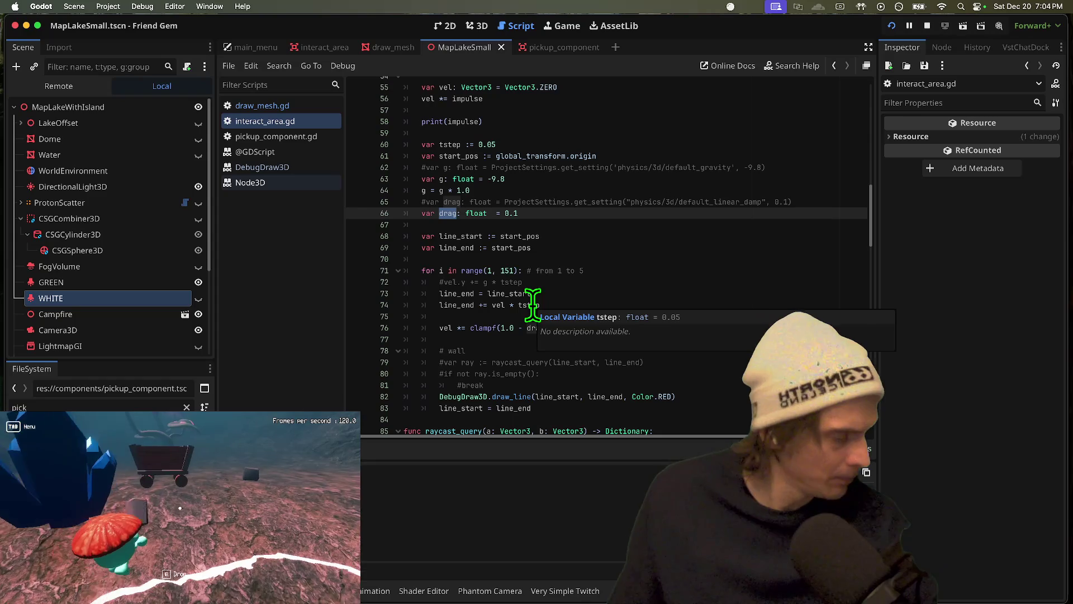
click(576, 213)
scroll(585, 274, down, 2)
double_click(472, 332)
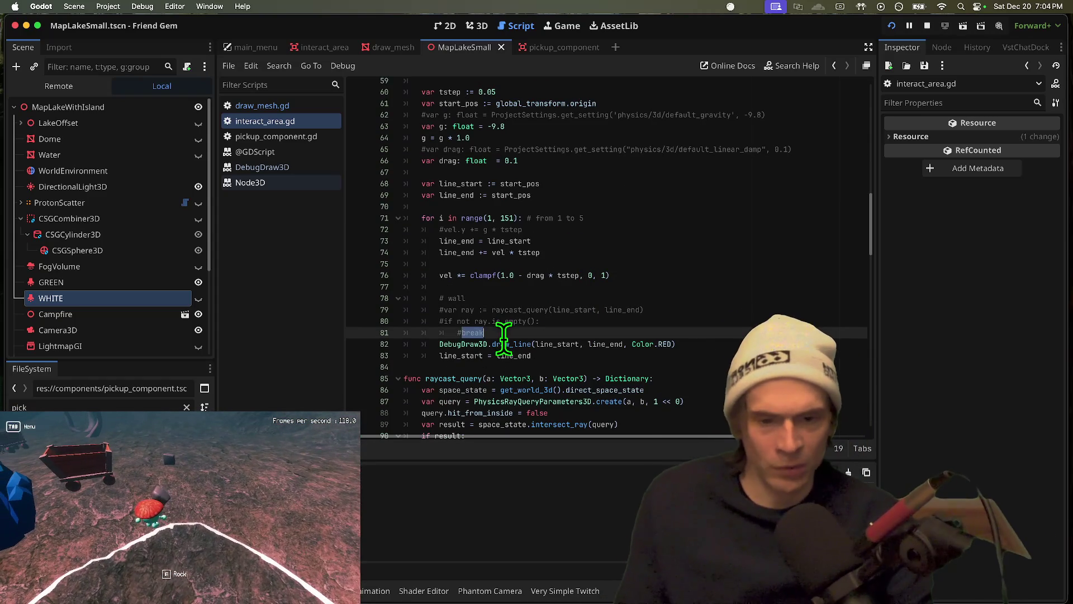
scroll(529, 344, up, 2)
click(627, 251)
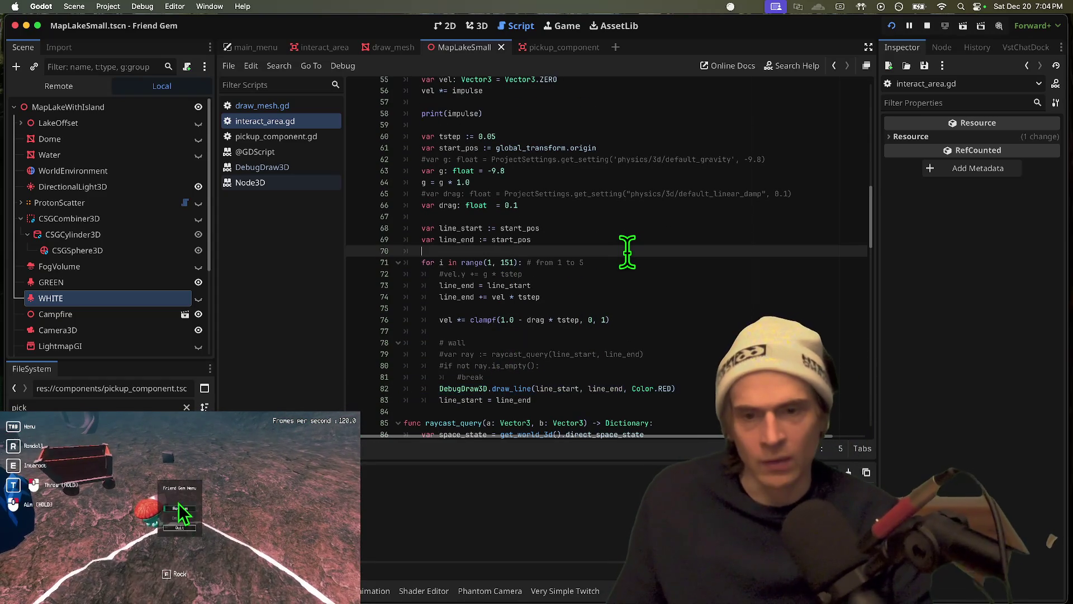
Add a function-level draw_line call before the loop and comment out the loop's draw_line
key(Return)
key(ctrl+v)
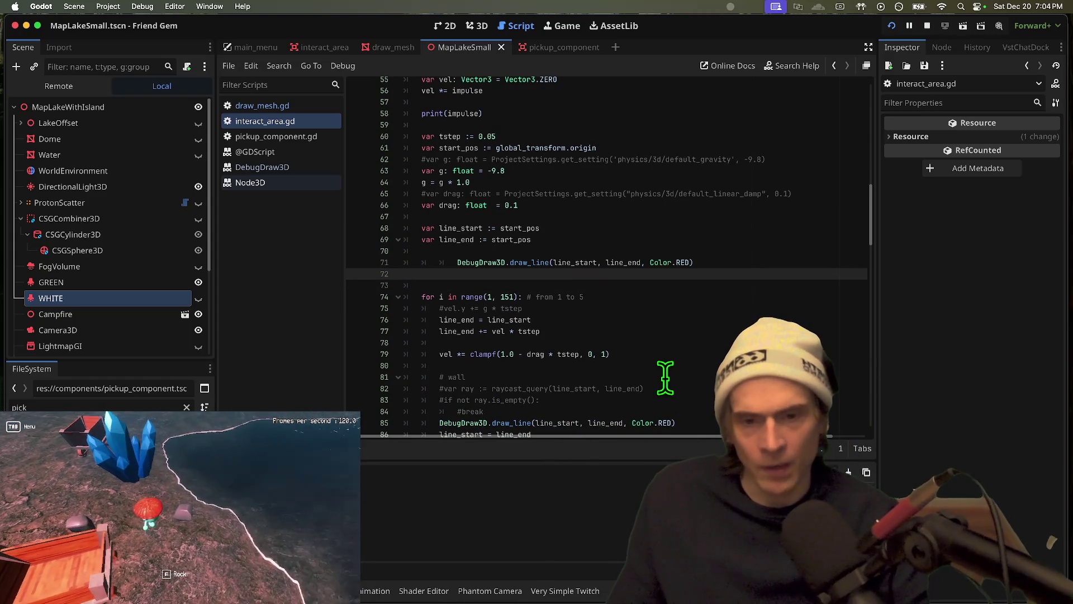
key(Up)
key(shift+Tab)
key(shift+Tab)
scroll(665, 369, down, 5)
click(686, 312)
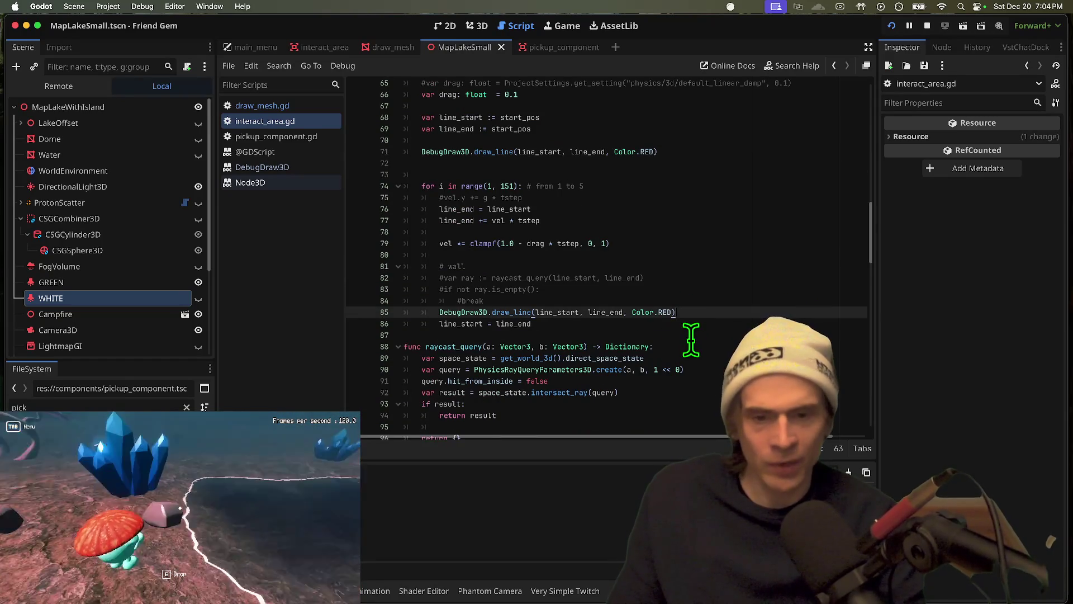
key(ctrl+k)
scroll(665, 313, up, 5)
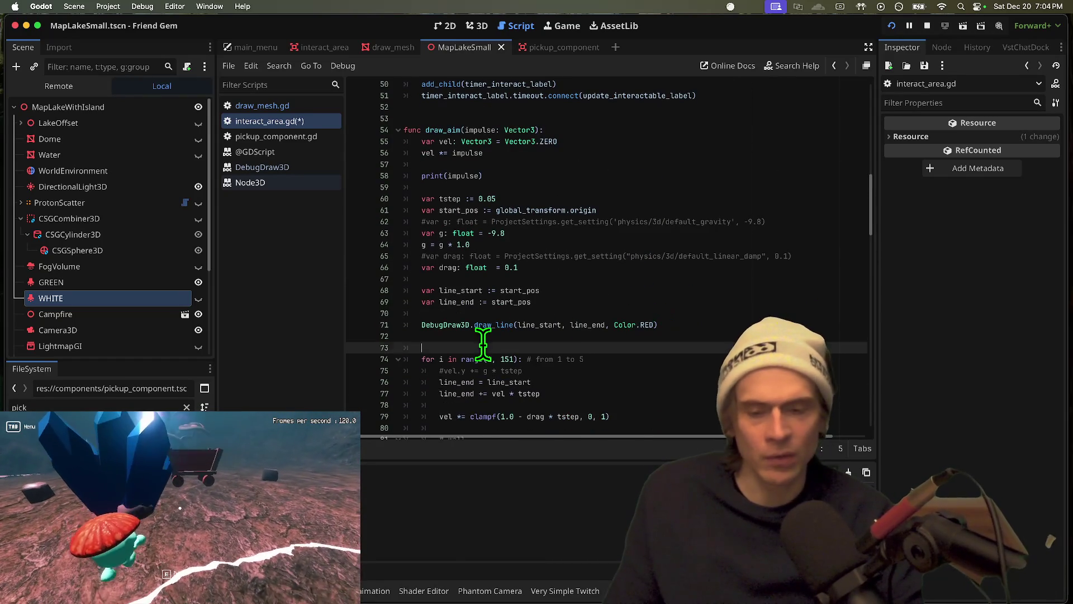
key(BackSpace)
Trace line_start, start_pos, global_transform.origin and the vel impulse lines in draw_aim
double_click(522, 325)
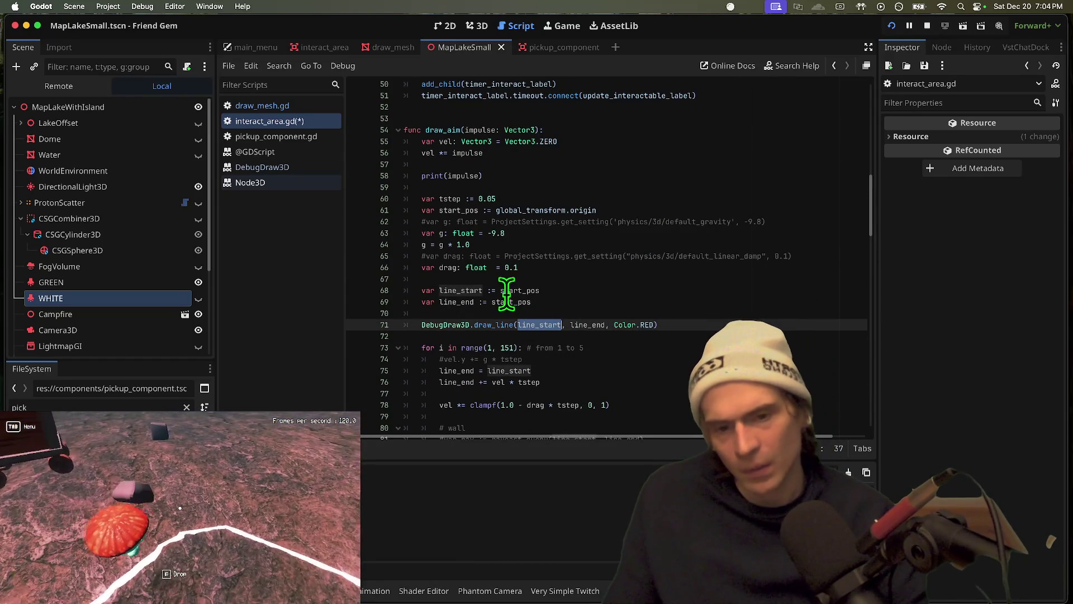
double_click(504, 290)
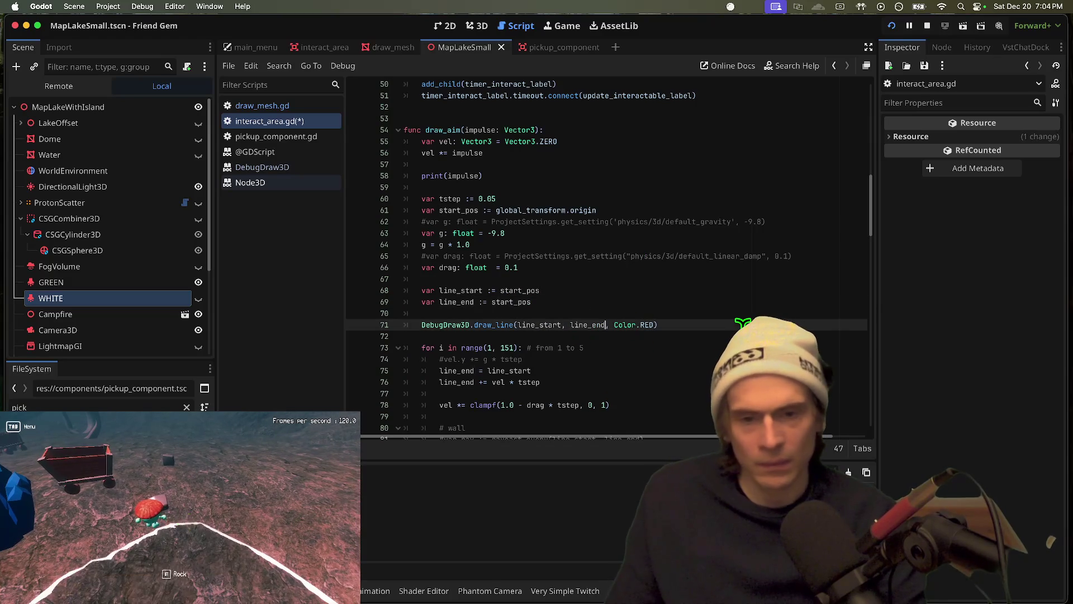
drag(496, 210, 644, 215)
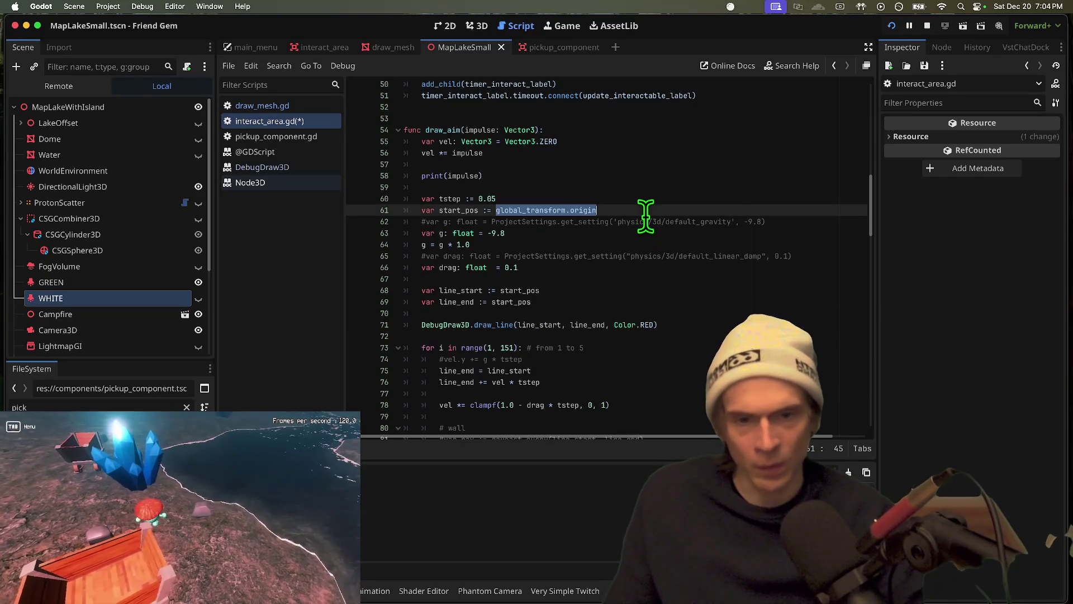
drag(483, 153, 445, 153)
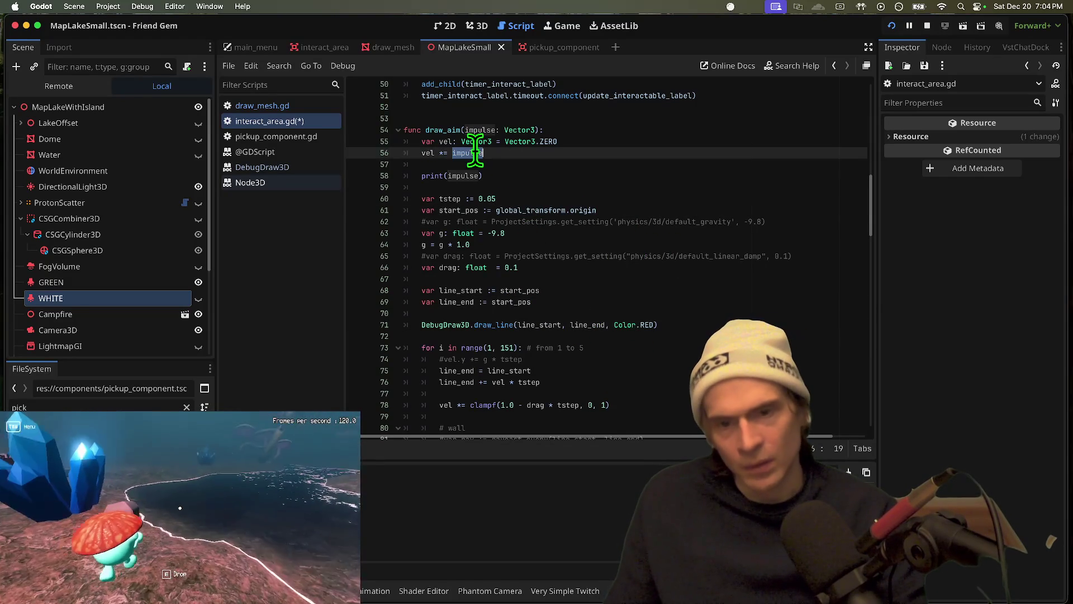
click(428, 142)
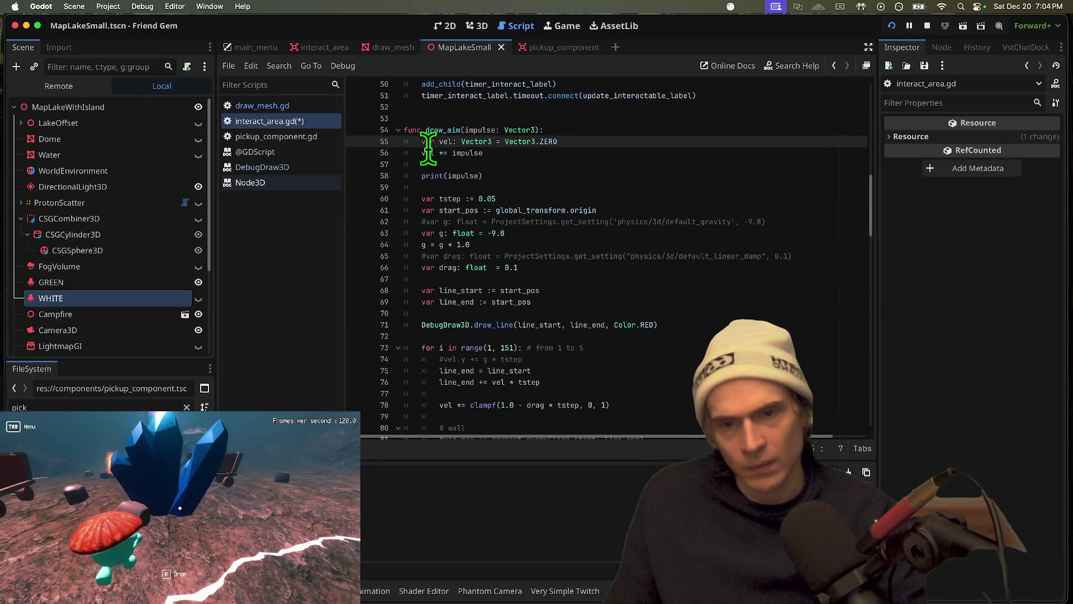
click(429, 153)
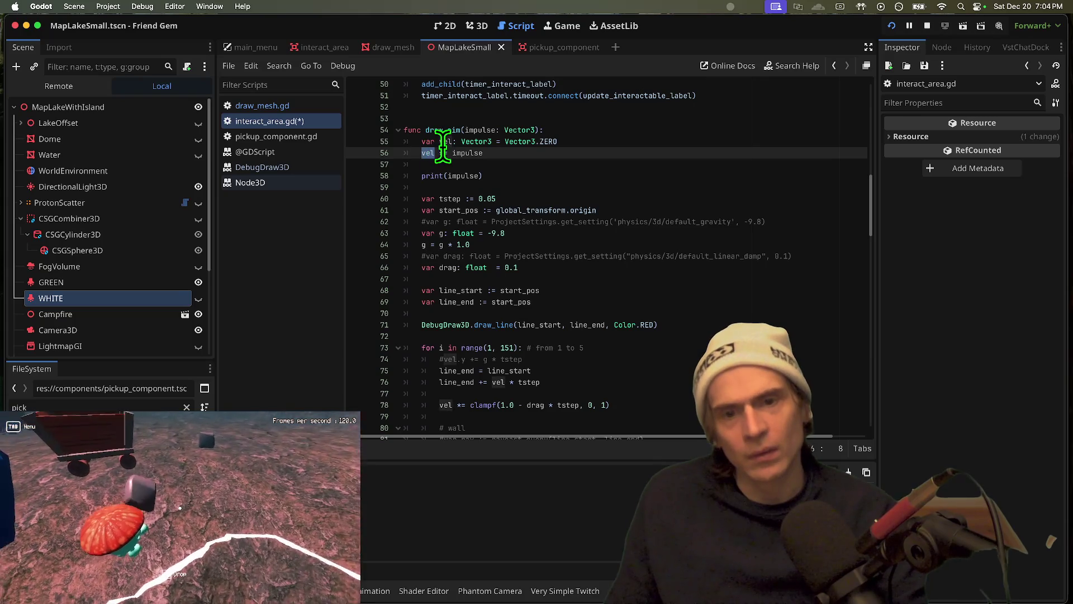
double_click(475, 154)
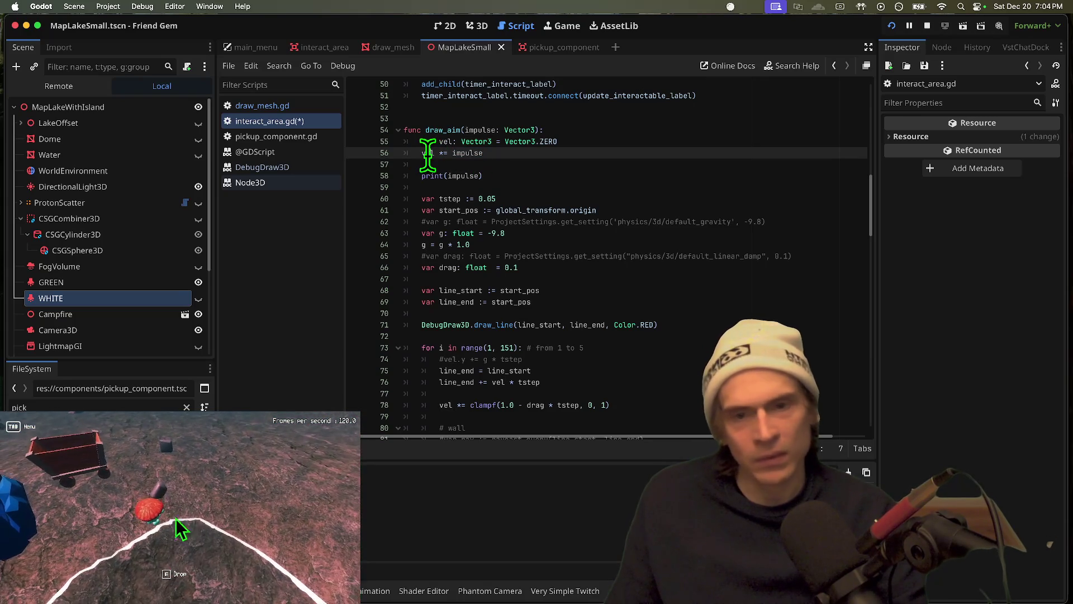
double_click(526, 144)
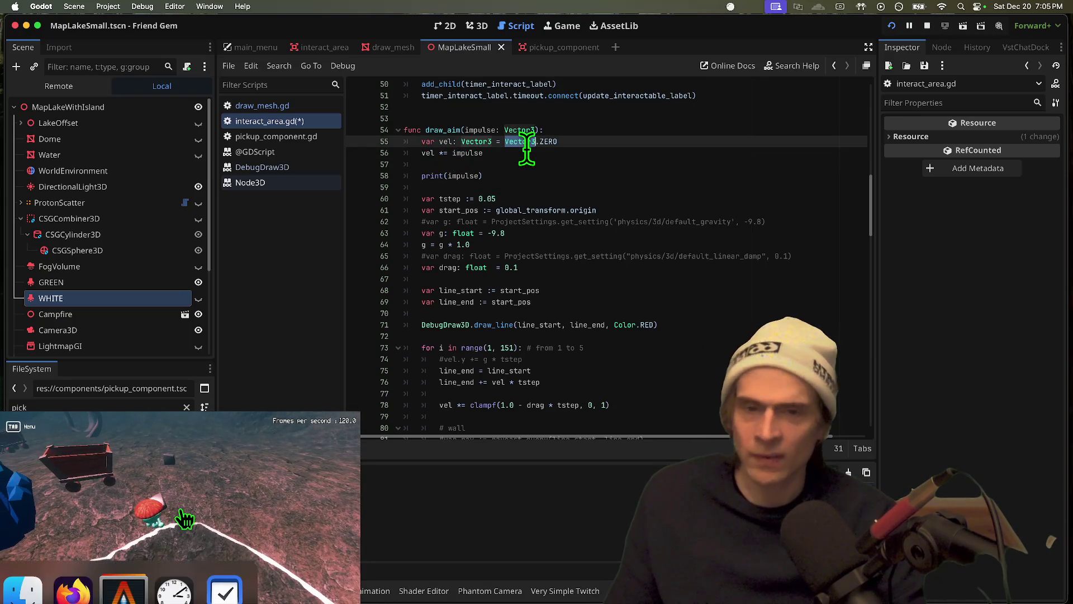
Undo the recent edits, restoring the gravity line and removing the pre-loop draw_line
key(super+z)
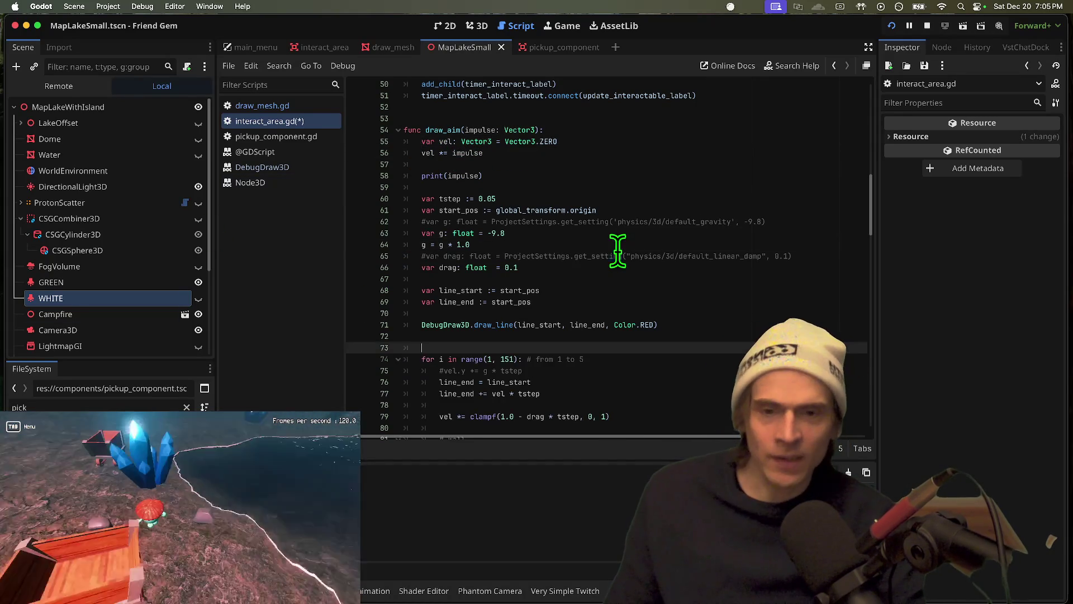
key(super+z)
key(super+z)
key(super+z)
key(super+z)
key(super+z)
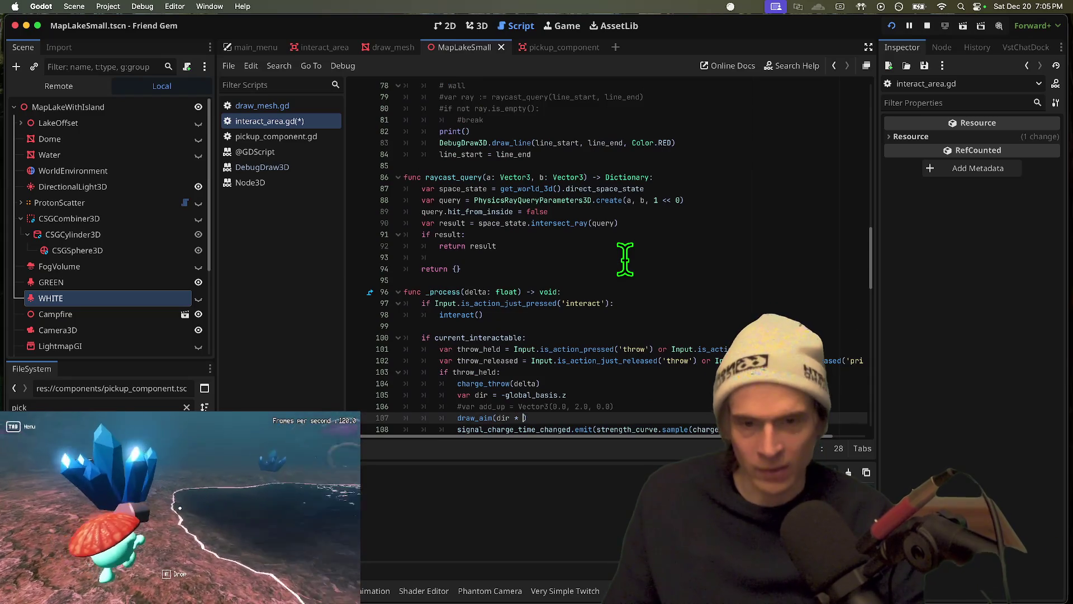
key(super+z)
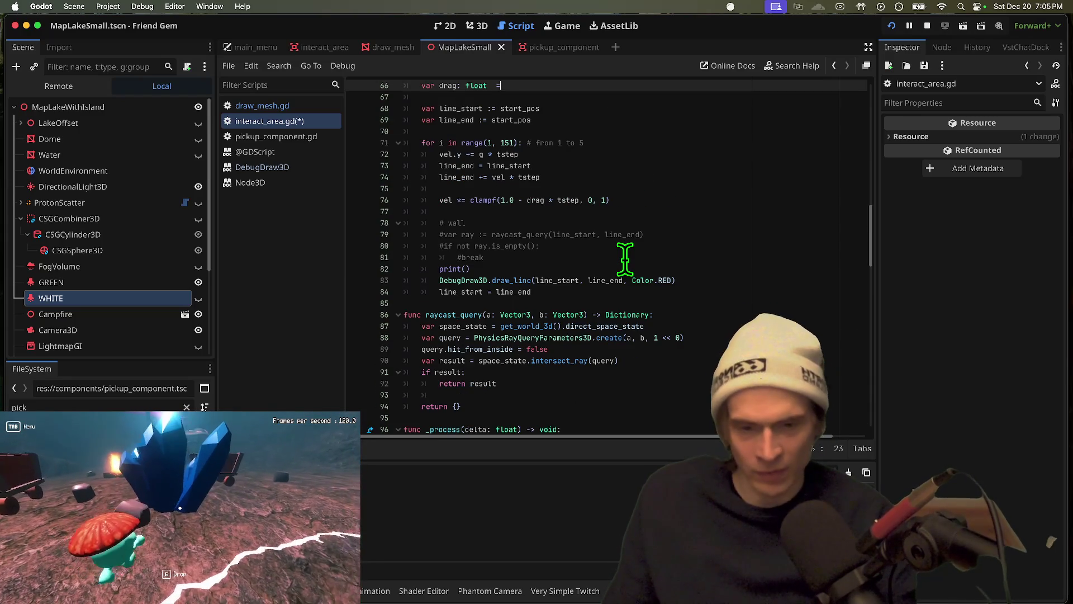
key(super+z)
key(super+z)
key(super+z)
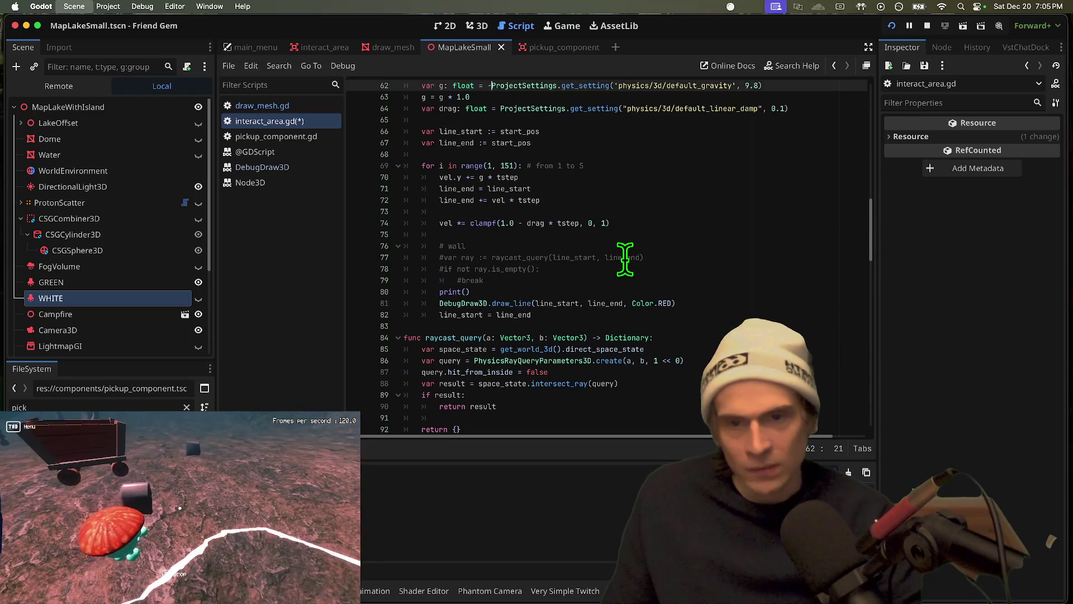
Undo further past the start position, add_up and dir line changes
key(super+z)
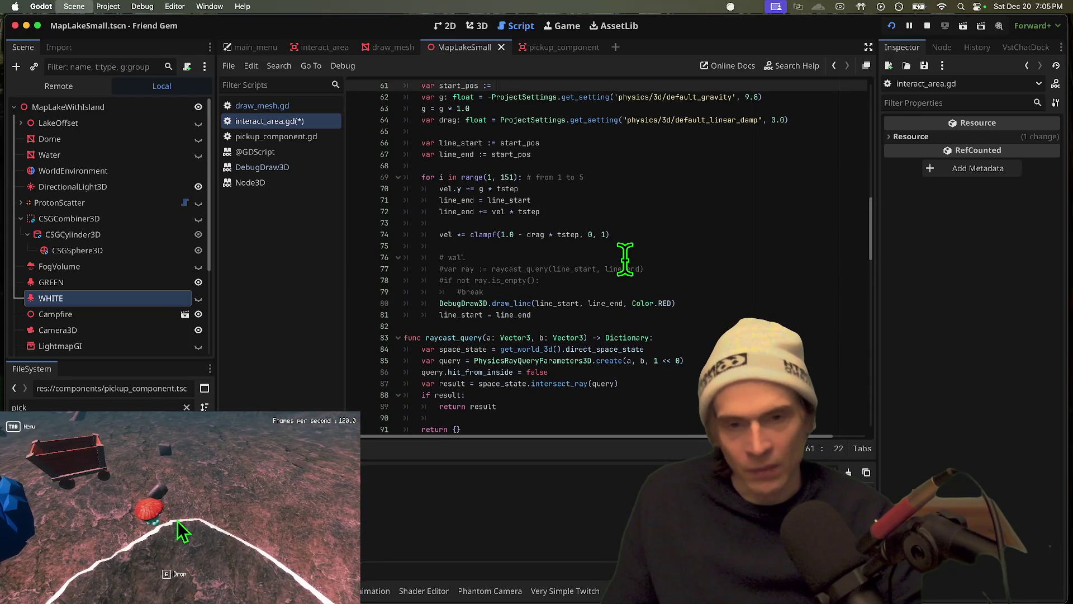
key(super+z)
key(super+z)
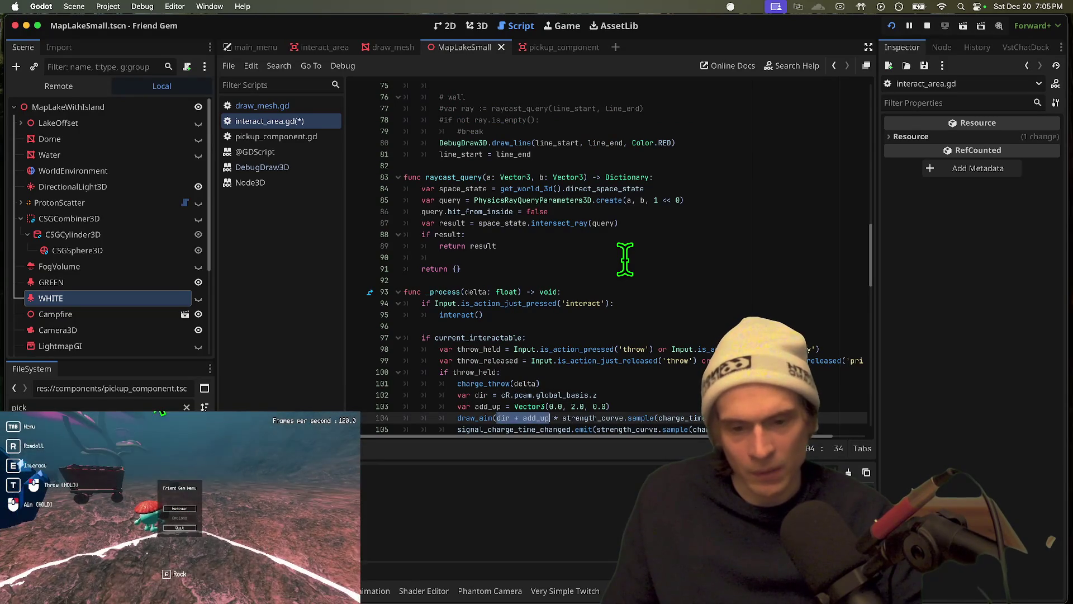
key(super+z)
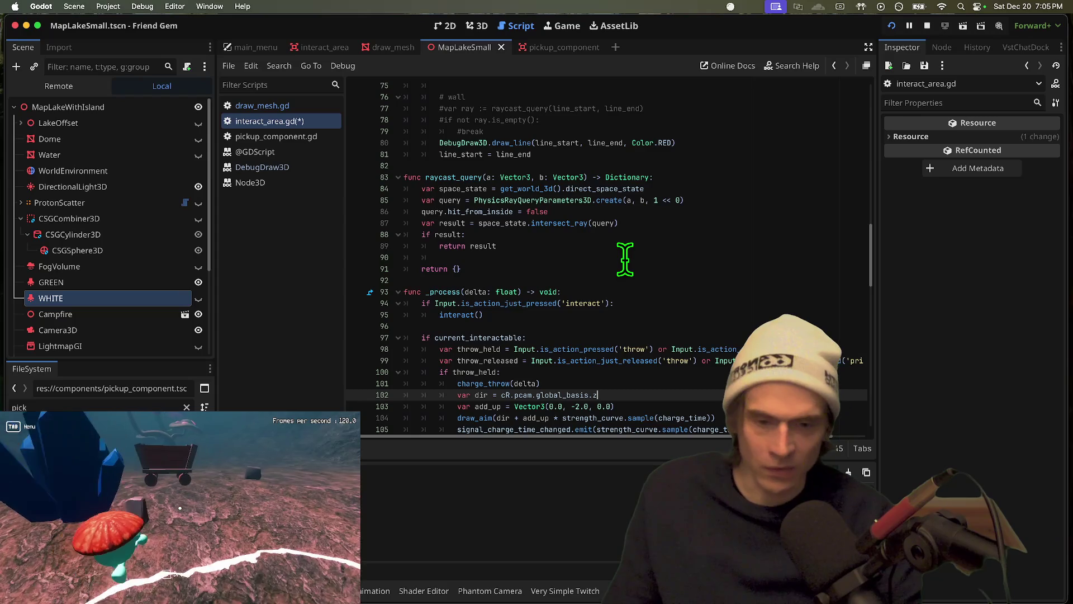
key(super+z)
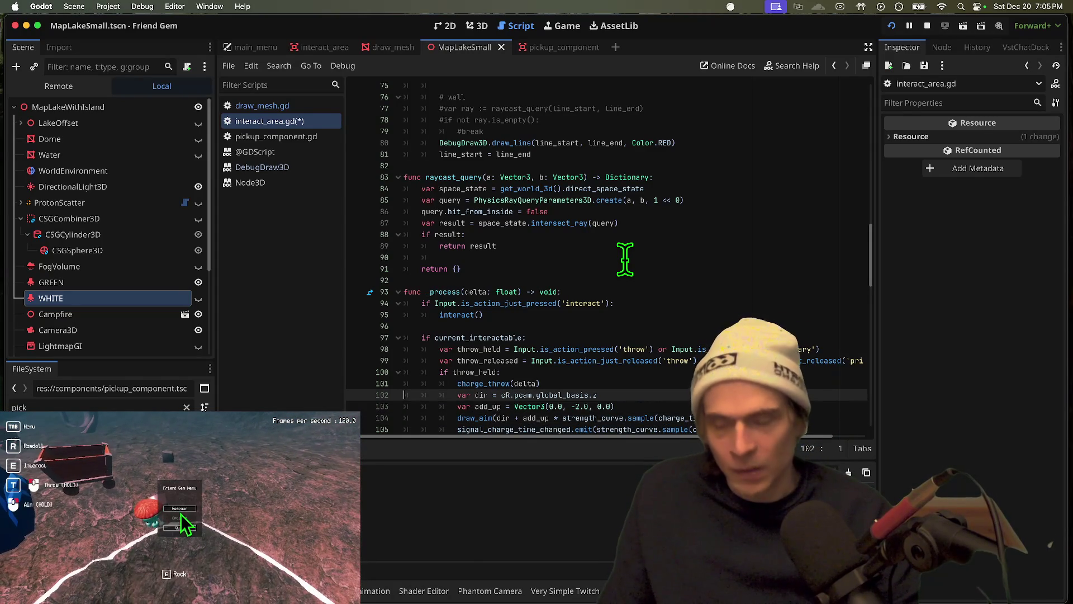
Save the reverted interact_area.gd, test-run the game, and switch to the Firefox tutorial
key(super+s)
scroll(598, 353, up, 2)
scroll(598, 353, up, 6)
key(super+b)
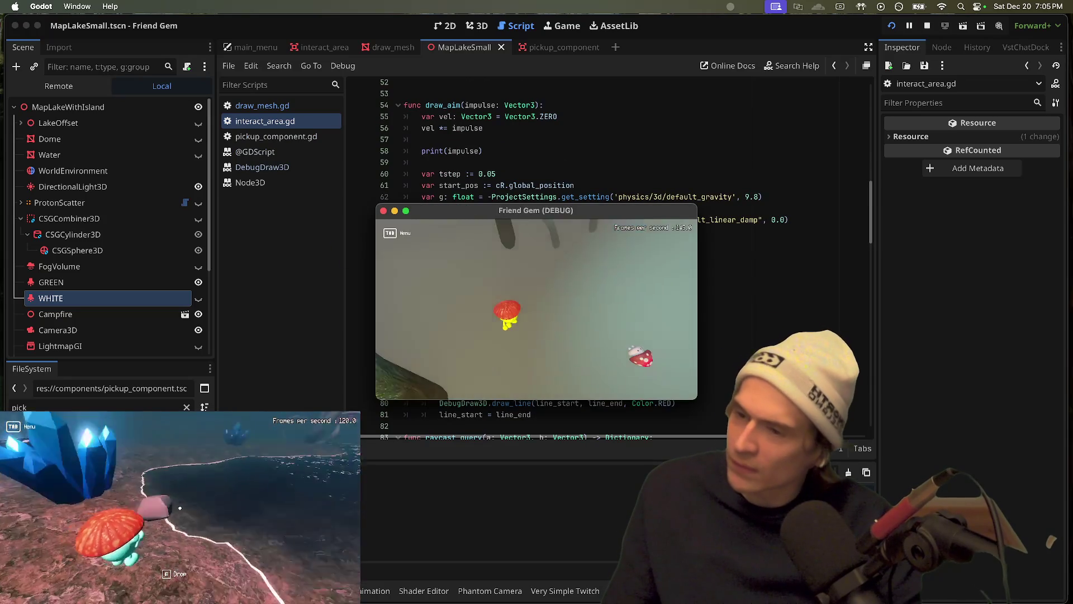
key(super+Tab)
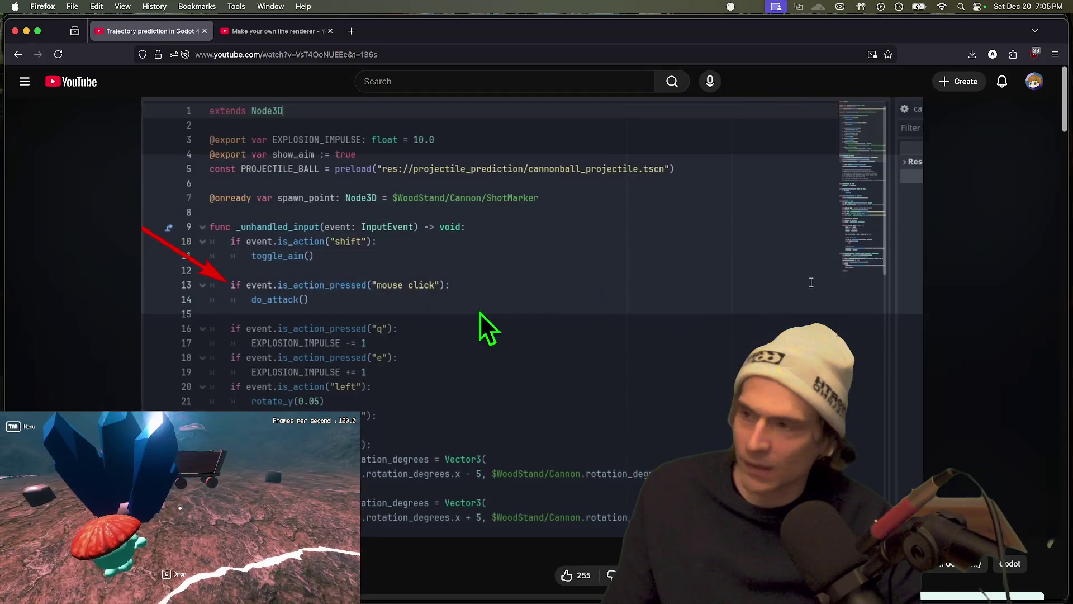
Scrub the YouTube tutorial back to its get_front_direction() draw_aim code, then return to Godot
key(super+Tab)
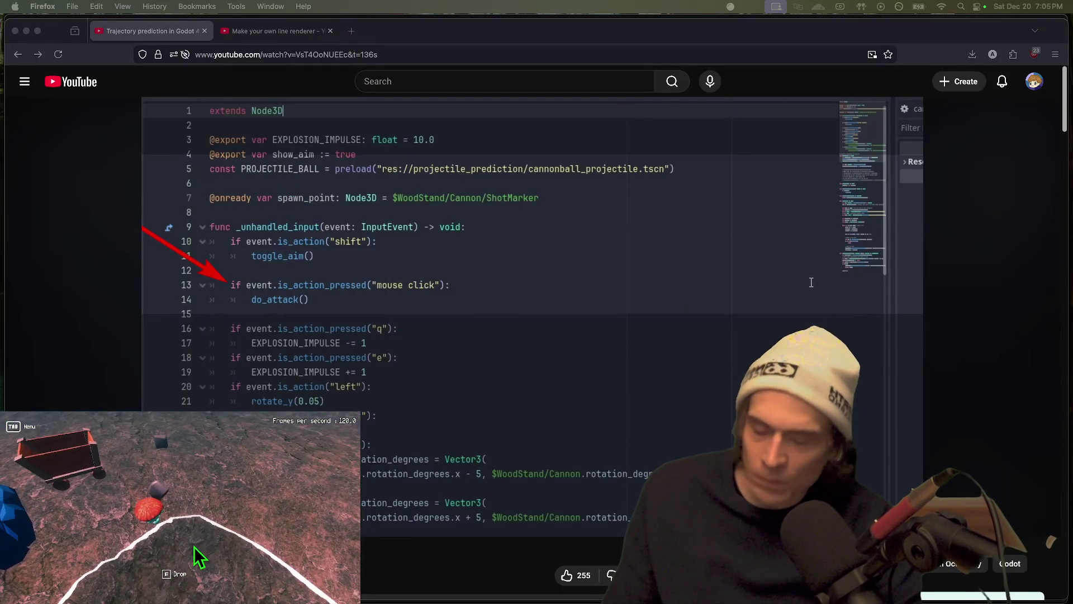
key(super+Tab)
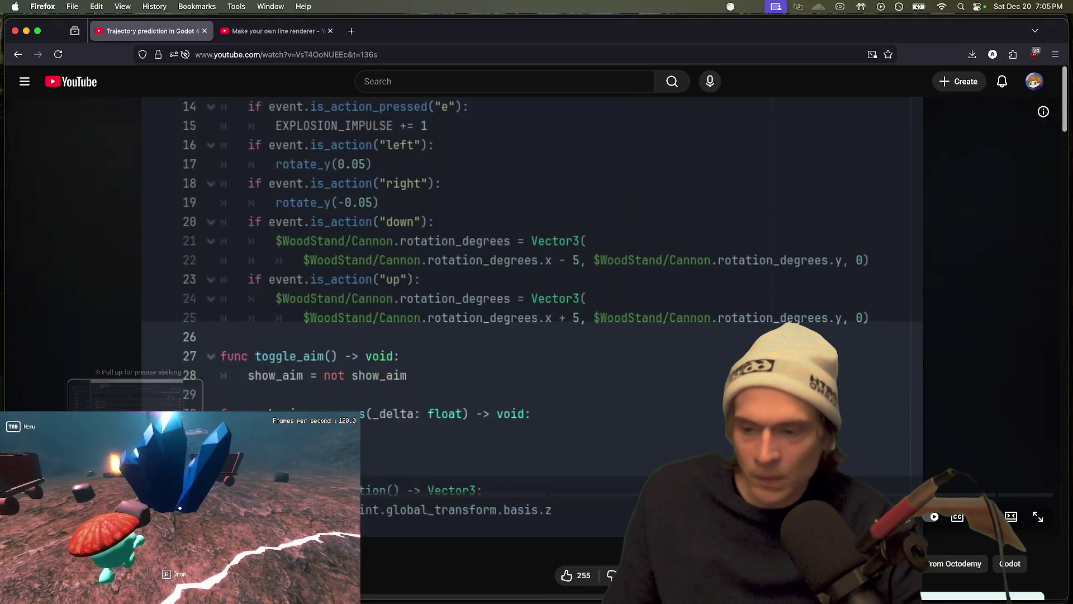
drag(168, 495, 175, 527)
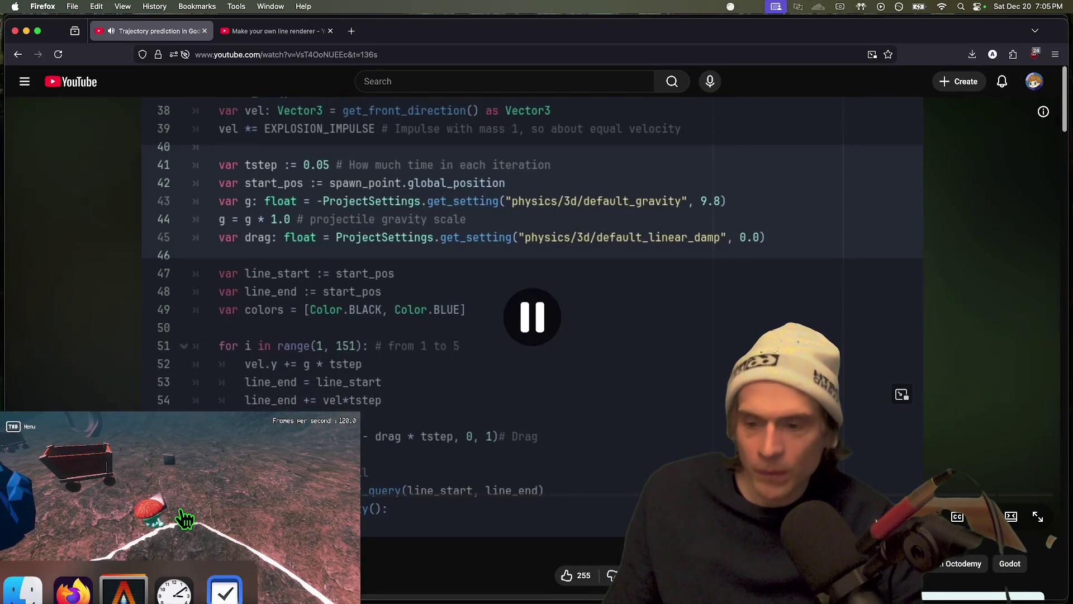
drag(175, 526, 180, 513)
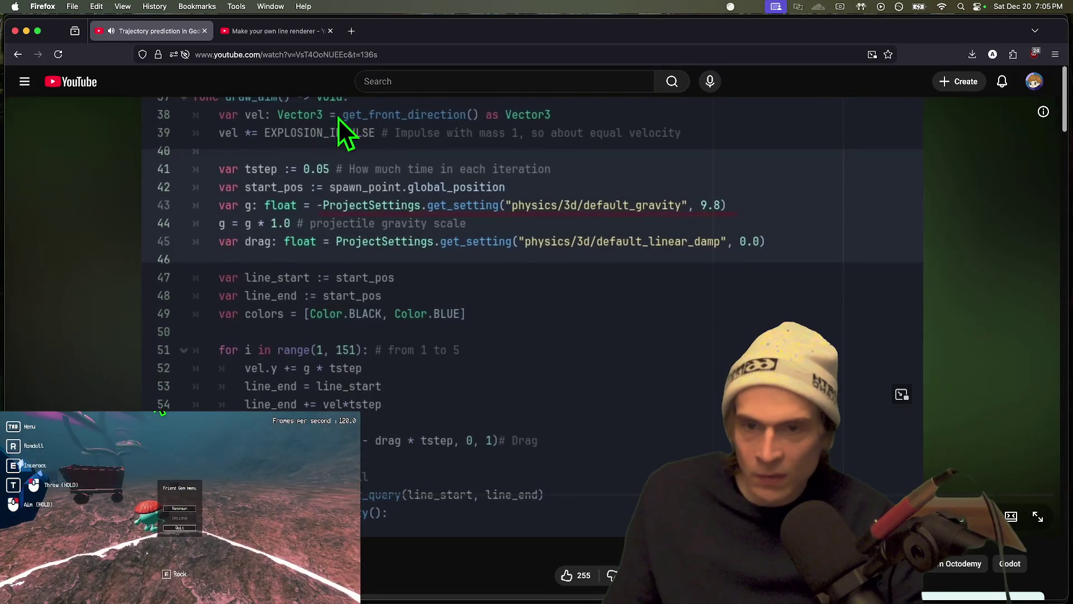
key(super+Tab)
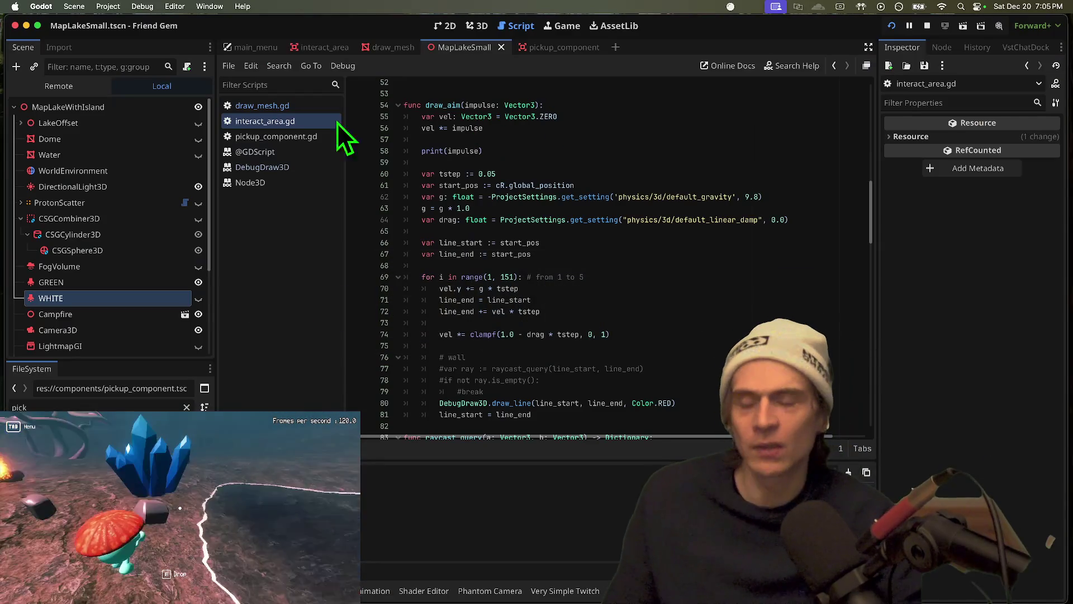
click(271, 105)
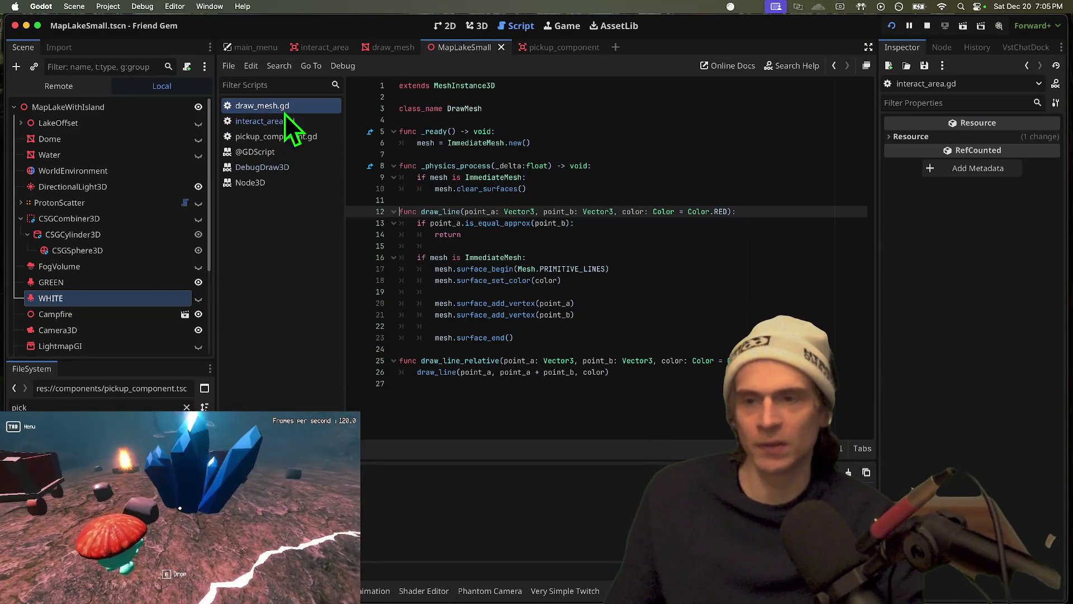
In interact_area.gd, try deleting draw_aim's vel lines, then undo to restore them
click(299, 124)
click(669, 257)
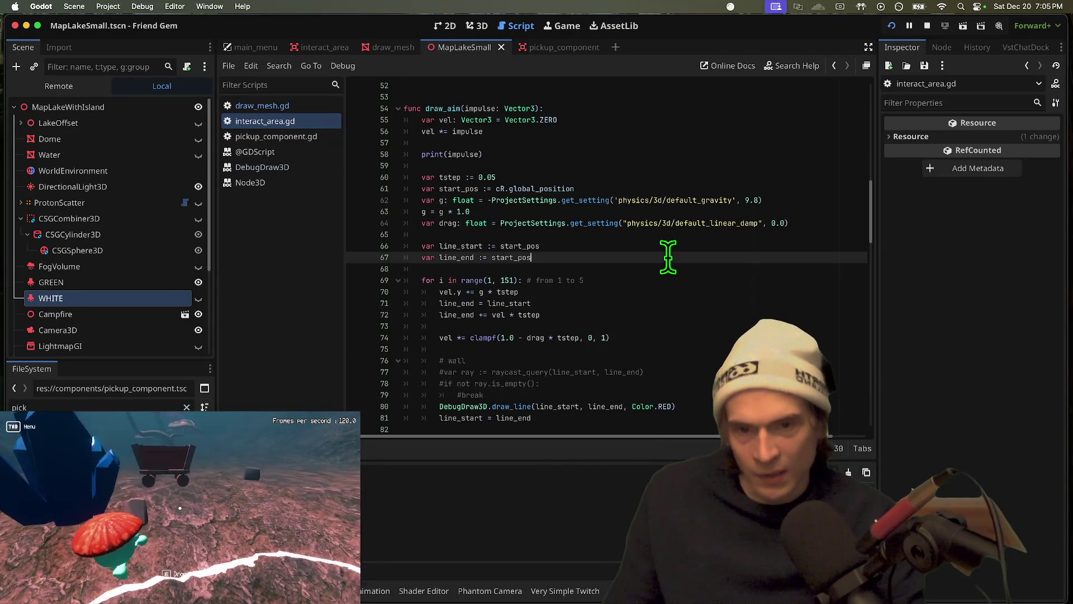
scroll(693, 168, up, 1)
key(Up)
key(Up)
key(Up)
key(shift+alt+Left)
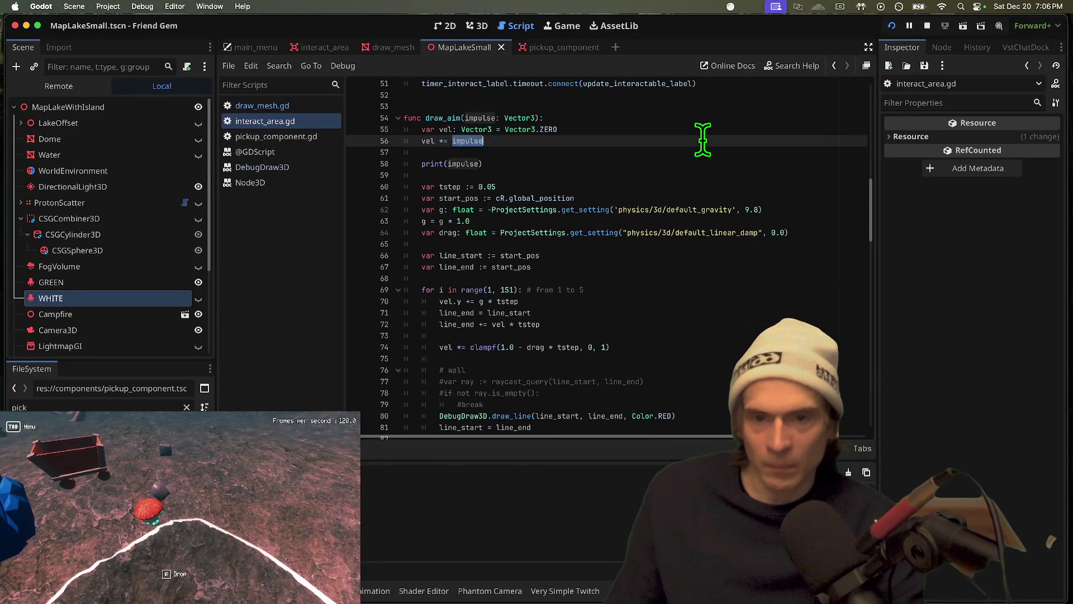
key(super+shift+k)
key(Down)
key(Down)
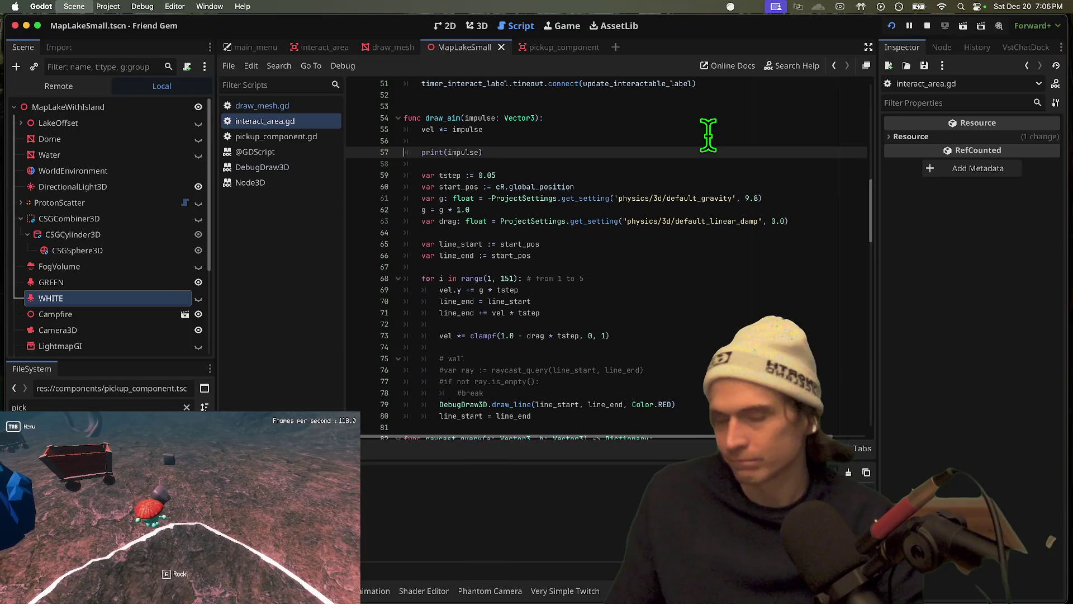
key(super+shift+k)
key(super+shift+k)
key(super+s)
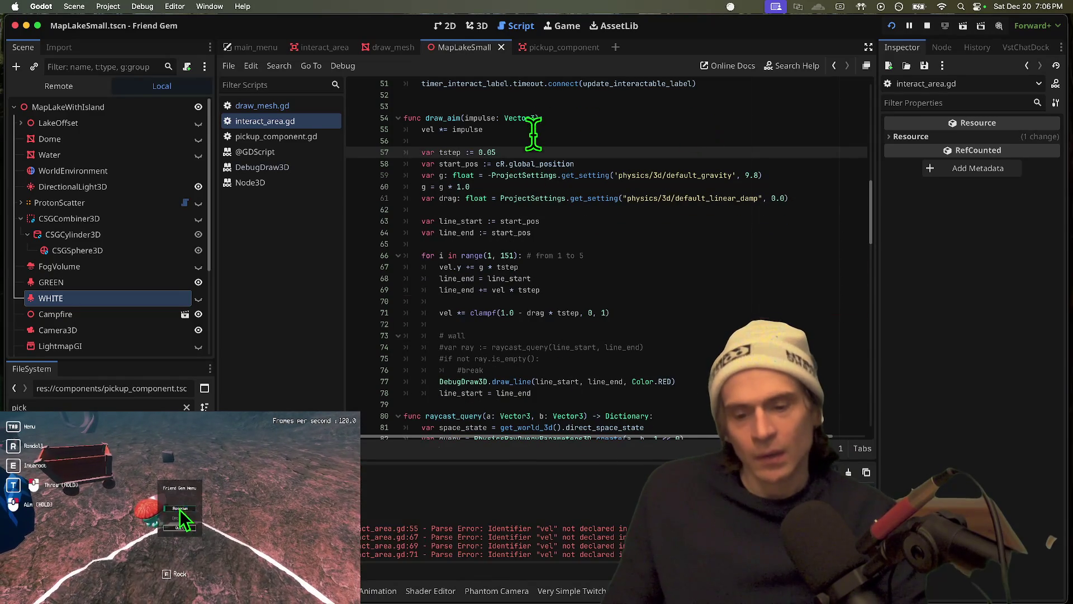
key(super+z)
key(super+z)
key(super+z)
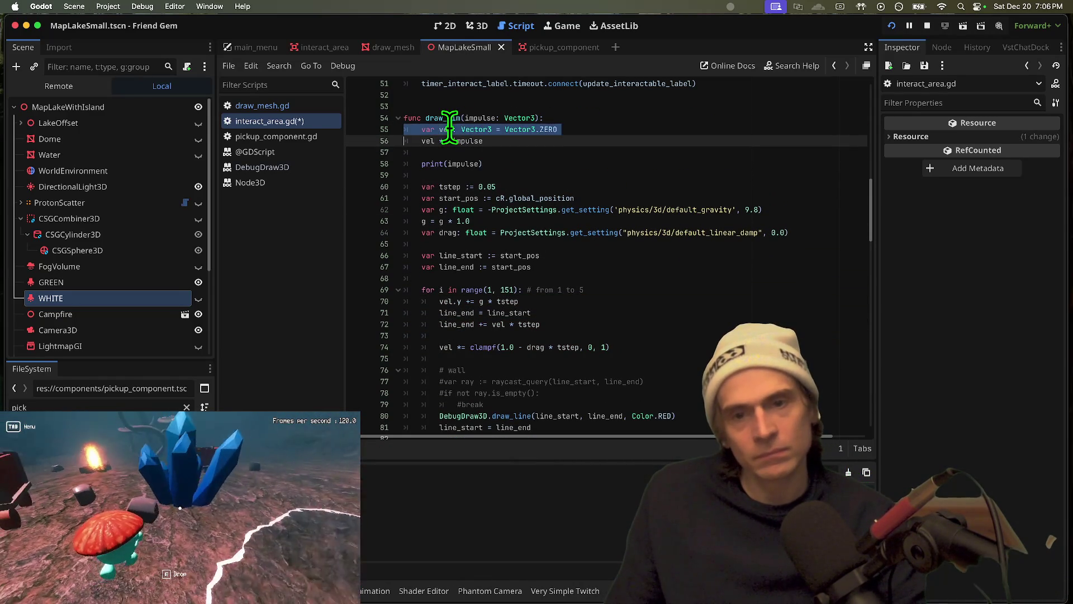
key(super+shift+k)
key(super+shift+k)
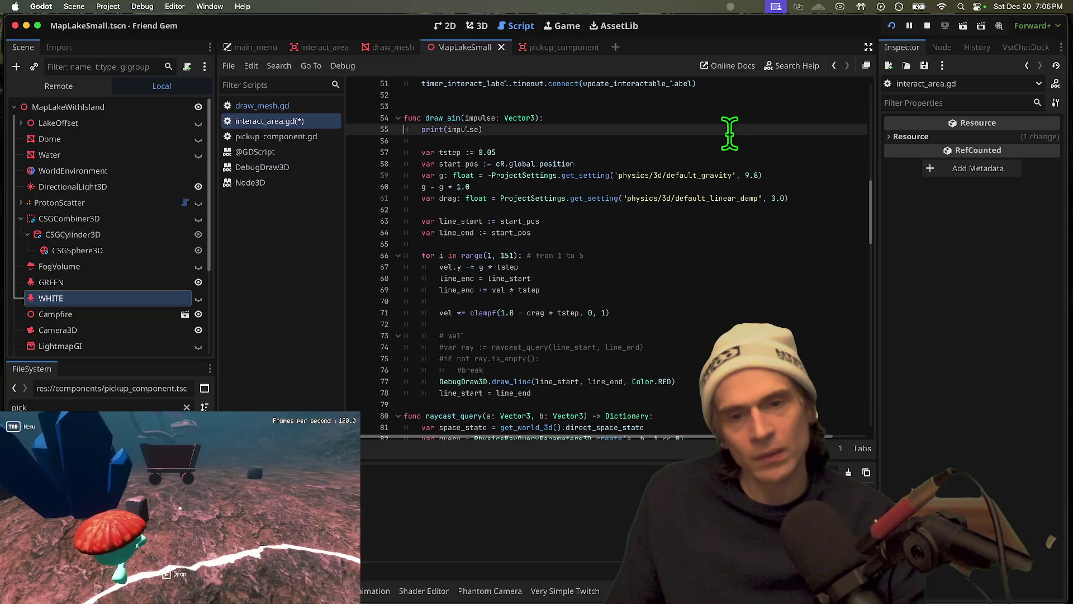
key(super+z)
key(super+z)
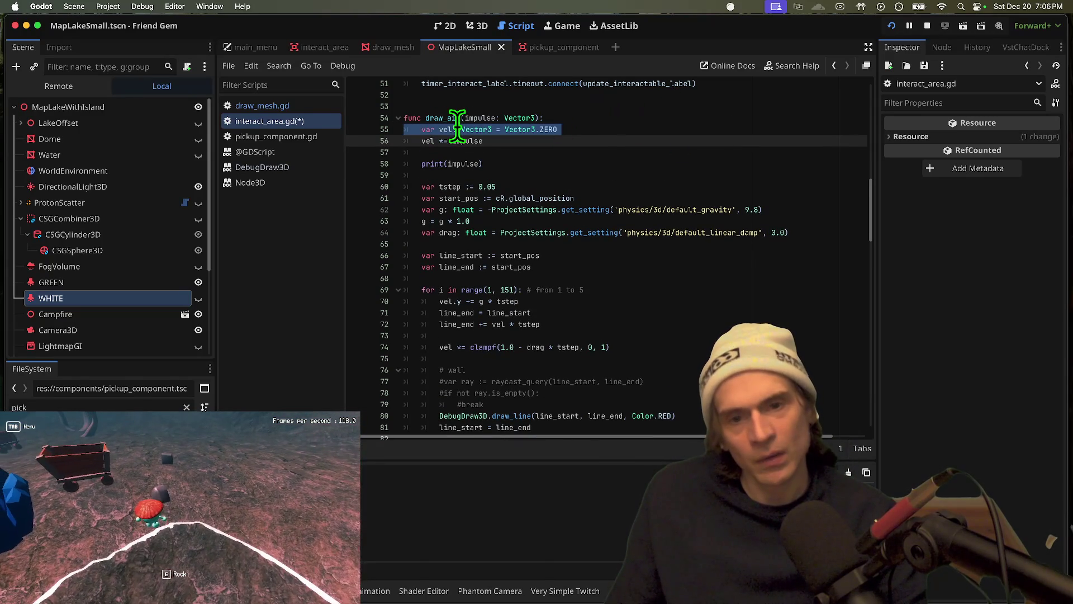
Change the vel initializer to Vector3.ONE, save, and run the game with F5
click(581, 122)
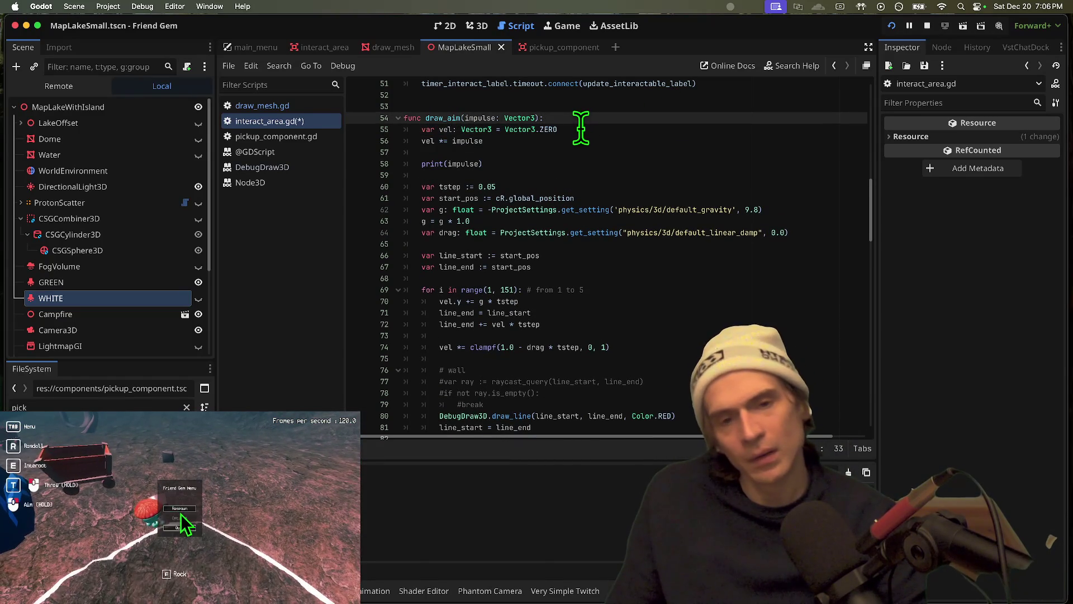
click(581, 129)
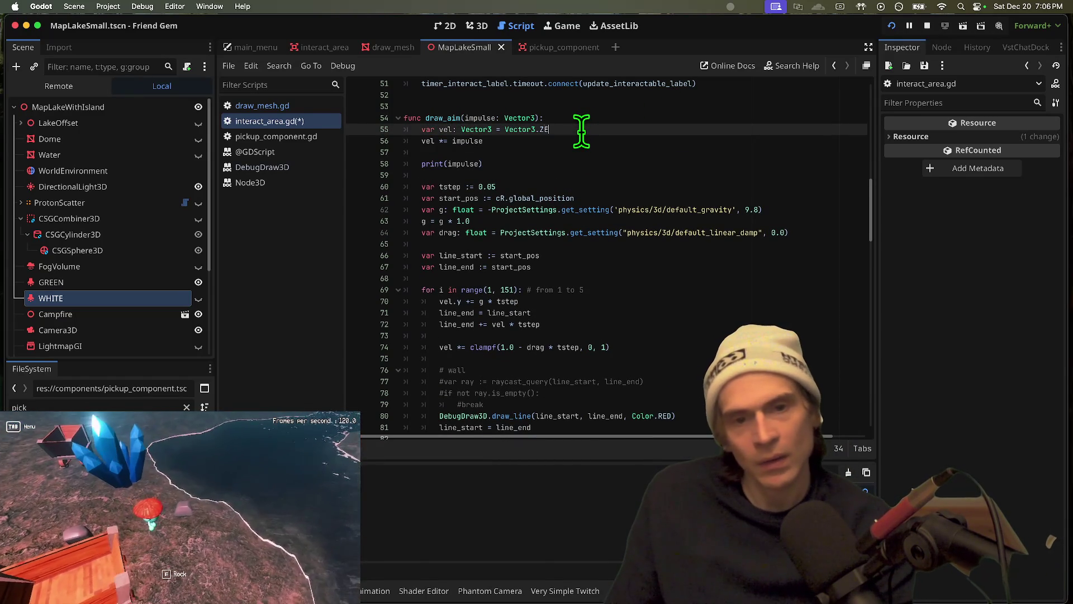
text(.ONE)
key(ctrl+s)
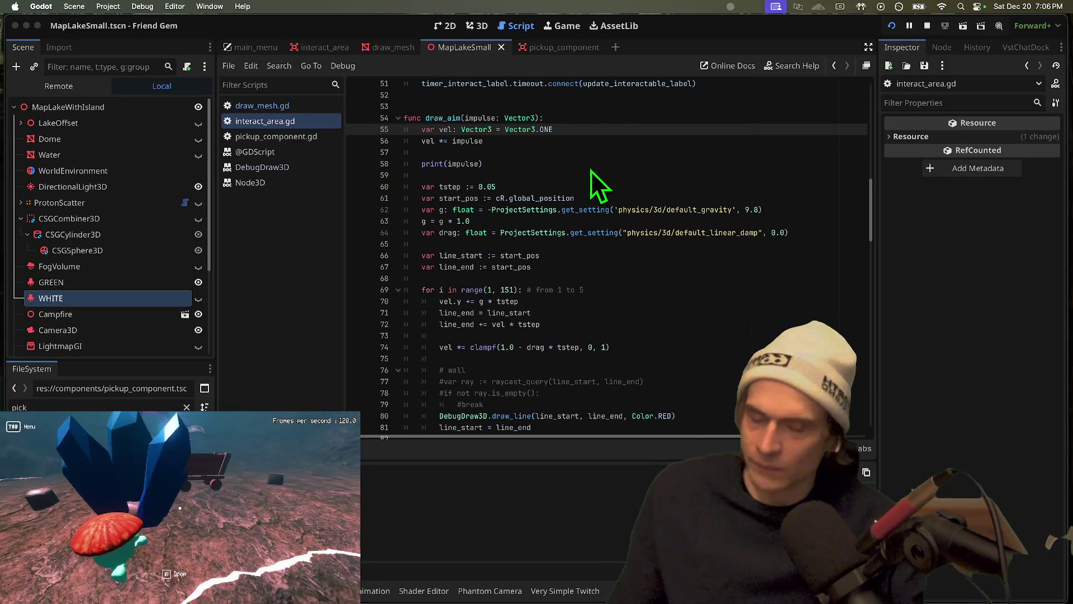
key(F5)
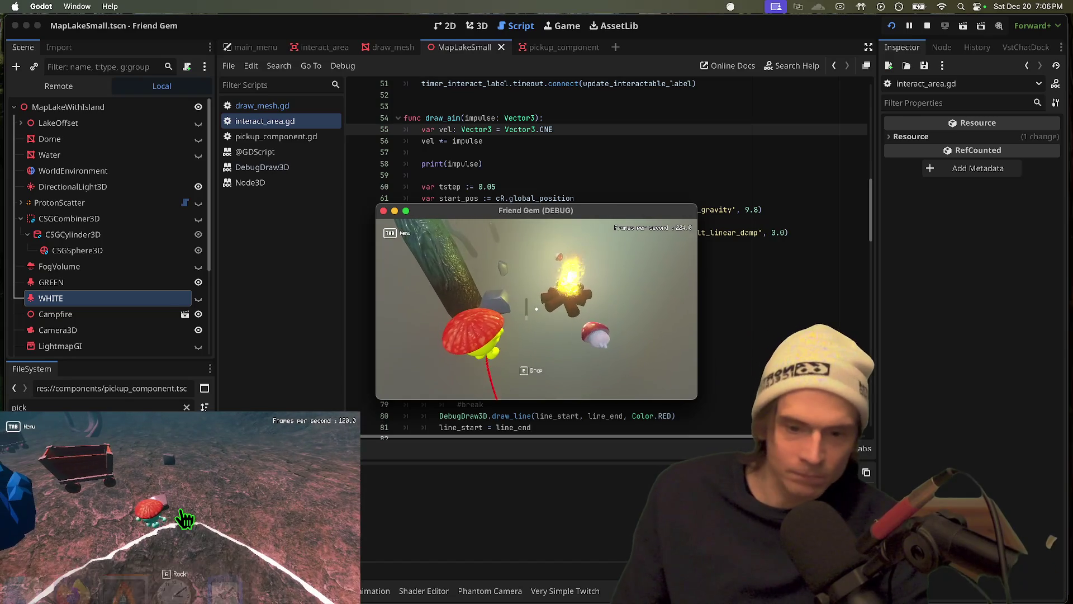
Stop the running game and put the caret on draw_aim's vel line 55
key(super+period)
click(749, 152)
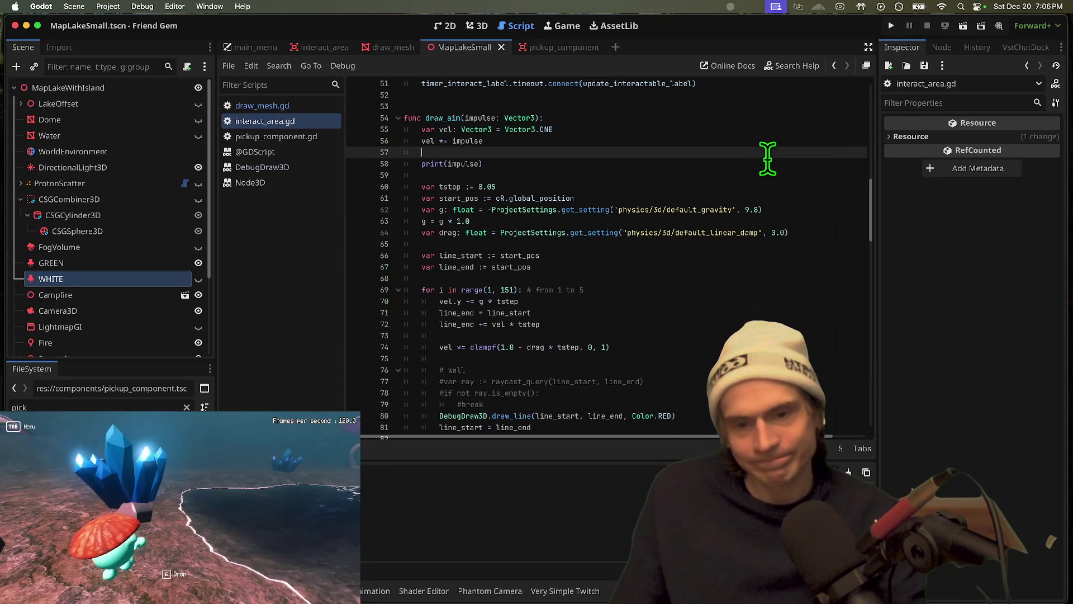
scroll(687, 162, down, 2)
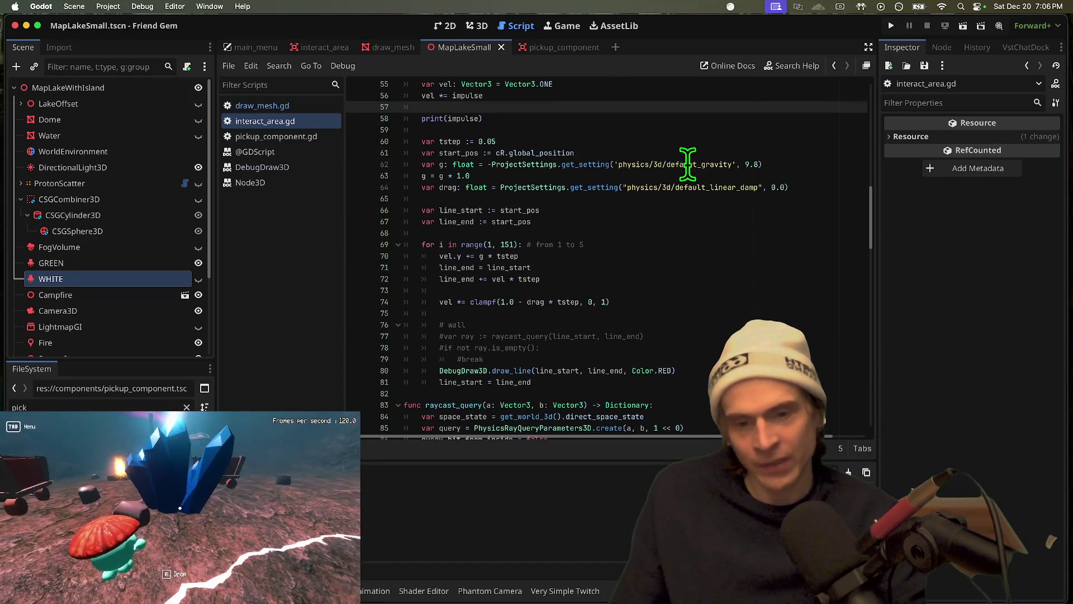
scroll(659, 362, up, 1)
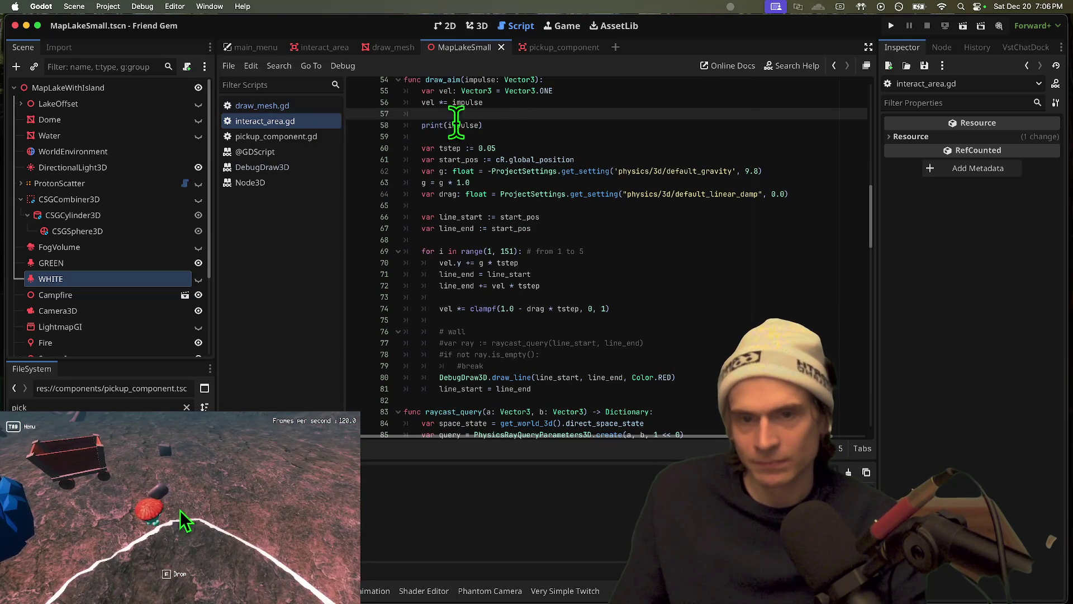
scroll(448, 131, up, 2)
click(520, 141)
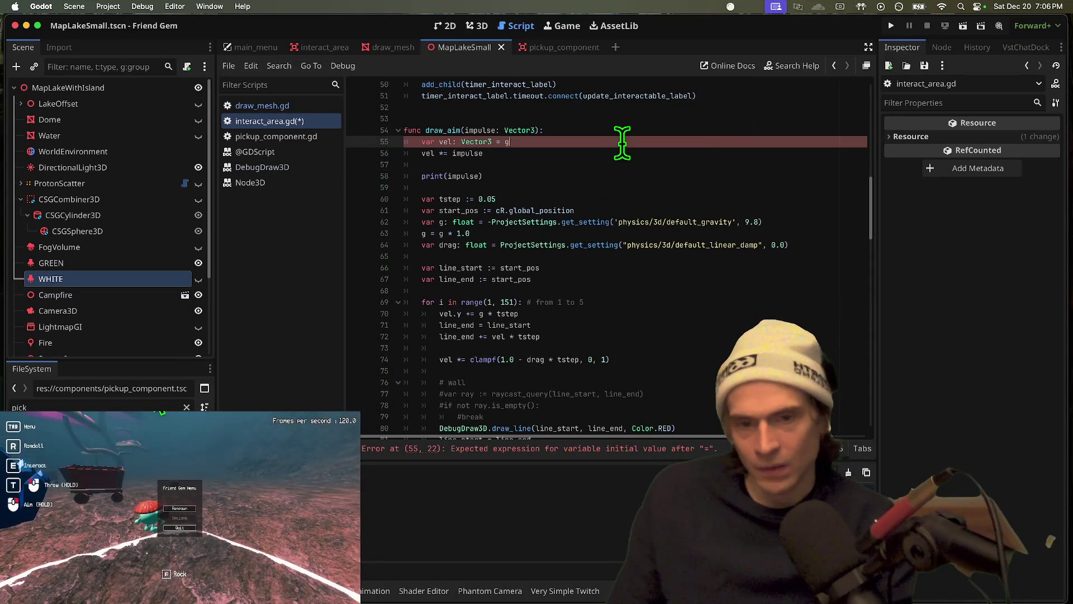
Replace vel's initializer with a global_transform value via autocomplete and save
key(BackSpace)
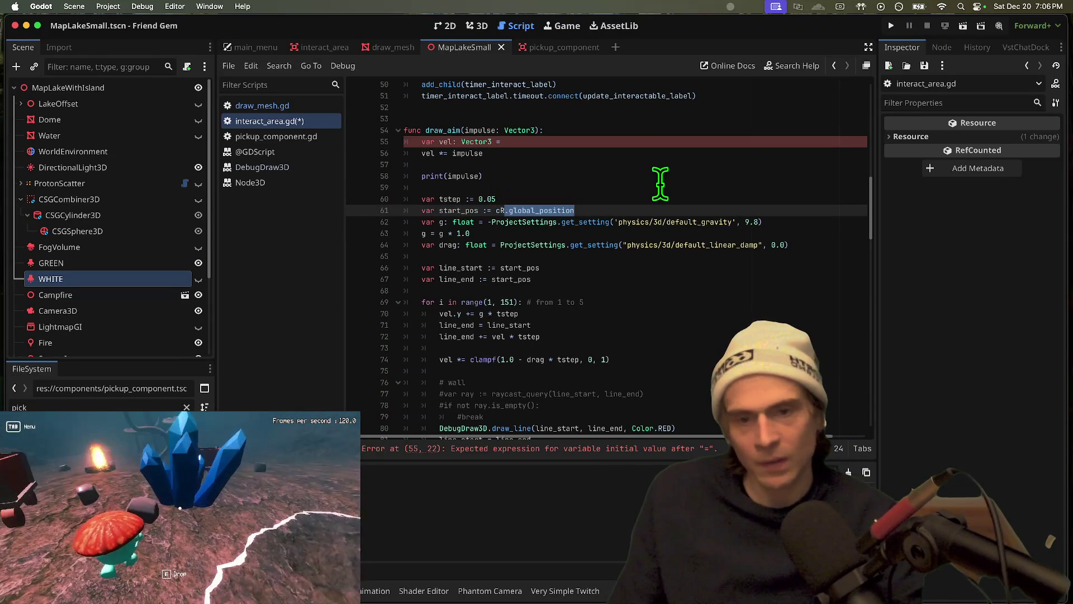
text(loba)
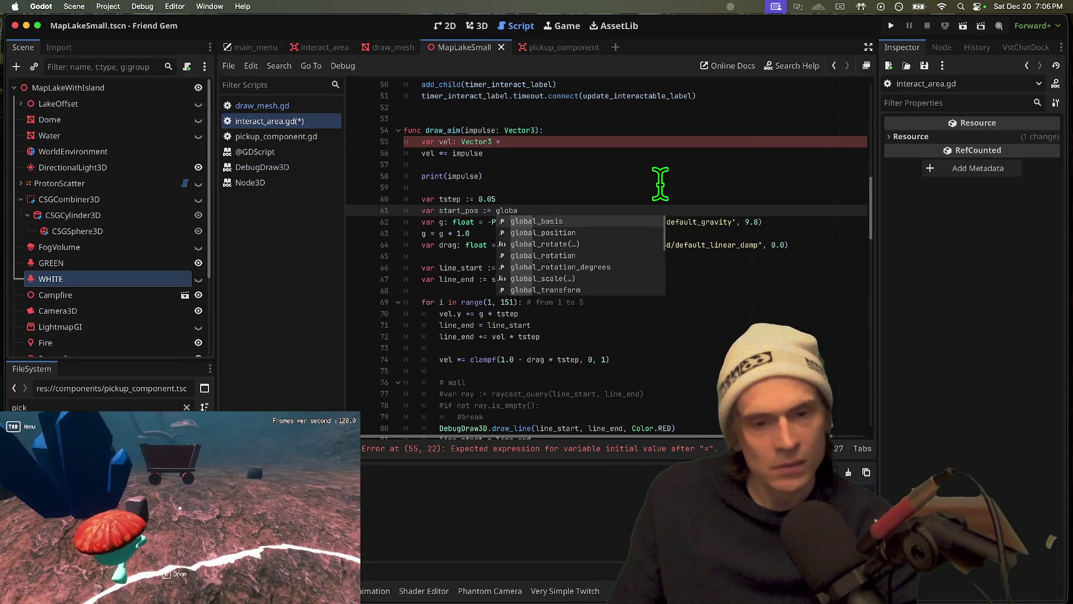
text(.origin)
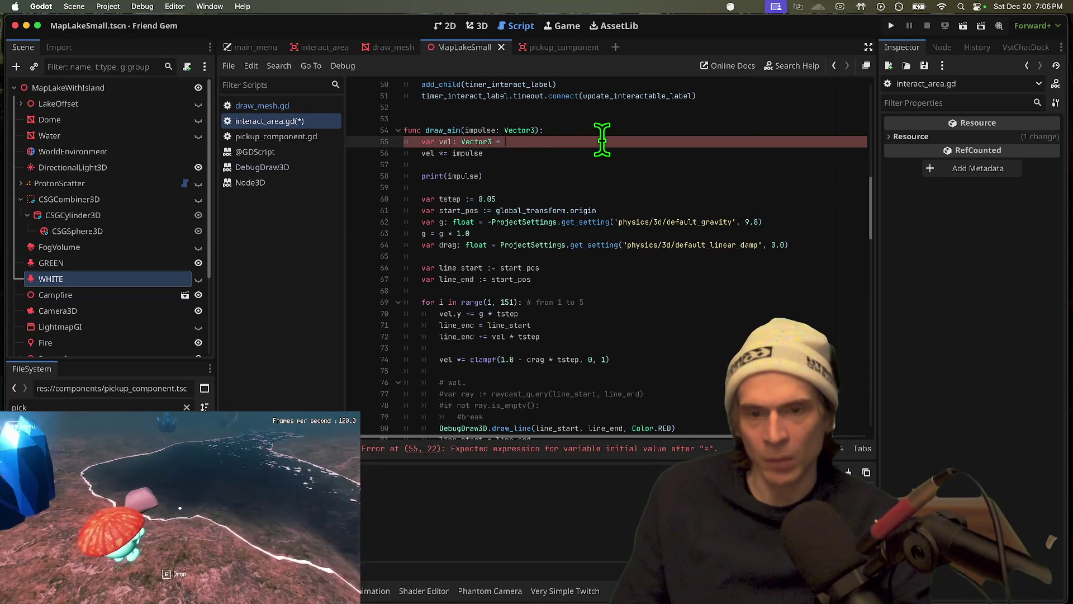
key(Tab)
text(global_transform.ba)
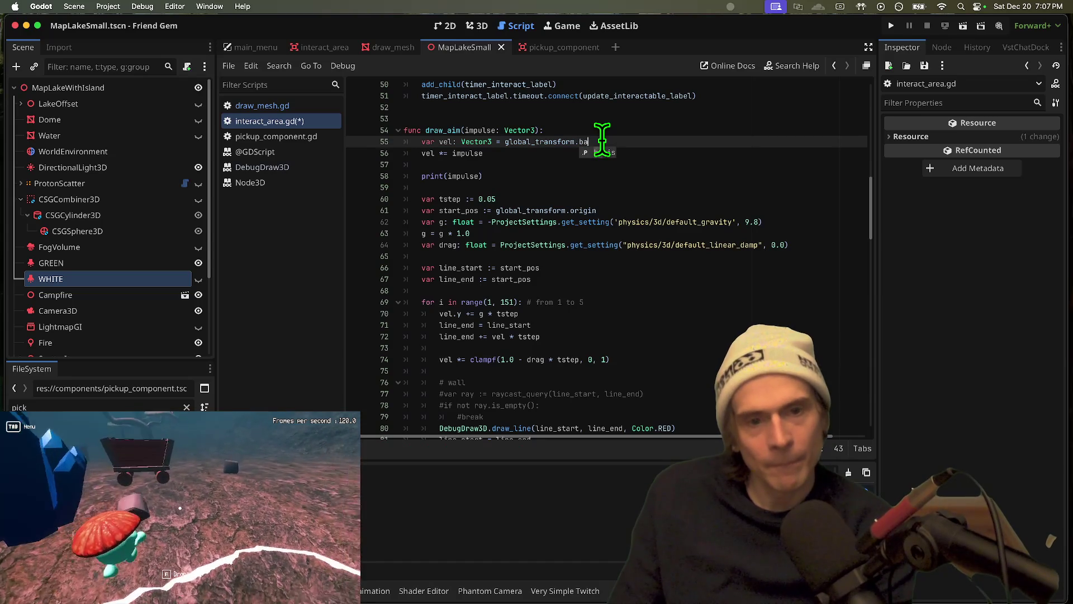
key(Return)
key(Down)
key(ctrl+s)
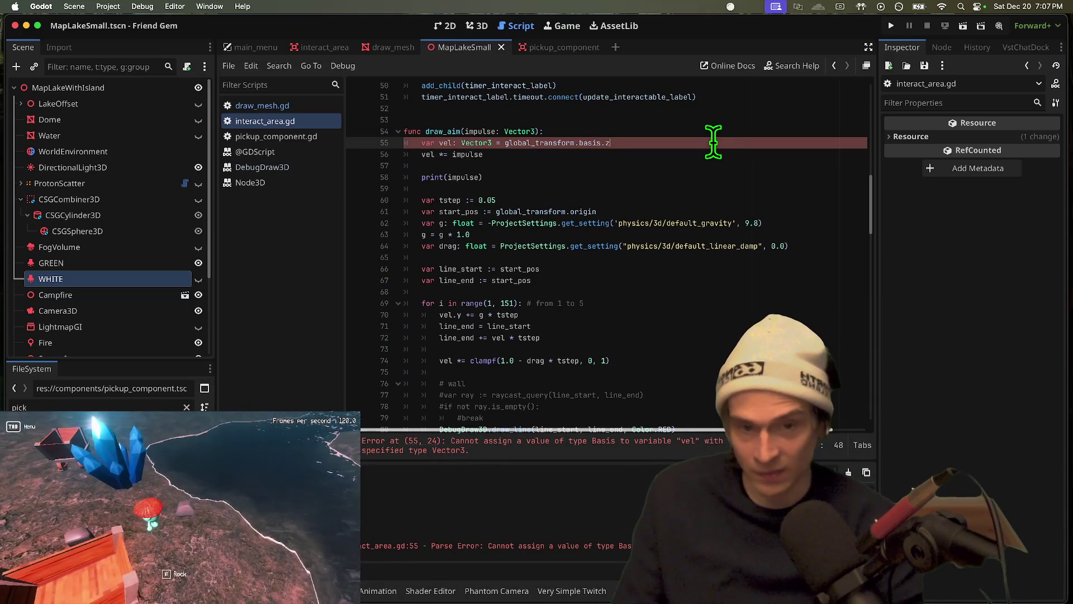
Make vel -global_transform.basis.z, save, and run the game
text(.z)
click(508, 143)
key(Left)
text(-)
key(Down)
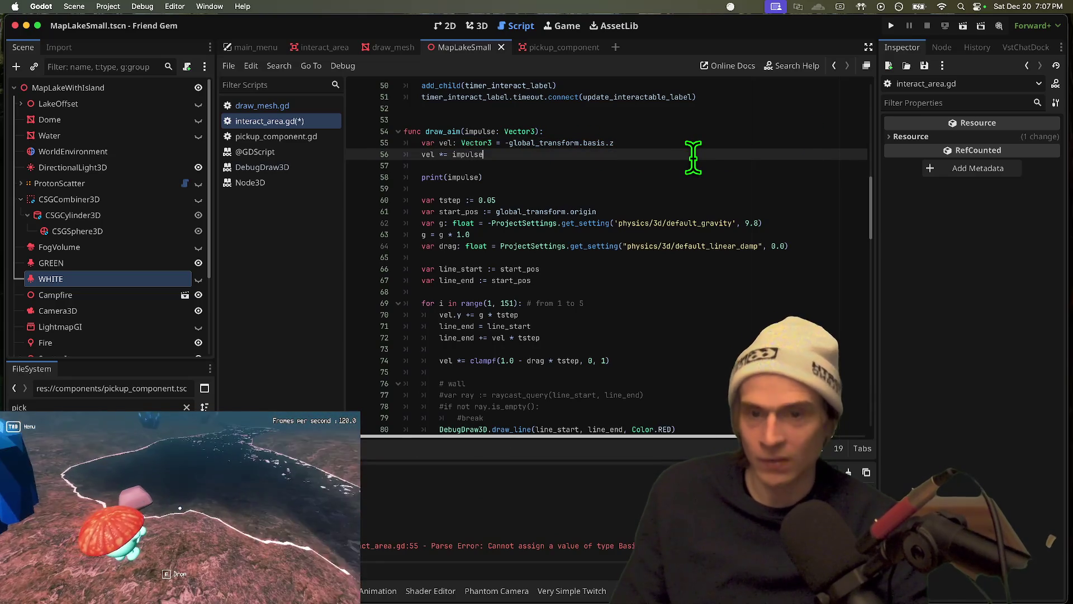
key(ctrl+s)
key(super+b)
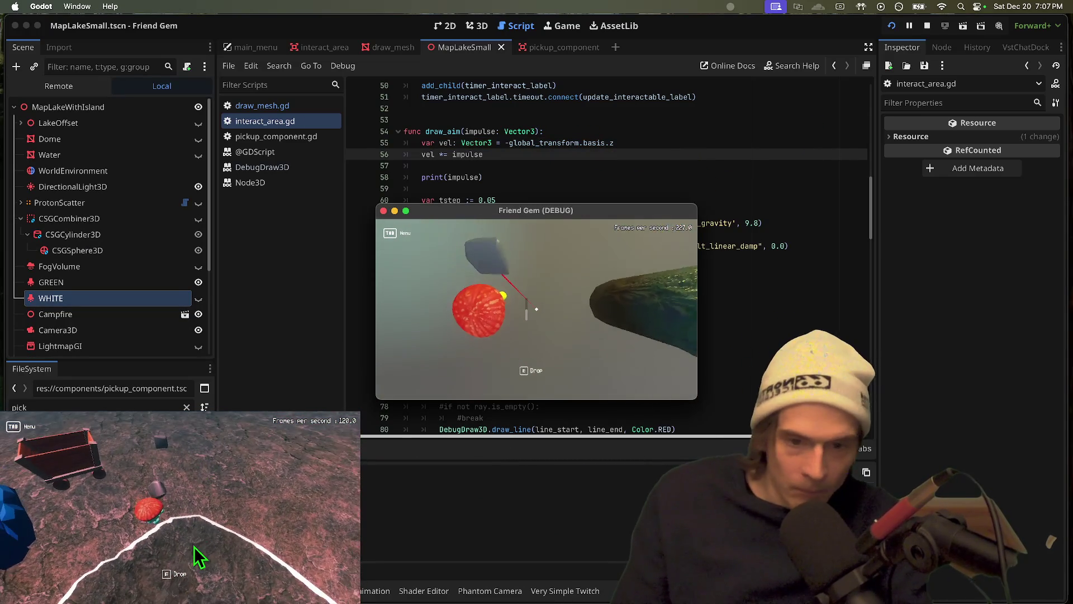
Aim at the mushroom, pick up the rock with E, then return to line 55
drag(536, 309, 536, 309)
click(179, 507)
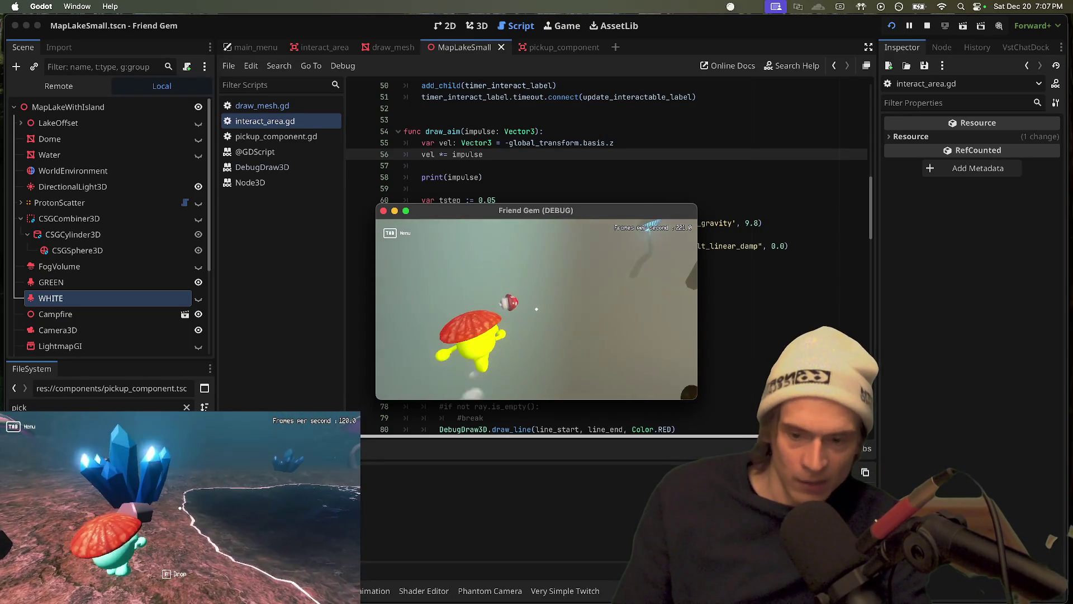
key(e)
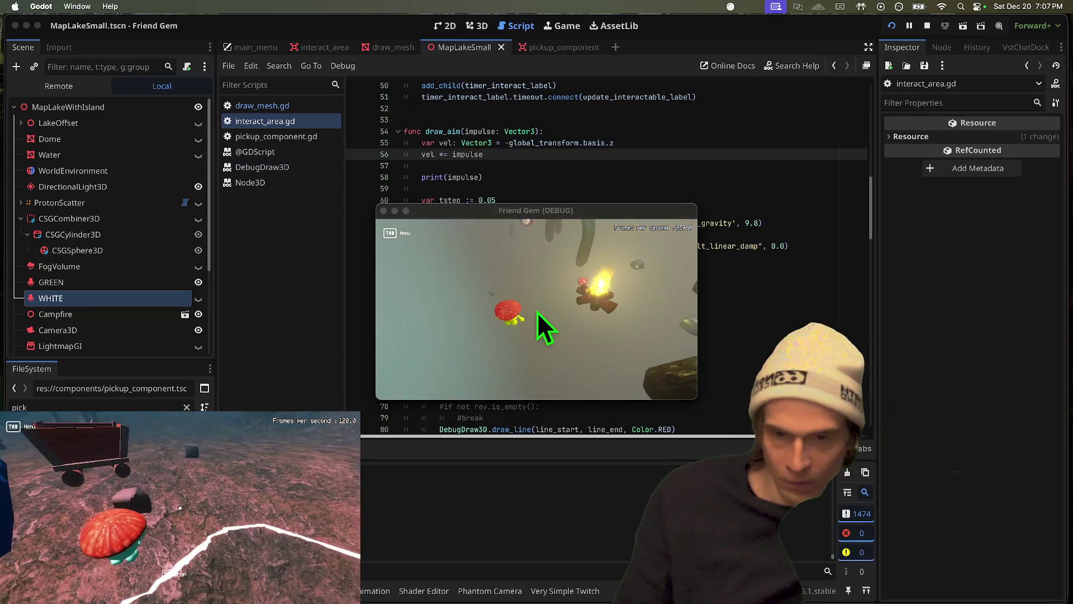
click(666, 173)
click(697, 143)
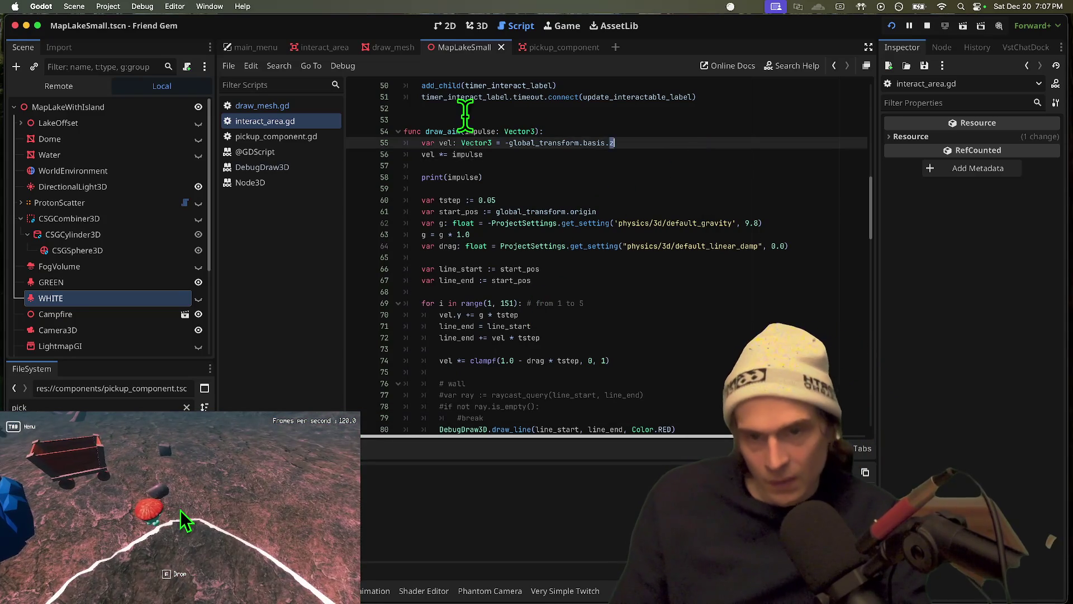
Find the draw_aim call in _process and append * Global.THROW_STRENGTH_FACTOR to its argument
double_click(441, 131)
scroll(515, 149, up, 10)
key(super+d)
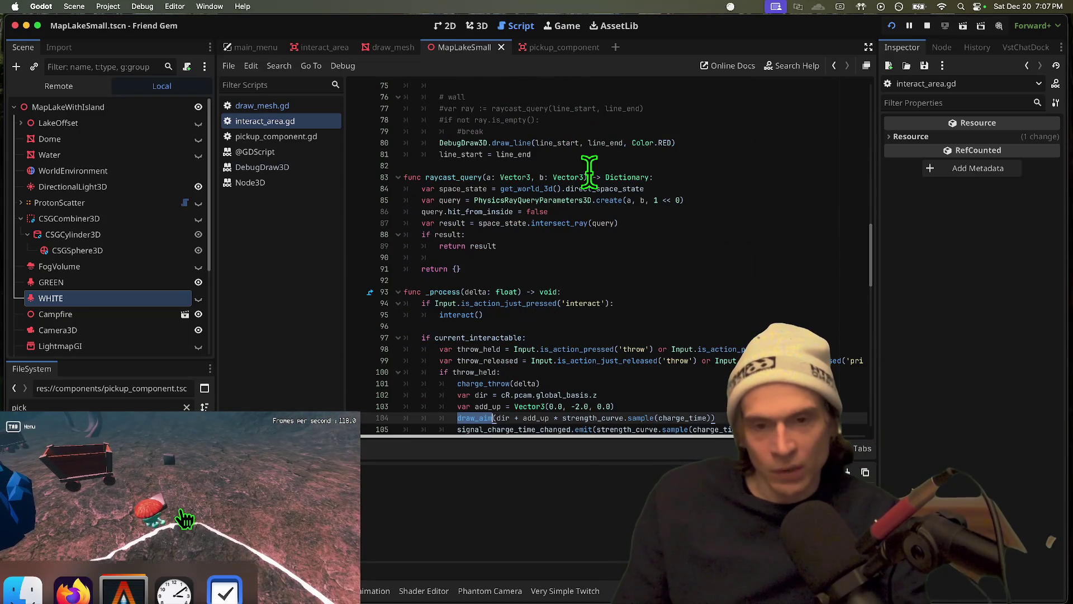
scroll(590, 173, down, 1)
double_click(536, 408)
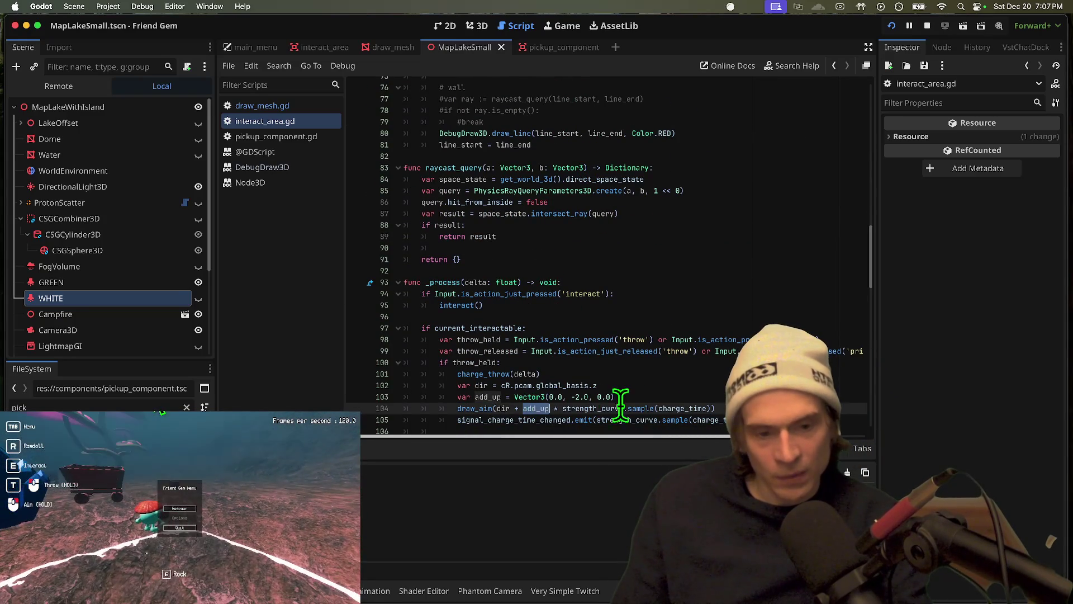
drag(562, 408, 715, 408)
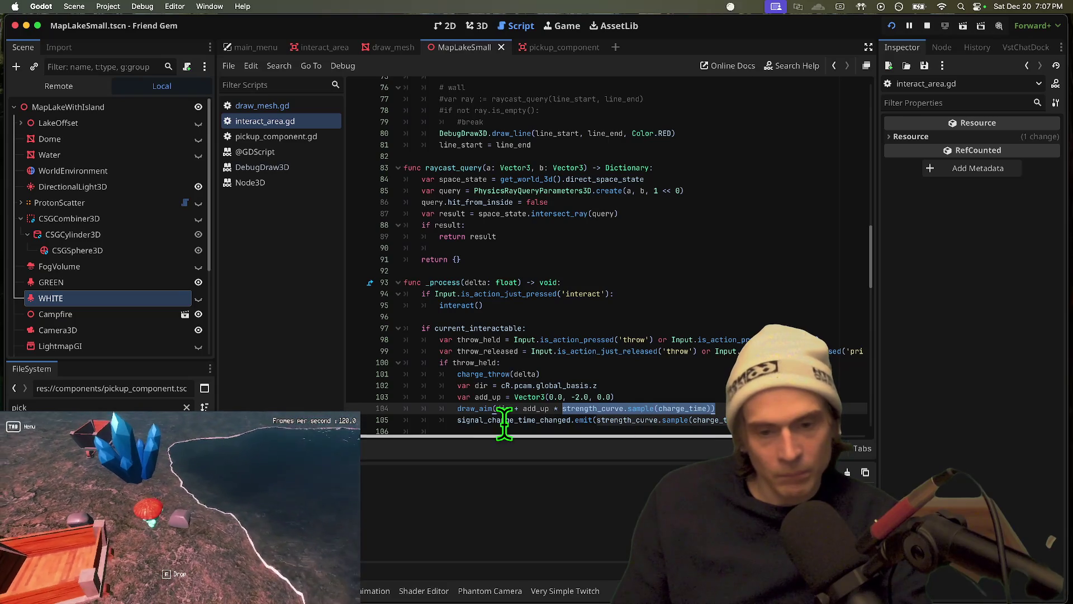
click(783, 408)
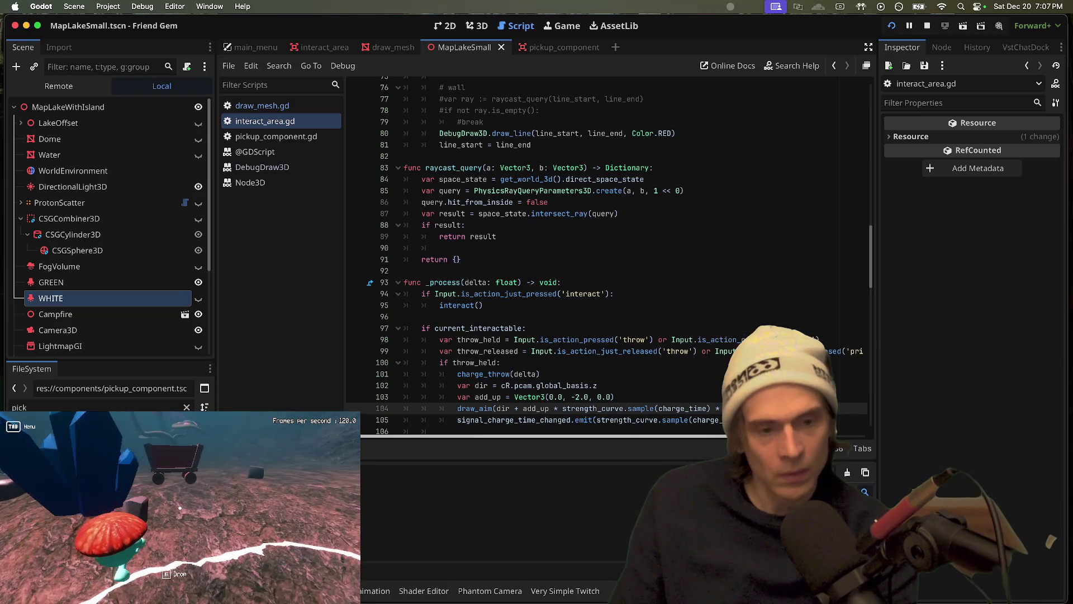
key(ctrl+space)
key(Escape)
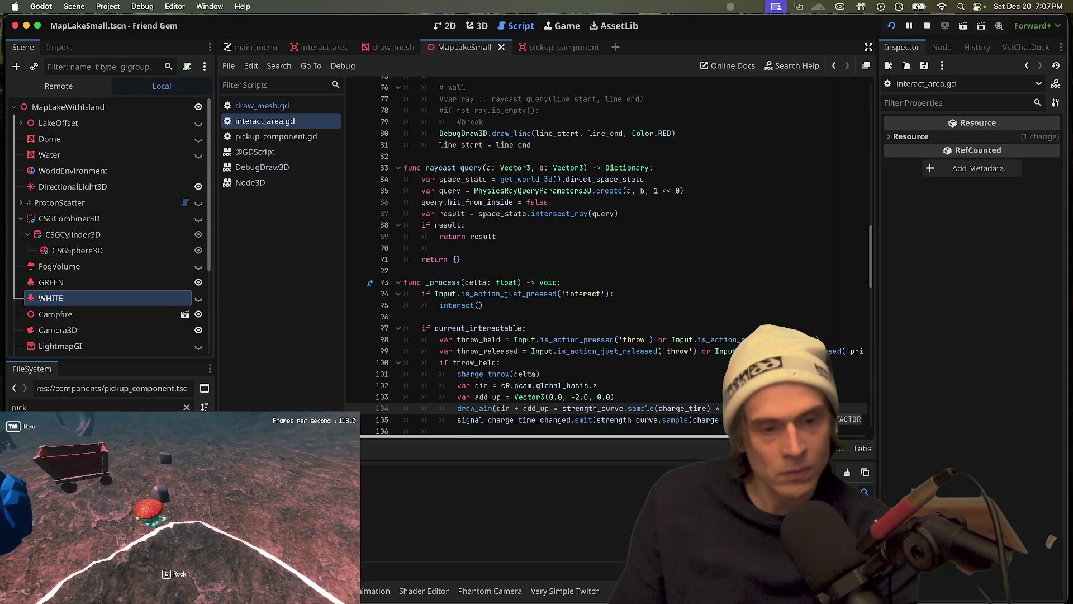
scroll(686, 321, down, 2)
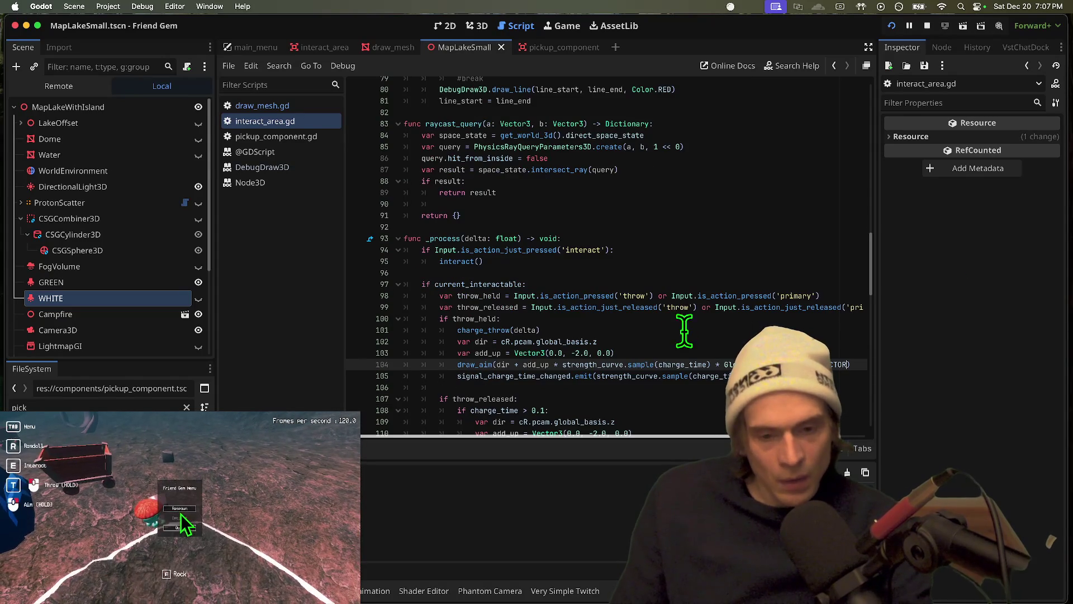
Delete the dir line and 'dir +' from the draw_aim call, save, and rerun
drag(562, 364, 715, 366)
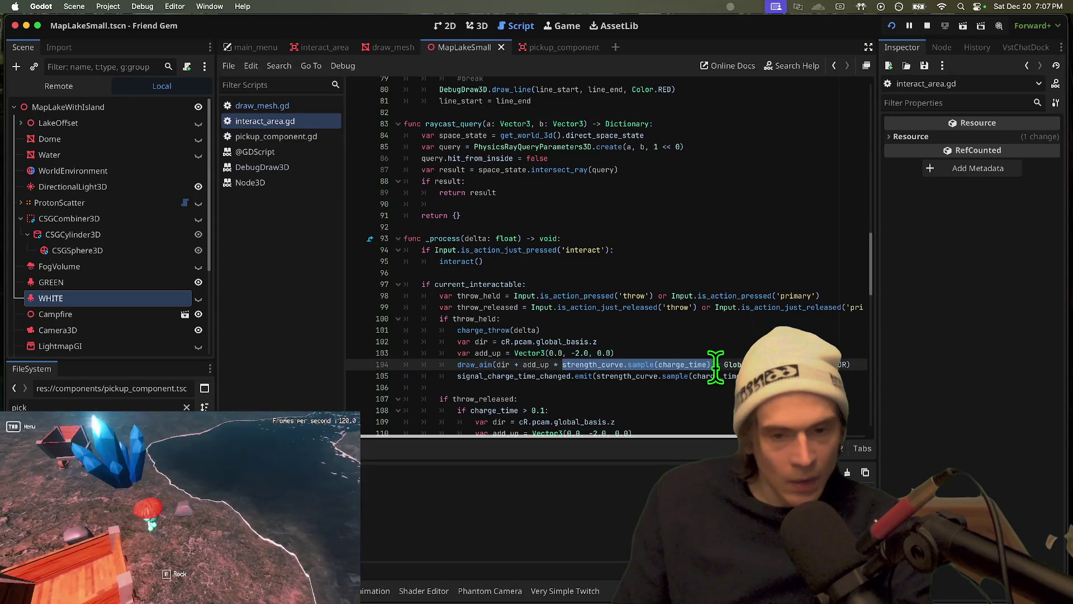
click(655, 342)
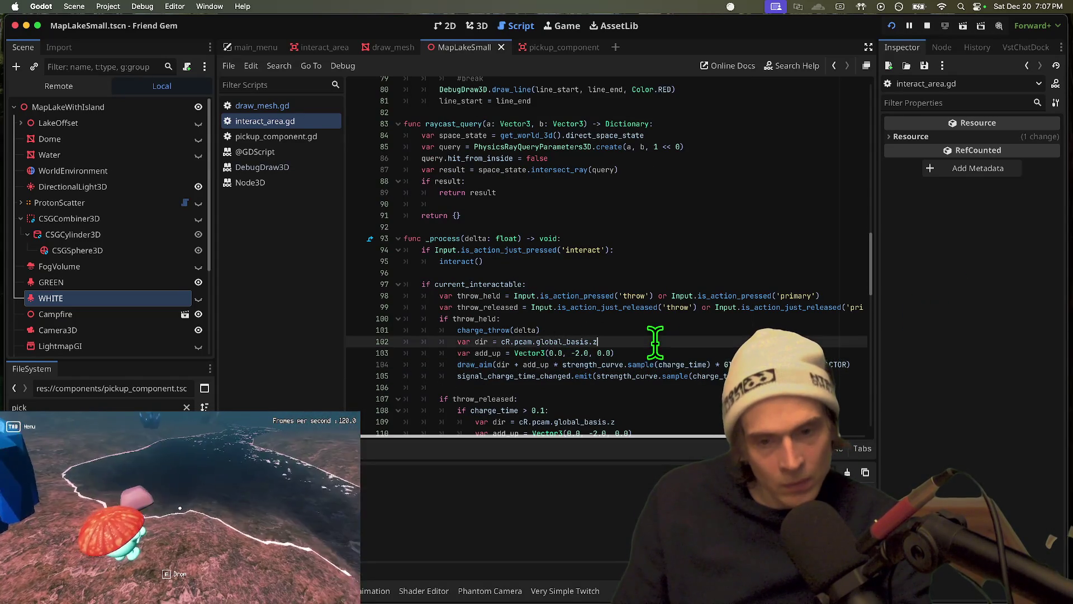
key(ctrl+shift+k)
drag(475, 352, 495, 353)
key(BackSpace)
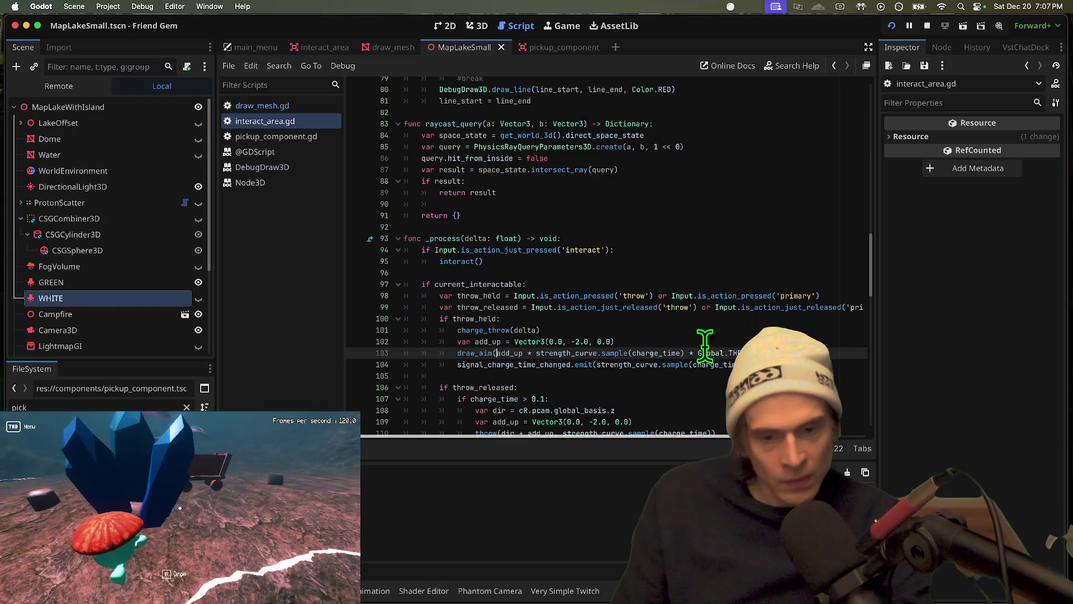
key(ctrl+s)
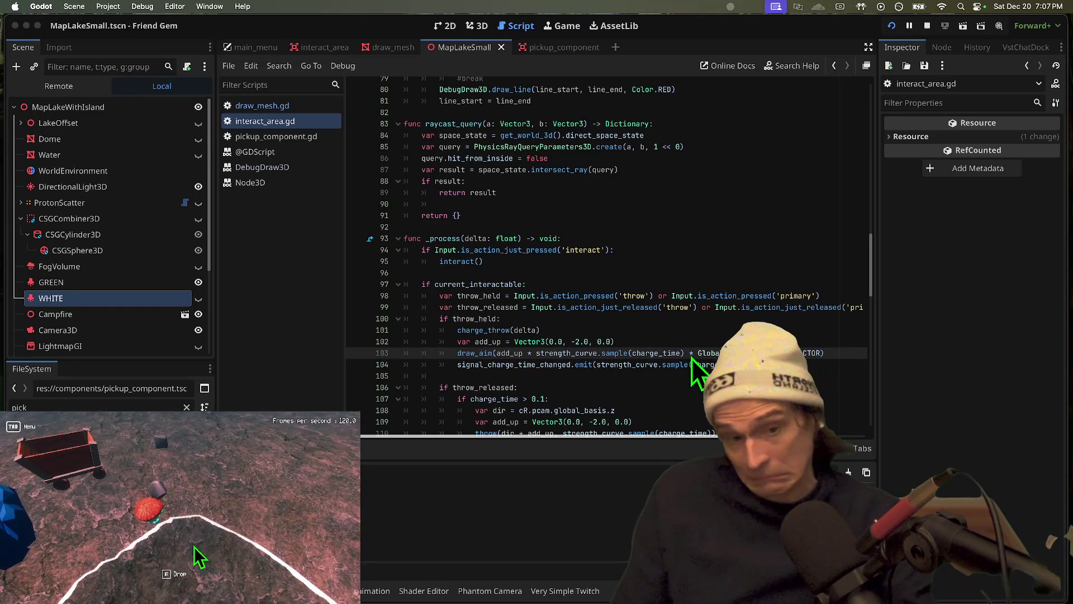
key(super+b)
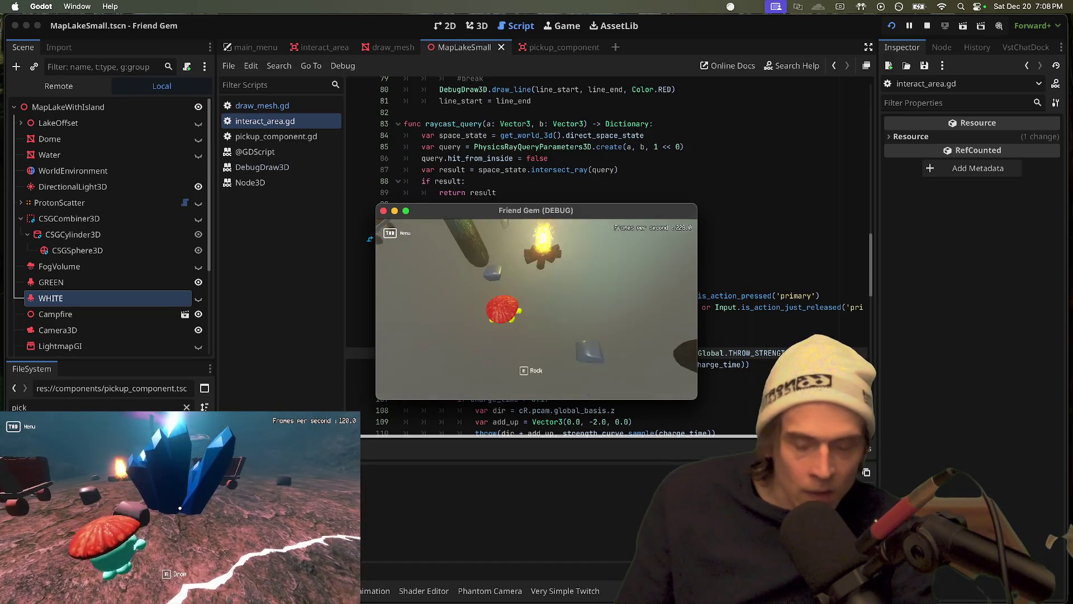
Stop the game, remove strength_curve.sample(charge_time) from the draw_aim call, then save and rerun
key(super+q)
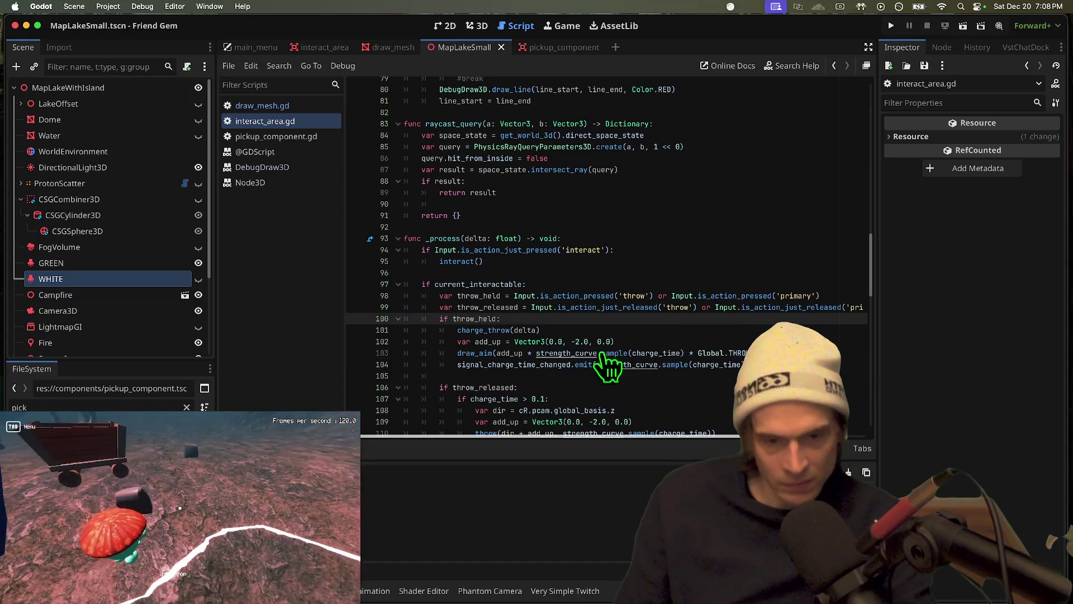
drag(544, 353, 708, 352)
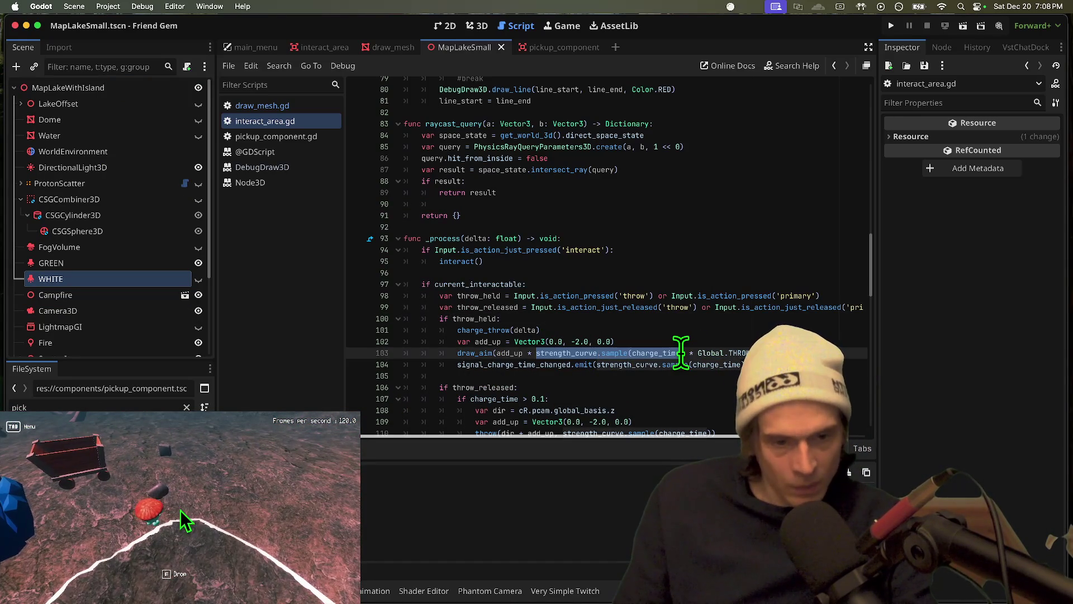
key(ctrl+x)
key(BackSpace)
key(super+b)
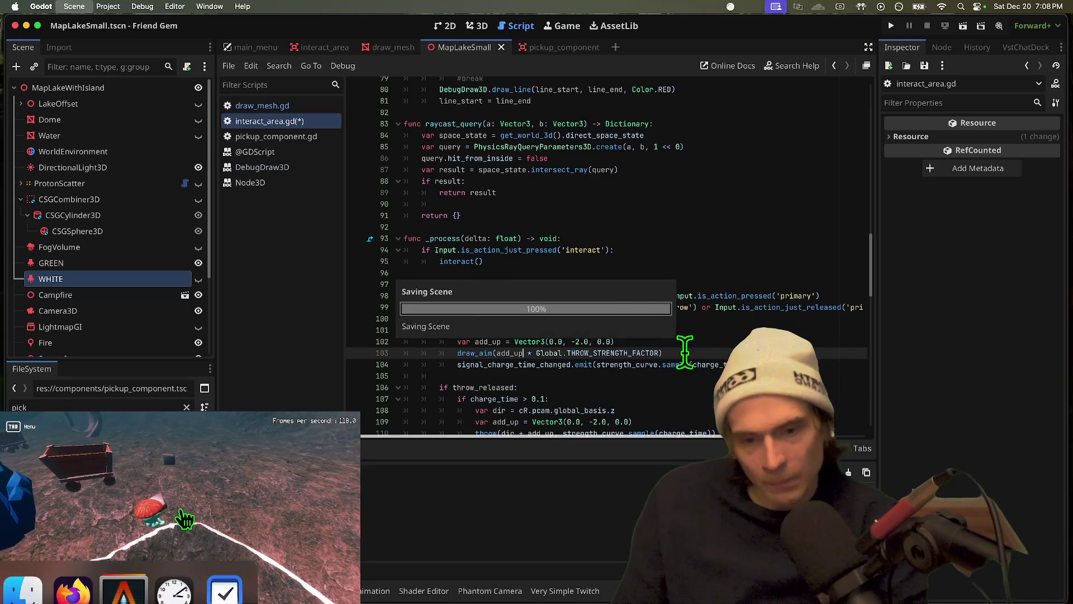
Jump to the draw_aim definition in interact_area.gd, then bring the Firefox tutorial forward
click(305, 105)
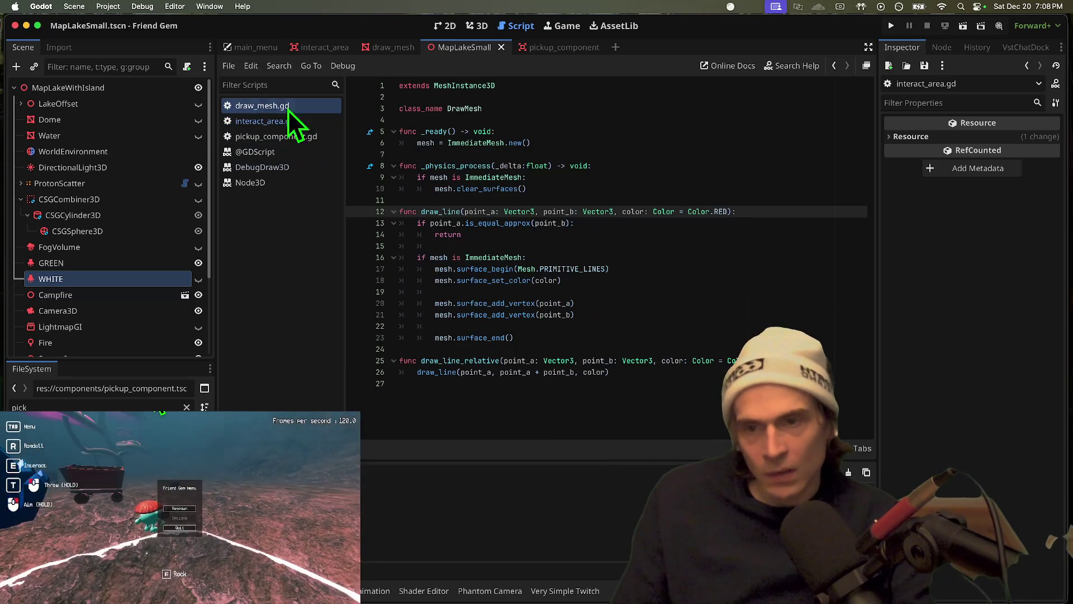
click(269, 121)
click(712, 291)
ctrl+click(474, 360)
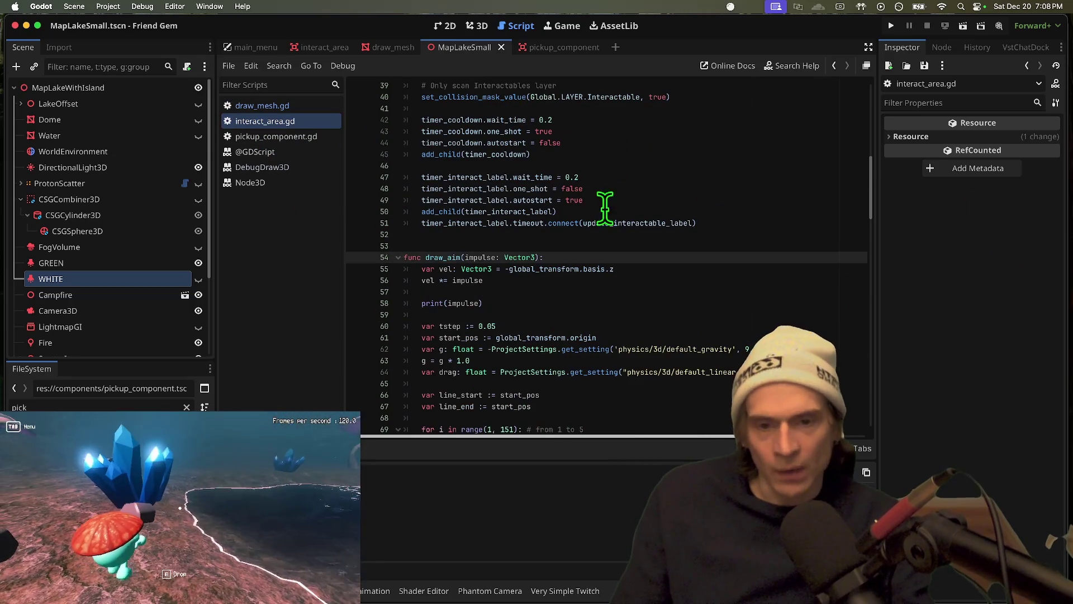
scroll(601, 201, down, 1)
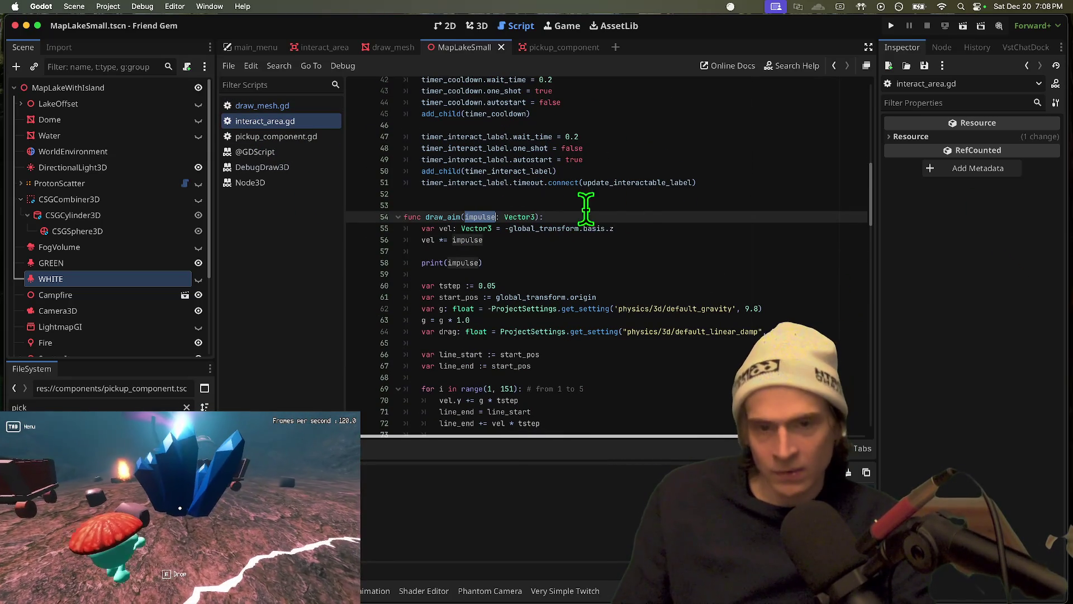
click(649, 229)
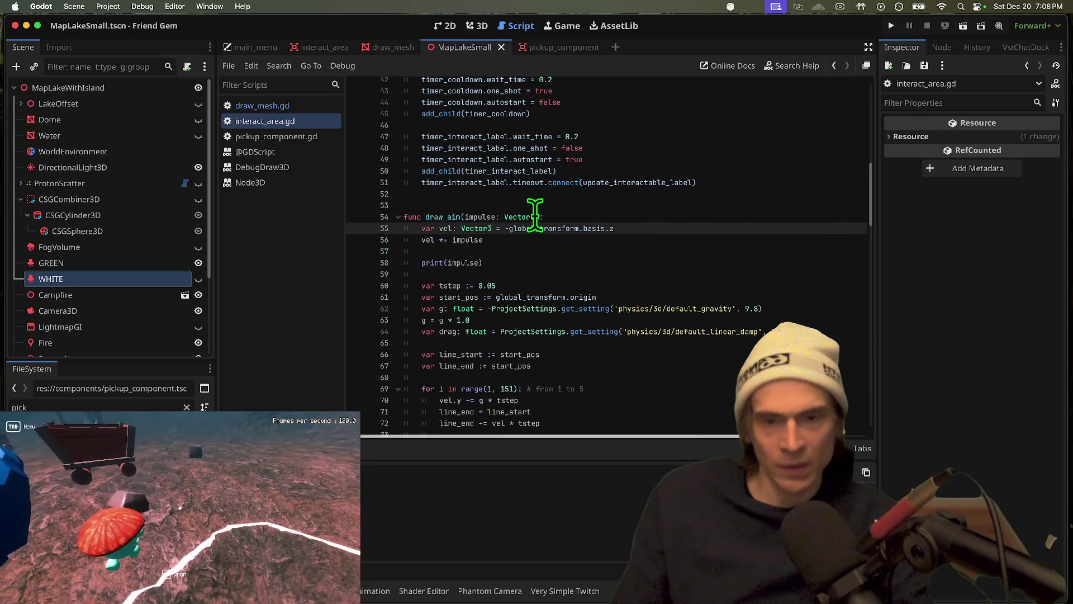
click(637, 207)
click(637, 212)
text(= 10.0)
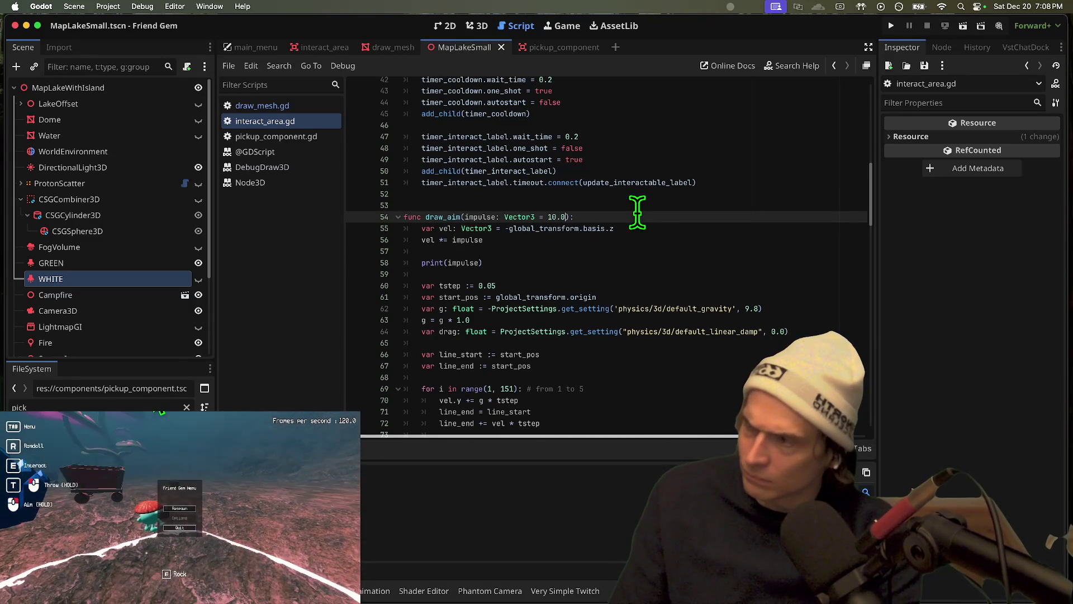
key(super+Tab)
key(super+Tab)
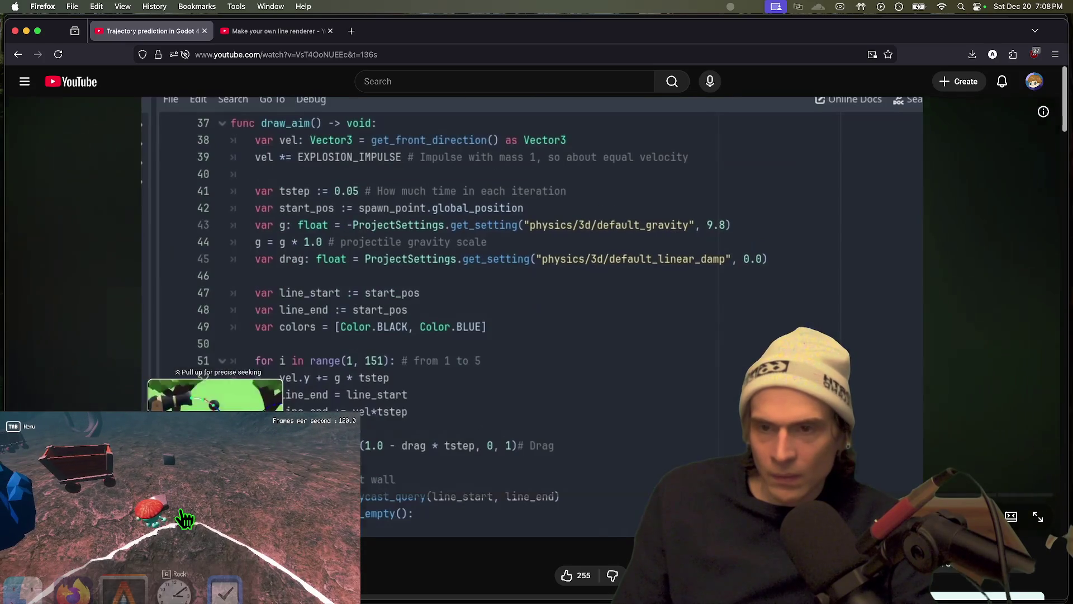
Seek the YouTube tutorial to the script's top, where EXPLOSION_IMPULSE is exported as 10.0, and pause
mouse_move(185, 519)
mouse_down()
mouse_move(176, 506)
mouse_move(477, 510)
mouse_move(629, 498)
mouse_up()
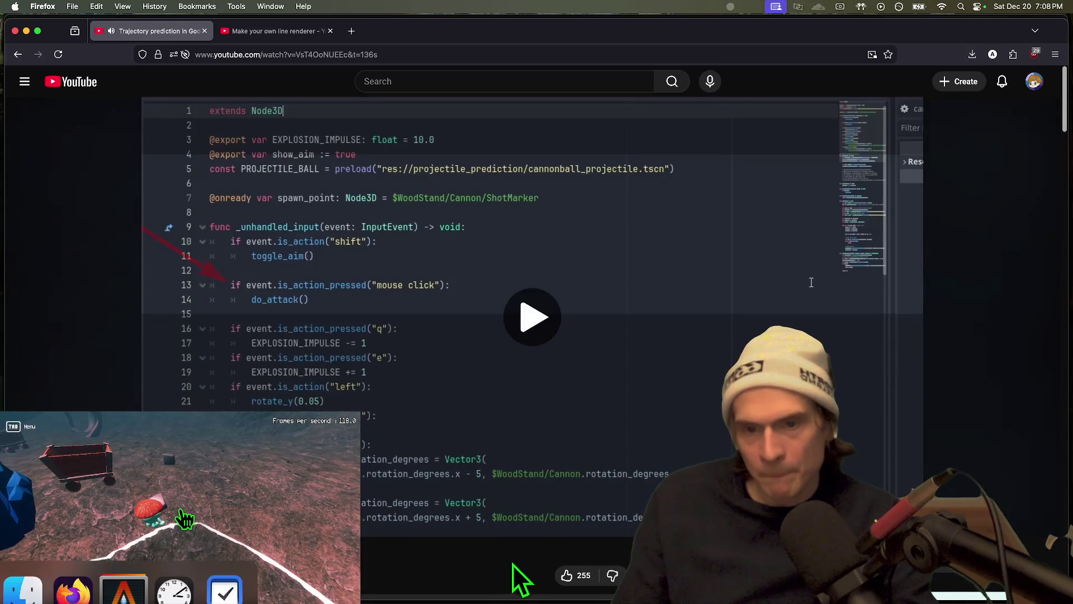
click(401, 244)
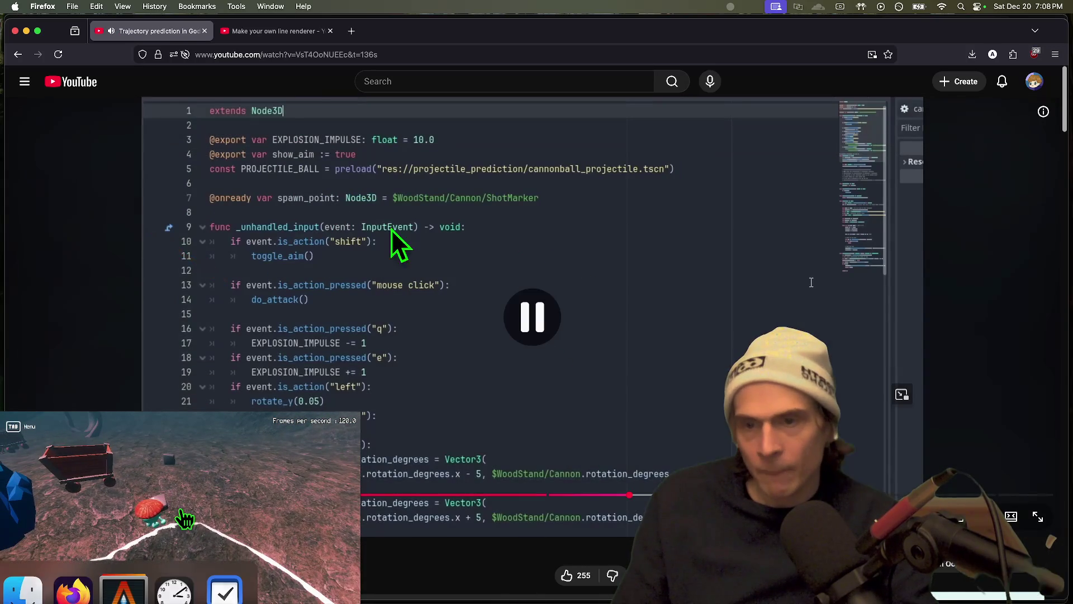